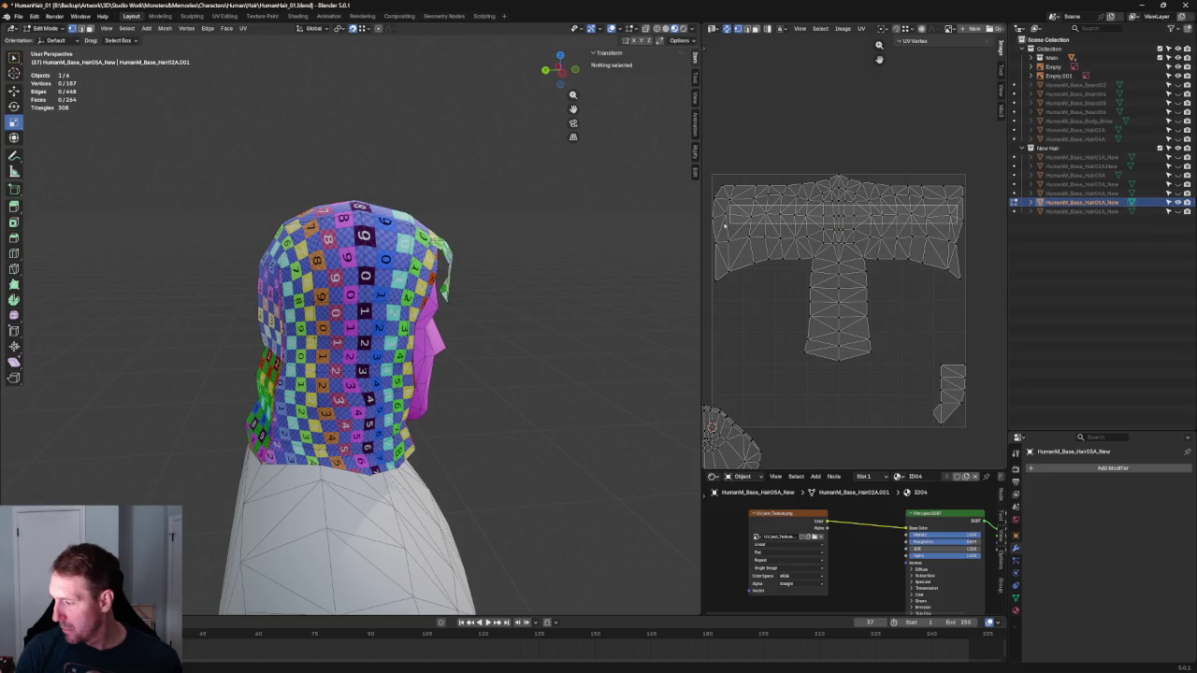
Re-unwrap the top row of the T-shaped UV layout and straighten it with Align
left_click_drag(908, 213, 733, 227)
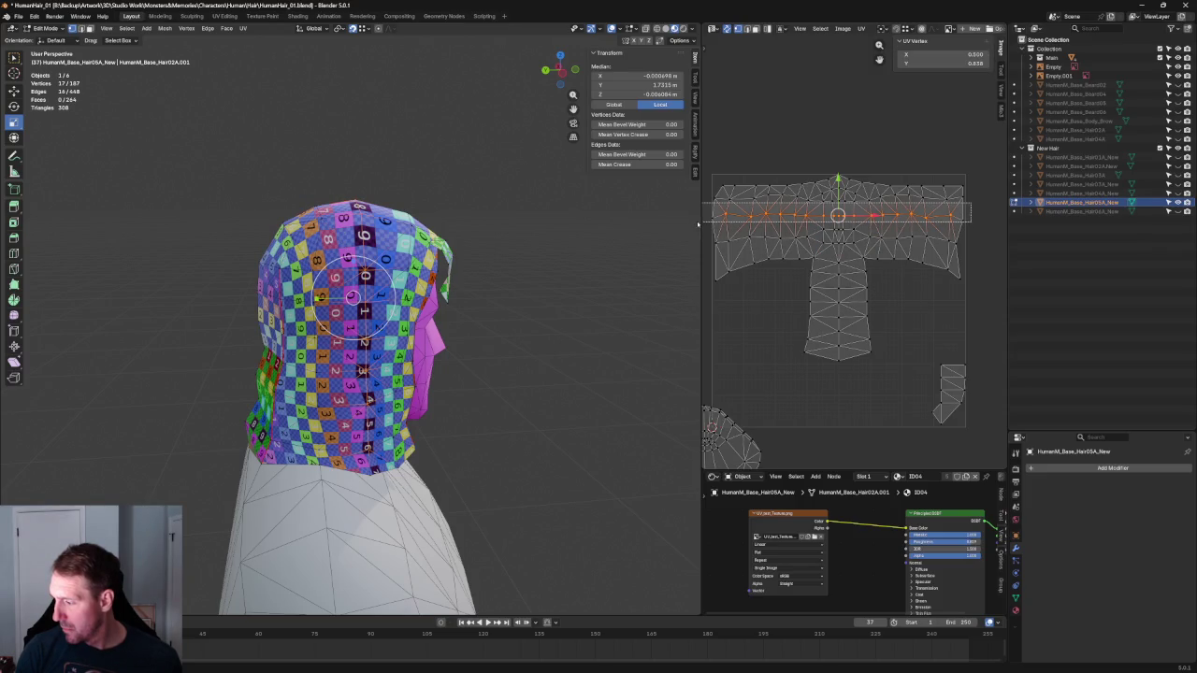
key("u")
left_click(875, 213)
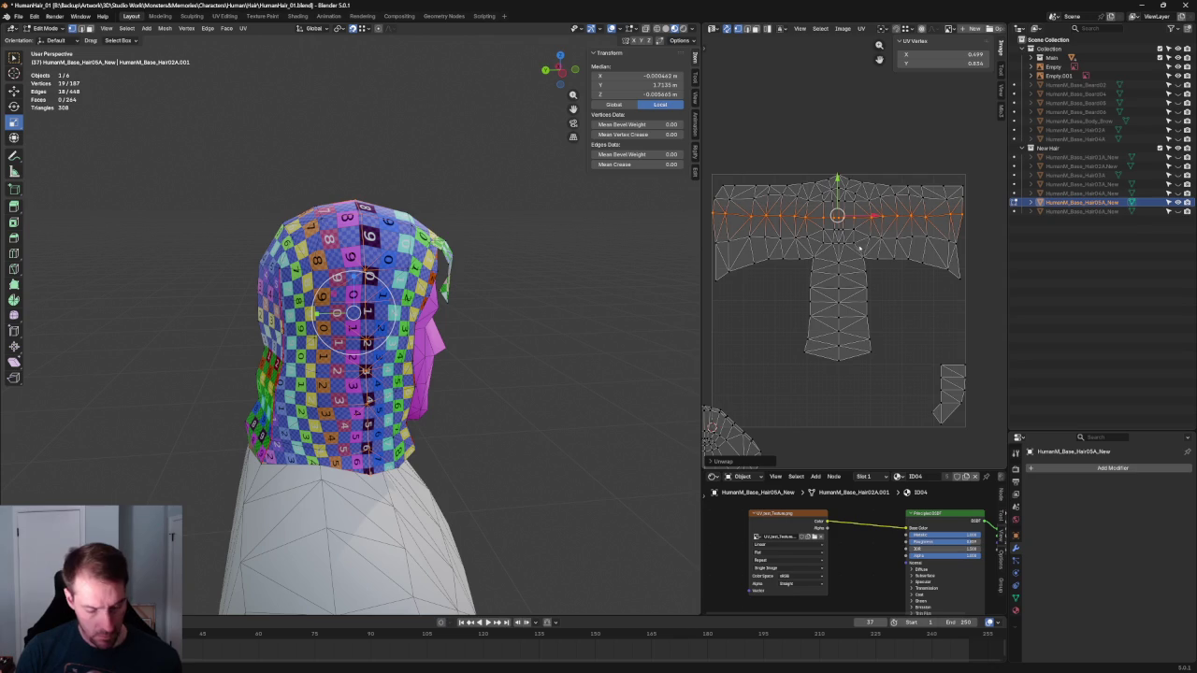
key("shift+w")
left_click(866, 241)
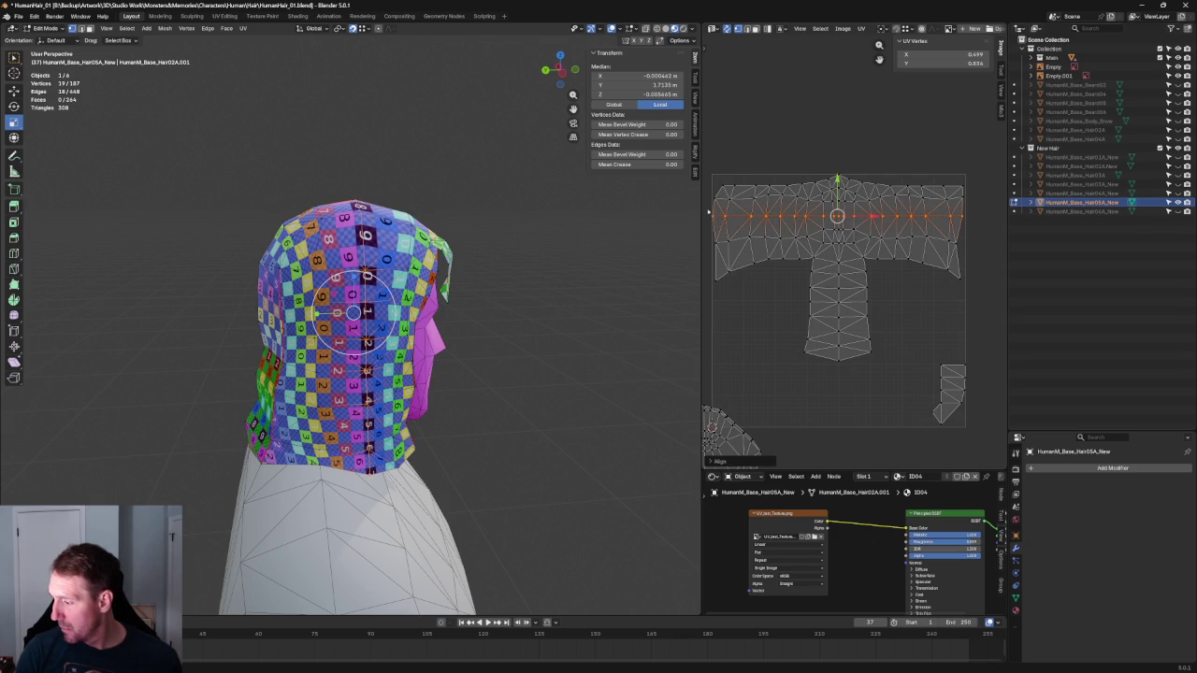
Nudge a quad on the layout's left edge into a new position, then deselect
left_click(715, 216)
scroll(748, 224, "up", 4)
mouse_move(833, 278)
middle_mouse_down()
mouse_move(855, 313)
mouse_move(757, 197)
middle_mouse_up()
left_click_drag(767, 198, 701, 342)
key("g")
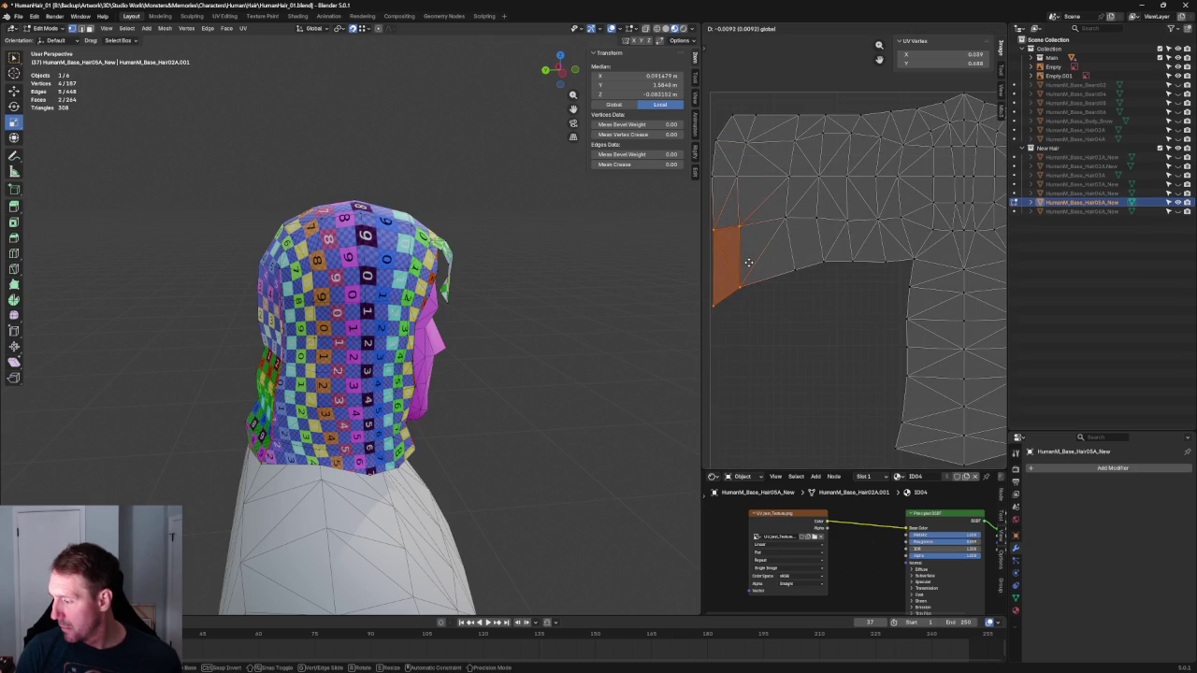
left_click(748, 262)
key("alt+a")
Select a single face on the left edge of the T layout
scroll(850, 238, "down", 3)
scroll(855, 235, "down", 2)
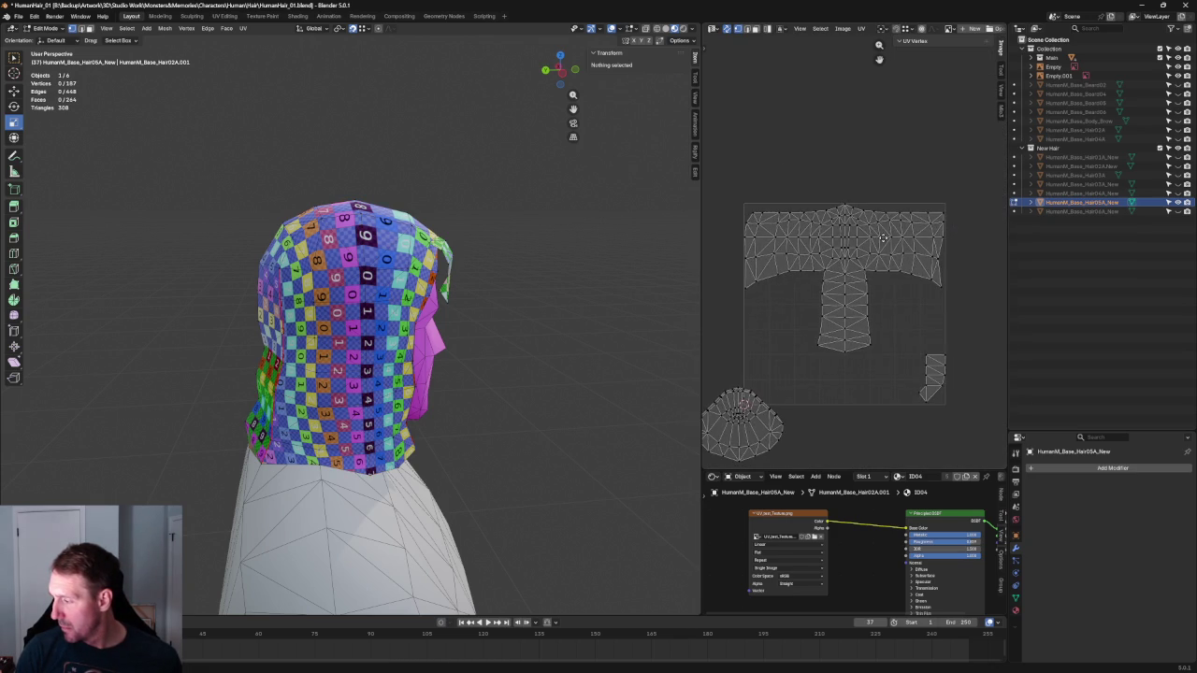
scroll(848, 241, "down", 2)
scroll(848, 241, "up", 5)
left_click_drag(825, 223, 727, 365)
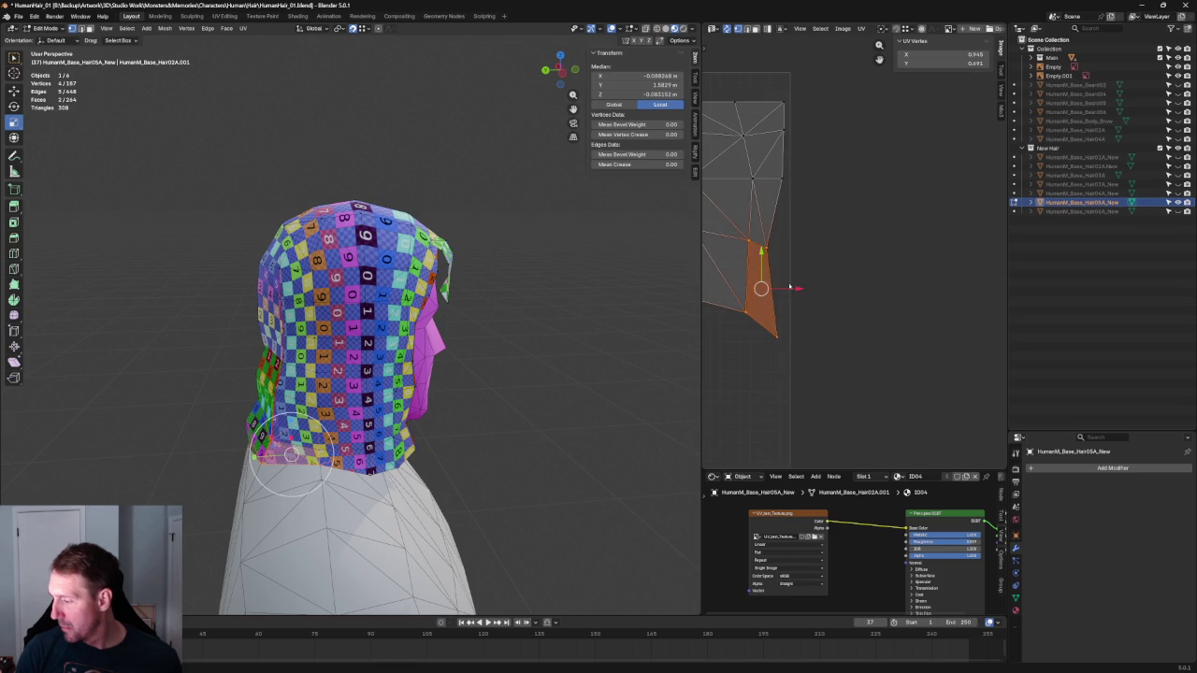
scroll(808, 242, "down", 4)
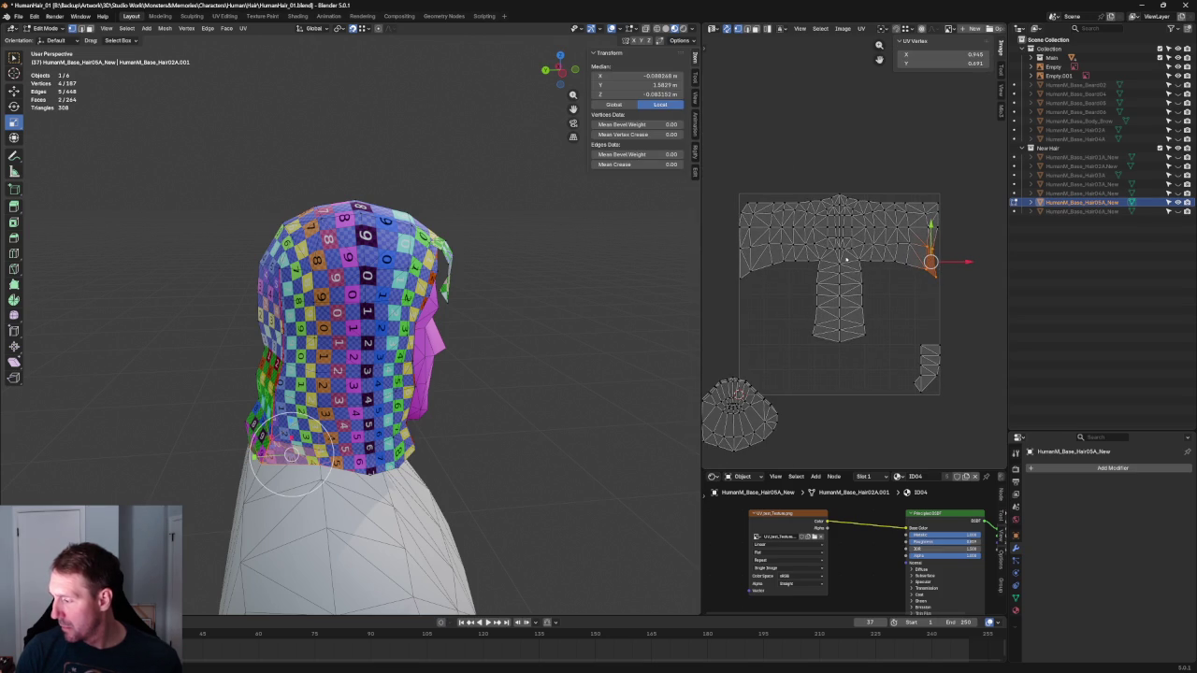
Re-unwrap a row across the T island, then select the island's vertical stem
left_click_drag(933, 233, 740, 266)
key("u")
left_click(849, 253)
left_click(898, 303)
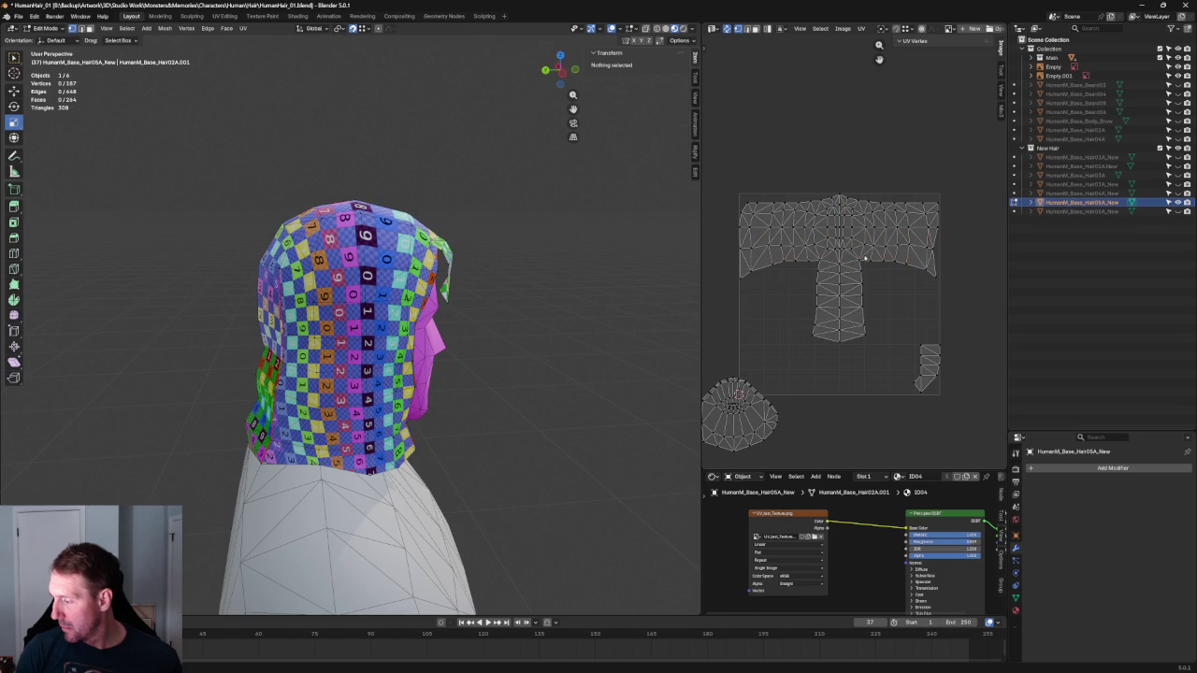
left_click_drag(810, 249, 879, 378)
Unwrap the vertical stem of the T island, undoing an accidental view orbit
key("u")
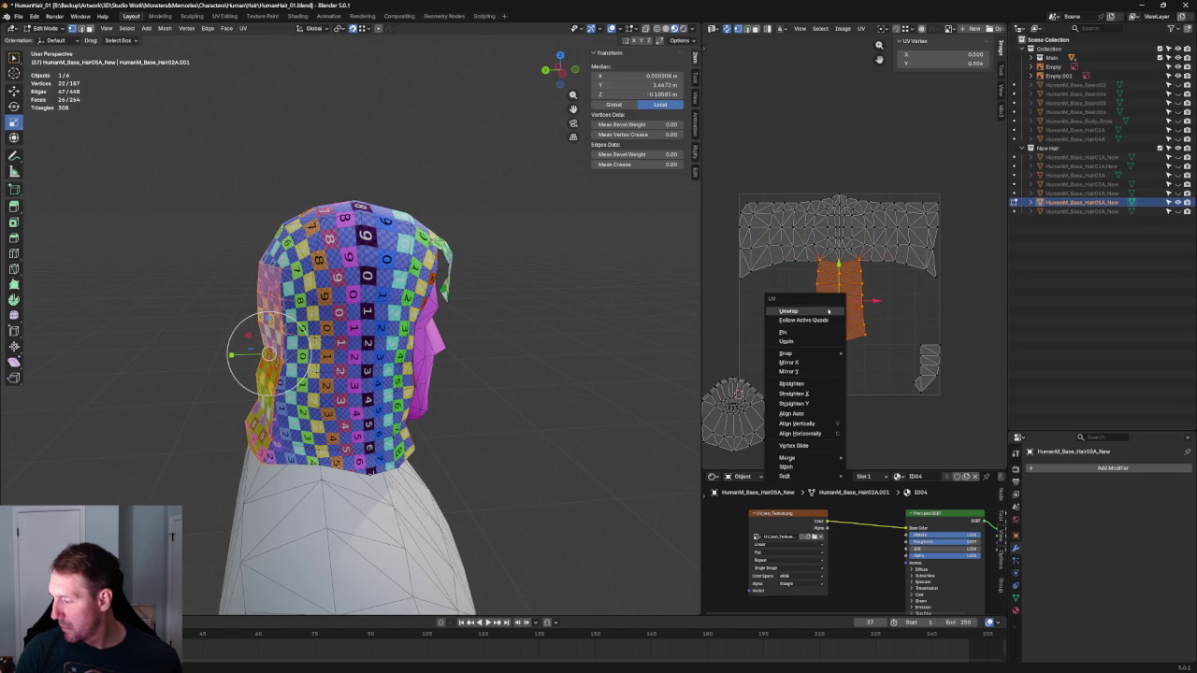
left_click(828, 310)
middle_click_drag(655, 342, 461, 342)
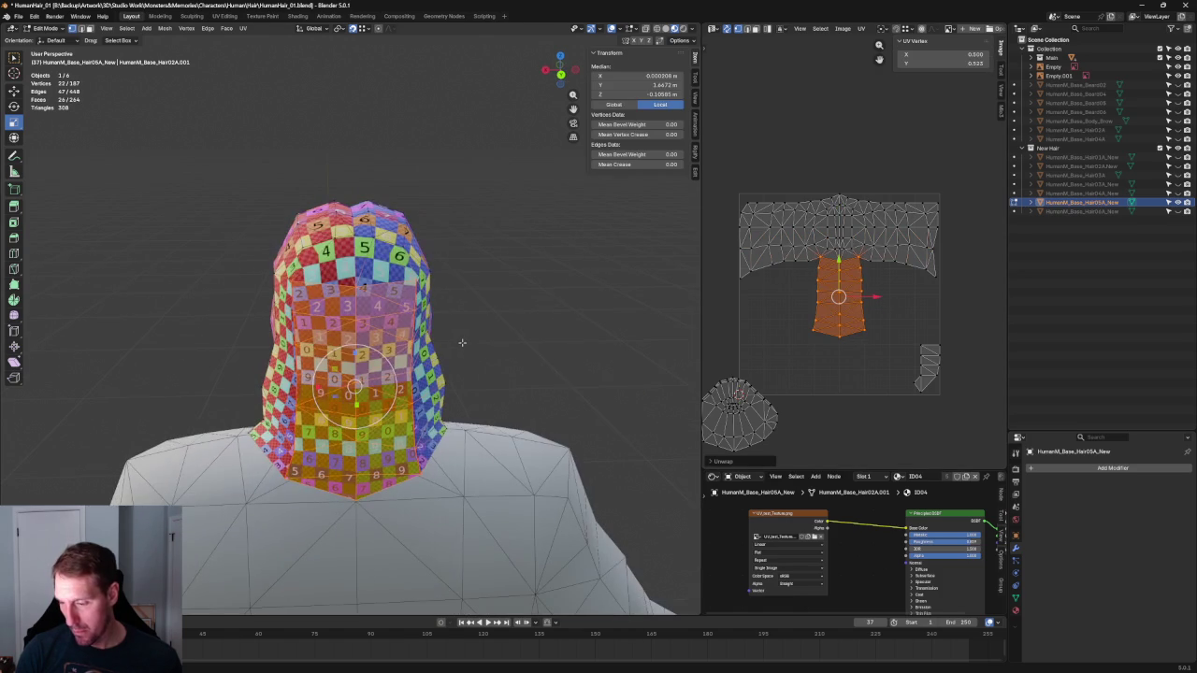
key("ctrl+z")
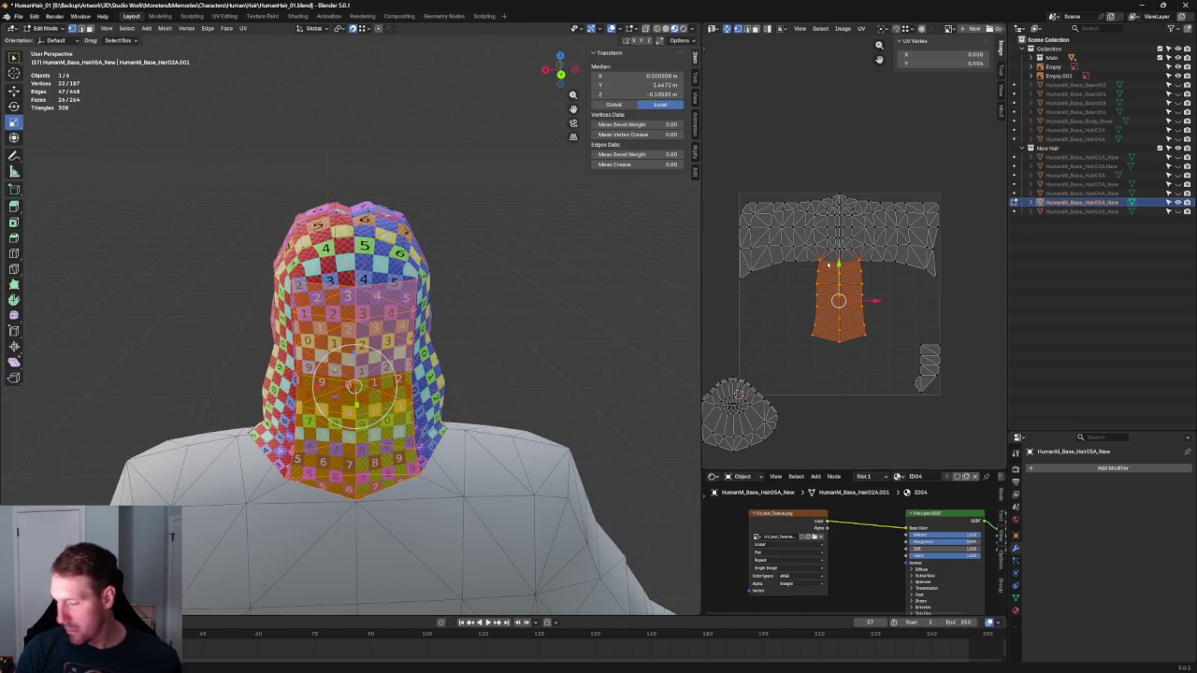
scroll(830, 264, "up", 3)
scroll(829, 264, "up", 2)
Raise a junction vertex, then re-unwrap, straighten and slightly widen the adjacent UV row
left_click(808, 289)
key("g")
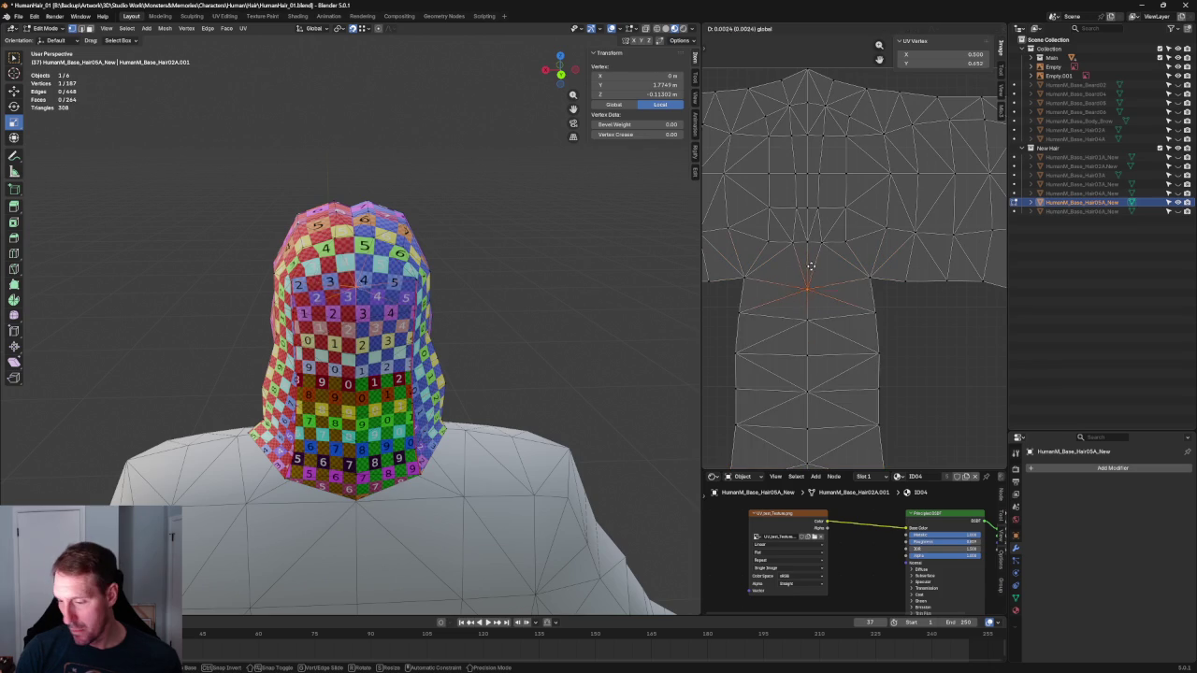
left_click(826, 266)
left_click(841, 245)
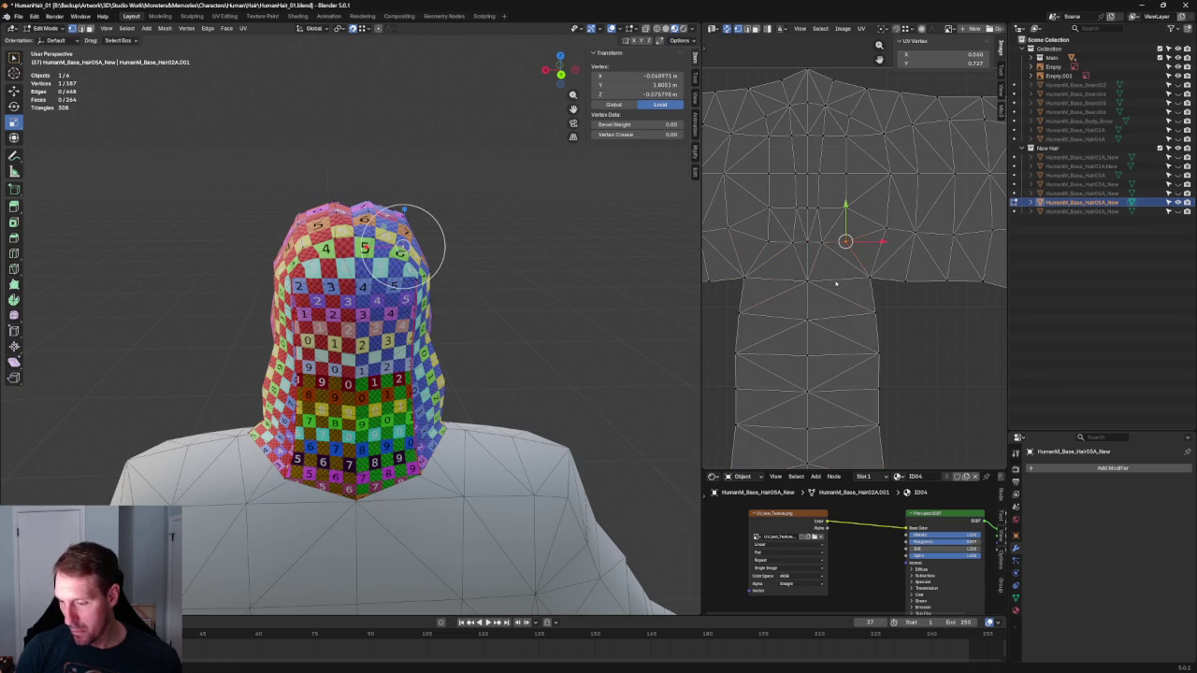
left_click(776, 239, "alt")
key("u")
left_click(823, 251)
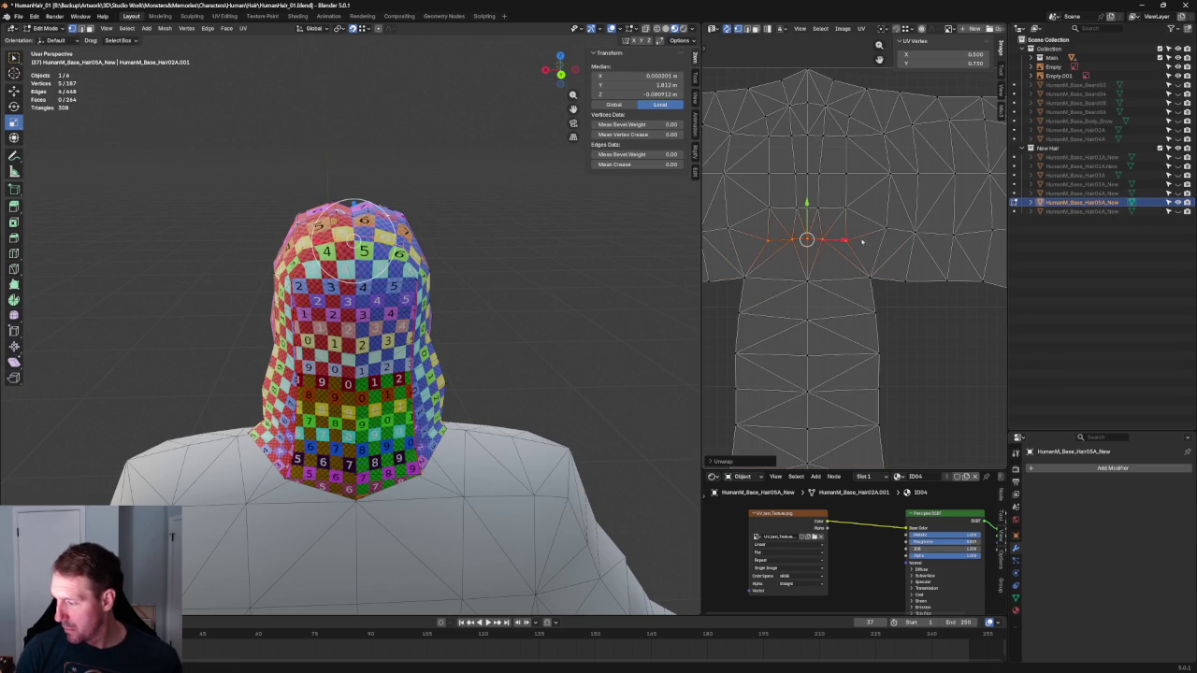
key("shift+w")
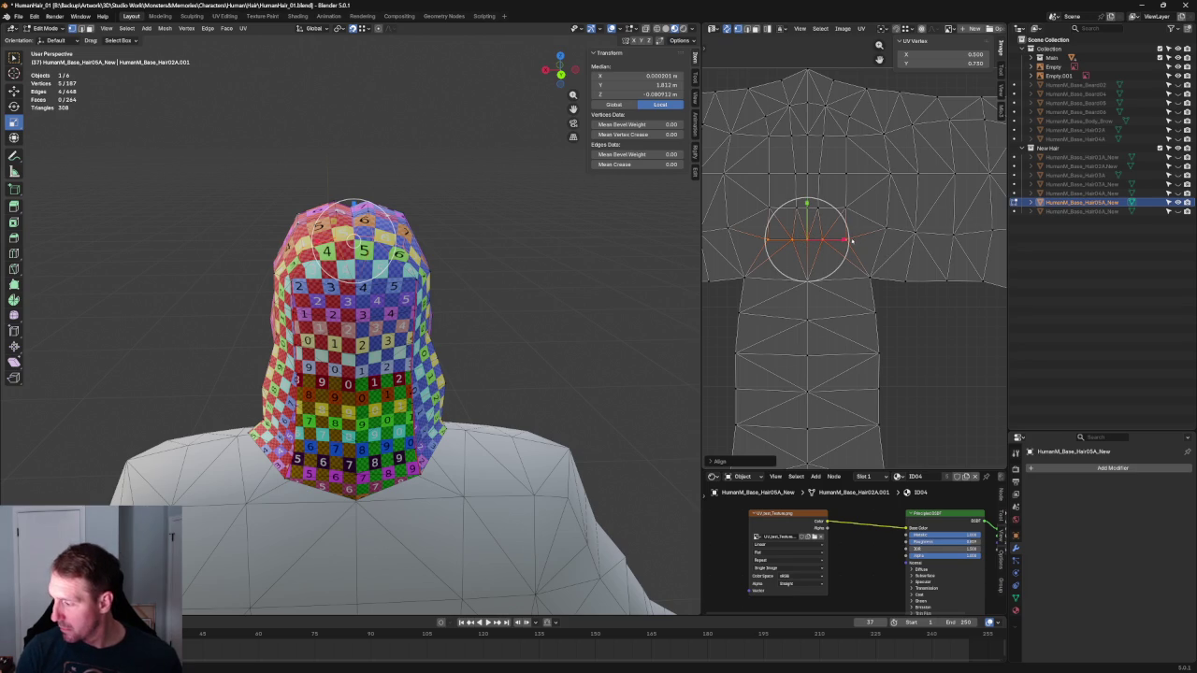
left_click_drag(843, 241, 848, 239)
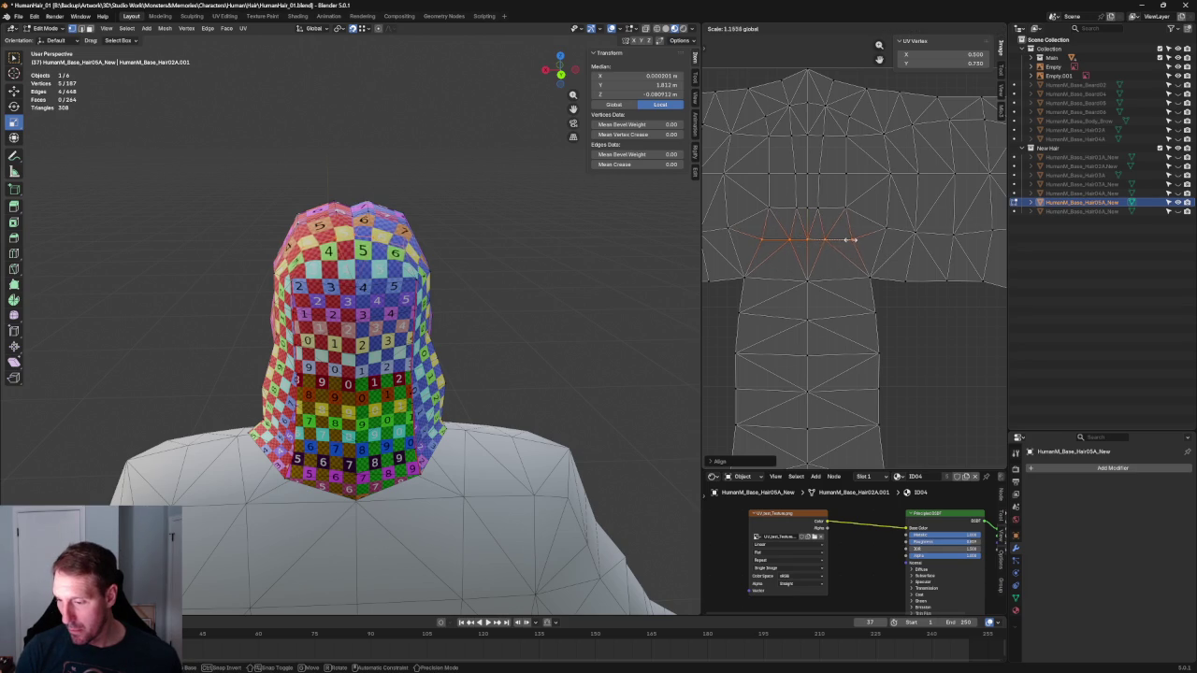
left_click(848, 240)
Unwrap two UV groups at the stem junction and straighten the junction vertex row
left_click_drag(871, 187, 759, 228)
key("u")
left_click(809, 217)
left_click_drag(856, 129, 759, 183)
key("u")
left_click(845, 156)
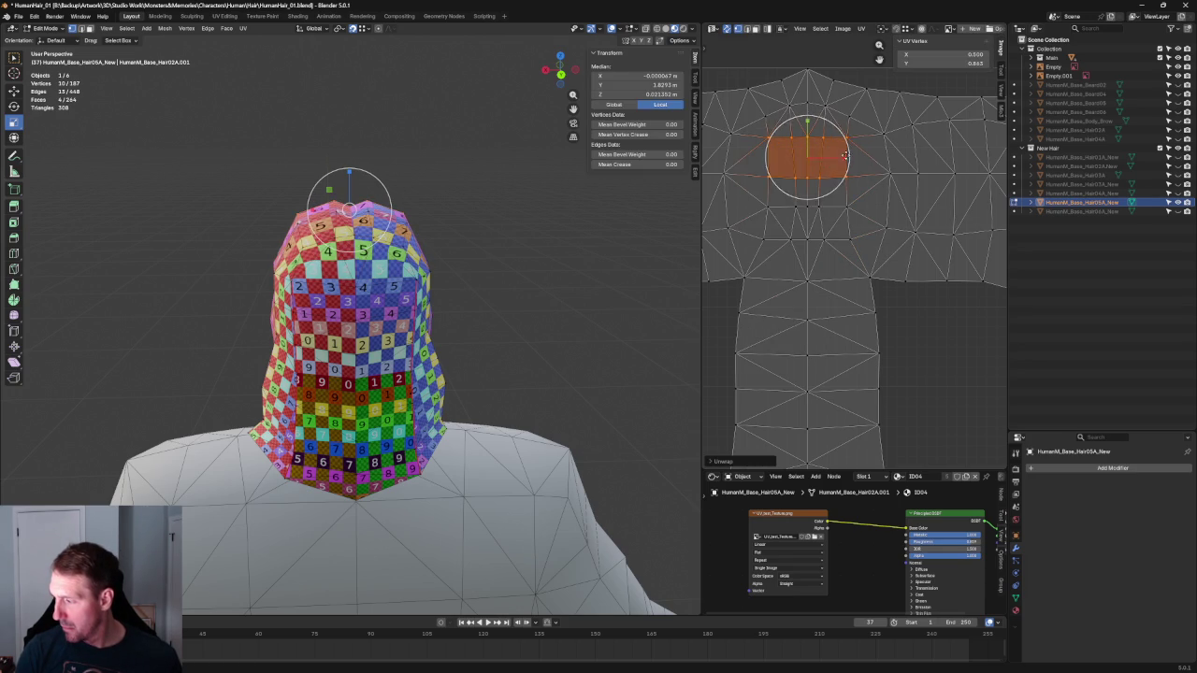
left_click(892, 129, "alt")
key("shift+w")
Unwrap the cluster of faces at the top of the stem
left_click_drag(903, 159, 701, 202)
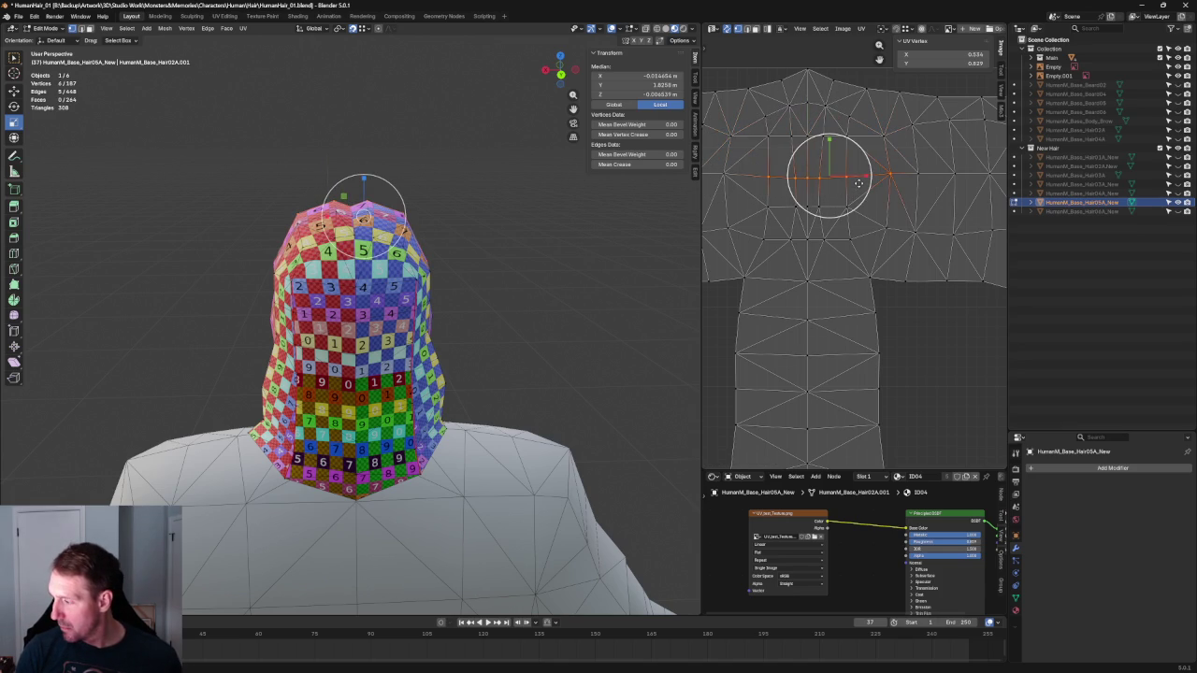
left_click_drag(892, 161, 701, 197)
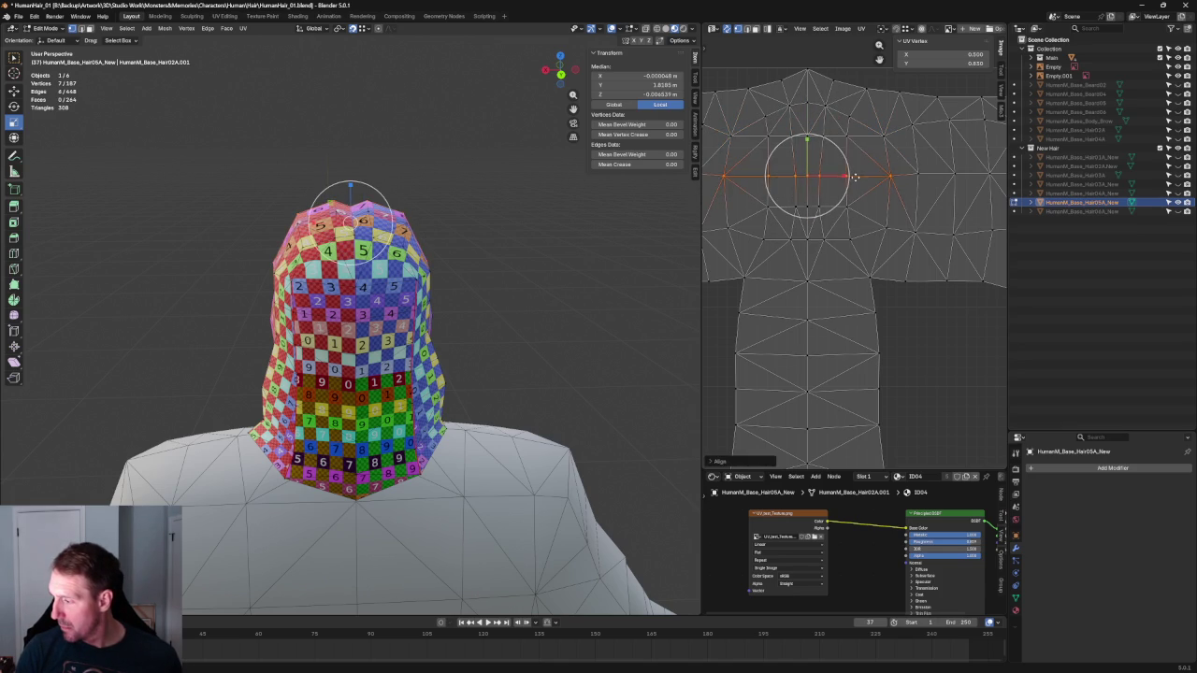
key("ctrl+z")
left_click(896, 278)
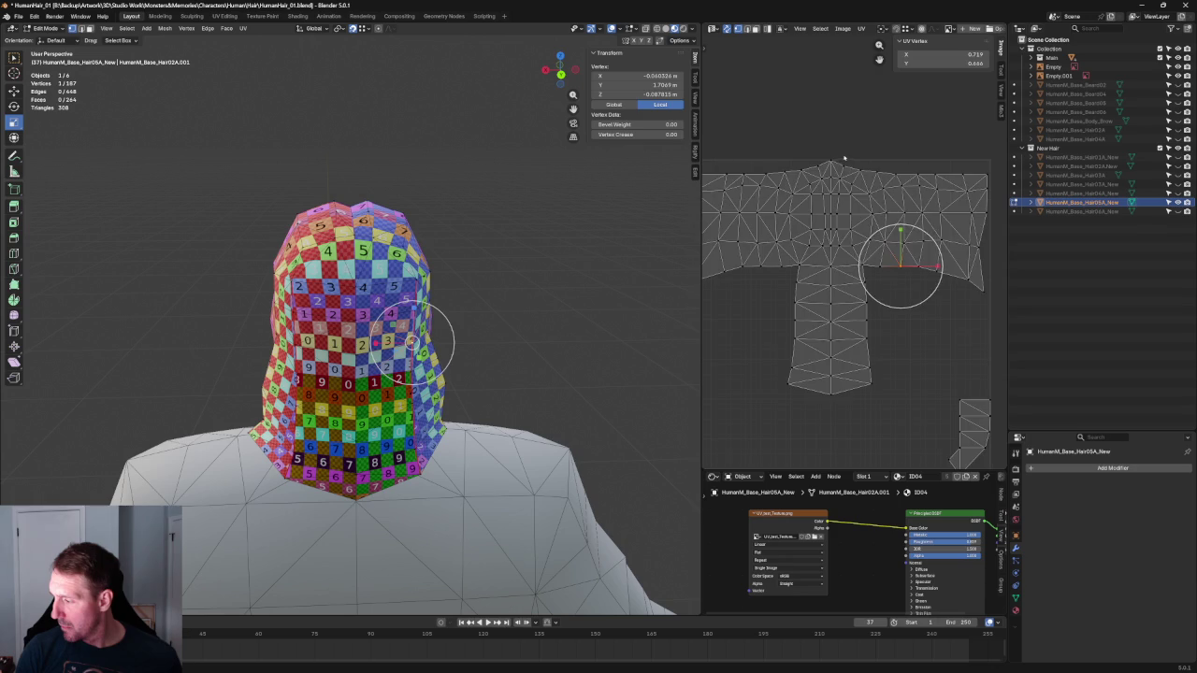
scroll(879, 266, "up", 3)
left_click_drag(890, 225, 814, 278)
key("u")
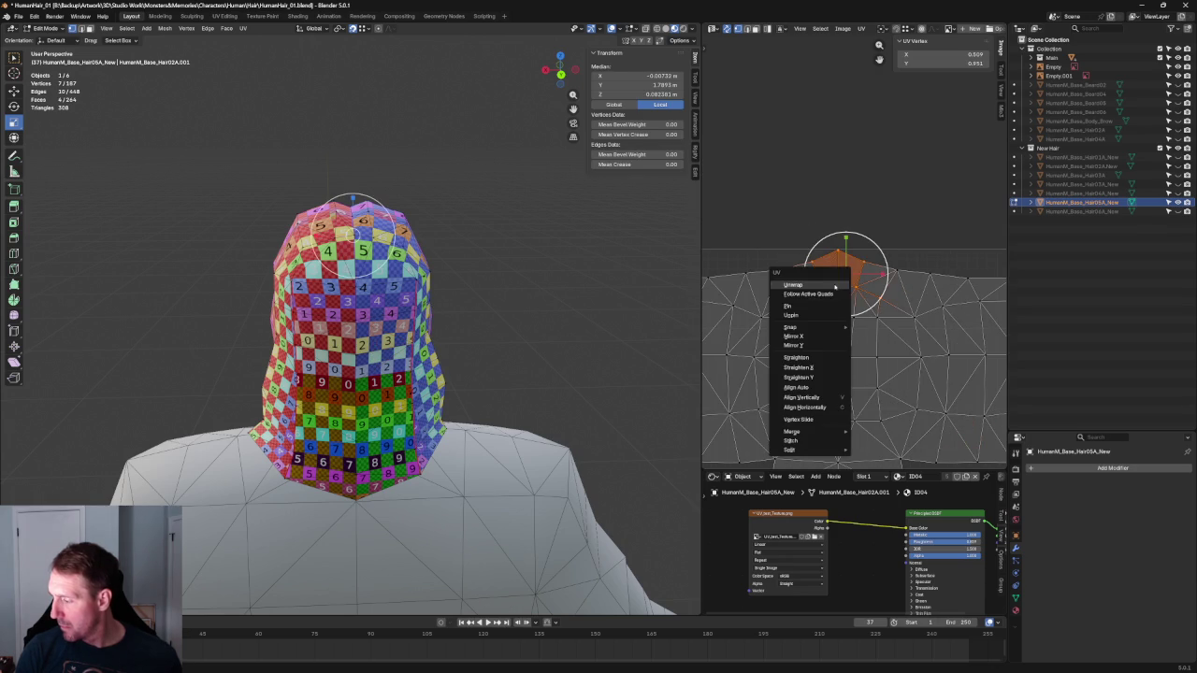
left_click(823, 279)
Extend the stem-top cluster with neighbouring faces, re-unwrap it and deselect
left_click_drag(915, 233, 785, 305)
key("u")
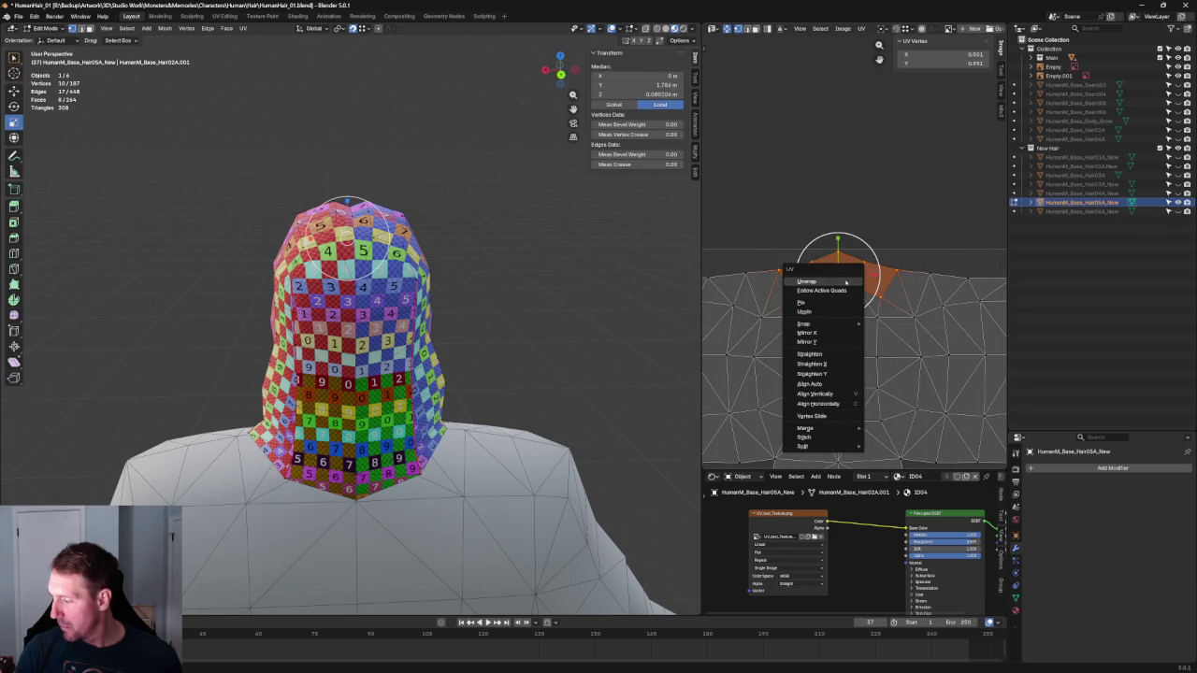
left_click(839, 280)
left_click(934, 214)
scroll(935, 214, "down", 2)
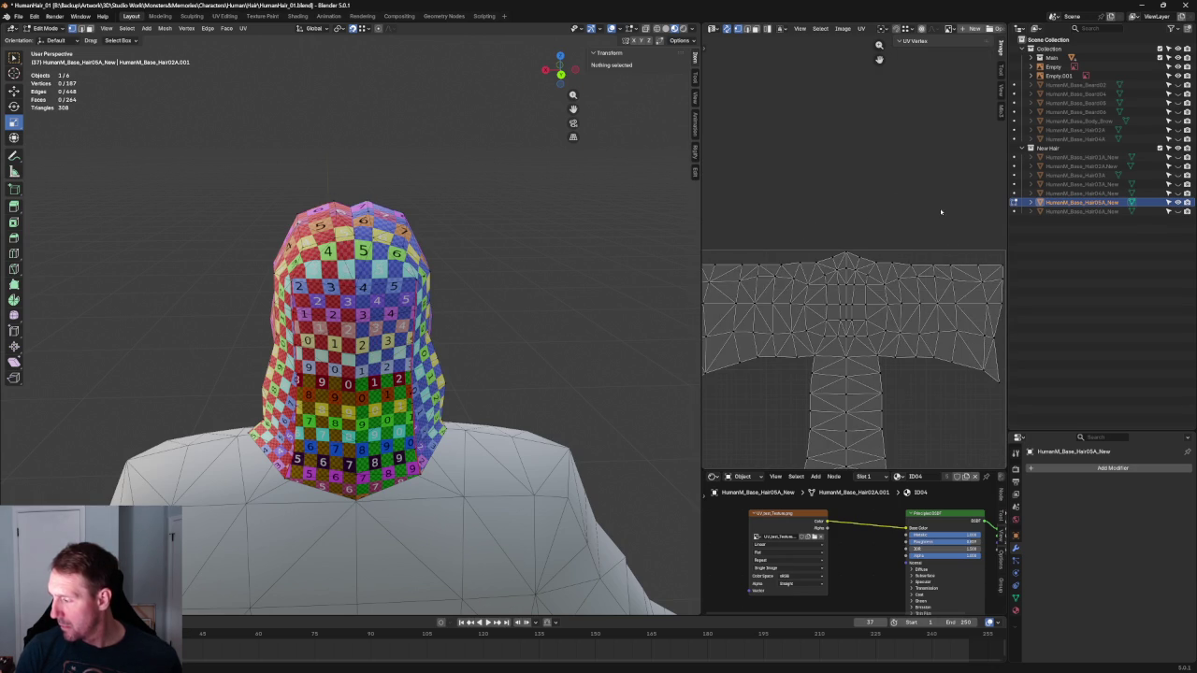
Orbit to the hair's front view and select the cone-shaped UV island
middle_click_drag(598, 245, 614, 219)
scroll(837, 288, "down", 5)
middle_click_drag(852, 367, 917, 226)
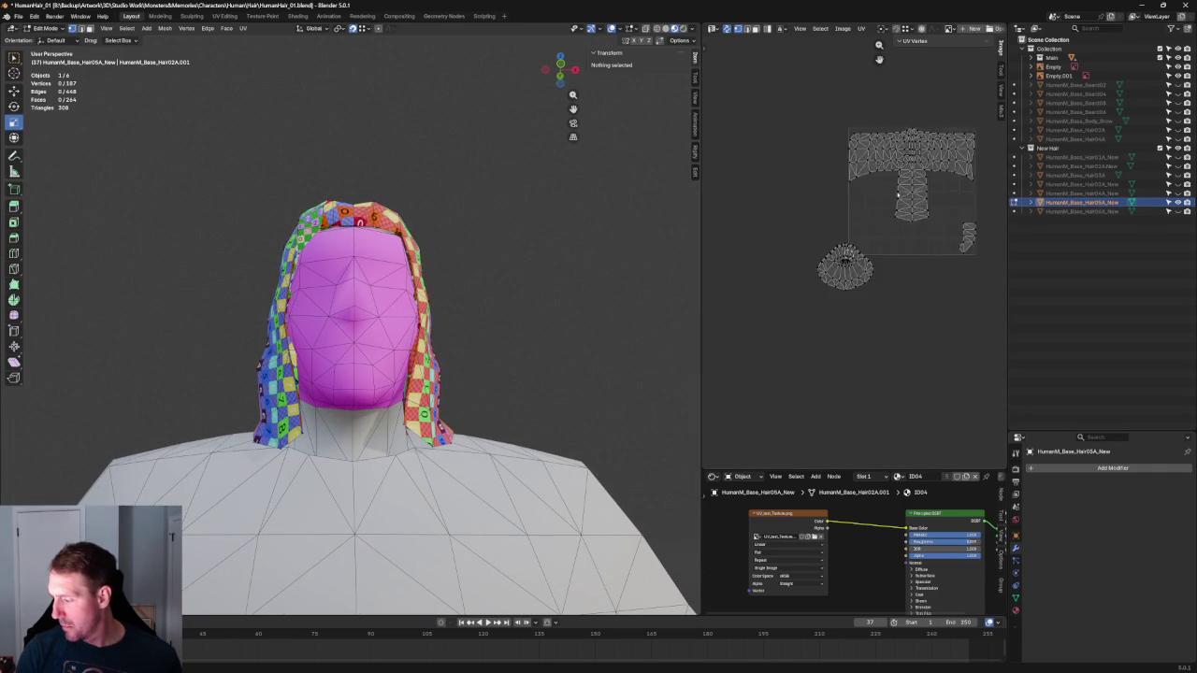
scroll(917, 227, "up", 2)
left_click_drag(952, 215, 705, 413)
Try unwrapping the cone-shaped island, then undo the unwrap
key("u")
left_click(826, 325)
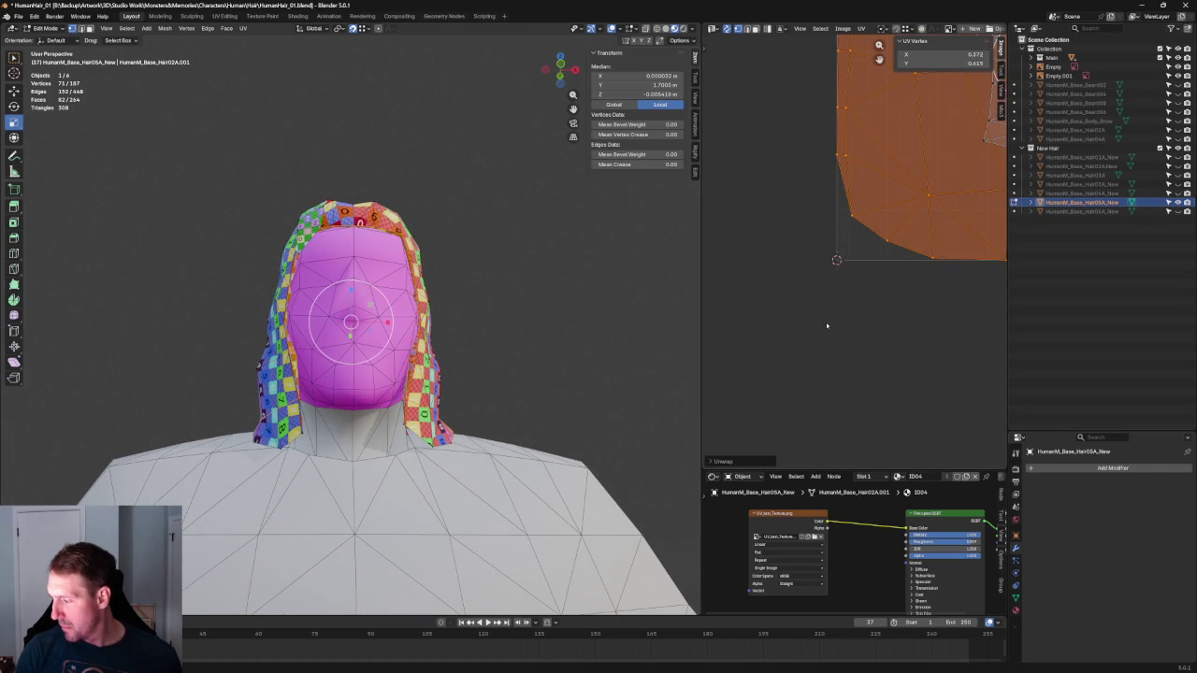
scroll(813, 262, "down", 4)
scroll(812, 263, "up", 3)
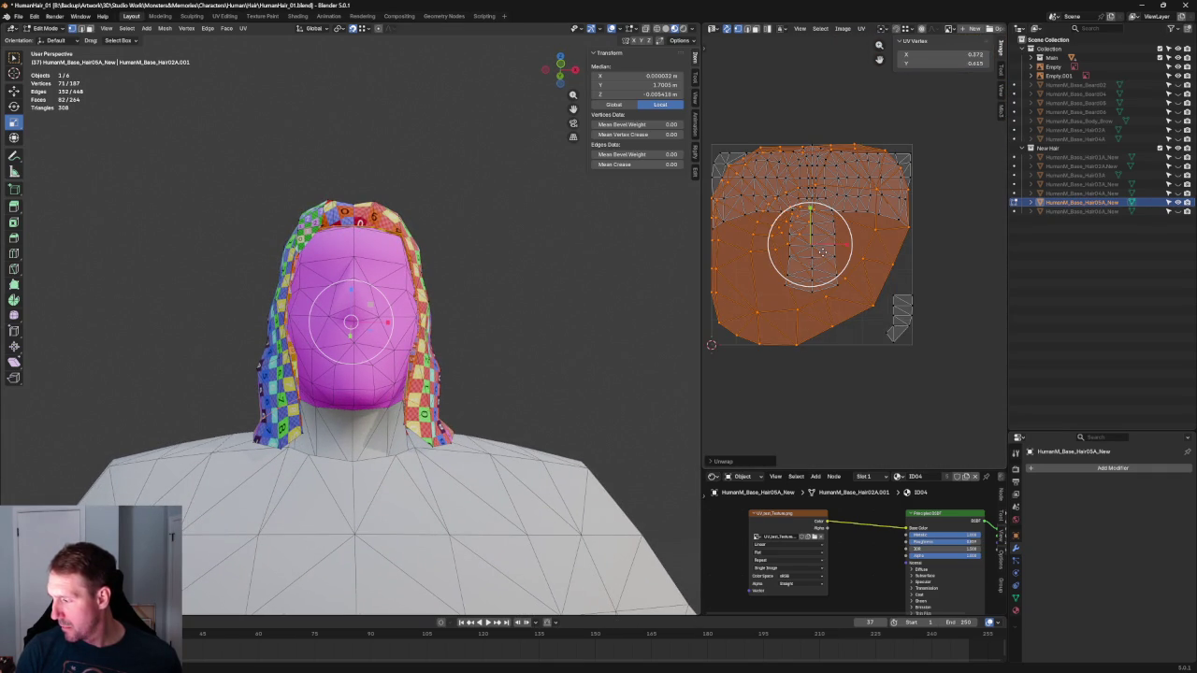
key("ctrl+z")
Move the cone-shaped island next to the T layout
left_click(748, 336)
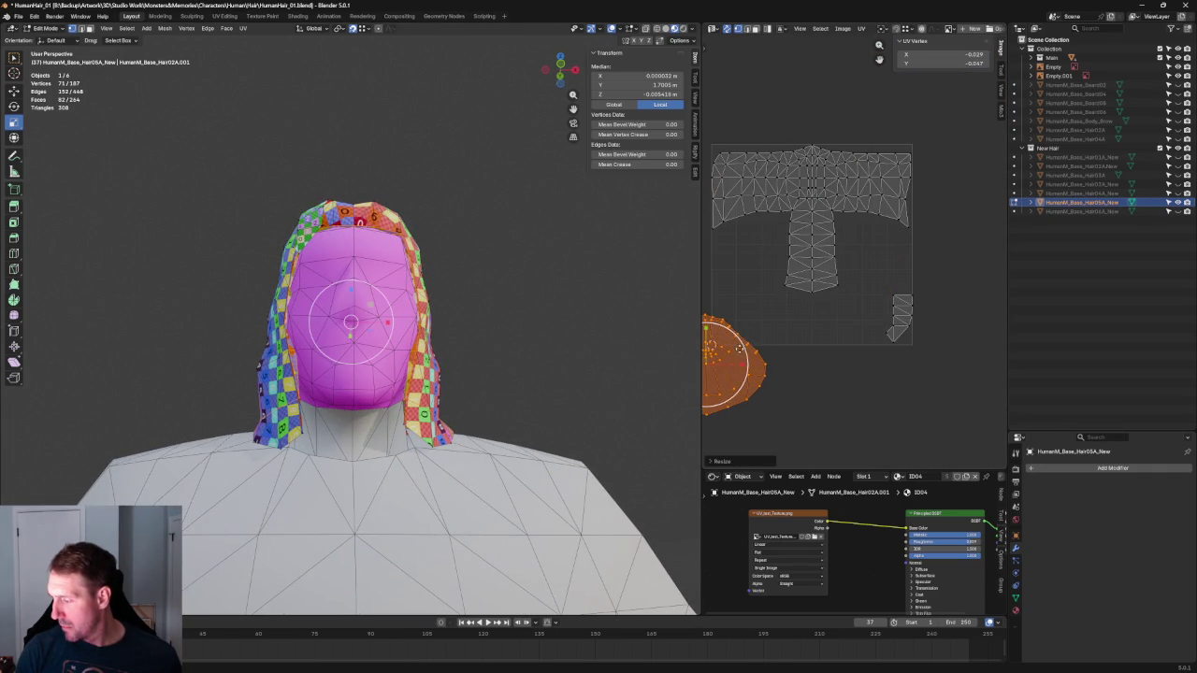
middle_click_drag(757, 346, 818, 332)
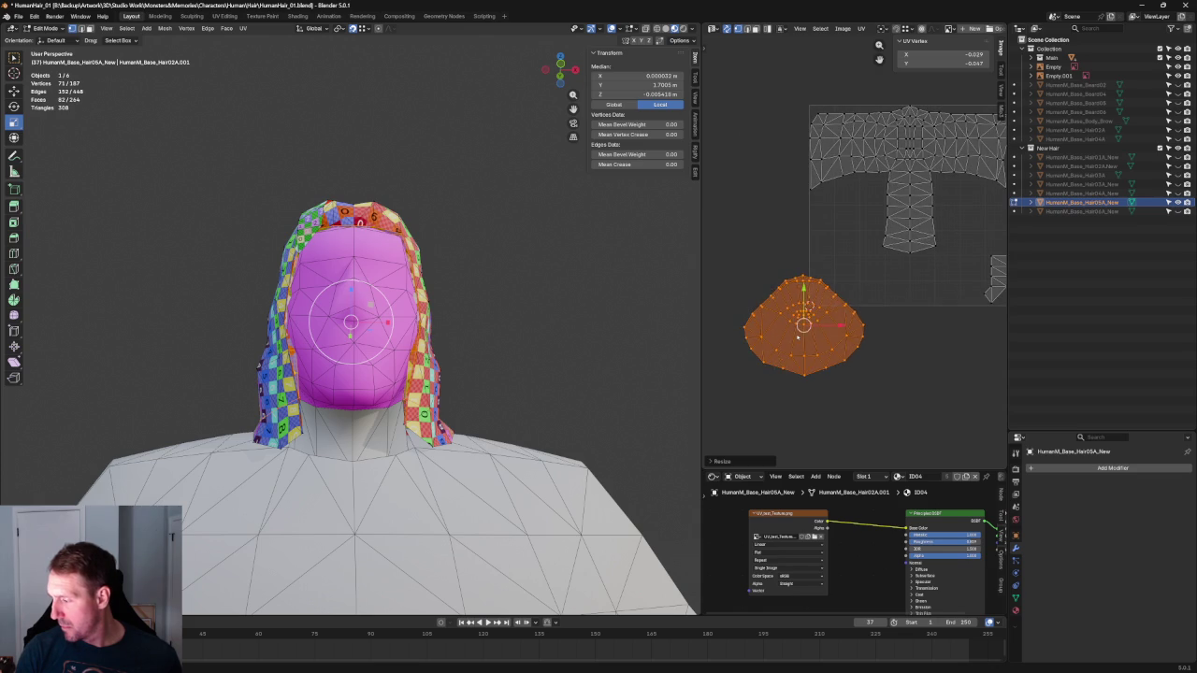
key("g")
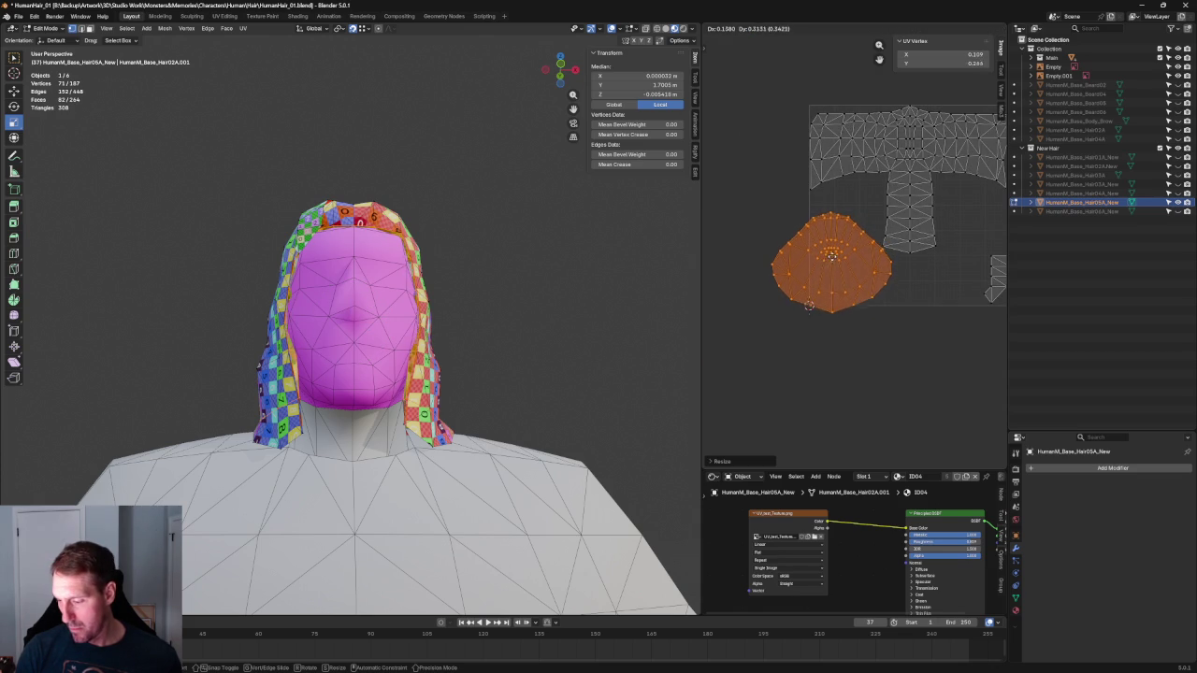
left_click(830, 262)
scroll(840, 253, "up", 2)
scroll(840, 252, "up", 1)
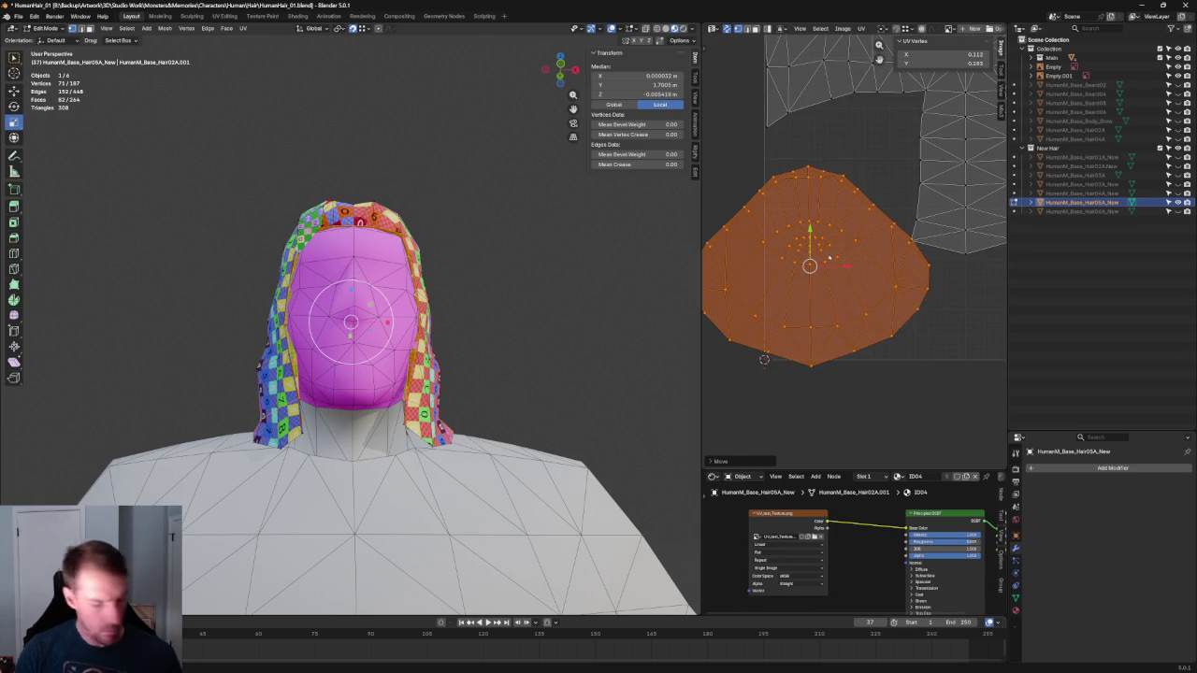
Select the left part of the UV island and mirror it along X
left_click(738, 169)
middle_click_drag(738, 169, 821, 169)
left_click_drag(735, 136, 891, 379)
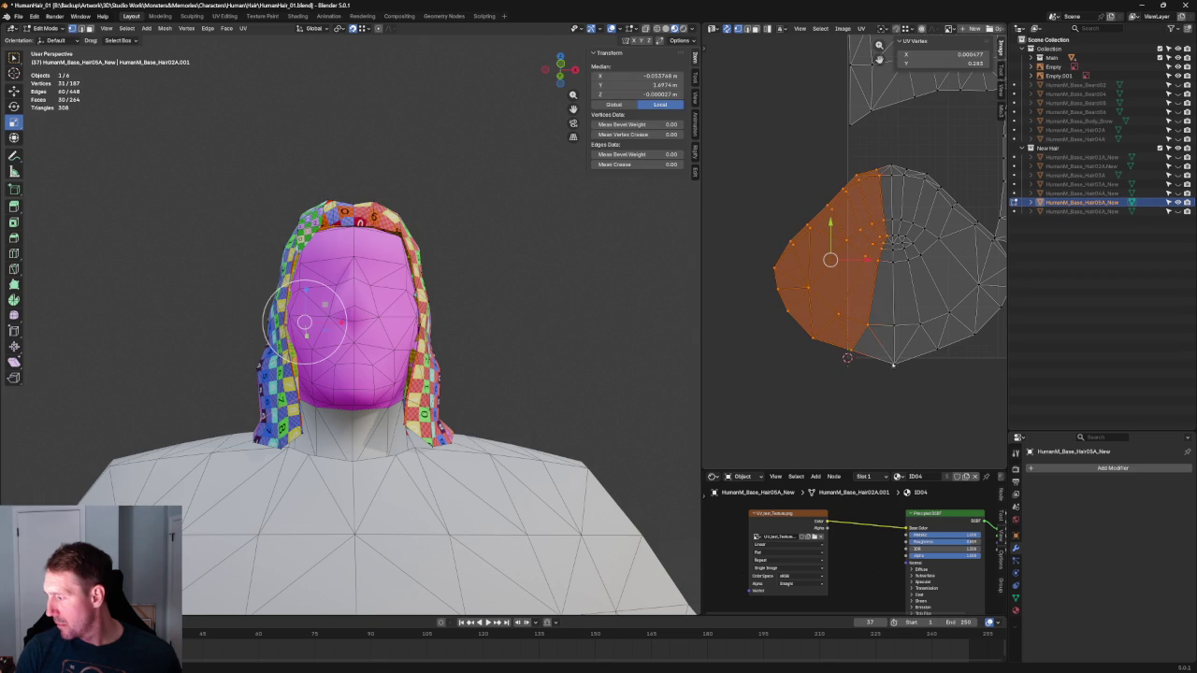
right_click(866, 308)
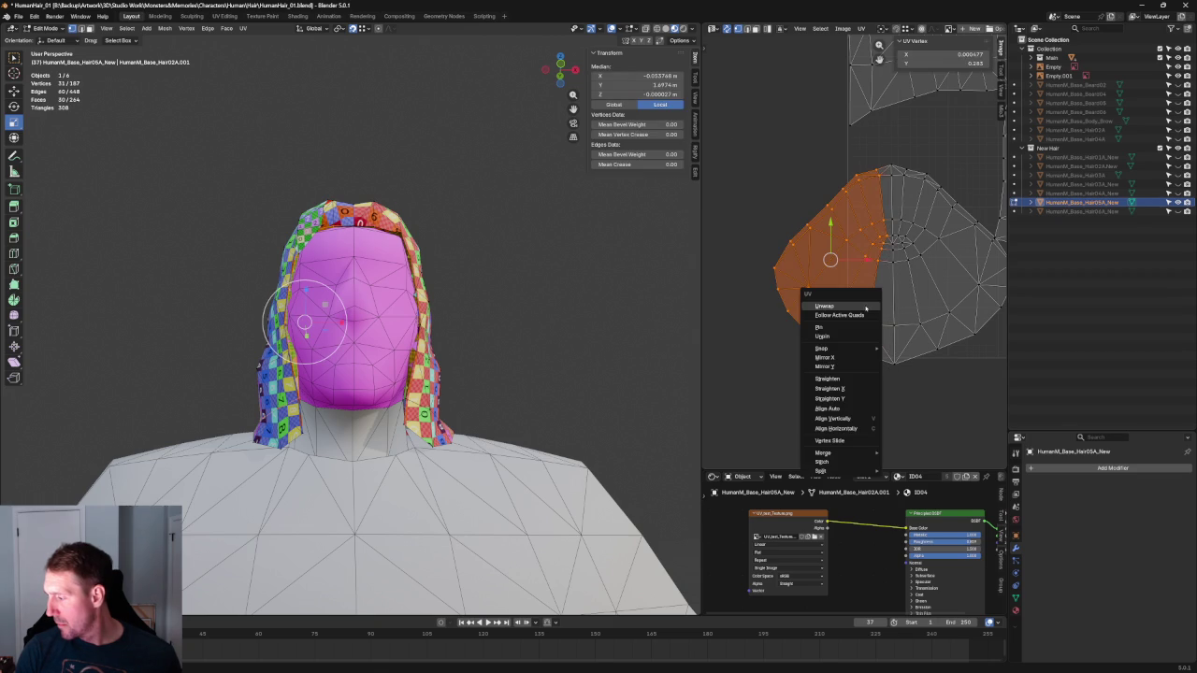
left_click(856, 357)
key("ctrl+z")
key("ctrl+shift+z")
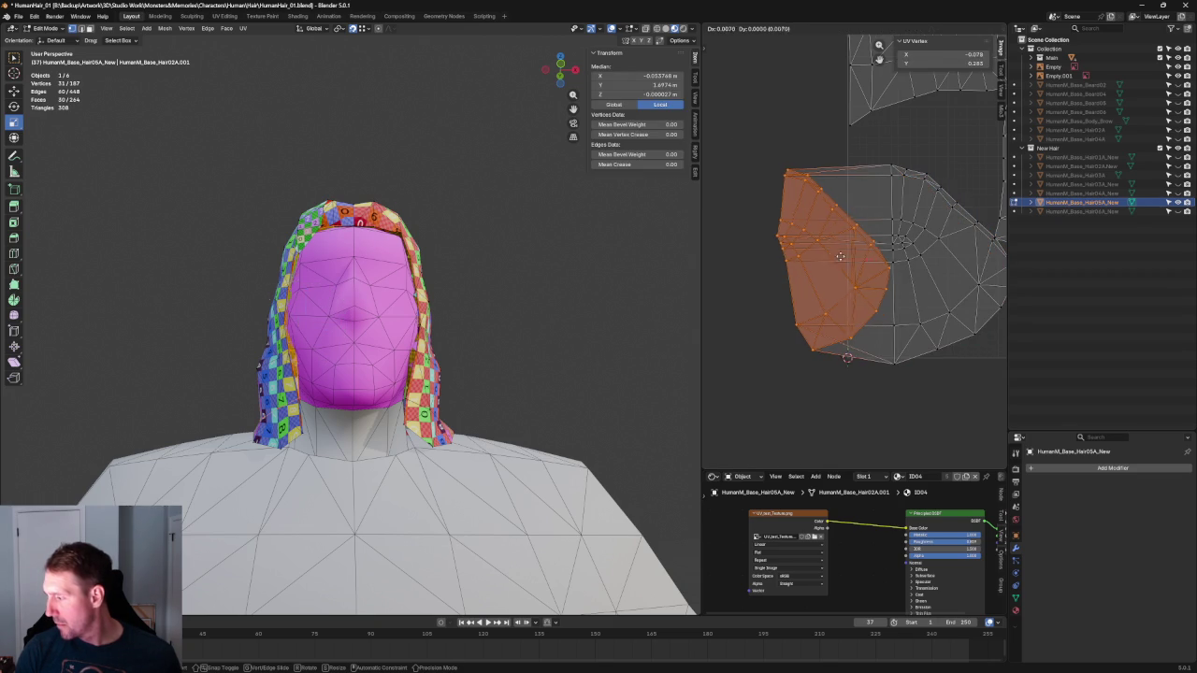
Move the mirrored part to the left edge beside the T layout's stem
key("g")
left_click(977, 251)
mouse_move(968, 296)
middle_mouse_down()
mouse_move(786, 320)
mouse_move(813, 306)
middle_mouse_up()
key("g")
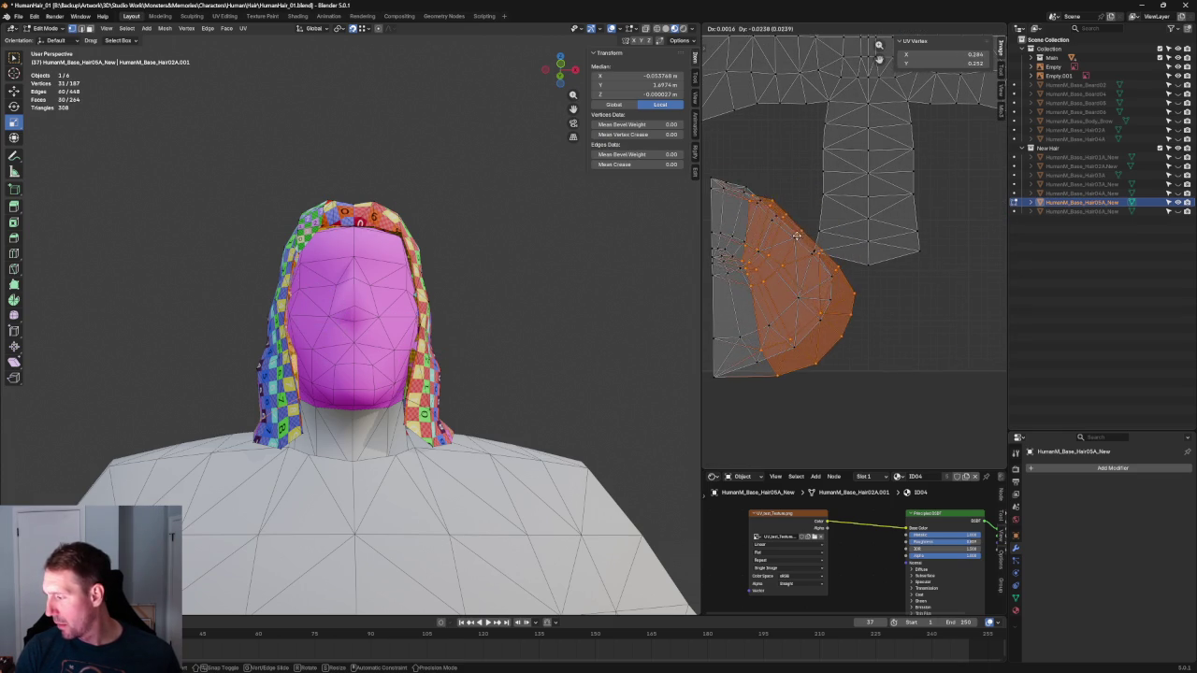
left_click(718, 187)
scroll(870, 341, "up", 1)
scroll(898, 345, "up", 2)
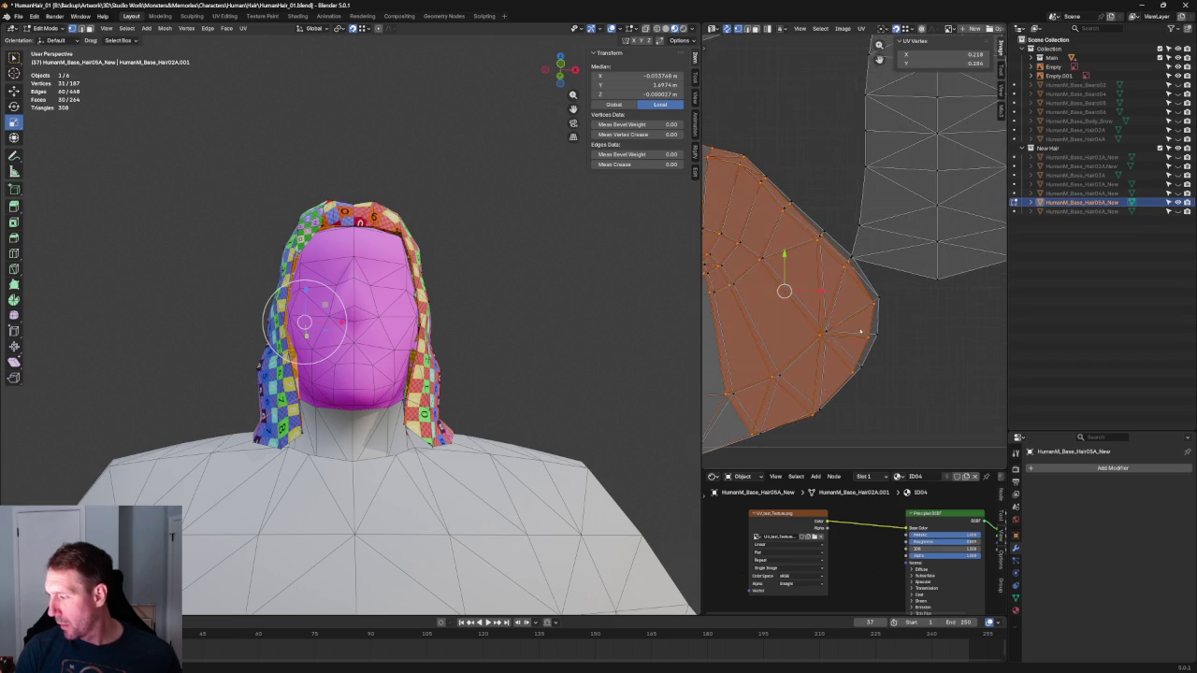
scroll(860, 331, "up", 1)
scroll(842, 299, "up", 1)
scroll(827, 294, "up", 1)
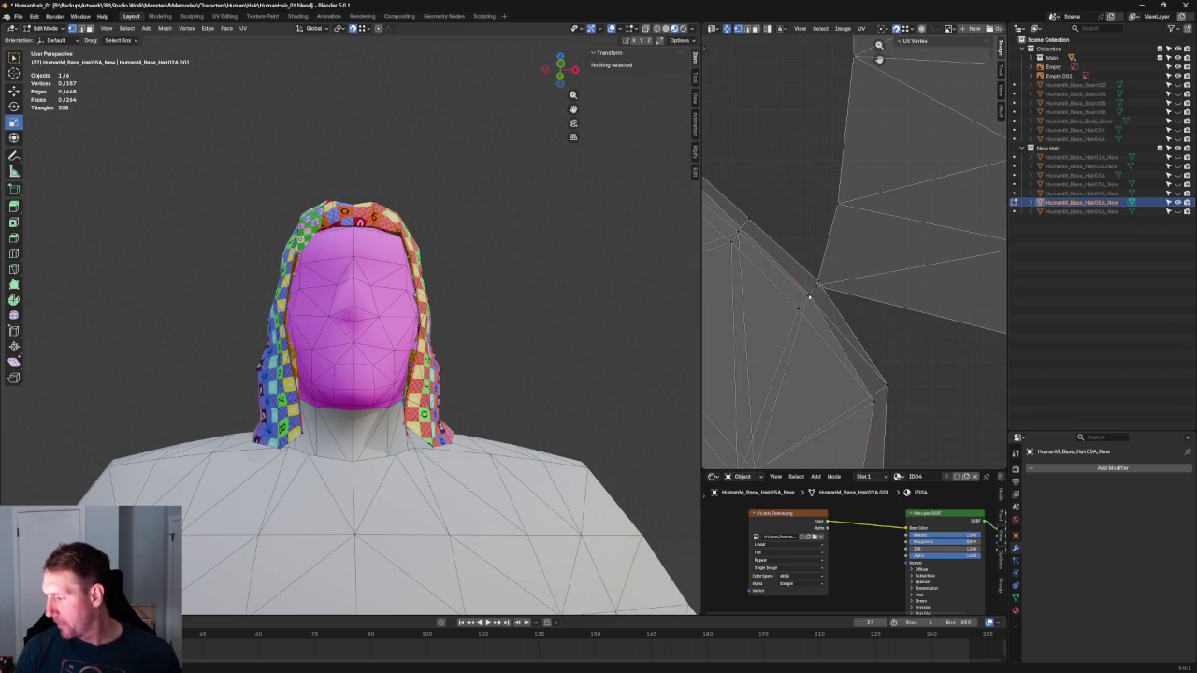
Nudge the first few vertices on the hair island's upper edge into a smoother line
left_click(810, 296)
scroll(804, 302, "up", 1)
left_click(765, 348, "shift")
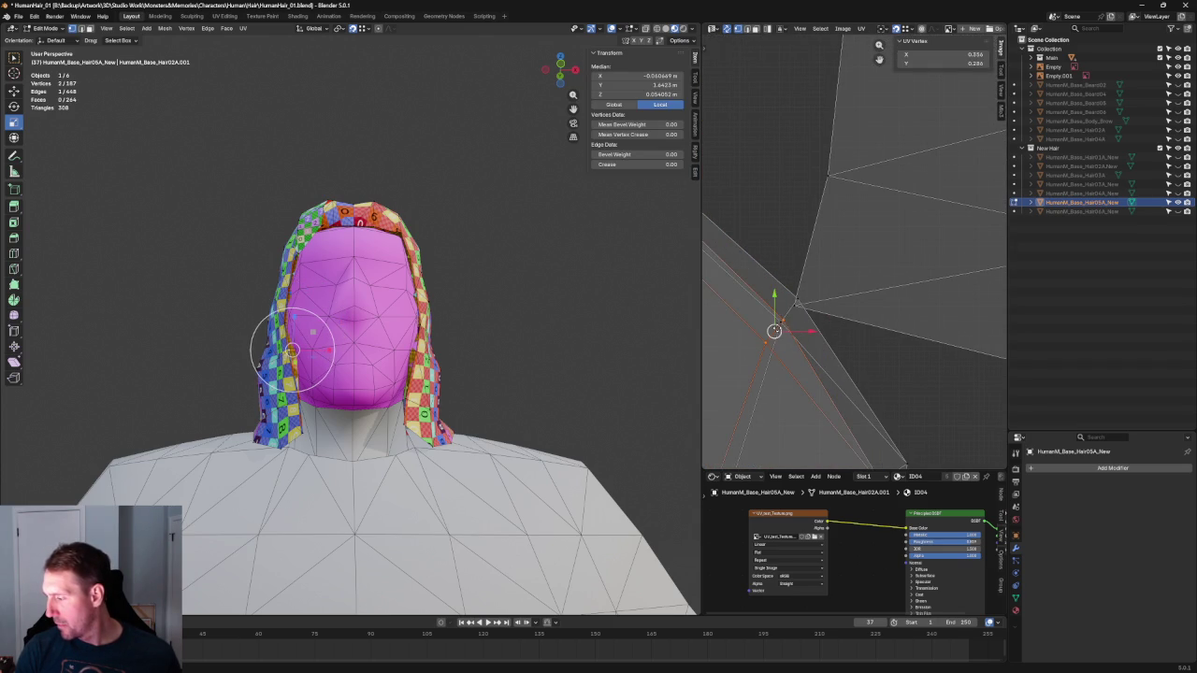
left_click_drag(776, 328, 795, 296)
scroll(814, 286, "down", 2)
scroll(868, 313, "down", 1)
left_click(867, 313)
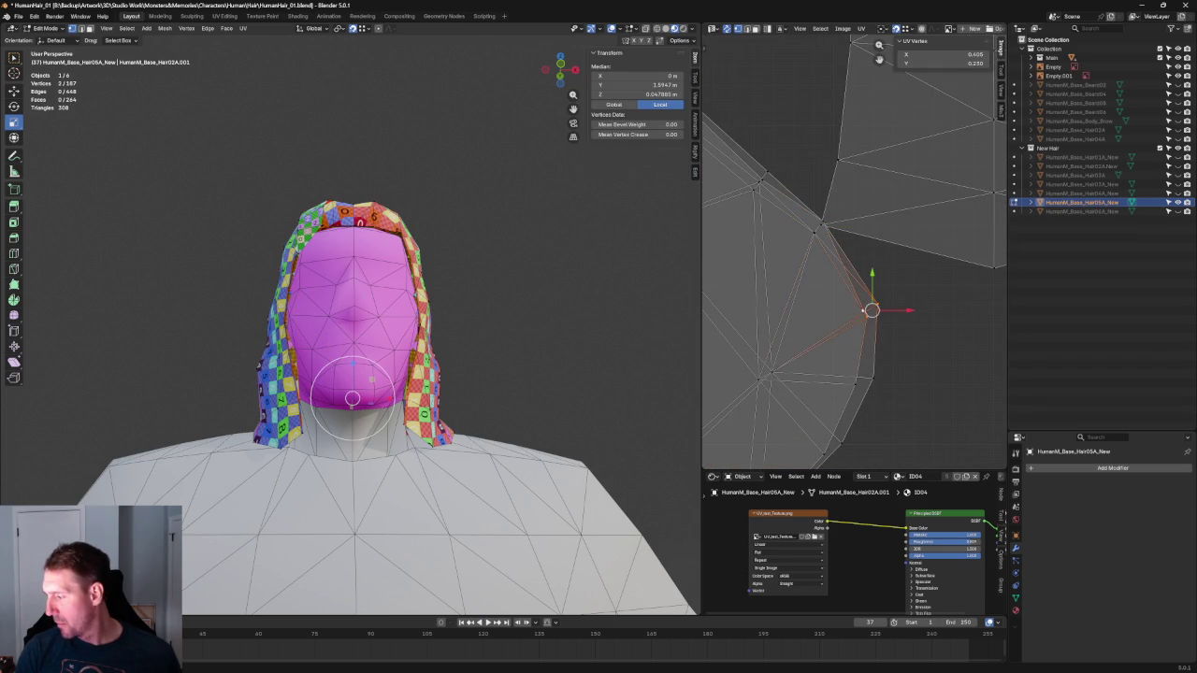
left_click_drag(864, 321, 869, 314)
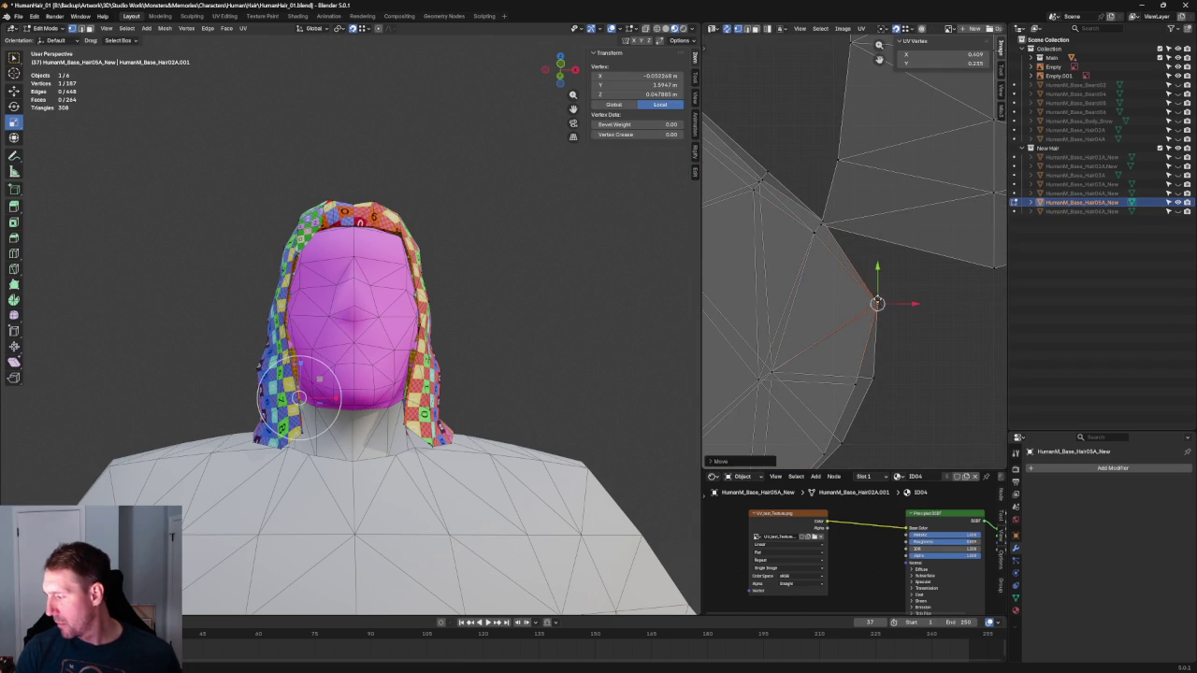
Shift more edge vertices, the bottom corner and one inner vertex up and right
left_click(848, 409)
left_click(855, 384)
left_click_drag(854, 381, 868, 377)
scroll(807, 276, "up", 2)
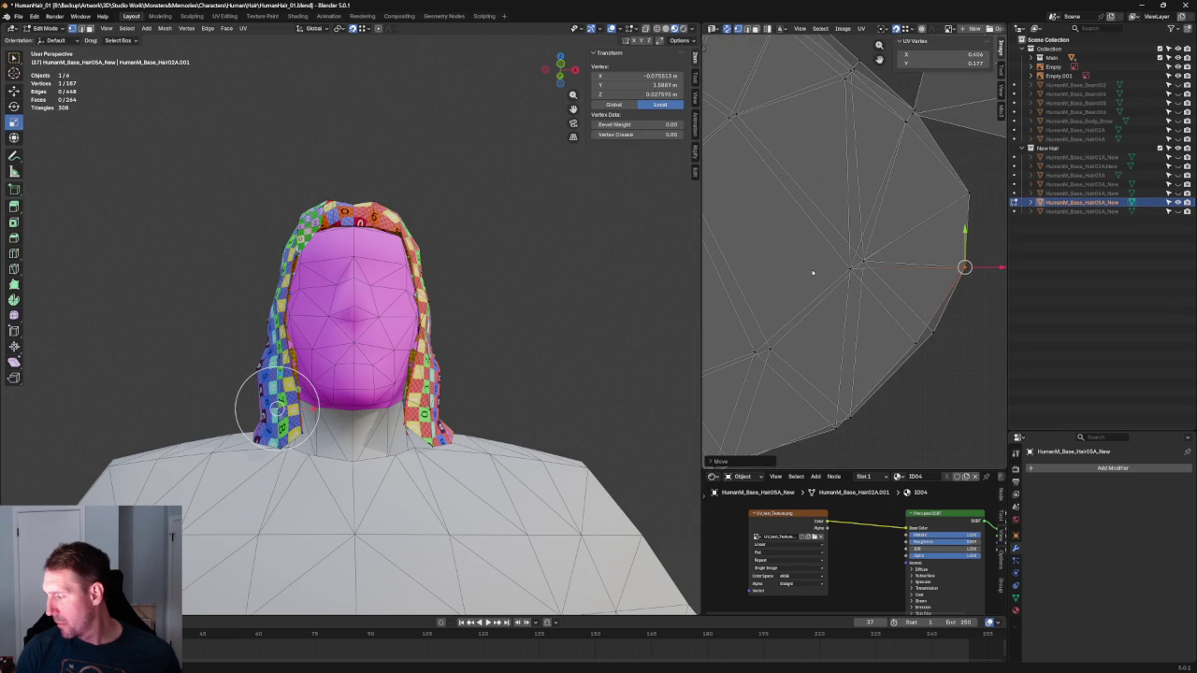
left_click(862, 277)
left_click_drag(862, 277, 873, 269)
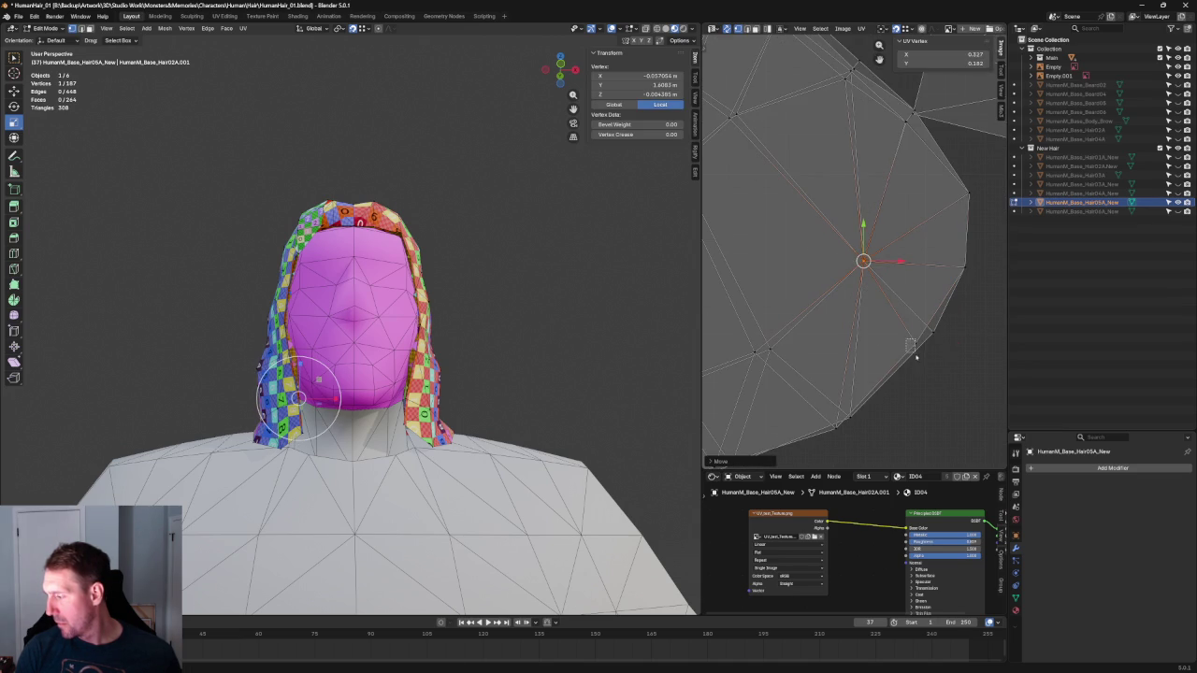
left_click(932, 330)
middle_click_drag(932, 330, 966, 218)
left_click(870, 314)
left_click_drag(870, 314, 884, 303)
left_click(789, 236)
left_click_drag(788, 236, 805, 234)
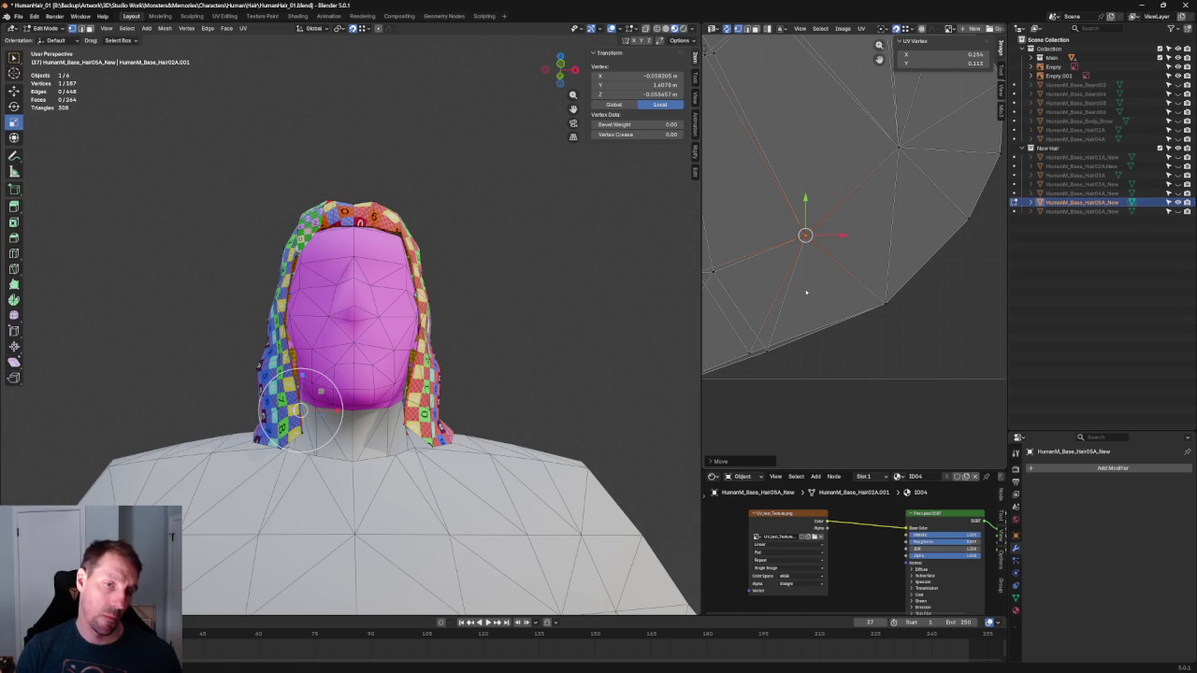
Check vertices along the island's bottom edge and down its seam
middle_click_drag(799, 274, 851, 222)
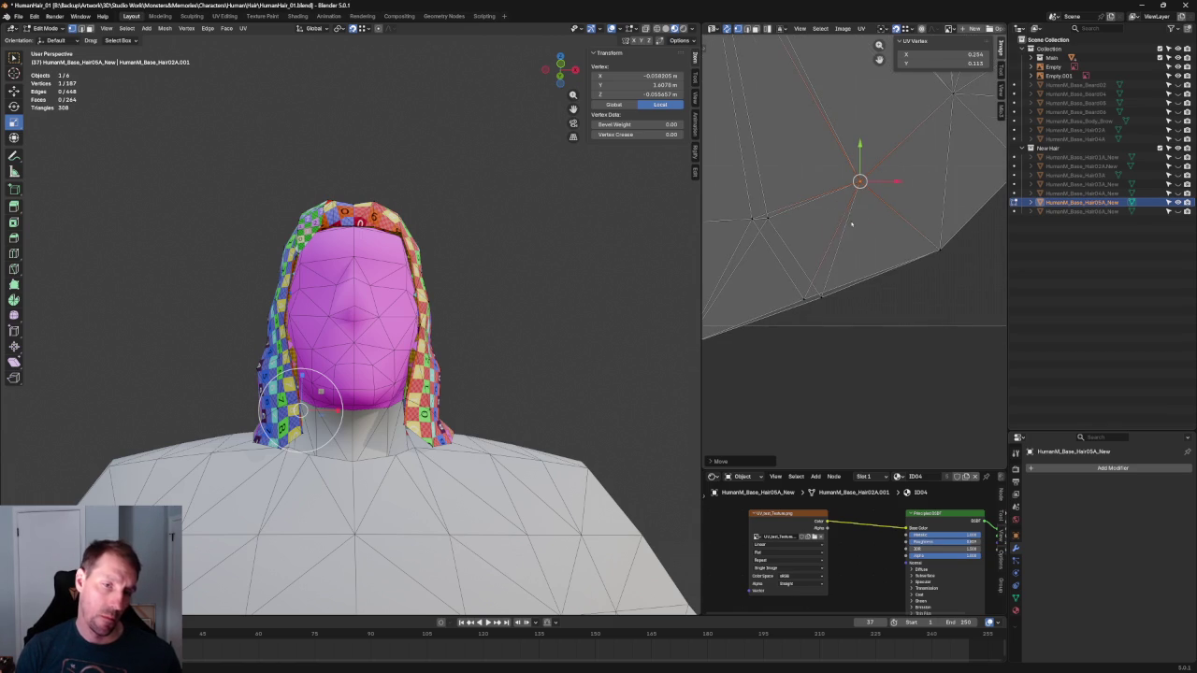
middle_click_drag(796, 291, 830, 313)
left_click(854, 319)
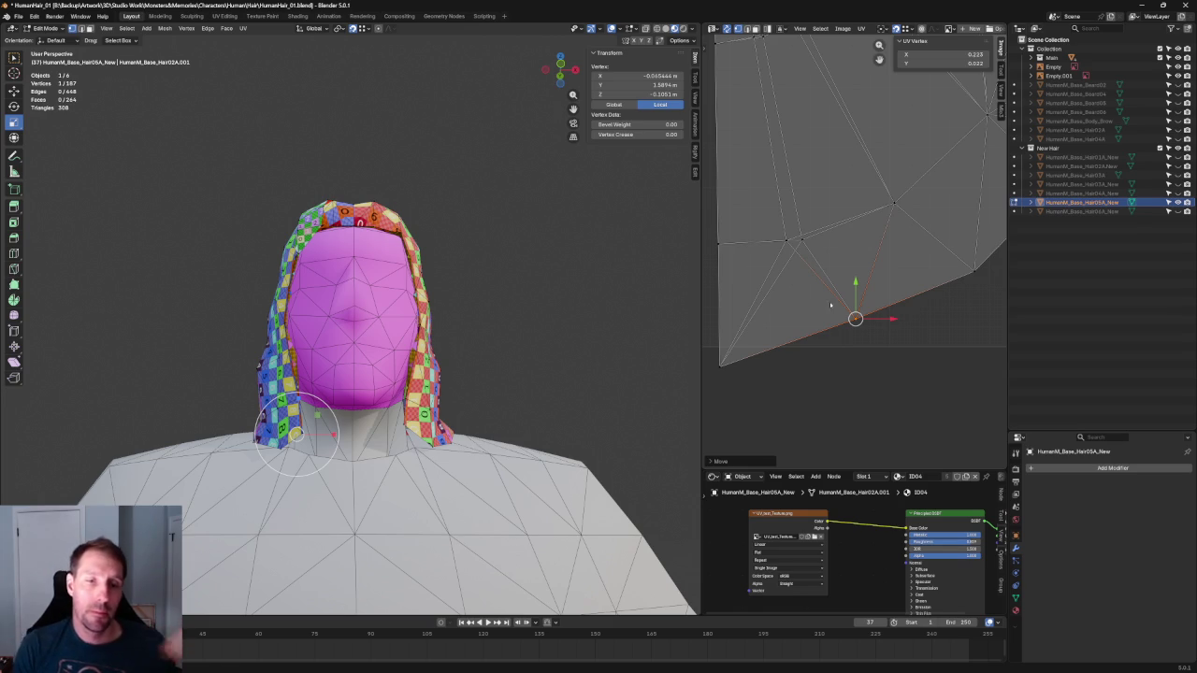
left_click(801, 238)
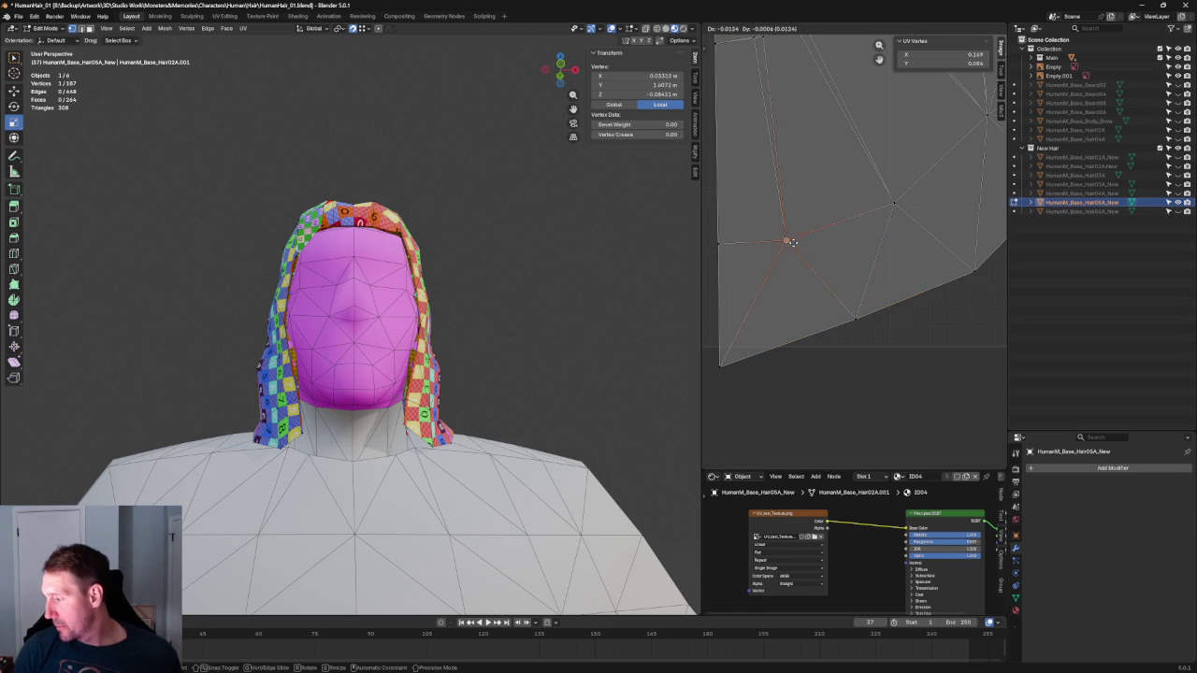
scroll(870, 262, "down", 2)
scroll(871, 262, "down", 2)
scroll(870, 262, "up", 3)
left_click(843, 320)
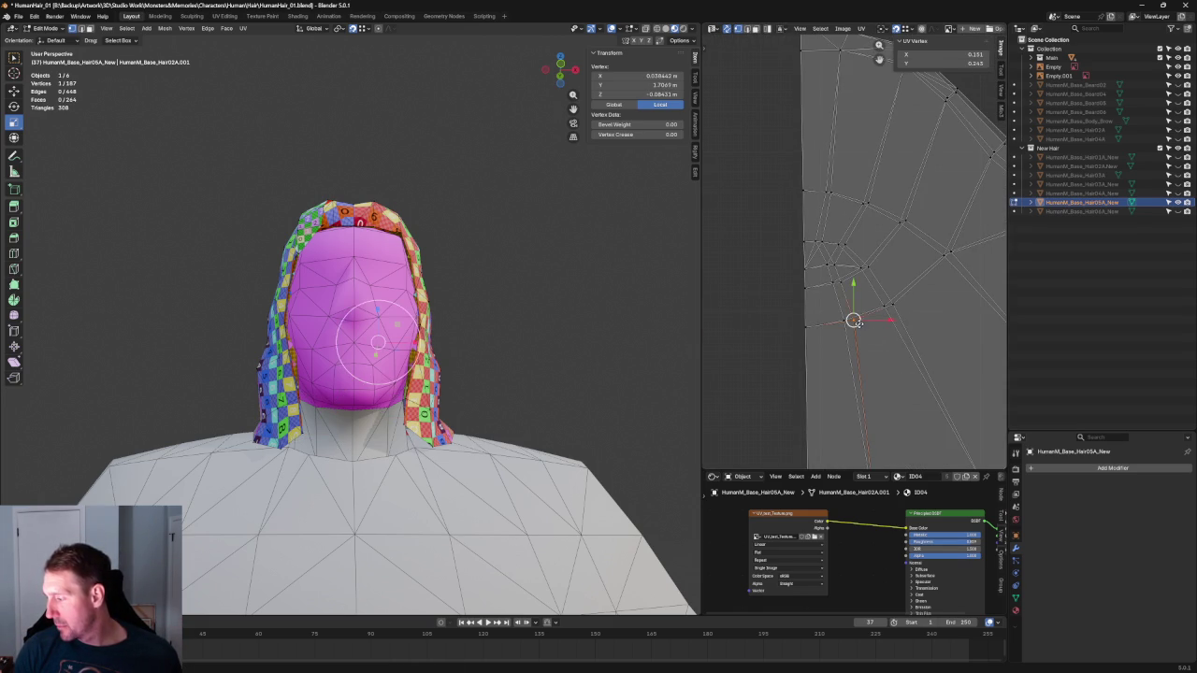
left_click(827, 265)
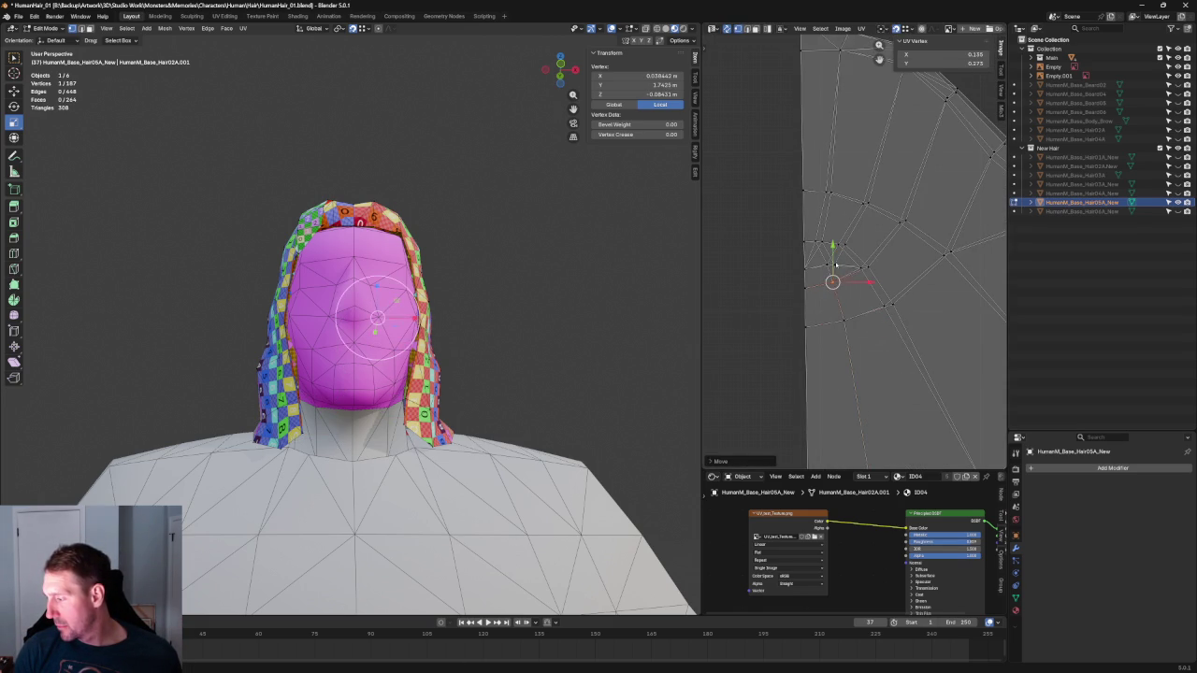
left_click(823, 240)
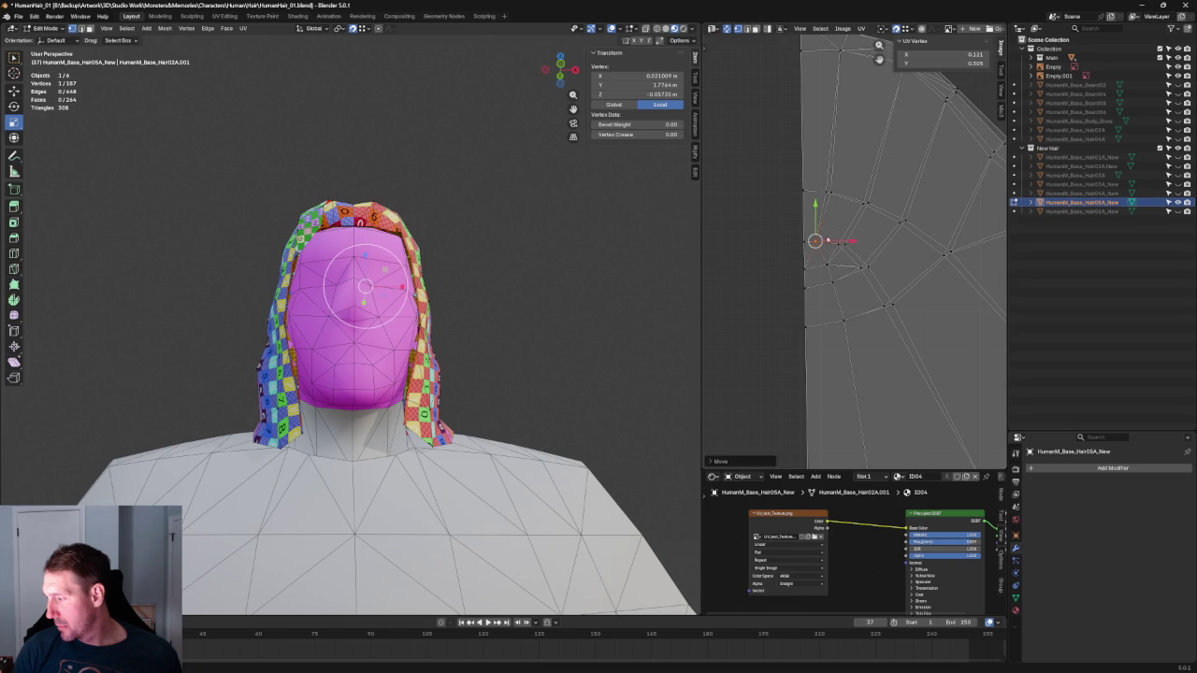
Select the seam edge path to the top edge and reposition the top vertices
left_click(833, 195)
scroll(848, 282, "down", 2)
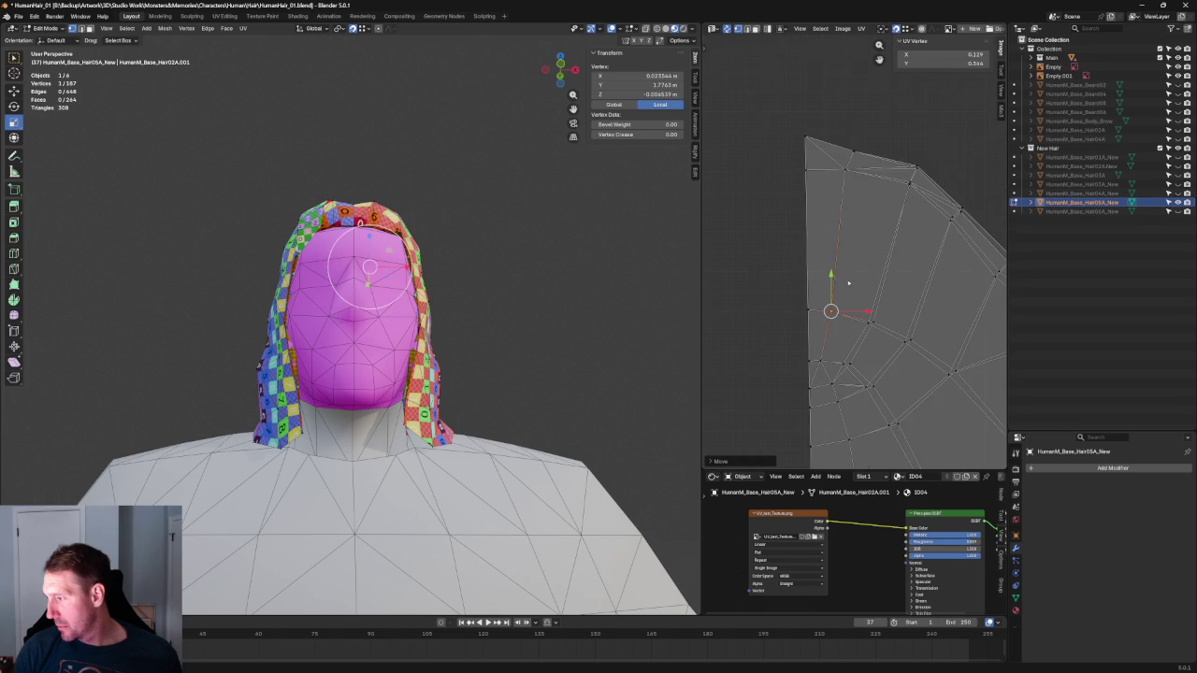
left_click(845, 171, "alt")
left_click(855, 153)
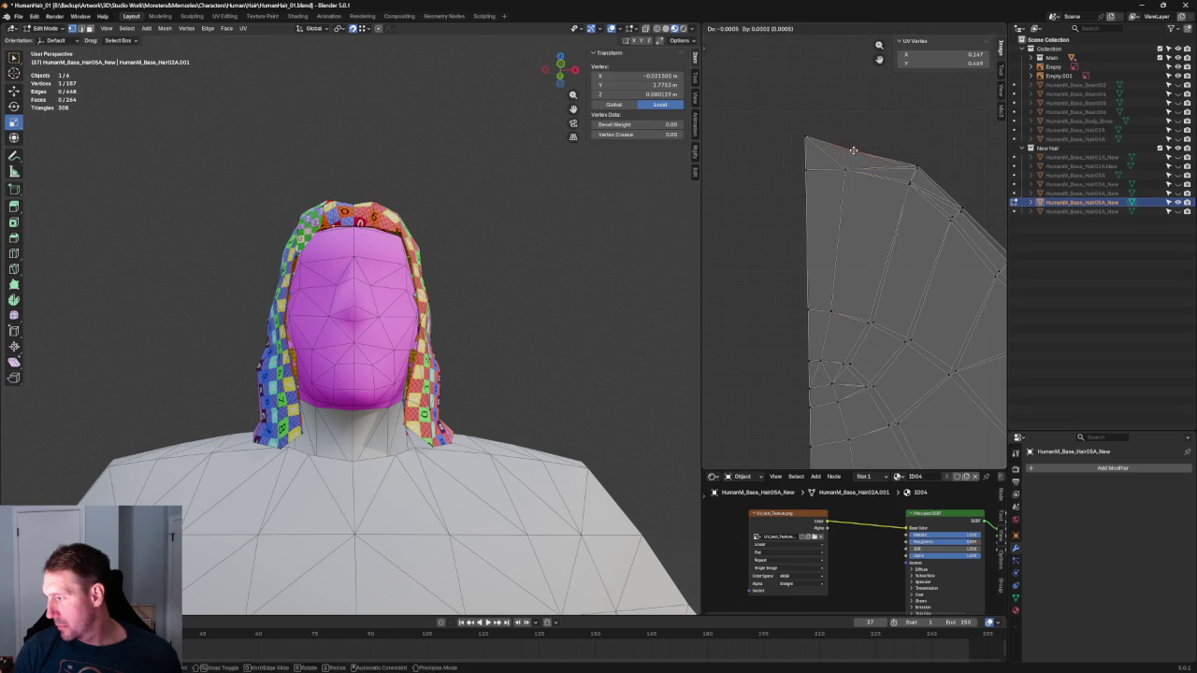
left_click_drag(855, 151, 909, 184)
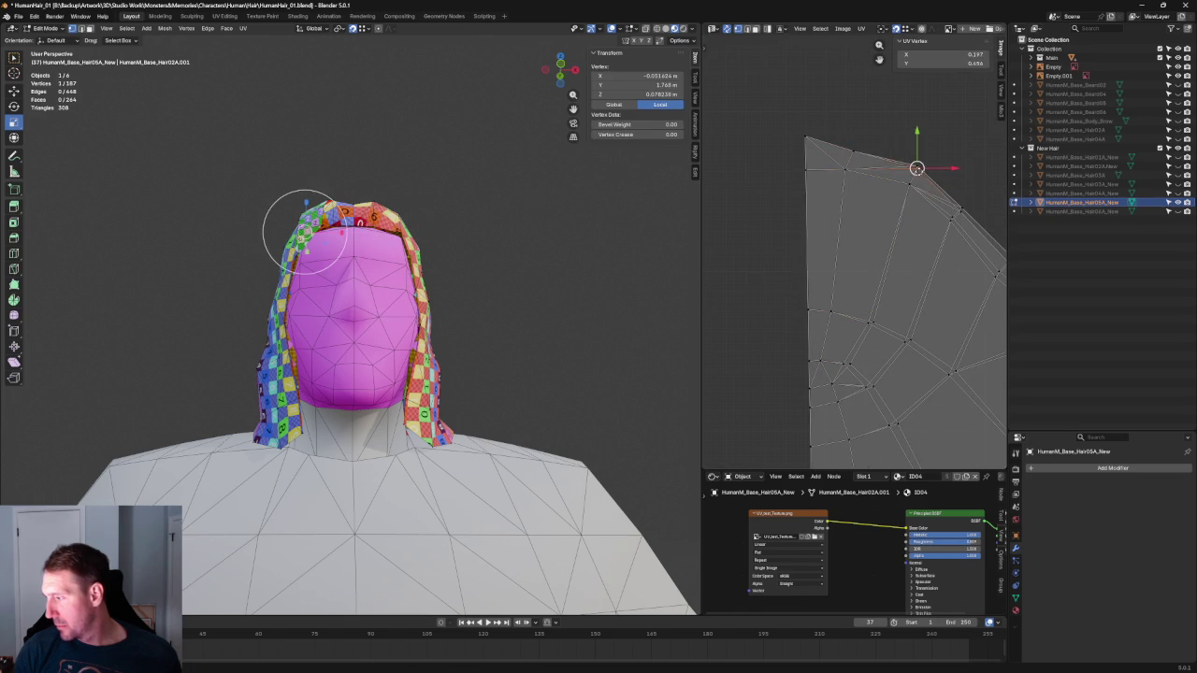
middle_click_drag(927, 174, 845, 174)
left_click_drag(845, 174, 835, 184)
Pull a left-side vertex downward and nudge a neighbouring vertex left
left_click(794, 299)
left_click_drag(793, 299, 791, 302)
left_click(758, 291, "alt")
left_click(758, 285)
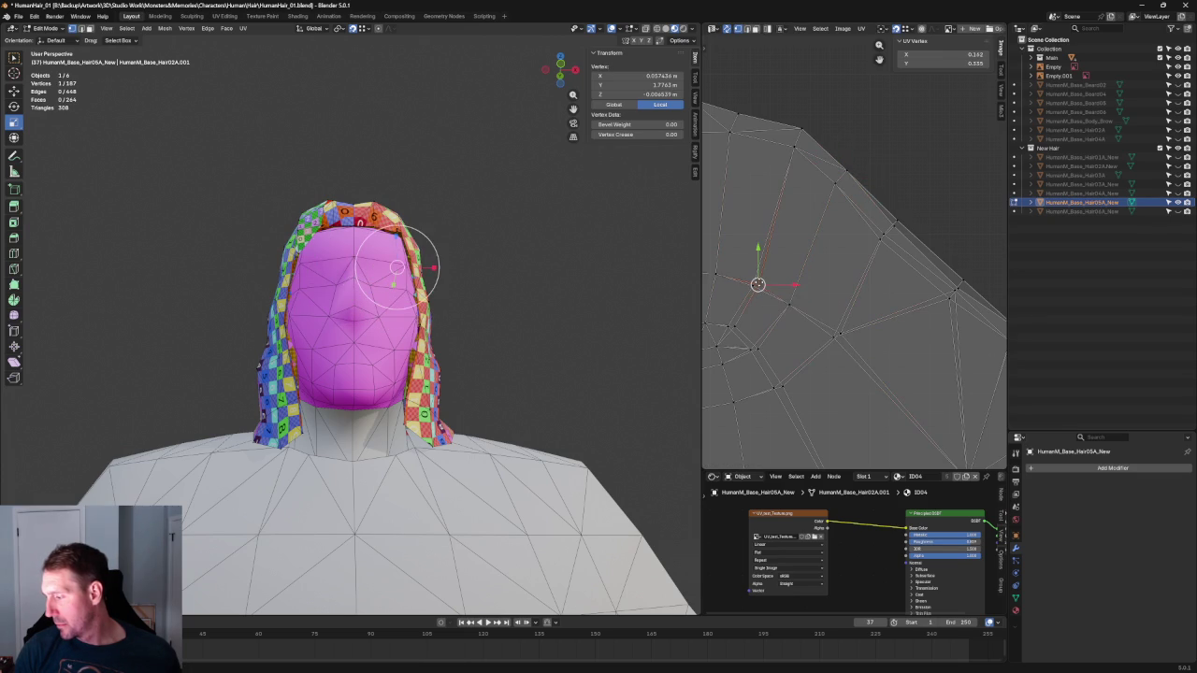
left_click_drag(757, 285, 754, 329)
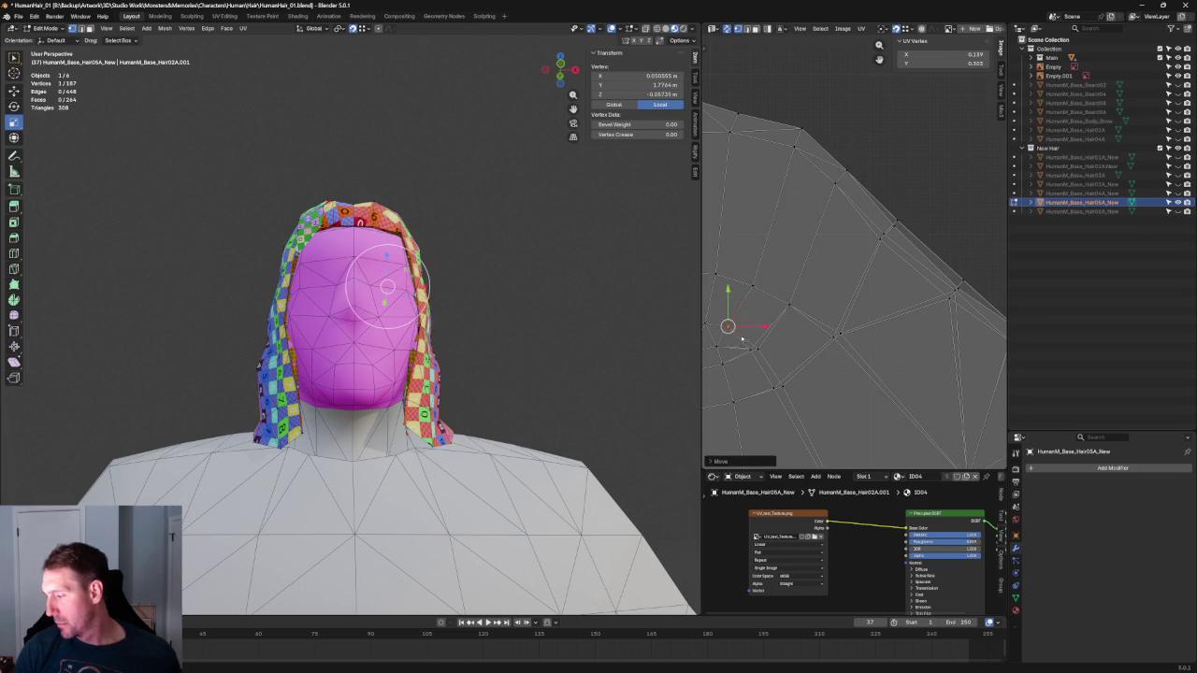
middle_click_drag(782, 348, 828, 274)
left_click(828, 279, "alt")
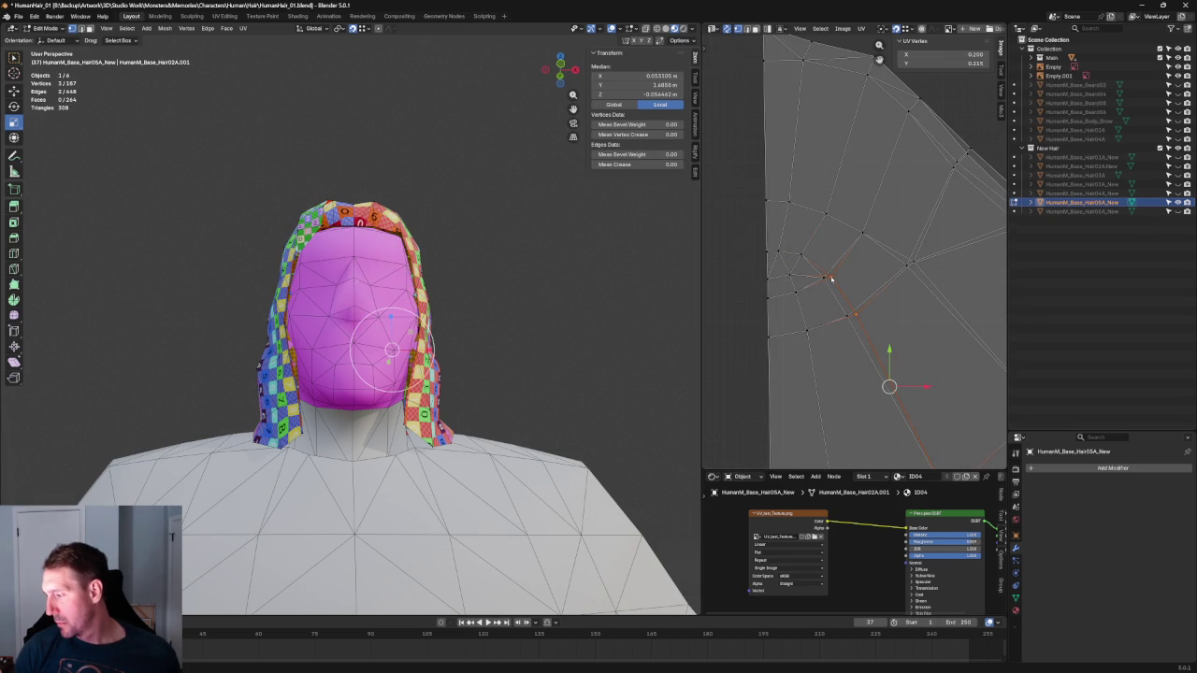
left_click(831, 279)
left_click_drag(828, 277, 824, 276)
Tidy the remaining interior and right-edge vertices so both islands sit cleanly
left_click(854, 314)
left_click_drag(855, 314, 944, 234)
middle_click_drag(944, 235, 809, 273)
left_click_drag(824, 198, 836, 183)
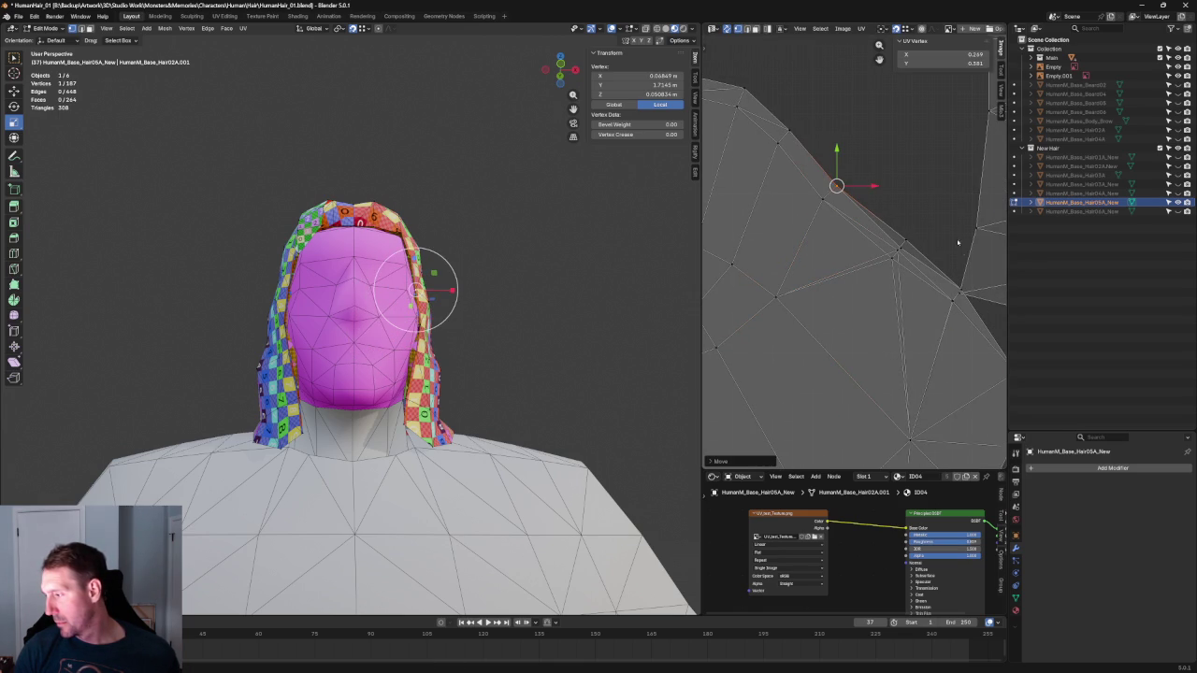
left_click(898, 258)
left_click_drag(897, 253, 921, 224)
scroll(921, 280, "down", 1)
scroll(922, 280, "down", 2)
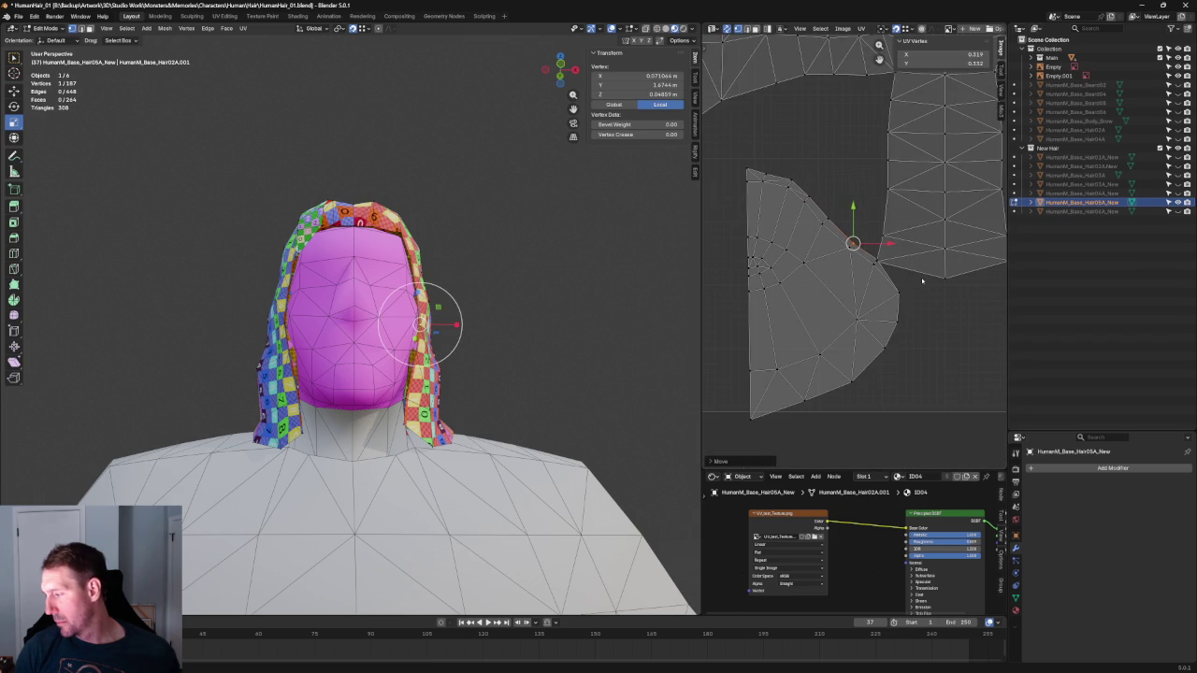
middle_click_drag(902, 299, 916, 248)
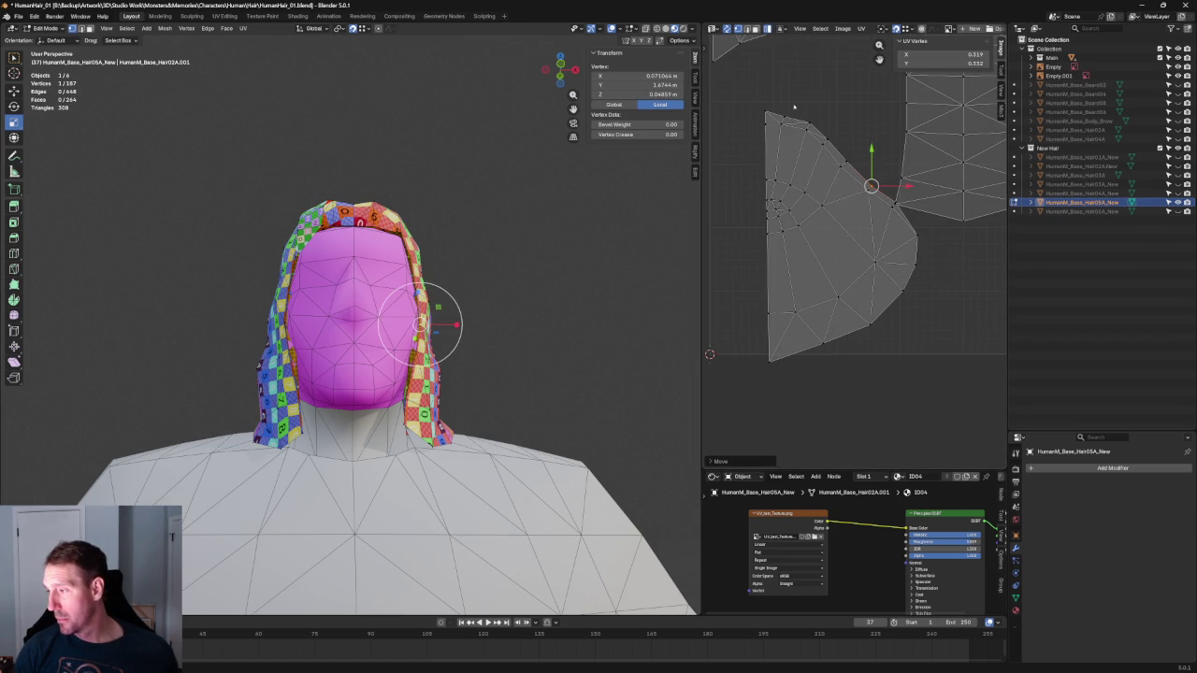
Move and enlarge the left UV island (selected with L), then clear the selection
key("l")
middle_click_drag(823, 224, 880, 223)
key("g")
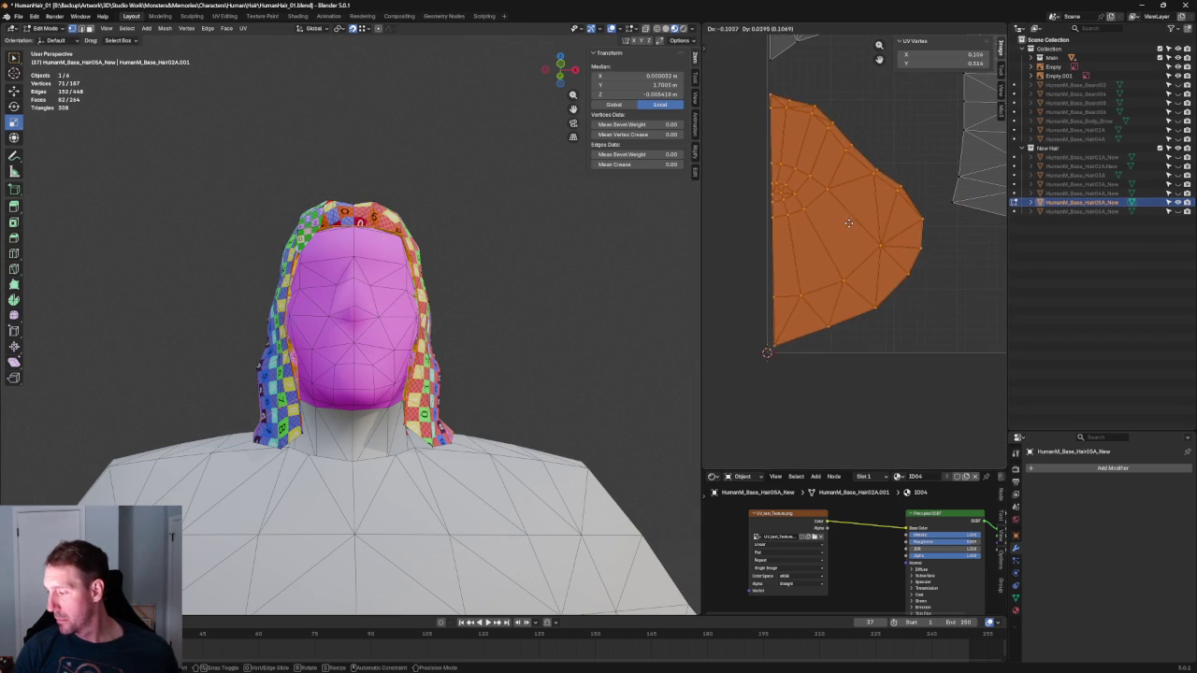
left_click(849, 226)
middle_click_drag(849, 225, 806, 279)
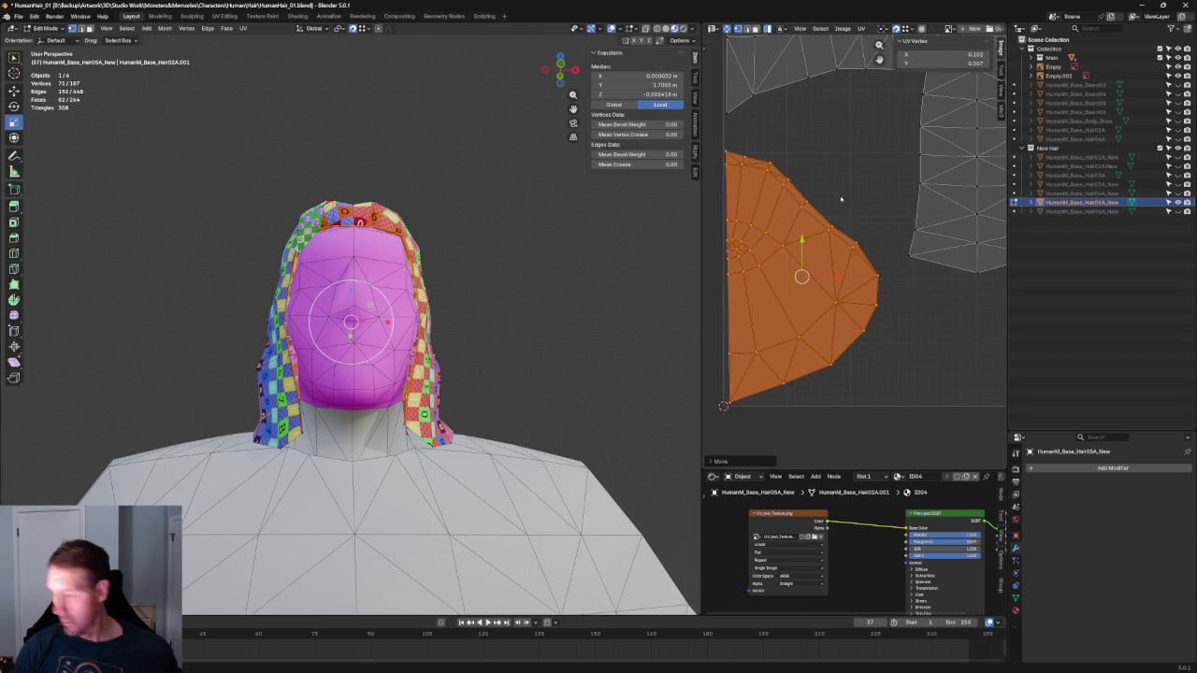
left_click_drag(877, 150, 899, 120)
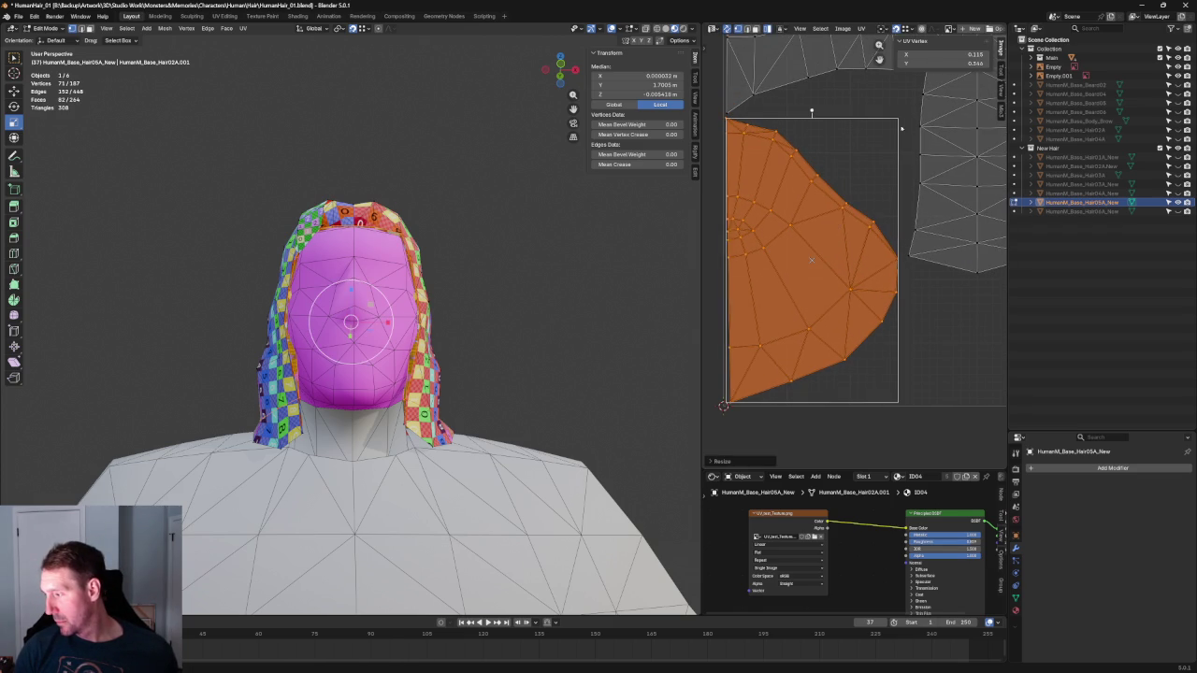
left_click(896, 154)
scroll(884, 159, "down", 5)
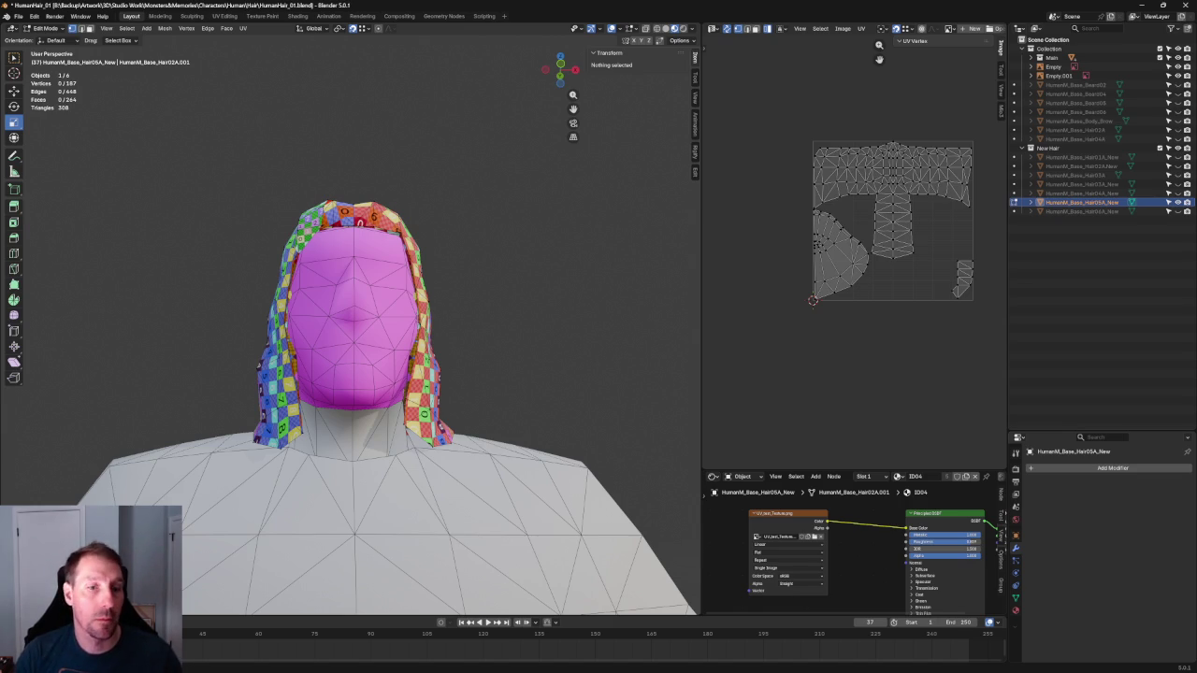
key("alt+Tab")
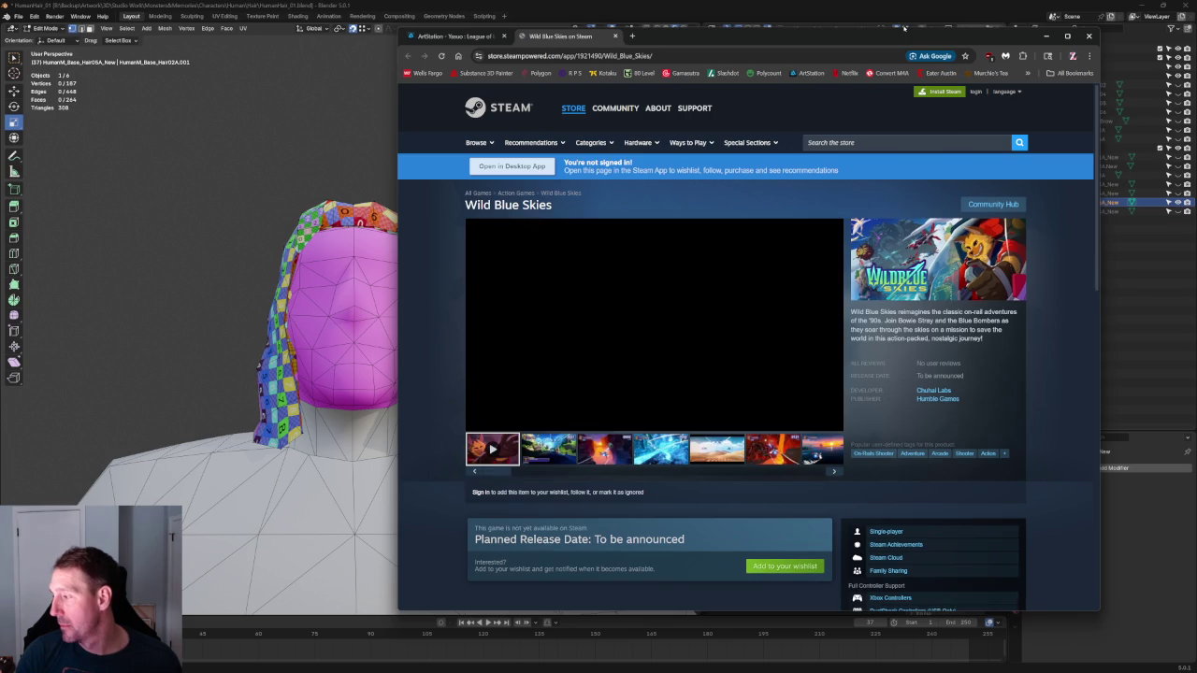
left_click_drag(787, 290, 614, 296)
mouse_move(480, 336)
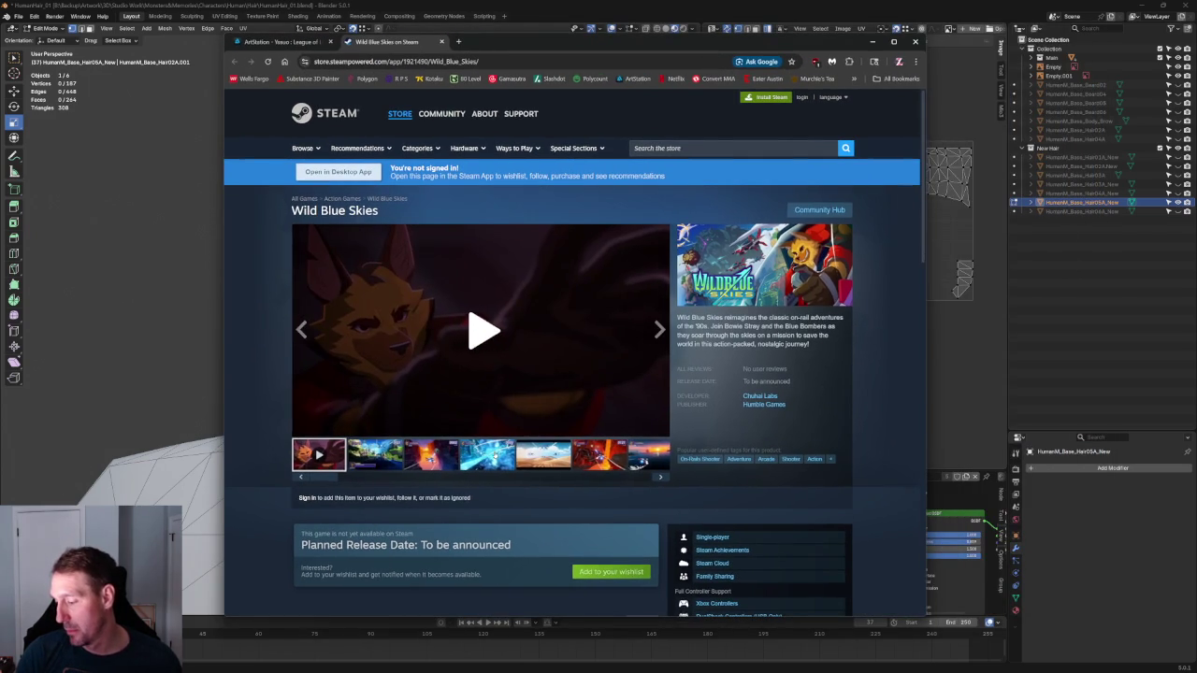
left_click(486, 454)
left_click(441, 454)
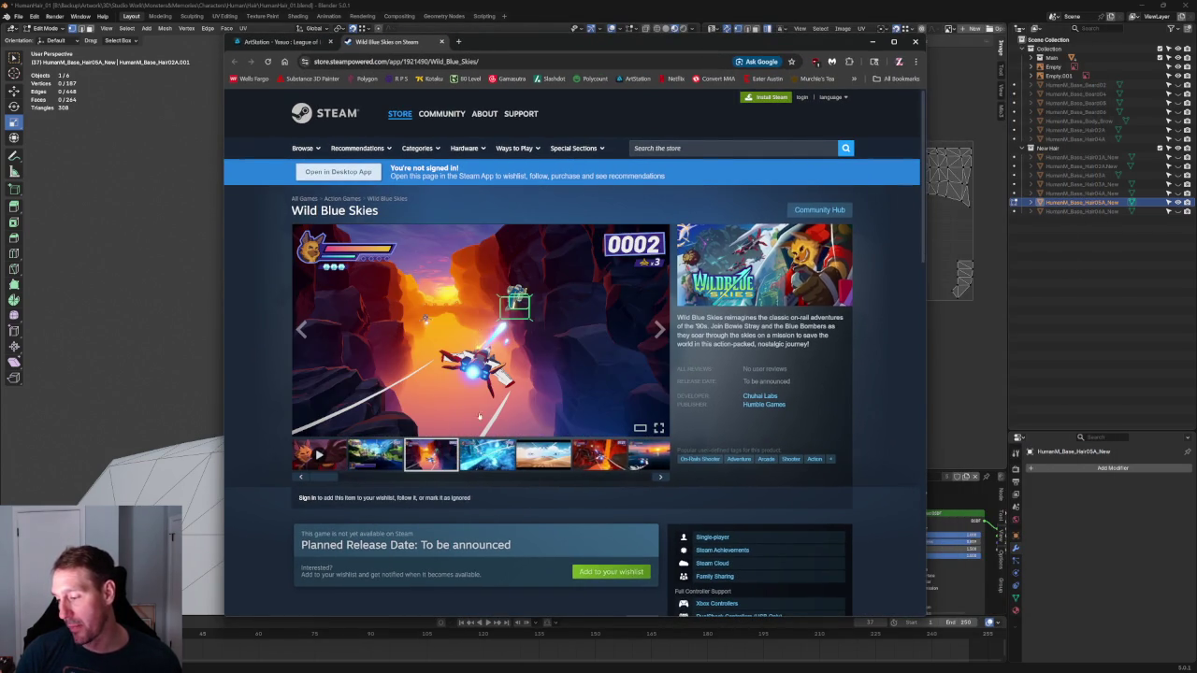
left_click(593, 458)
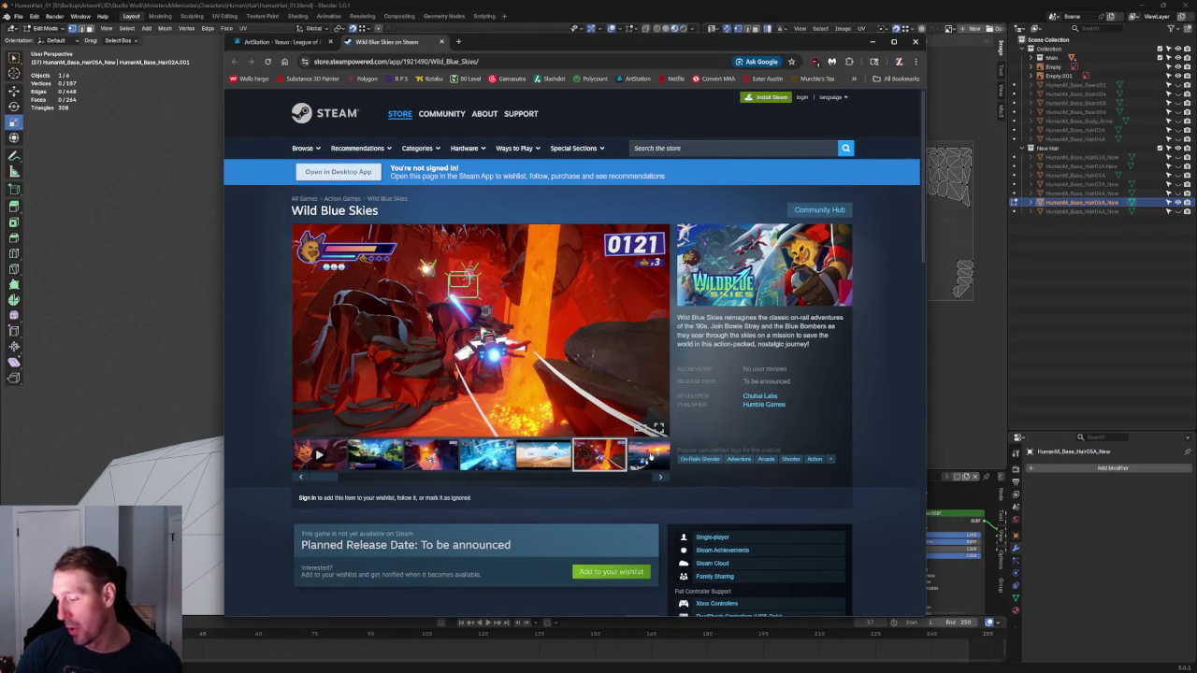
left_click(649, 457)
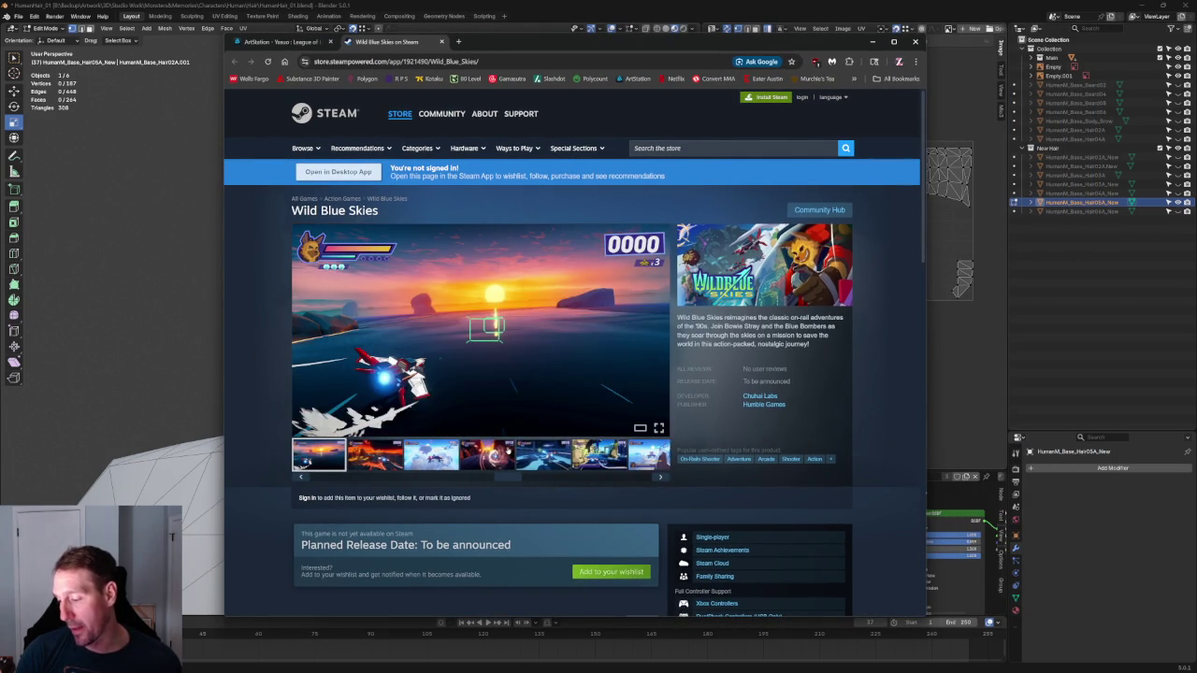
left_click(508, 451)
left_click(537, 452)
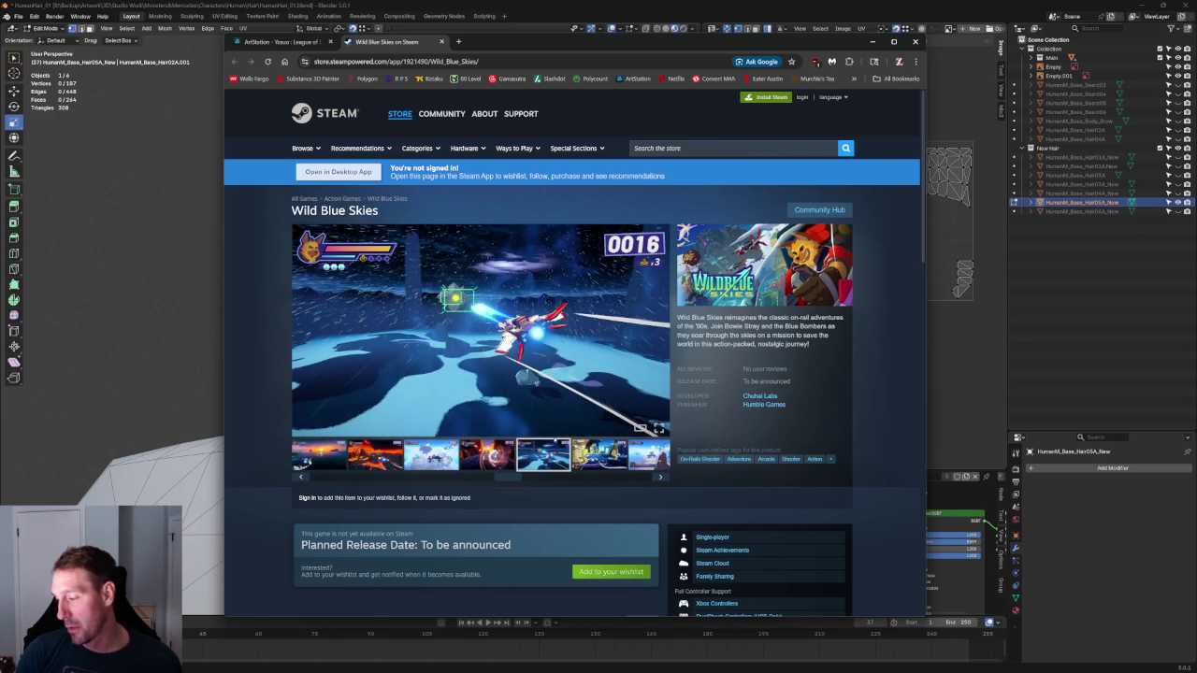
left_click(590, 454)
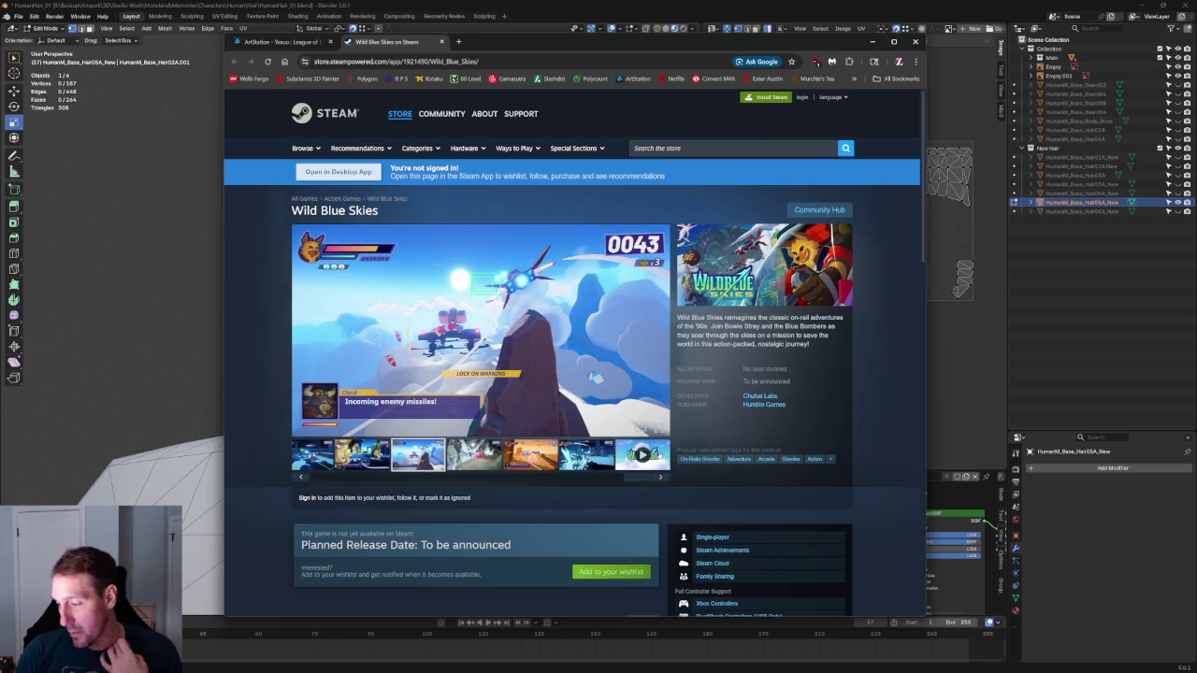
left_click(660, 477)
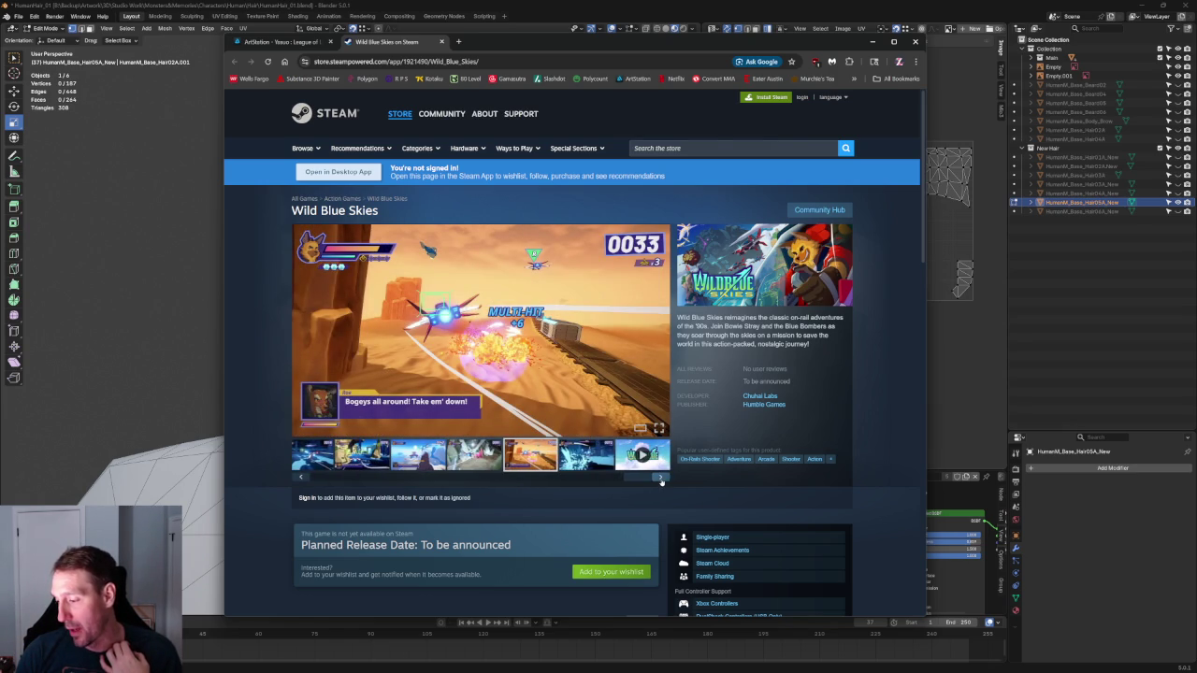
left_click(660, 478)
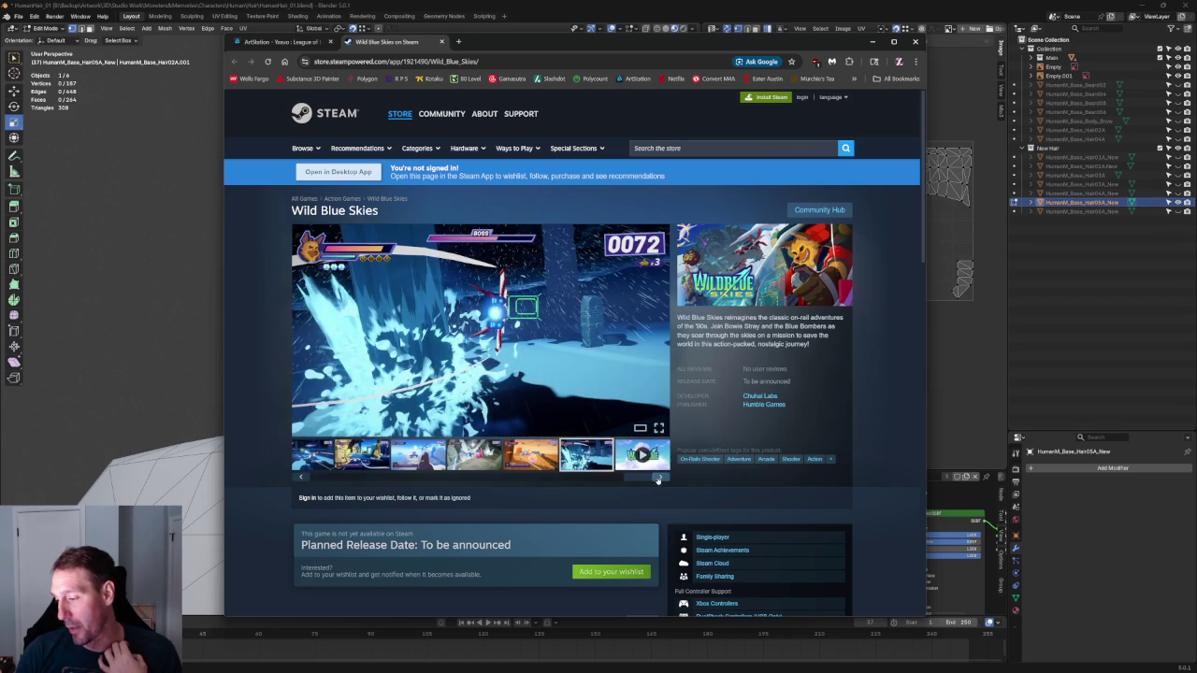
left_click(872, 42)
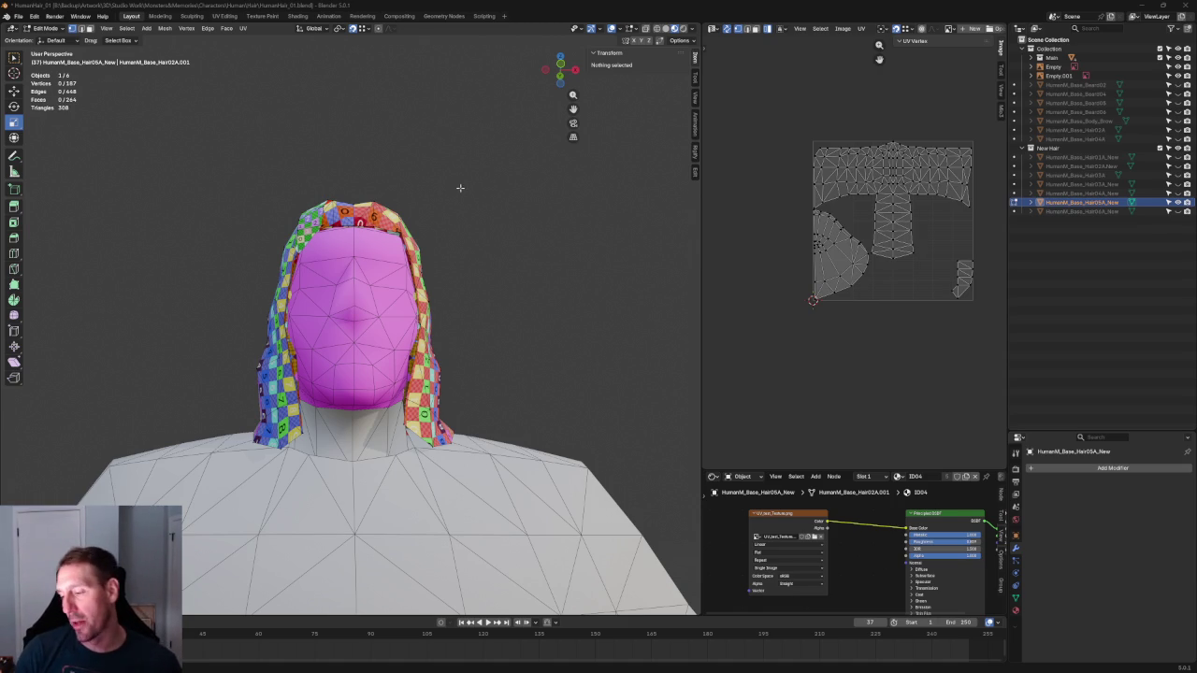
View the hair from the front (Numpad 1) and orbit to a front-right angle
scroll(481, 226, "up", 2)
key("KP_1")
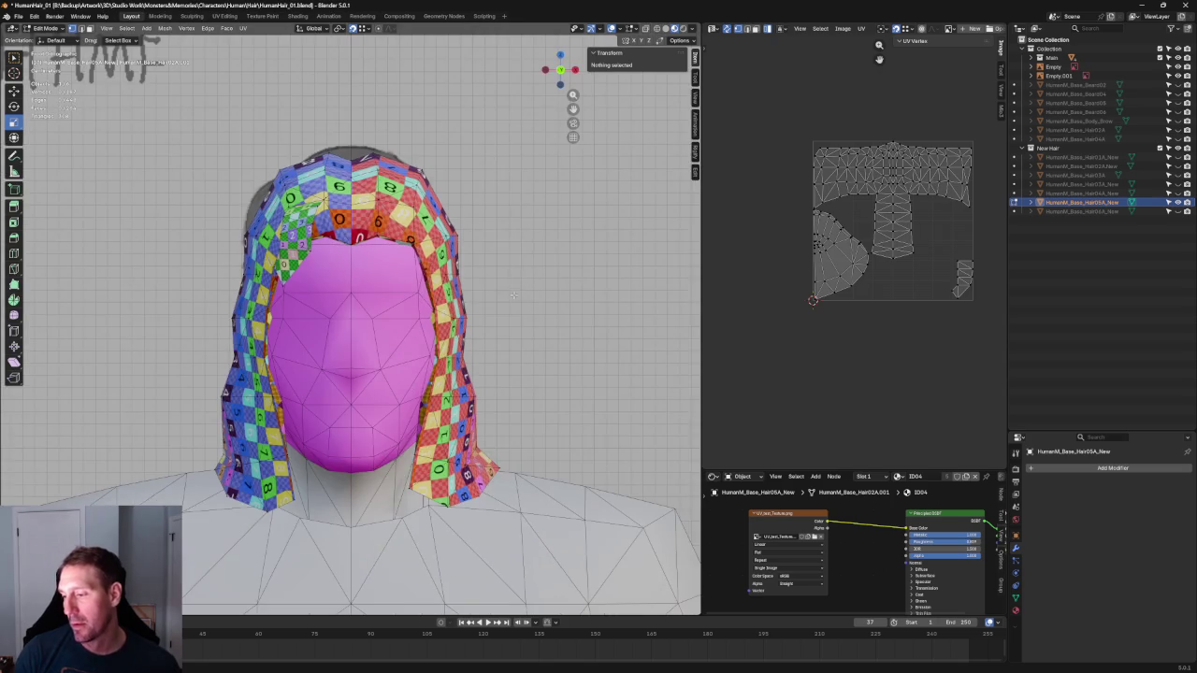
scroll(503, 255, "up", 3)
scroll(503, 255, "down", 5)
mouse_move(503, 254)
middle_mouse_down()
mouse_move(439, 170)
mouse_move(550, 209)
mouse_move(483, 240)
mouse_move(572, 208)
mouse_move(378, 245)
mouse_move(378, 323)
middle_mouse_up()
scroll(770, 197, "up", 5)
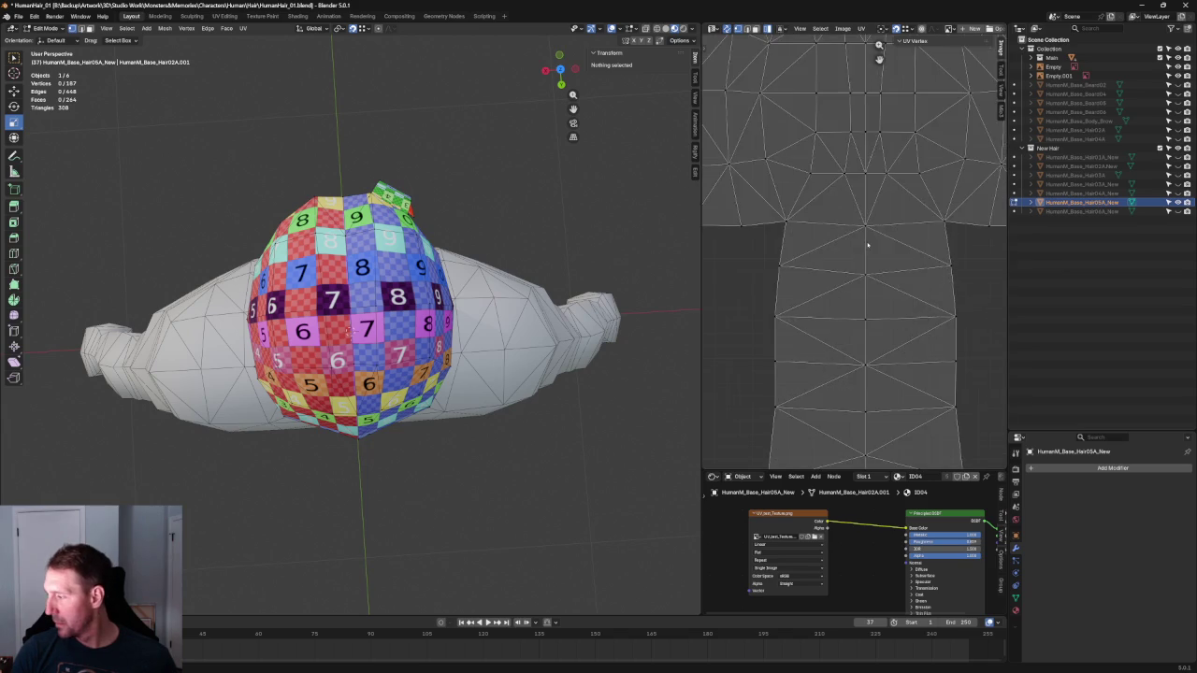
scroll(804, 200, "up", 2)
scroll(839, 203, "up", 1)
Box-select the central rectangular UV island and start scaling it with S
left_click(843, 194)
key("a")
key("alt+a")
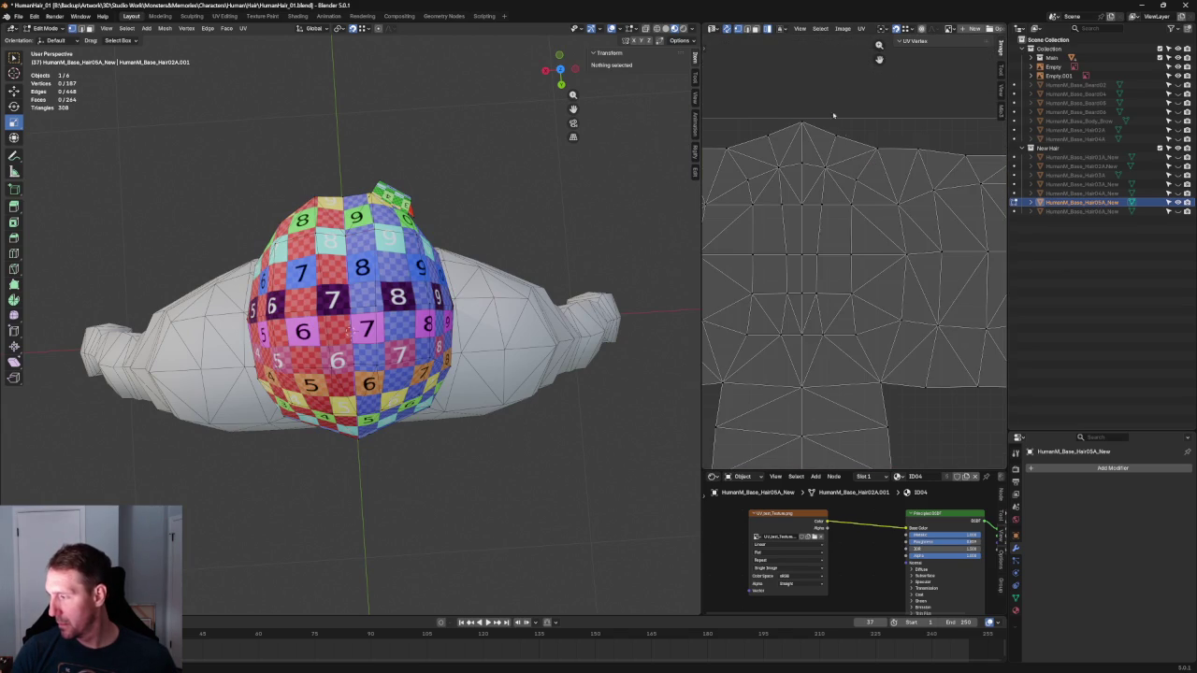
left_click_drag(877, 161, 729, 365)
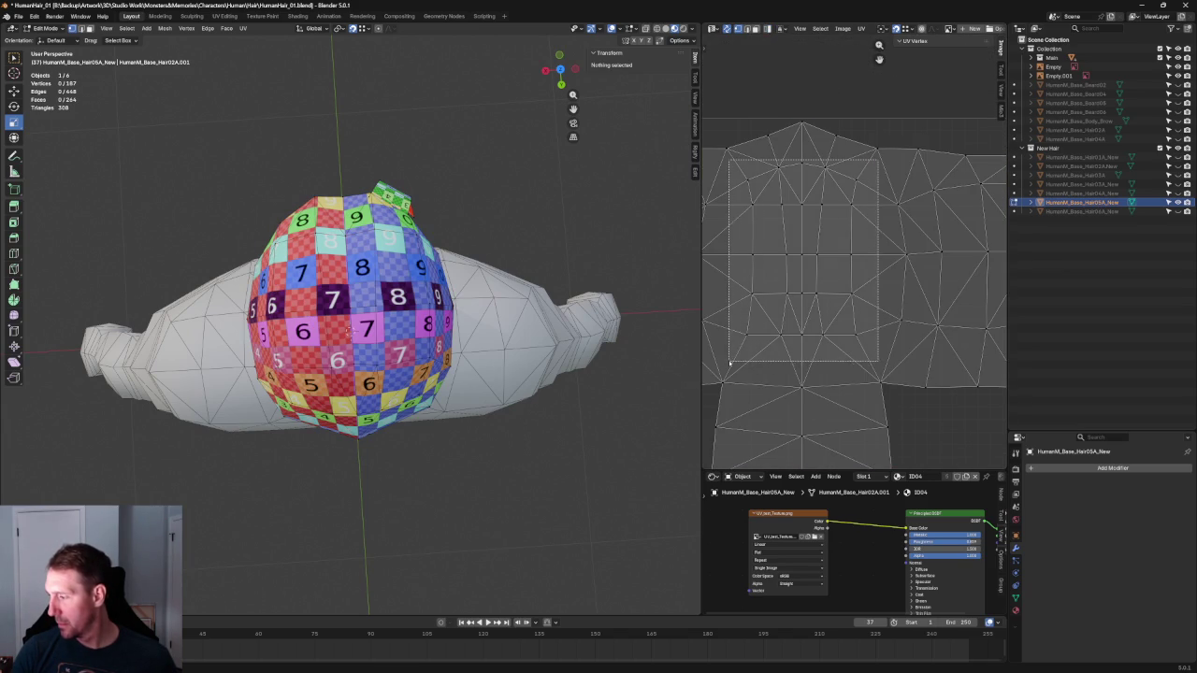
key("s")
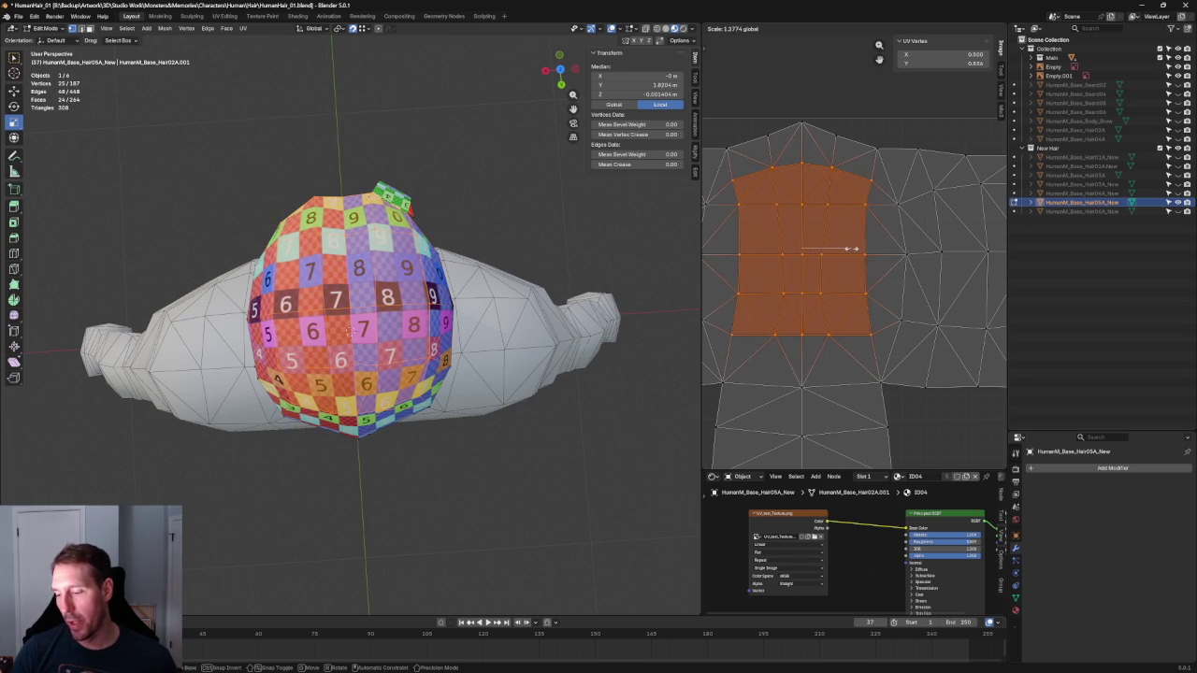
Apply the scale, enlarge the central island a bit more, and inspect the crown from above
left_click(849, 249)
mouse_move(420, 281)
middle_mouse_down()
mouse_move(516, 285)
mouse_move(580, 243)
middle_mouse_up()
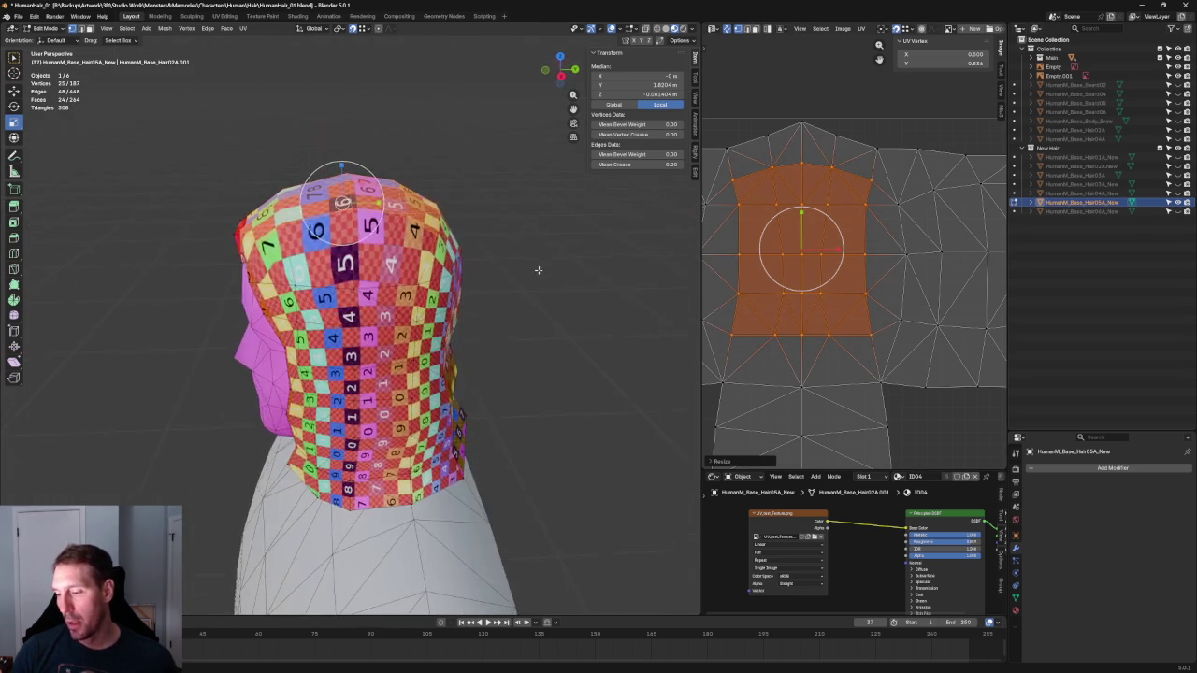
key("s")
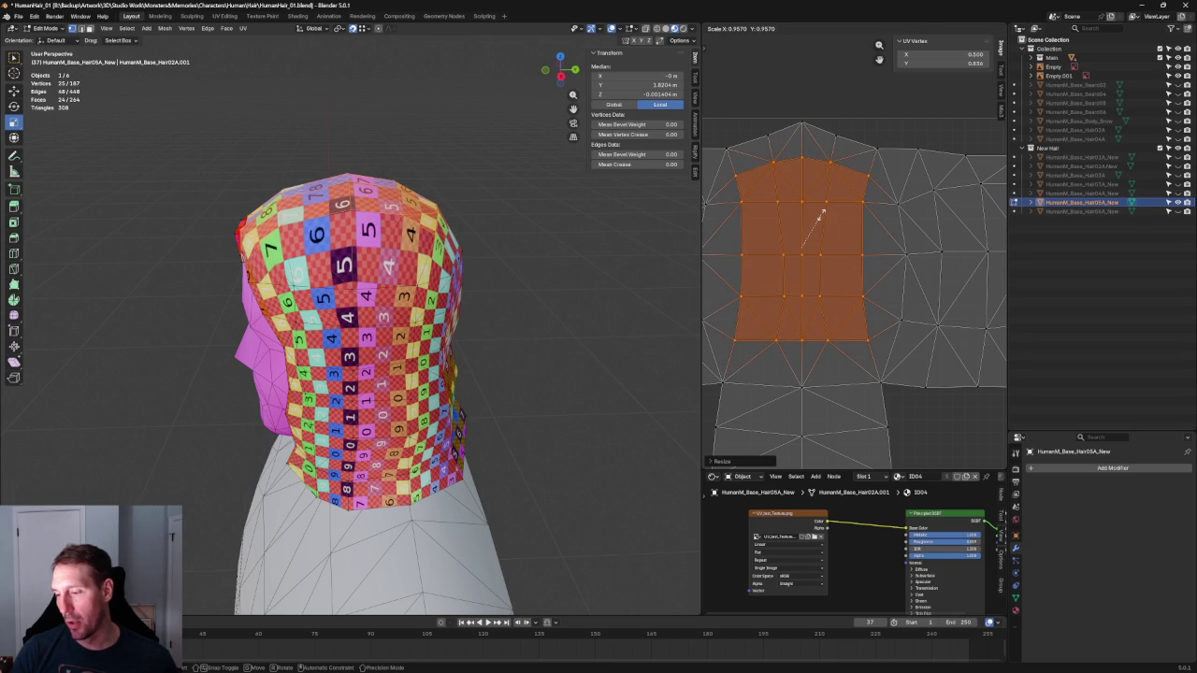
left_click(822, 213)
middle_click_drag(393, 309, 348, 316)
middle_click_drag(430, 334, 447, 301)
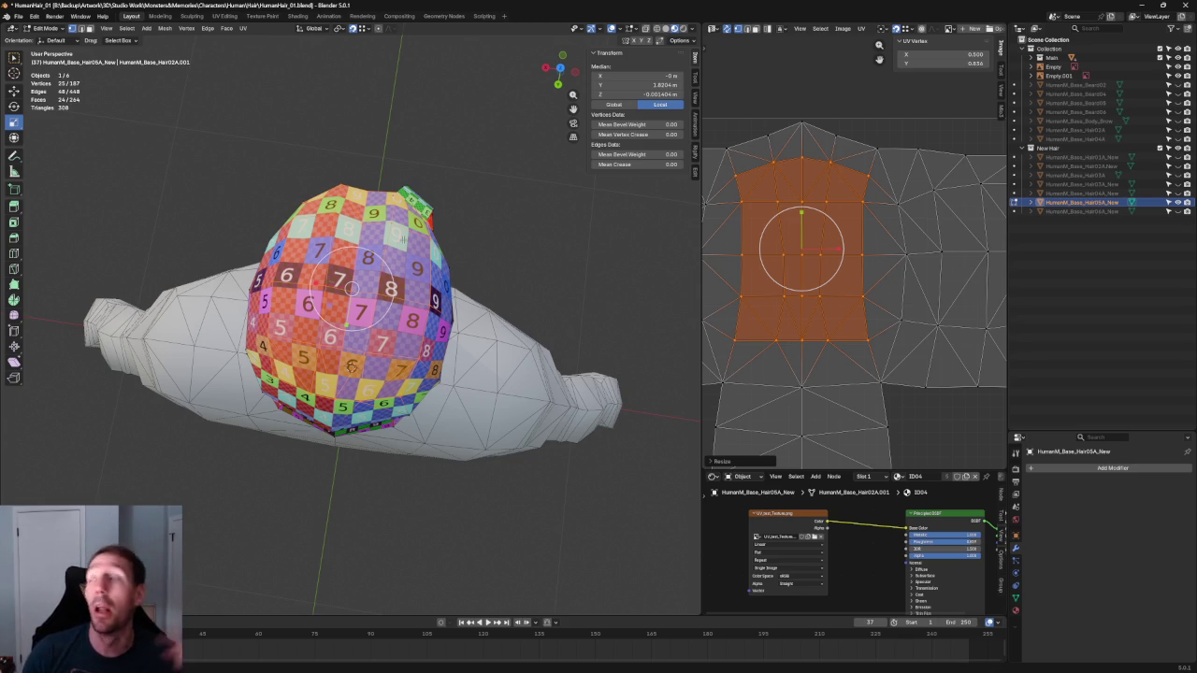
scroll(418, 188, "up", 1)
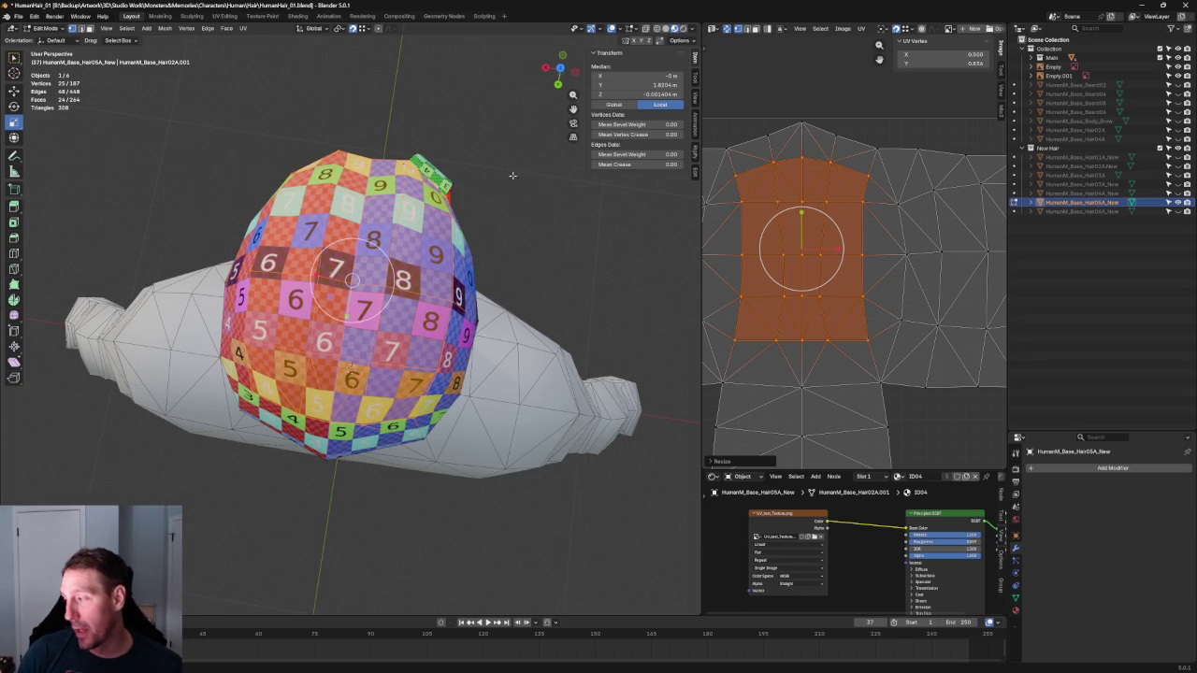
middle_click_drag(524, 164, 439, 280)
key("KP_Decimal")
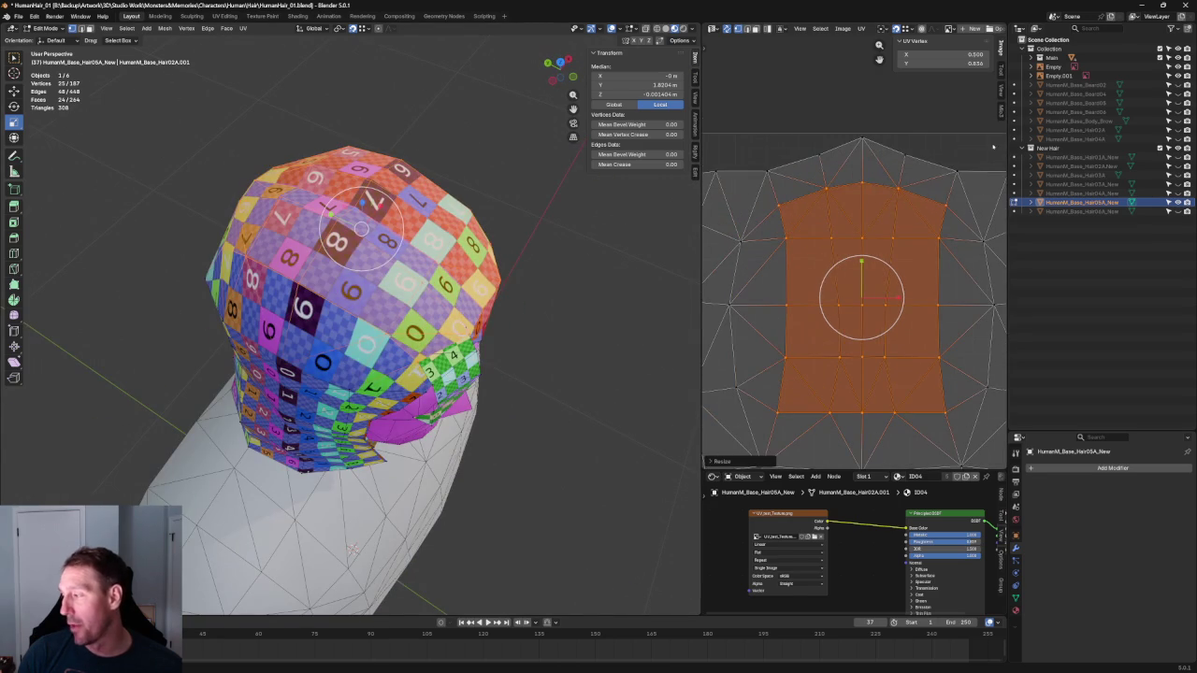
Box-select the top-edge UV points and unwrap them
left_click_drag(953, 155, 759, 189)
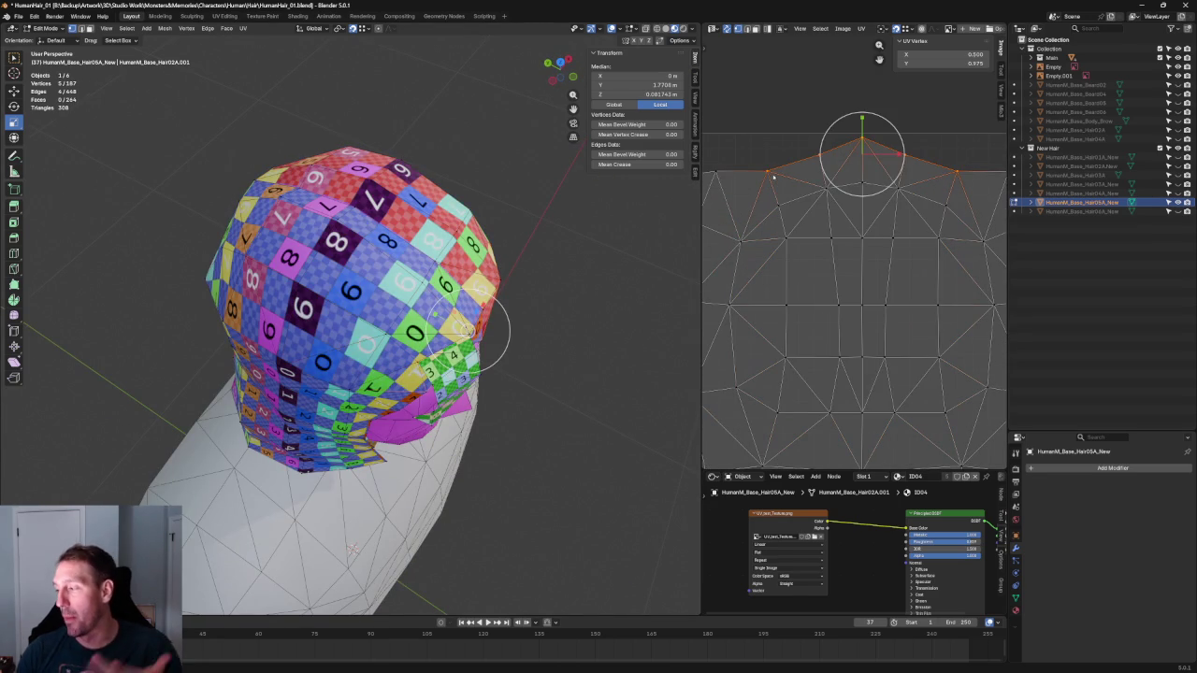
right_click(859, 154)
left_click(842, 108)
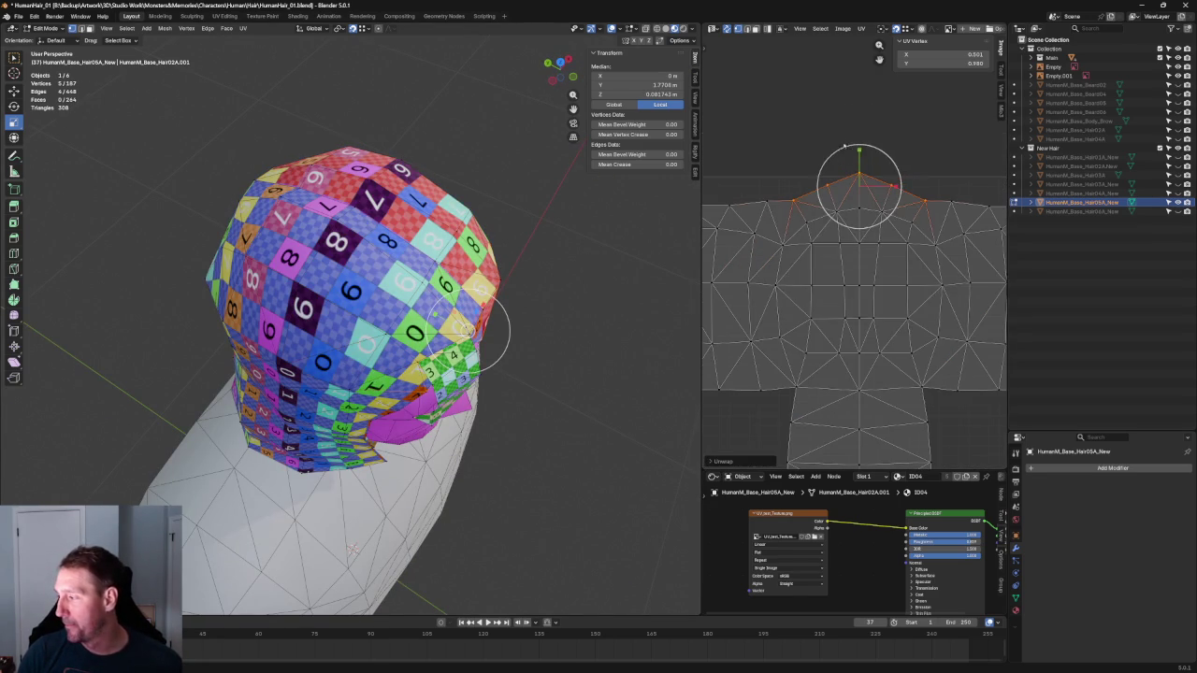
mouse_move(874, 160)
middle_mouse_down()
mouse_move(829, 106)
mouse_move(841, 66)
middle_mouse_up()
Select the centre and neck rows of UV points and move them with G
left_click_drag(890, 238, 785, 271)
right_click(773, 252)
left_click_drag(902, 270, 757, 301)
right_click(773, 285)
left_click(810, 296)
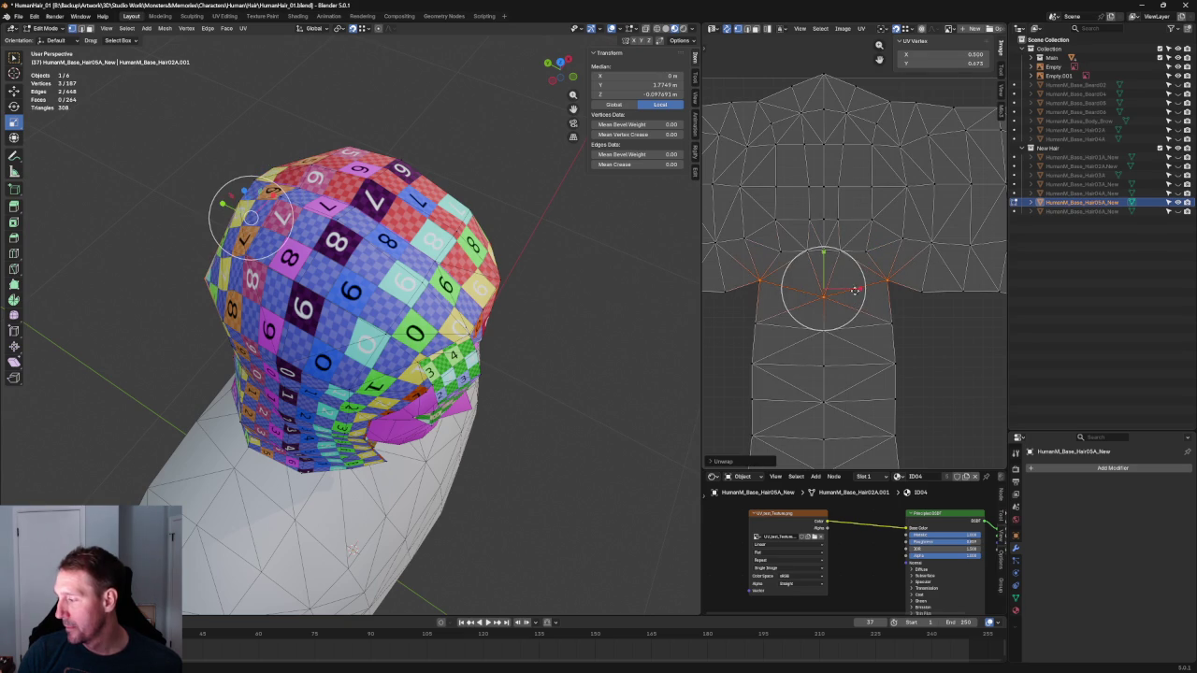
key("g")
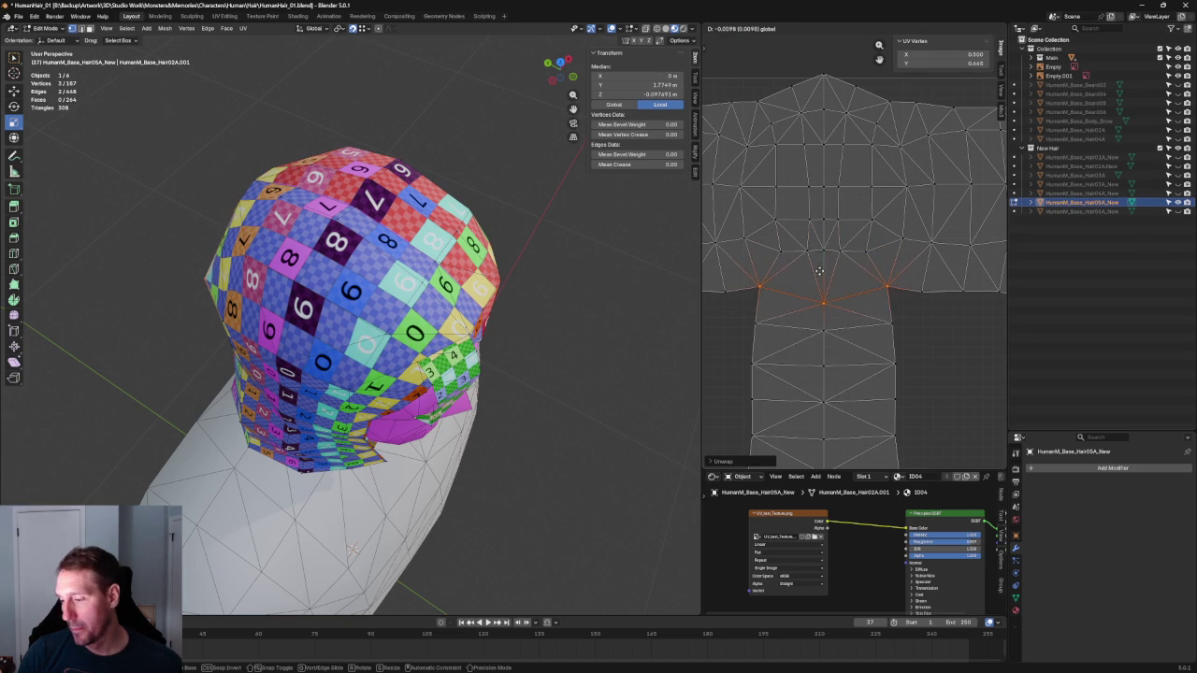
left_click(821, 268)
Re-unwrap a selected block of UV faces with U > Unwrap and inspect the result
middle_click_drag(241, 200, 309, 318)
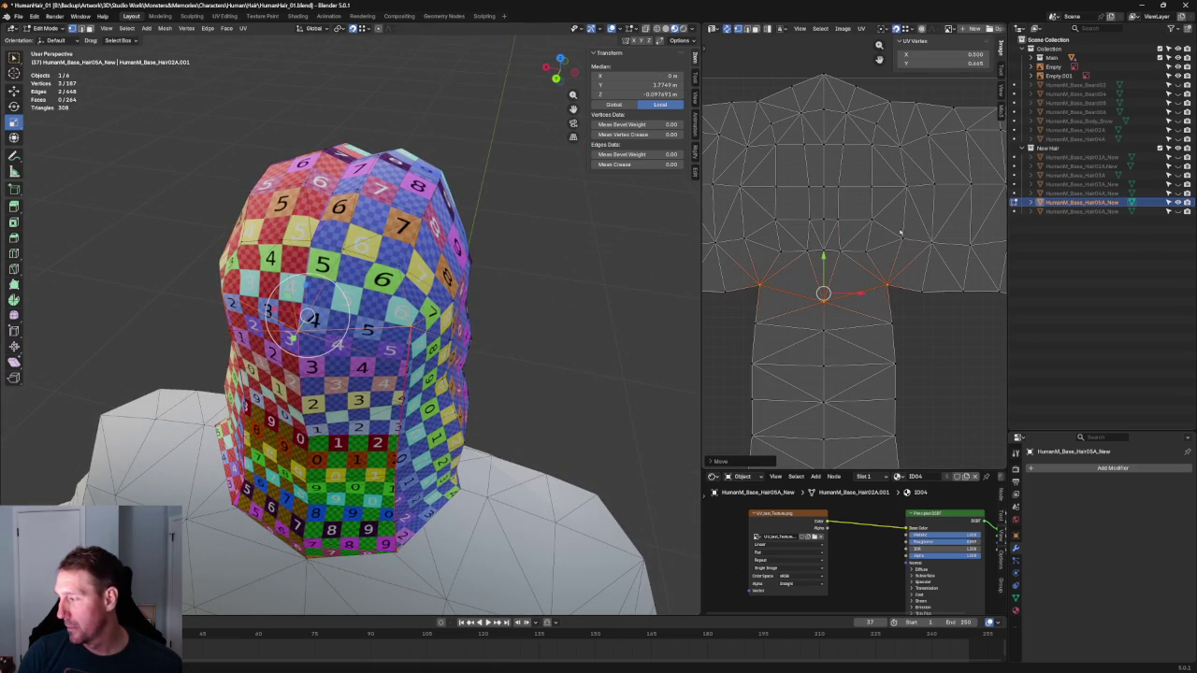
left_click_drag(884, 214, 774, 255)
key("u")
left_click(810, 252)
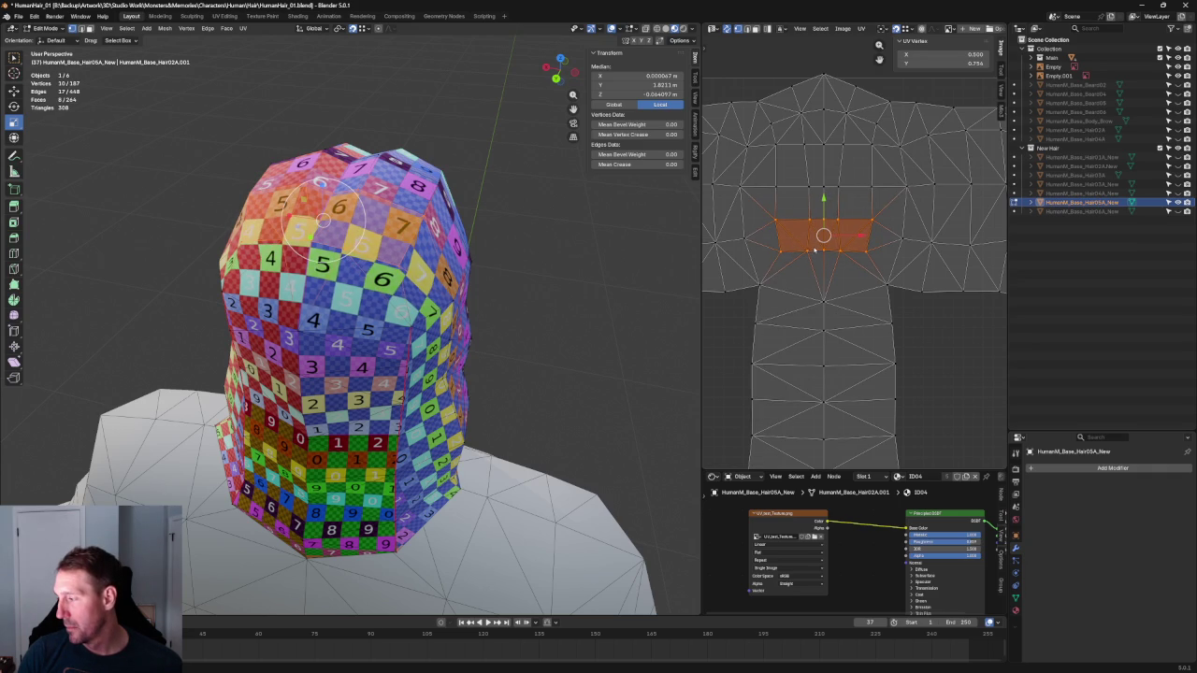
key("u")
left_click(790, 267)
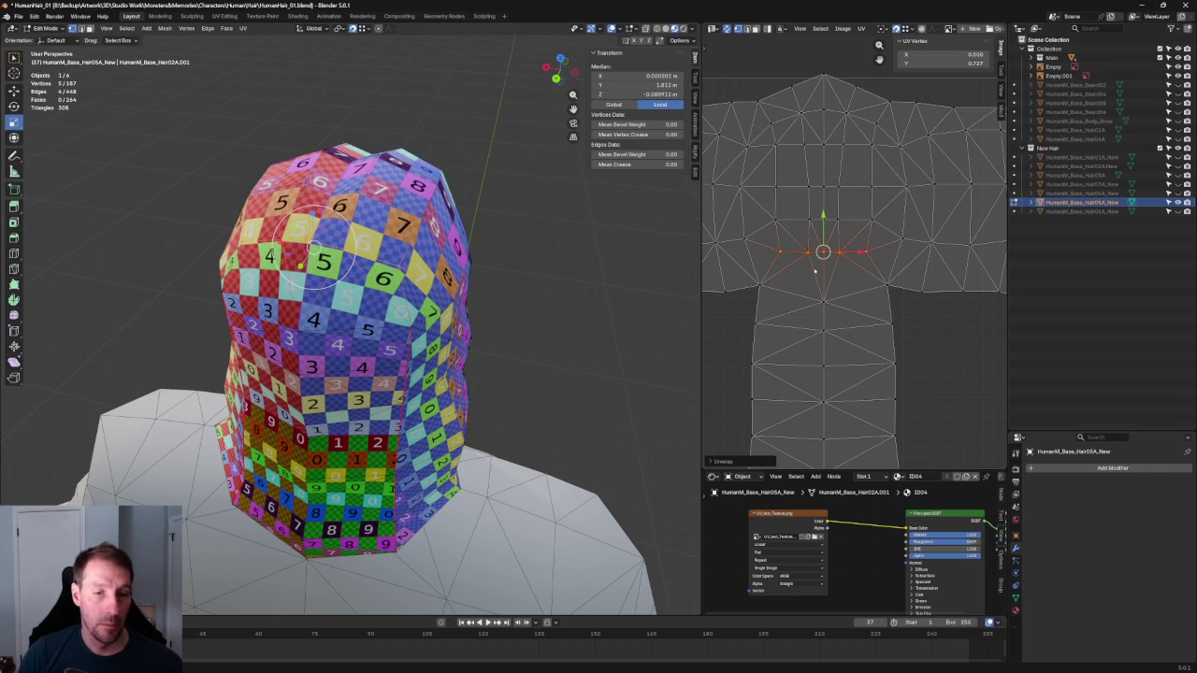
scroll(816, 272, "down", 1)
scroll(816, 272, "down", 1)
scroll(816, 272, "down", 1)
scroll(862, 284, "up", 1)
scroll(820, 259, "up", 1)
scroll(804, 259, "down", 1)
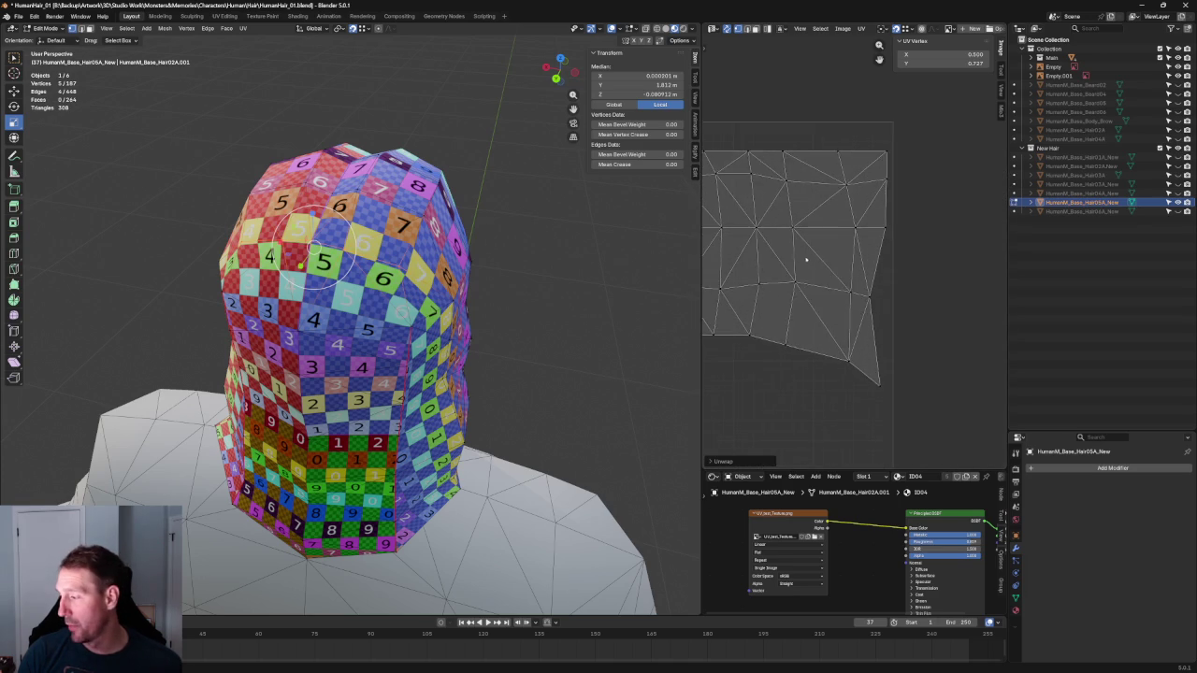
scroll(814, 259, "down", 2)
scroll(835, 246, "down", 1)
scroll(835, 246, "up", 2)
scroll(823, 261, "down", 1)
Select two UV edge rows across the hair's top, unwrap them, and align them straight
left_click_drag(920, 235, 772, 268)
key("u")
left_click(774, 254)
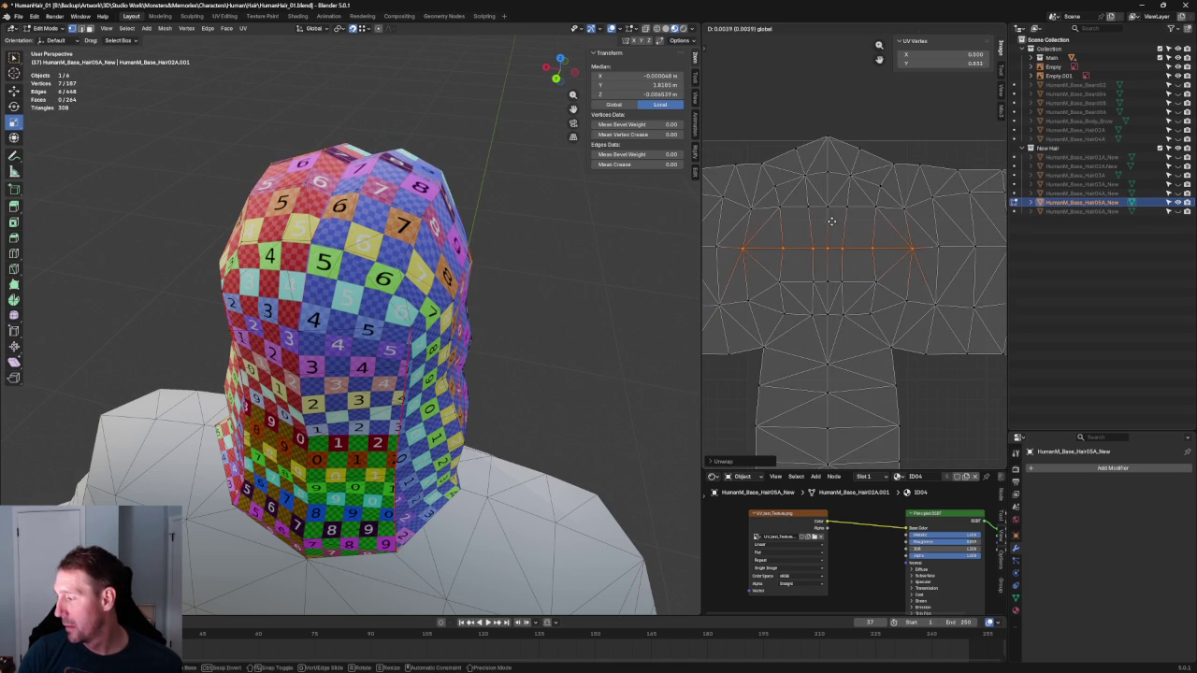
left_click(846, 206)
left_click_drag(914, 198, 734, 234)
key("u")
left_click(793, 210)
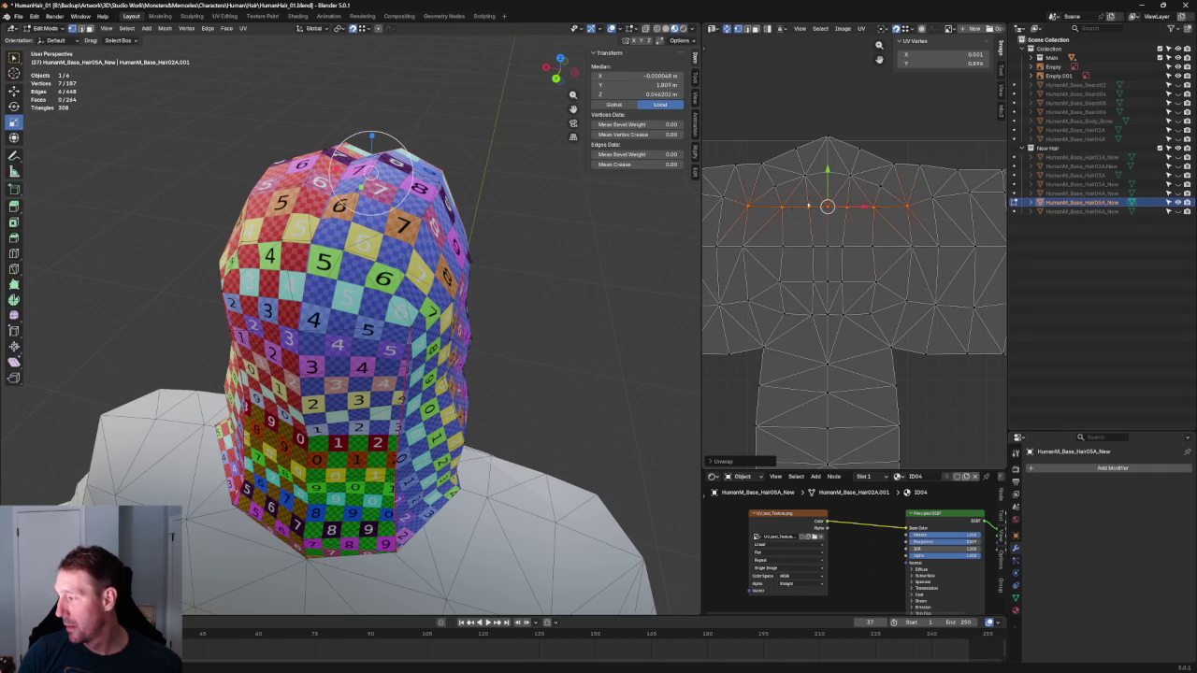
key("shift+w")
left_click(869, 170)
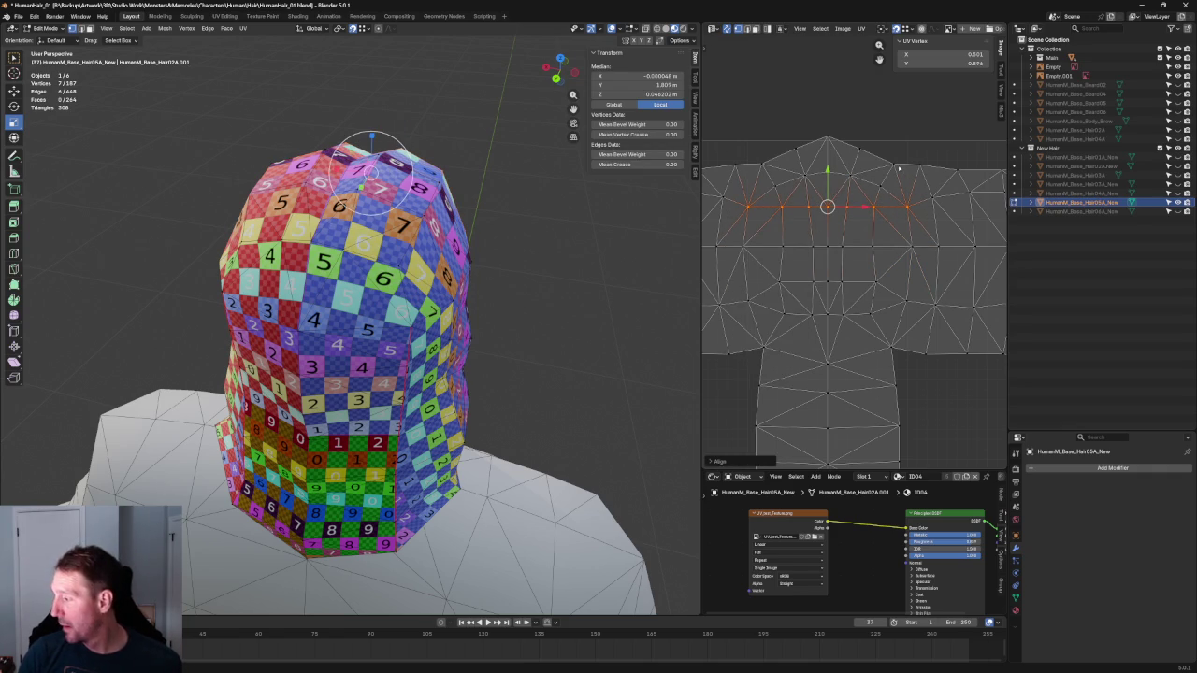
Re-unwrap the hair UVs several times with the top vertex of the layout selected
left_click(851, 175)
key("u")
left_click(806, 186)
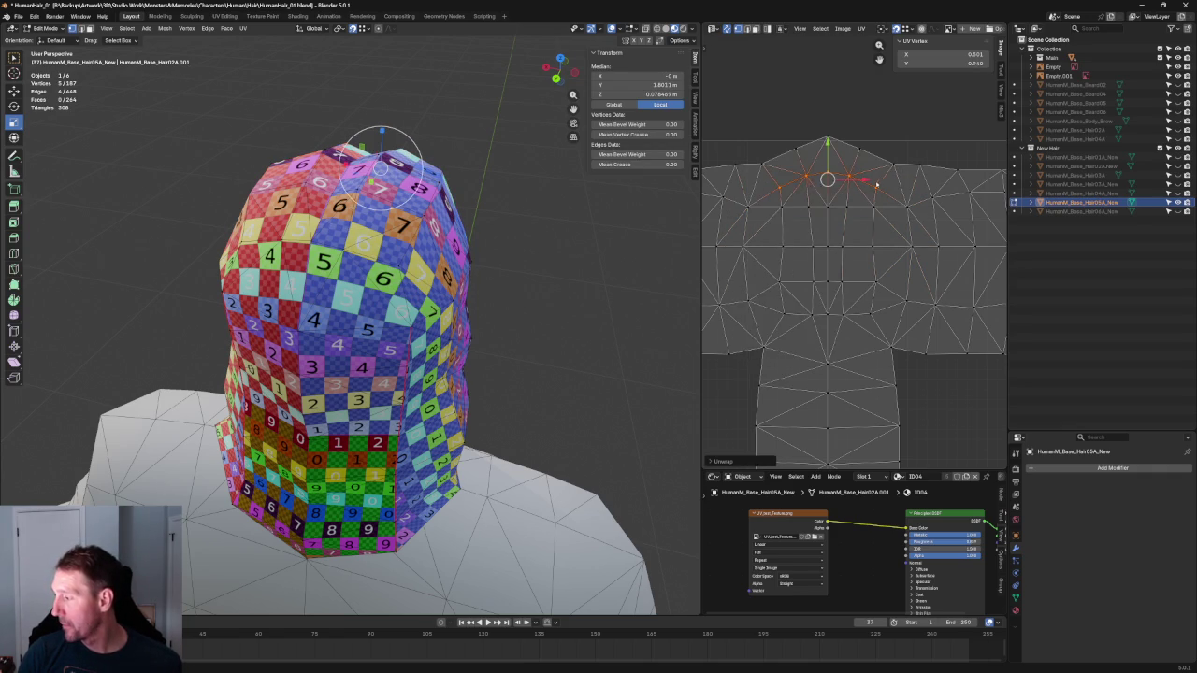
key("u")
left_click(820, 274)
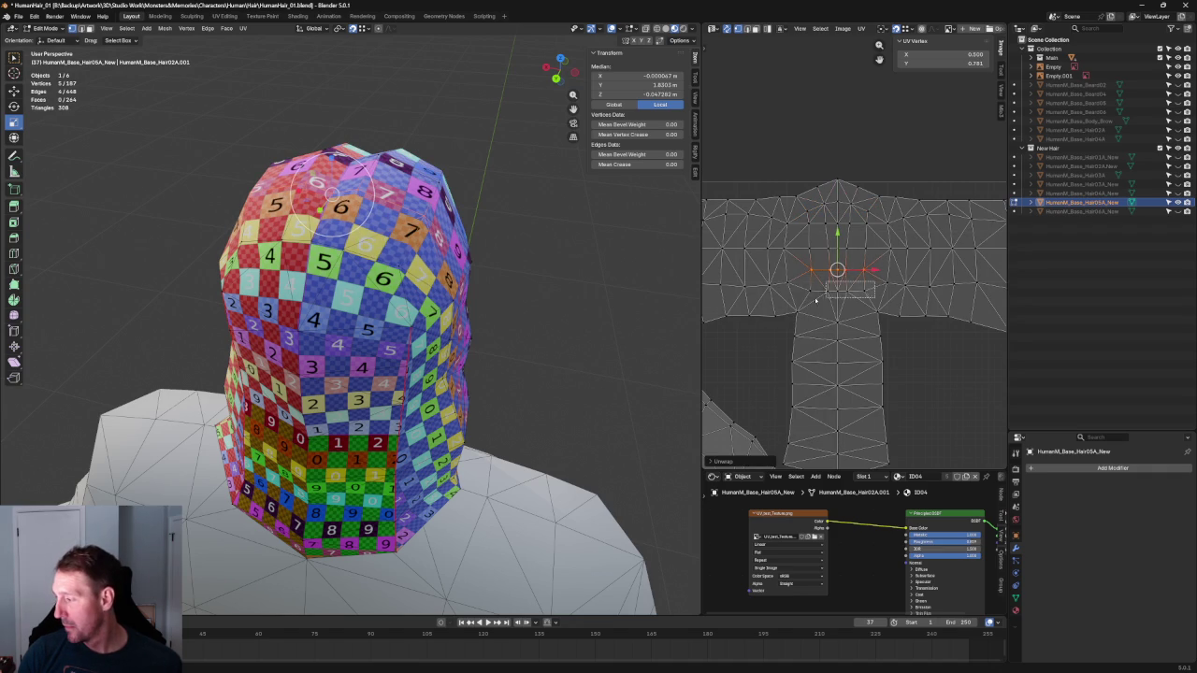
key("u")
left_click(815, 296)
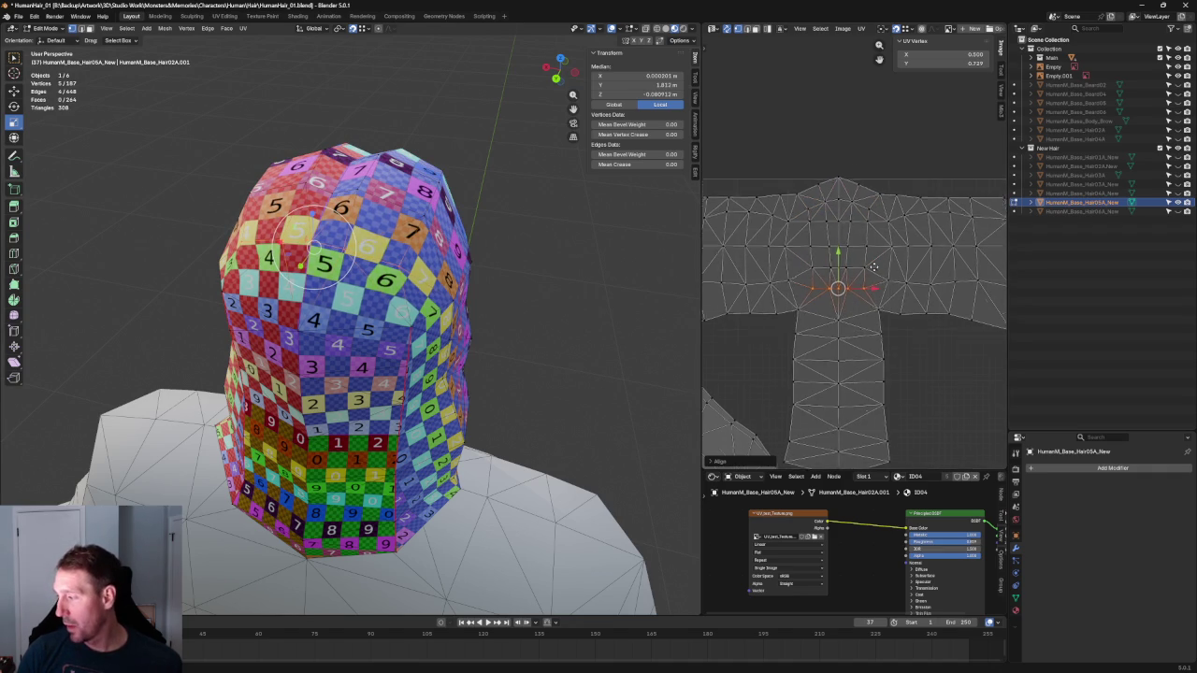
Scale the UV block below the peak, then move up and widen the top vertex row
scroll(869, 274, "up", 2)
left_click_drag(810, 222, 896, 257)
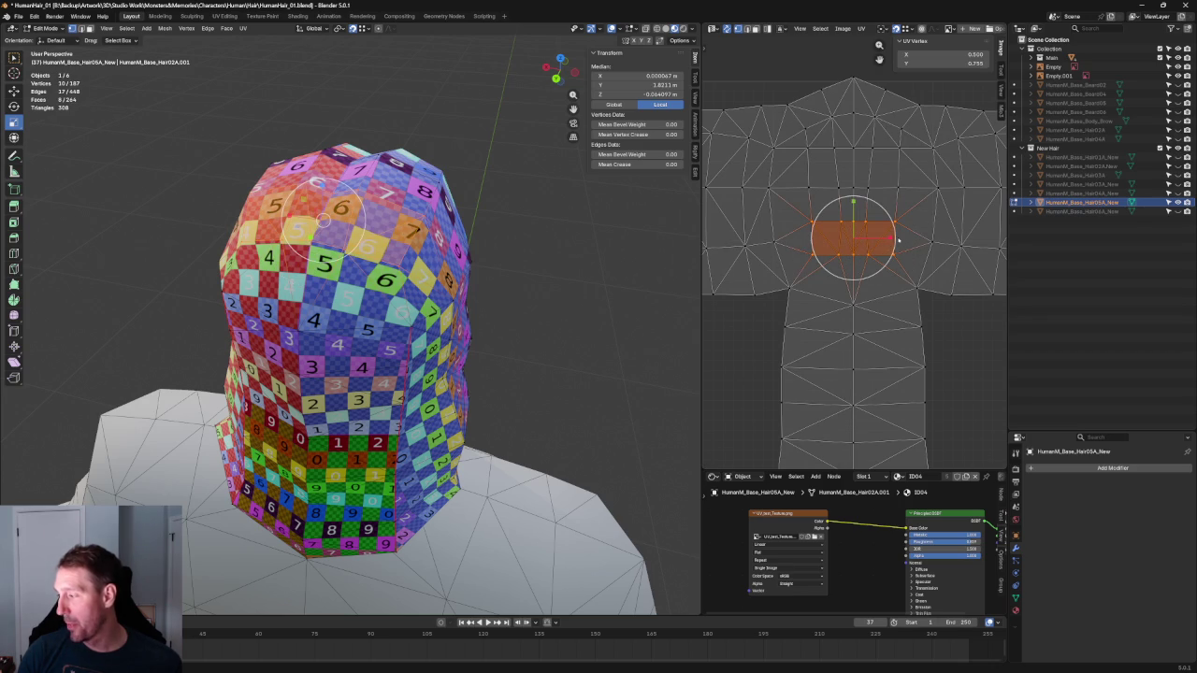
key("s")
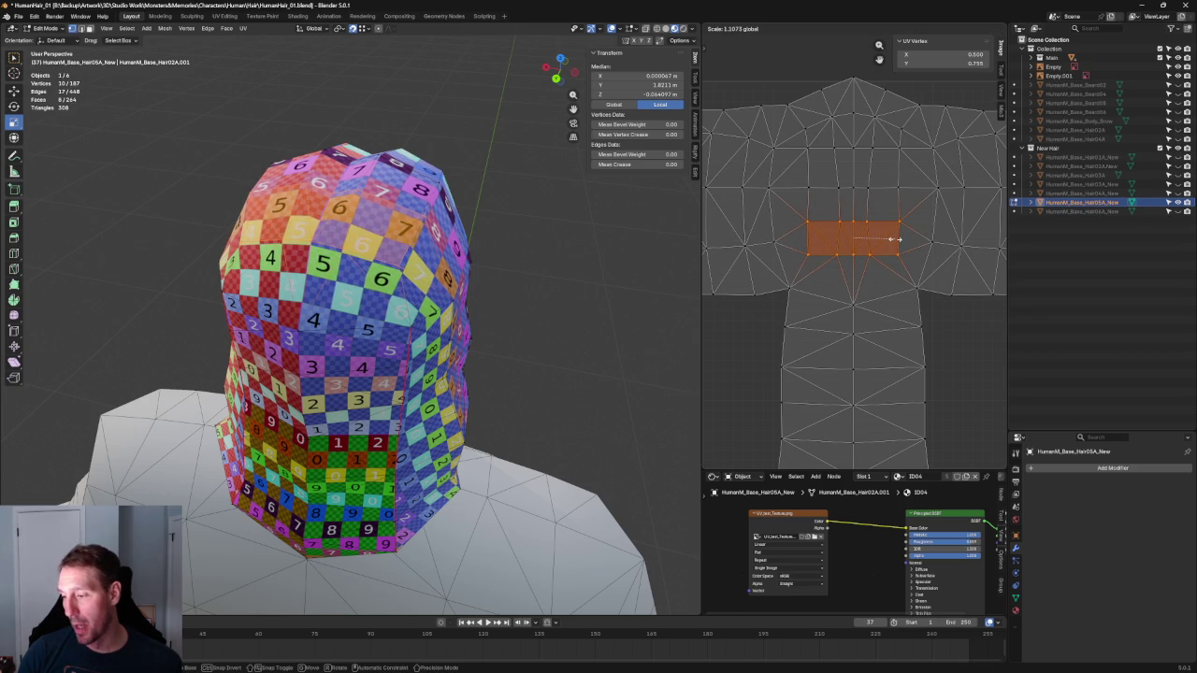
left_click(895, 242)
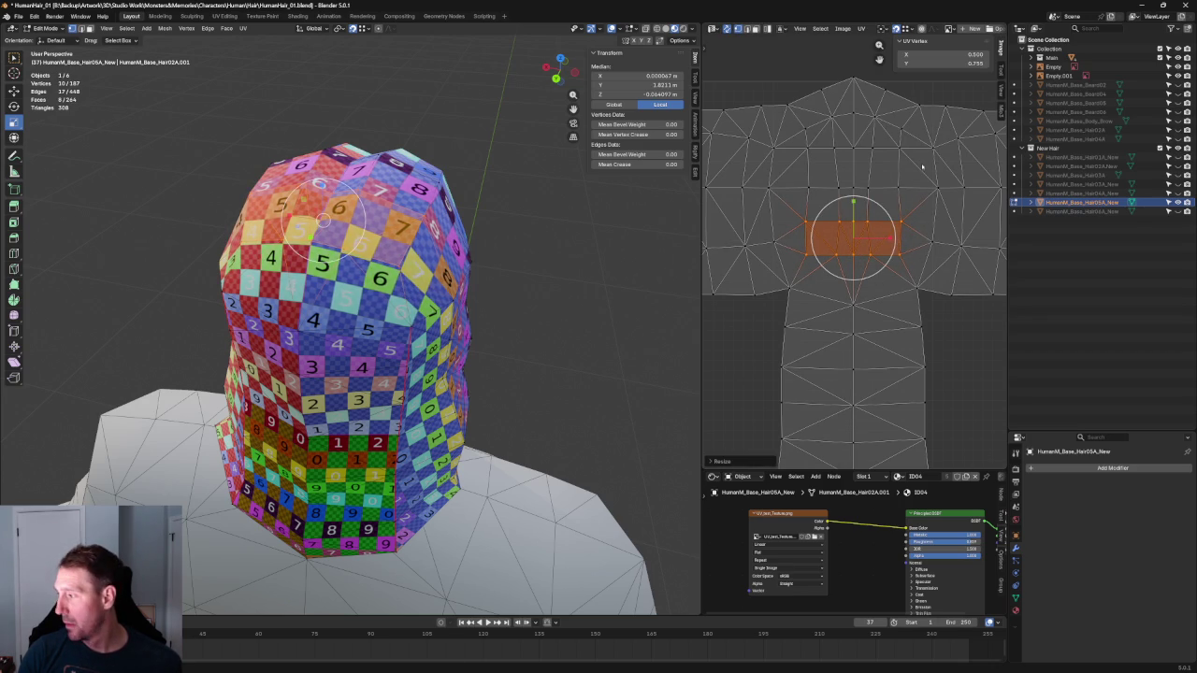
left_click_drag(921, 166, 797, 209)
key("s")
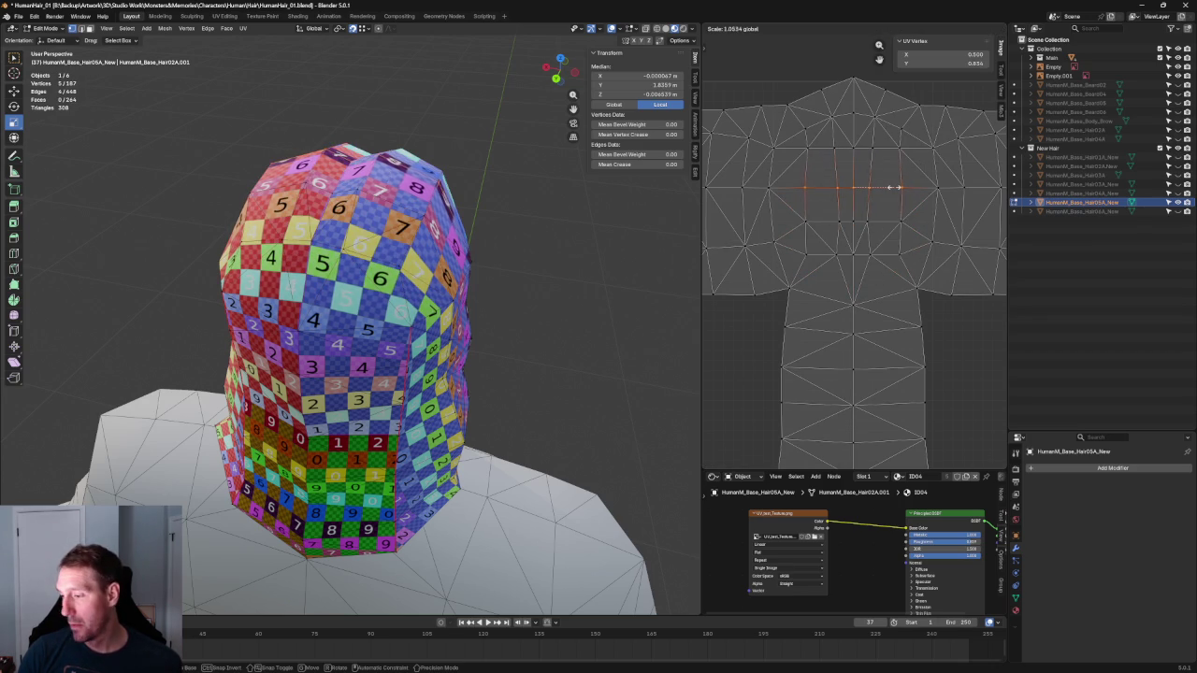
left_click(888, 152)
key("g")
key("s")
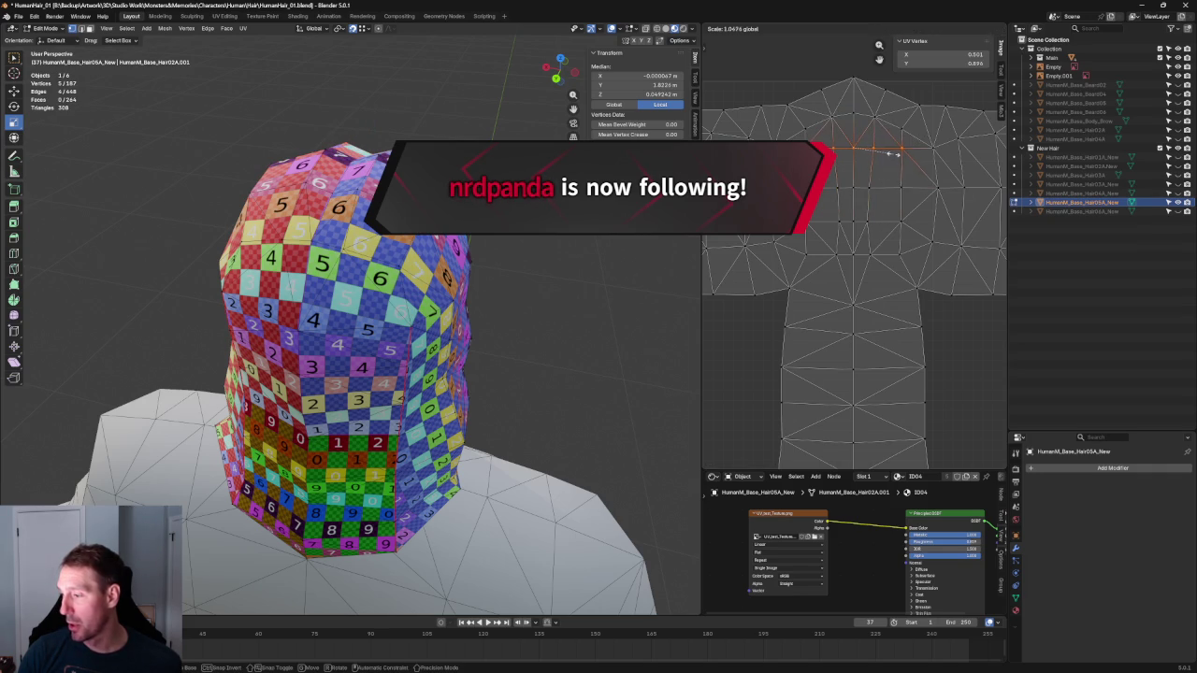
left_click(893, 155)
Select a vertex of the left UV island and frame the whole UV layout
middle_click_drag(374, 374, 561, 374)
left_click(921, 117)
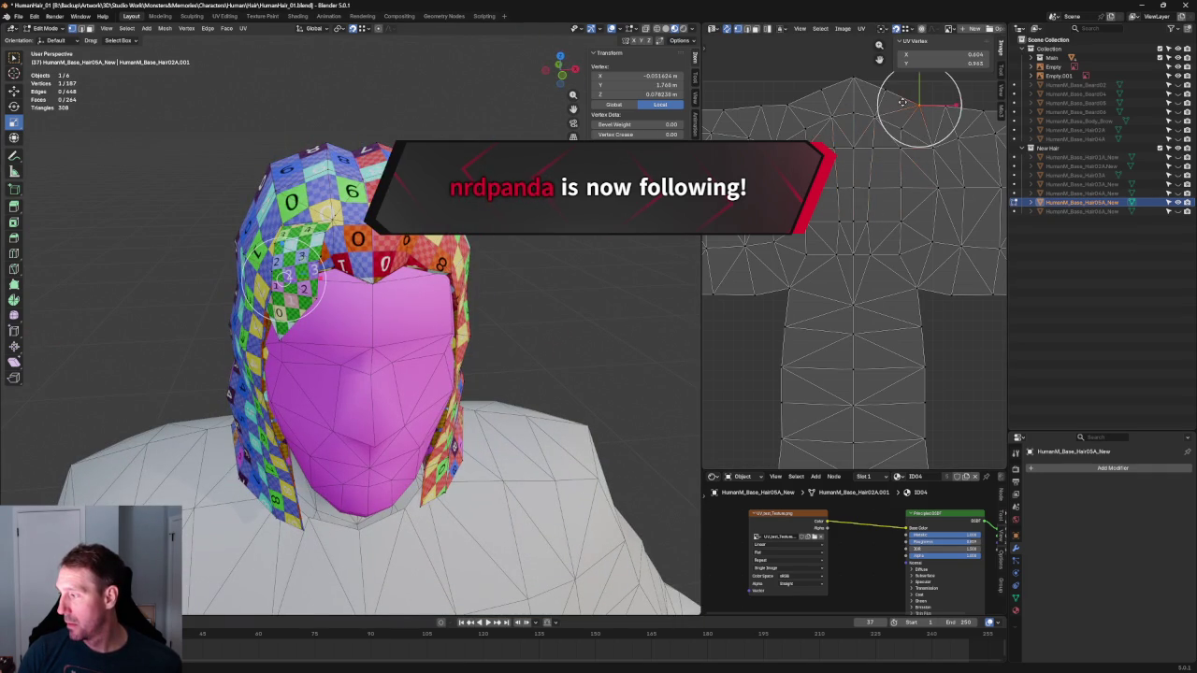
scroll(858, 201, "down", 3)
scroll(857, 201, "down", 1)
middle_click_drag(857, 201, 846, 129)
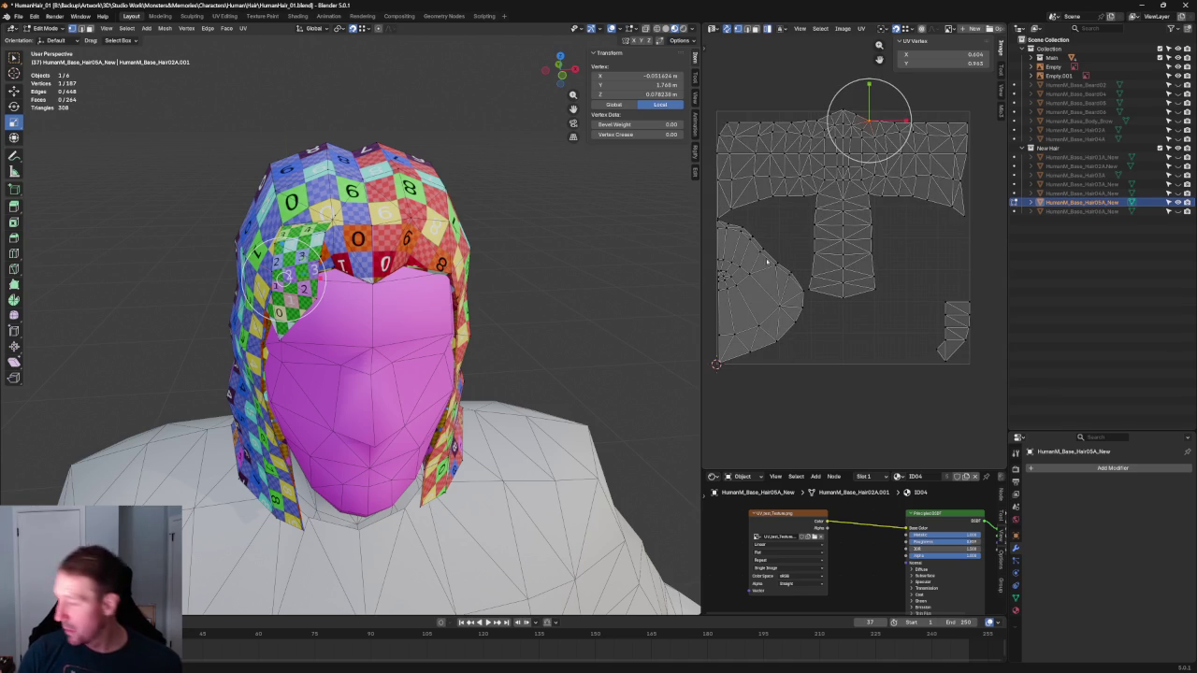
Shrink the whole fan-shaped UV island slightly, to about 0.97
key("l")
key("s")
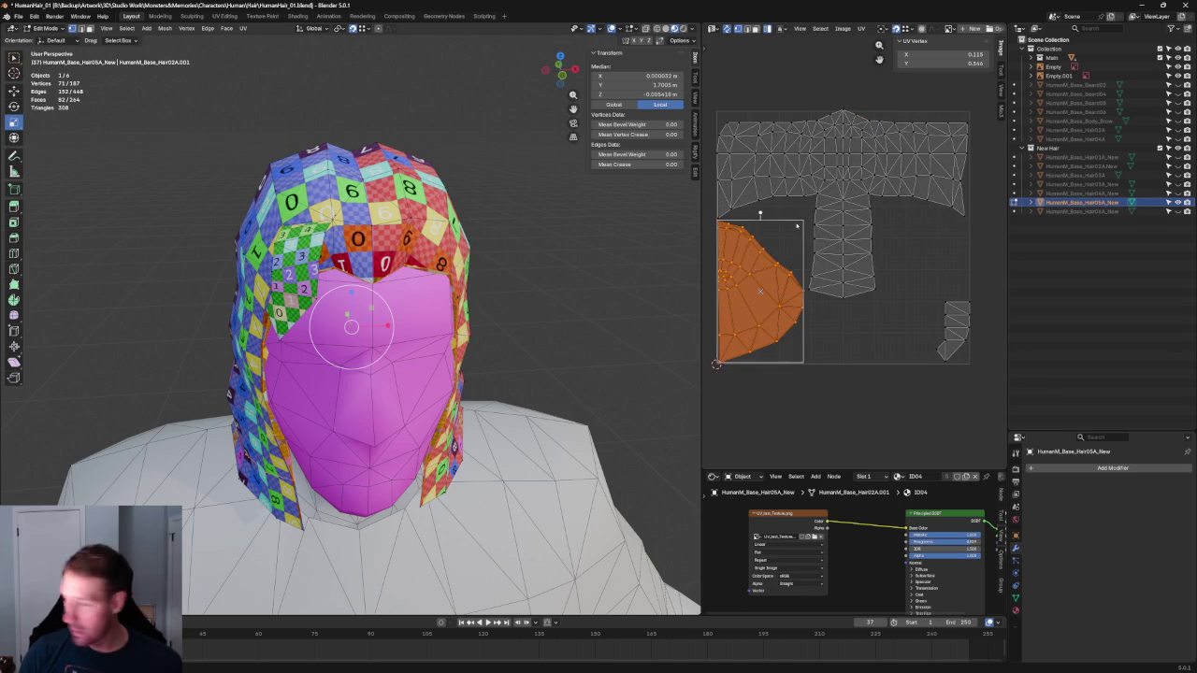
left_click(800, 227)
Move the T-shaped island slightly lower and nudge its peak into place
key("l")
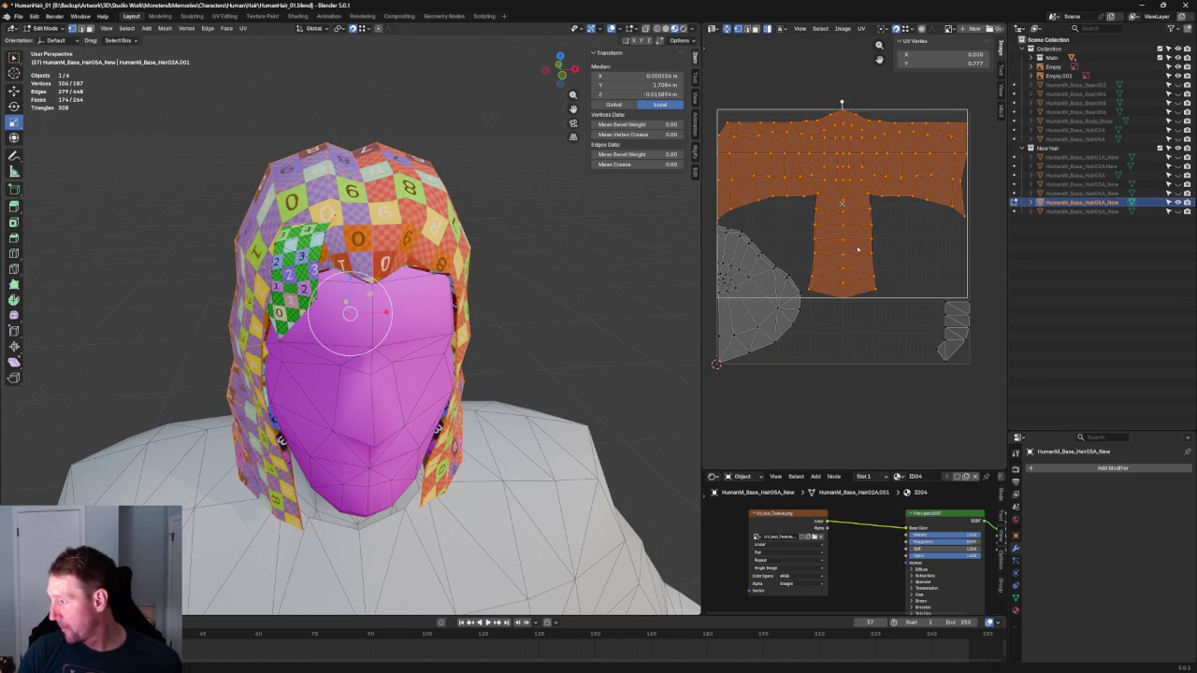
left_click_drag(842, 170, 840, 122)
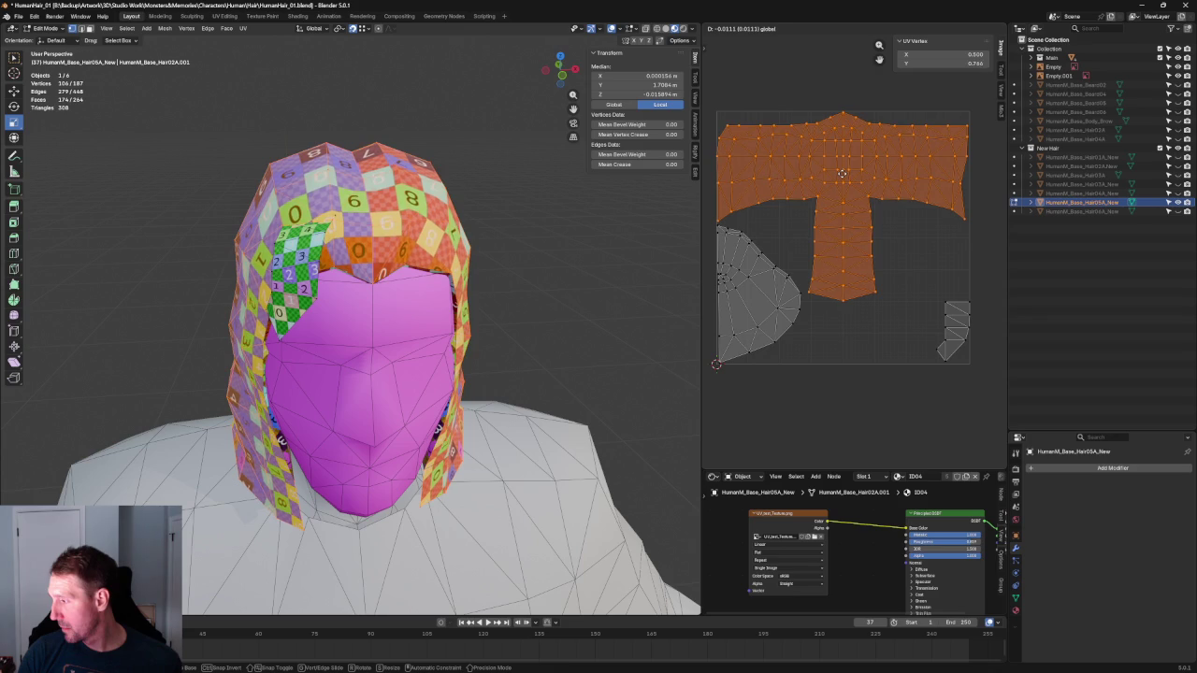
scroll(840, 126, "up", 5)
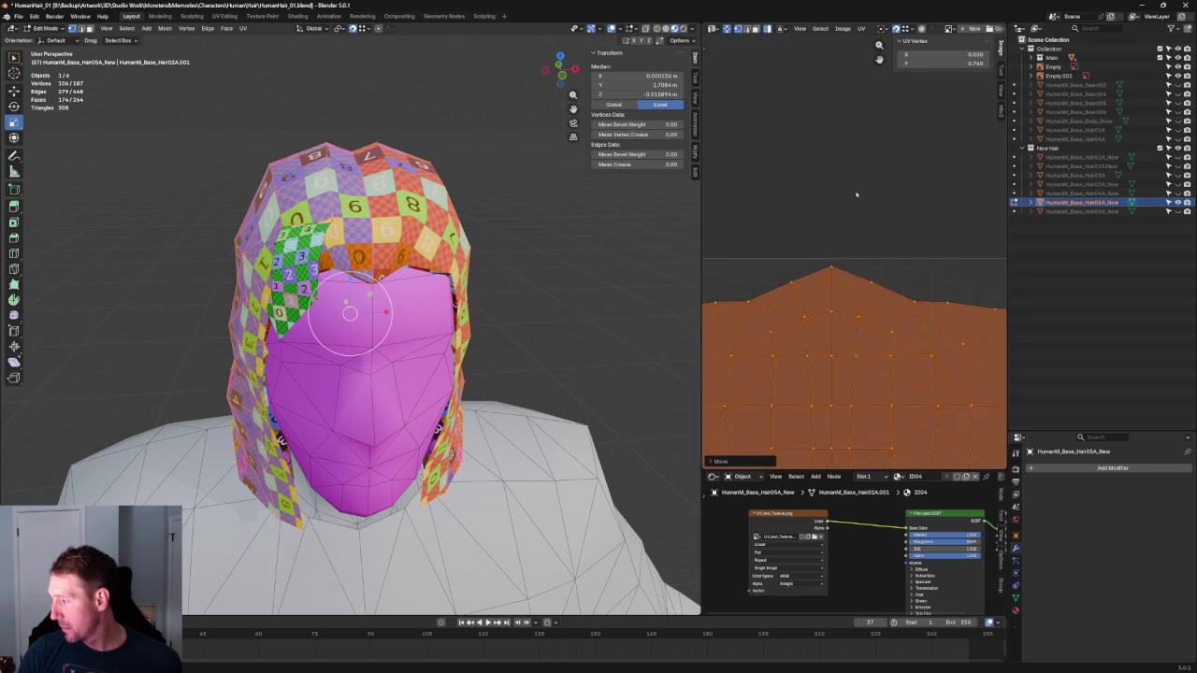
scroll(793, 348, "up", 4)
mouse_move(793, 348)
middle_mouse_down()
mouse_move(842, 167)
mouse_move(897, 333)
middle_mouse_up()
key("g")
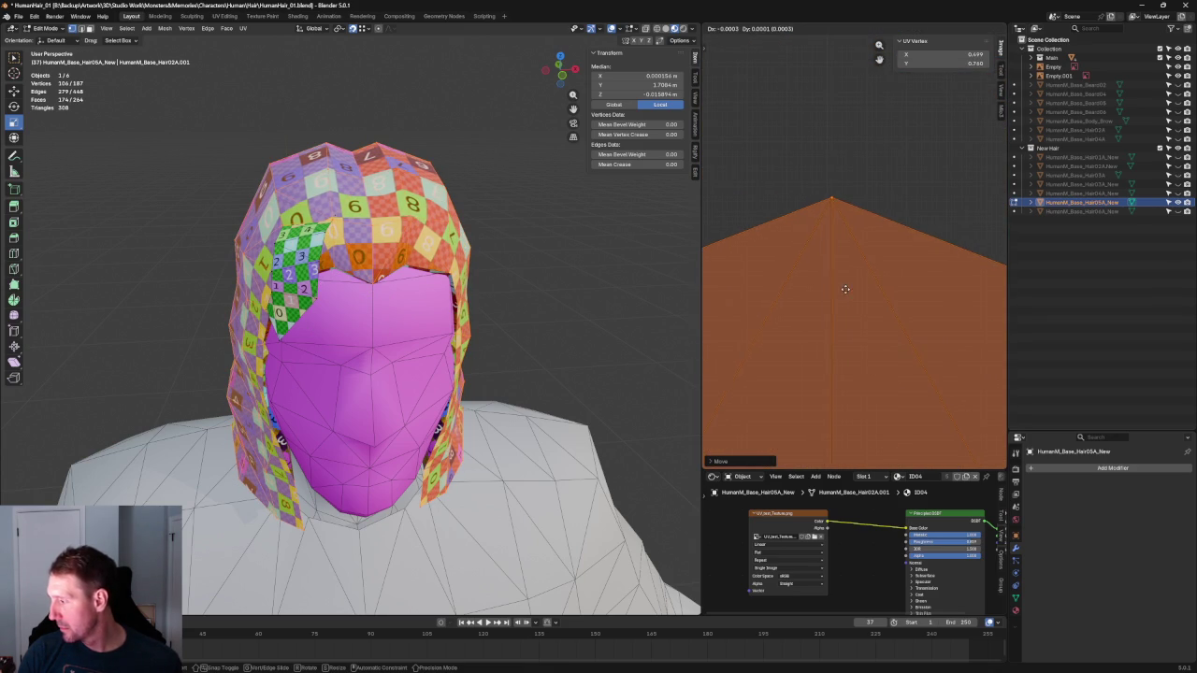
left_click(841, 286)
Centre the T-shaped island in view, clear the UV selection, and view the head from the side
scroll(841, 286, "down", 3)
scroll(723, 231, "down", 3)
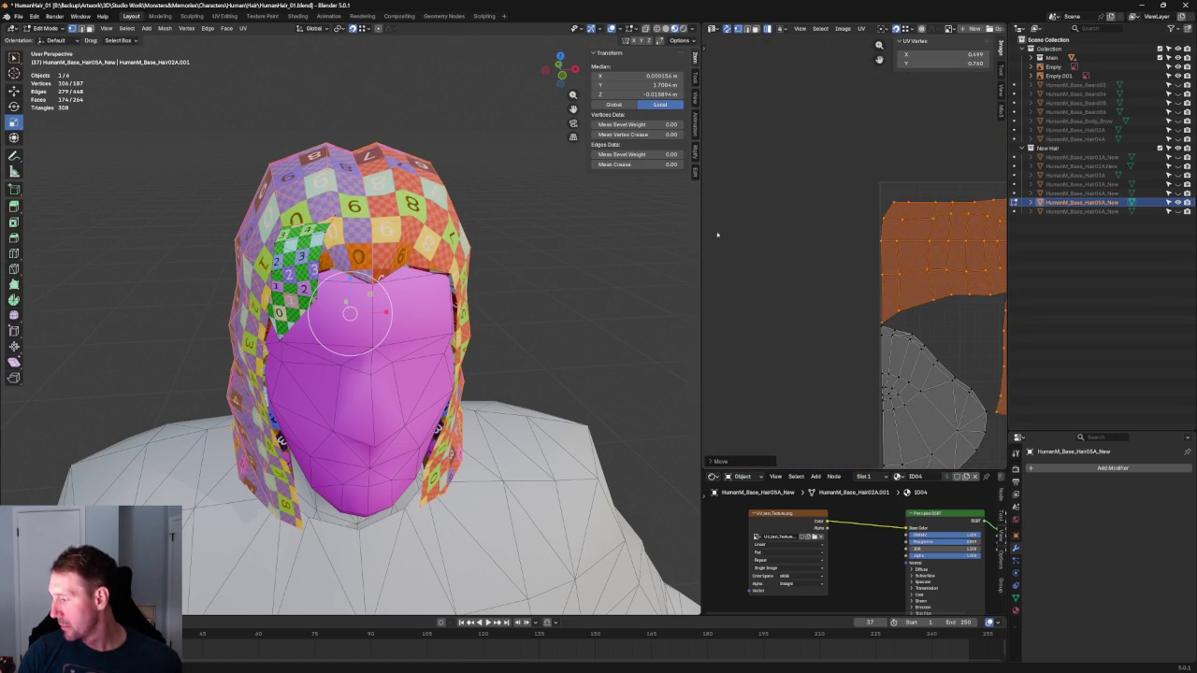
scroll(907, 258, "up", 3)
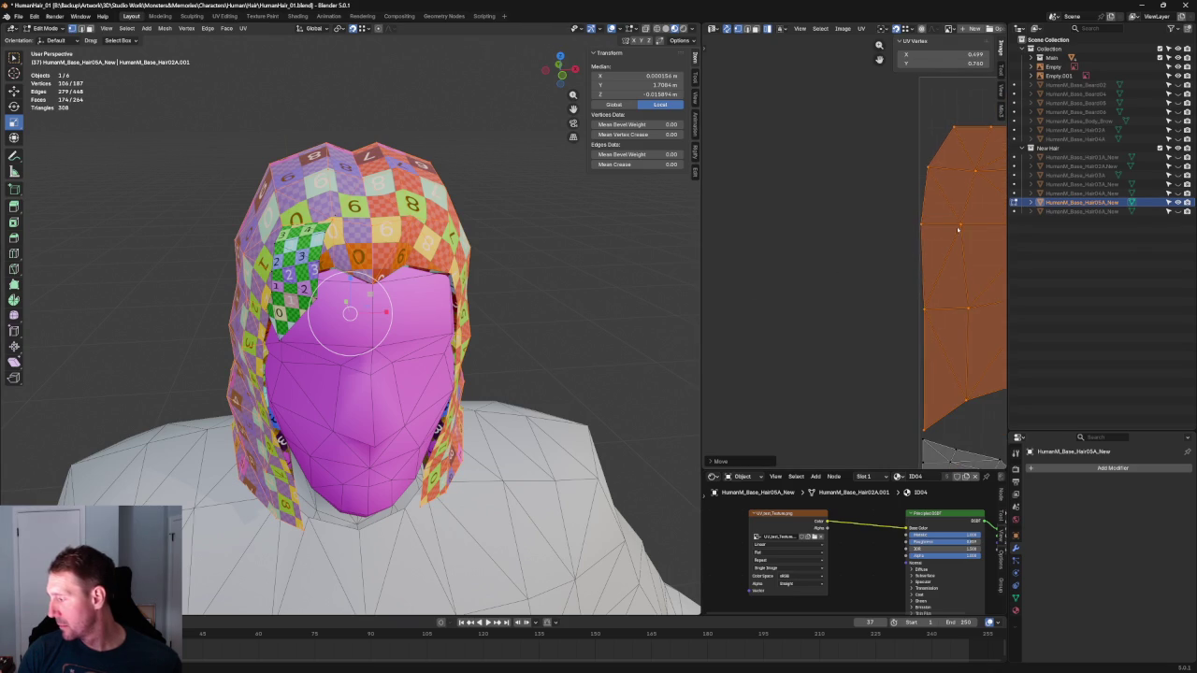
scroll(958, 228, "up", 2)
scroll(981, 313, "down", 5)
scroll(898, 281, "up", 2)
middle_click_drag(929, 376, 865, 356)
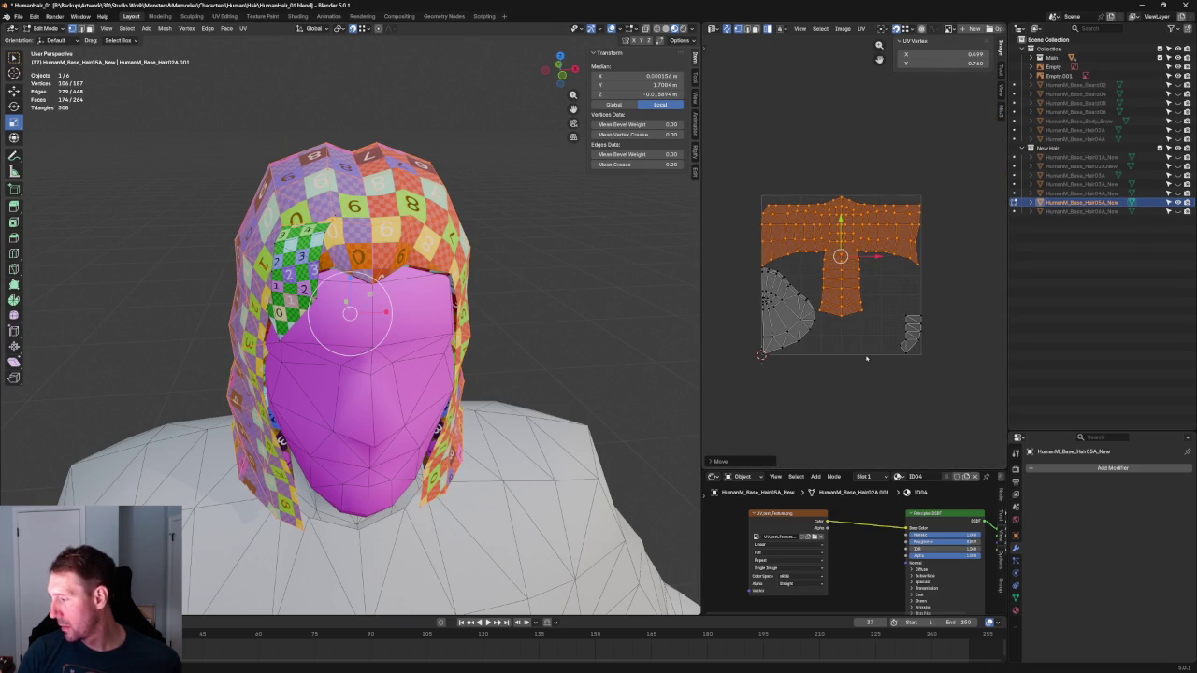
key("alt+a")
scroll(499, 155, "down", 2)
middle_click_drag(499, 155, 435, 168)
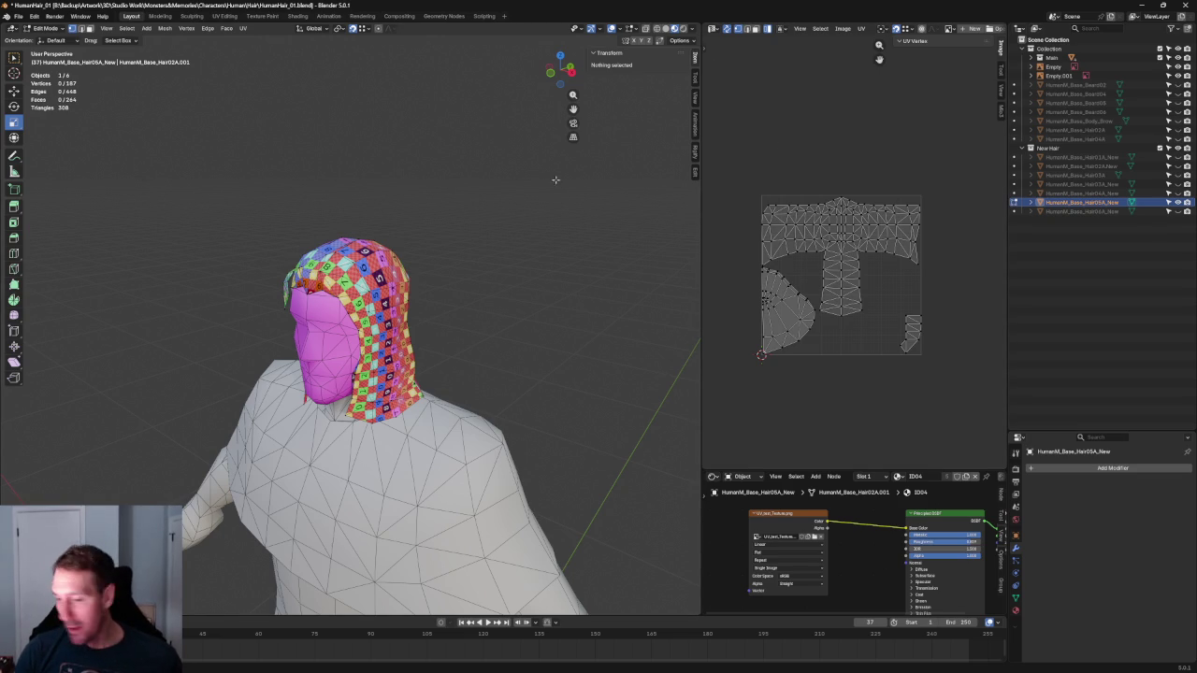
Inspect the hair's checker squares from a near-front view alongside the framed UV layout
mouse_move(443, 214)
middle_mouse_down()
mouse_move(483, 168)
mouse_move(471, 219)
mouse_move(360, 222)
mouse_move(315, 200)
mouse_move(259, 203)
mouse_move(382, 223)
mouse_move(483, 209)
mouse_move(460, 235)
middle_mouse_up()
scroll(483, 167, "down", 5)
scroll(259, 203, "up", 4)
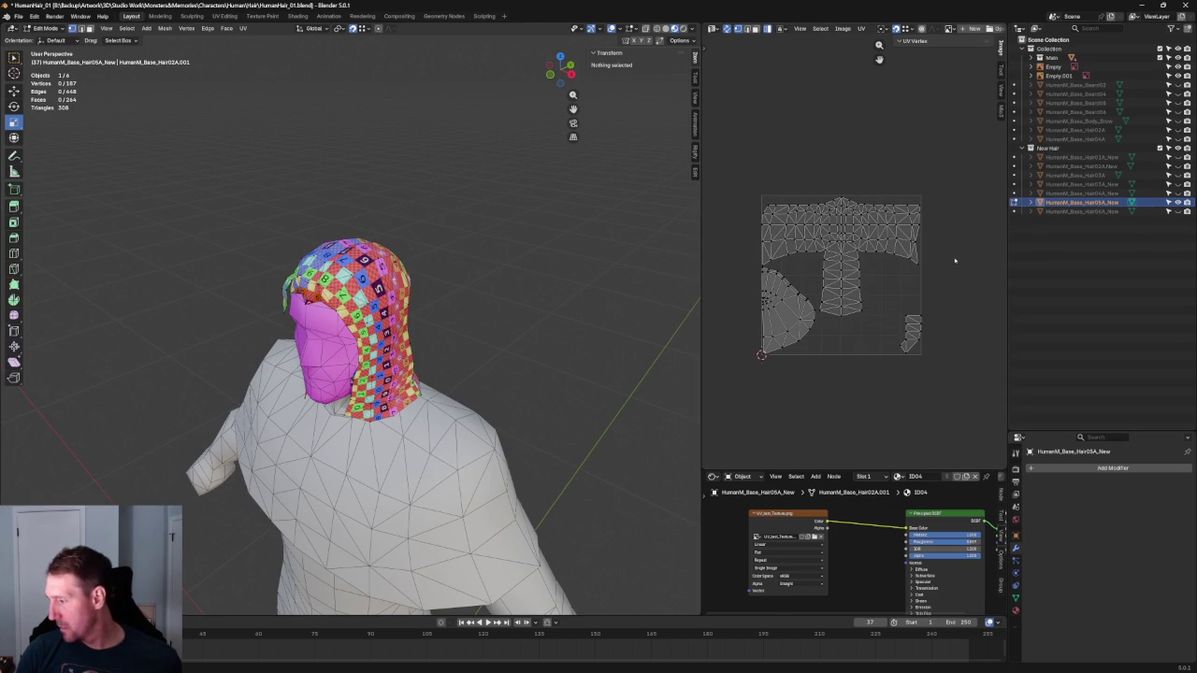
scroll(955, 261, "up", 3)
scroll(954, 261, "down", 2)
mouse_move(972, 234)
middle_mouse_down()
mouse_move(992, 245)
mouse_move(902, 248)
middle_mouse_up()
scroll(997, 238, "down", 1)
scroll(996, 237, "up", 2)
scroll(902, 248, "up", 1)
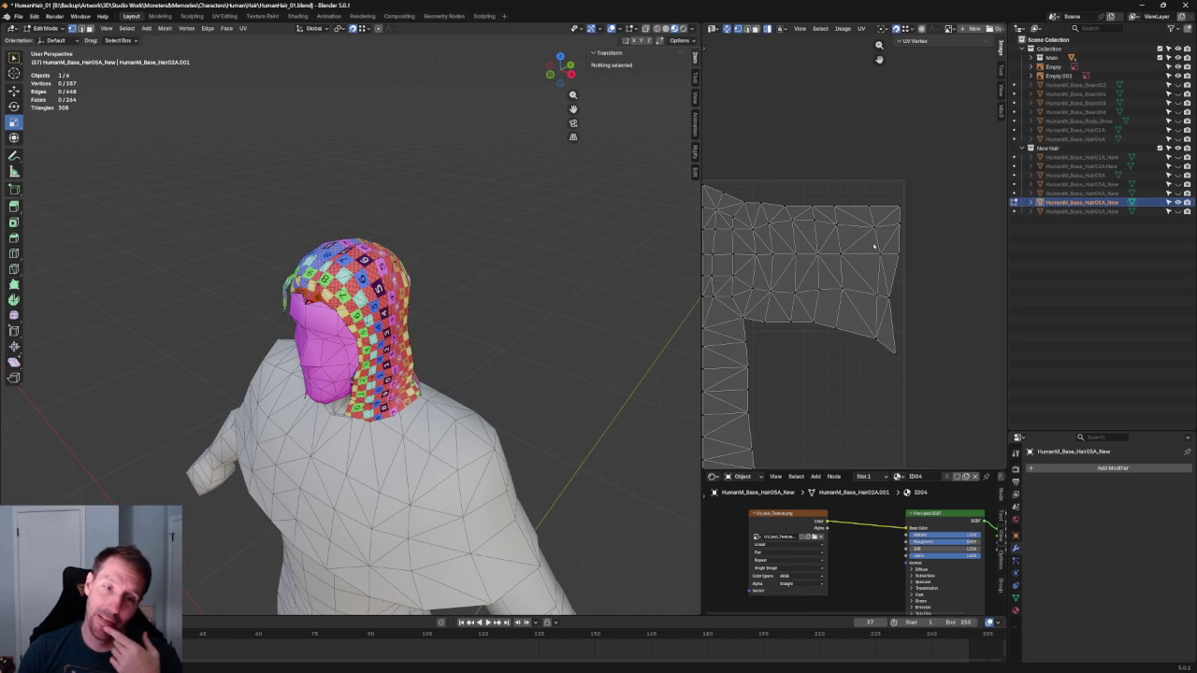
Check the back of the head's checker mapping, then switch to Front orthographic view
mouse_move(654, 190)
middle_mouse_down()
mouse_move(507, 114)
mouse_move(520, 108)
mouse_move(422, 179)
middle_mouse_up()
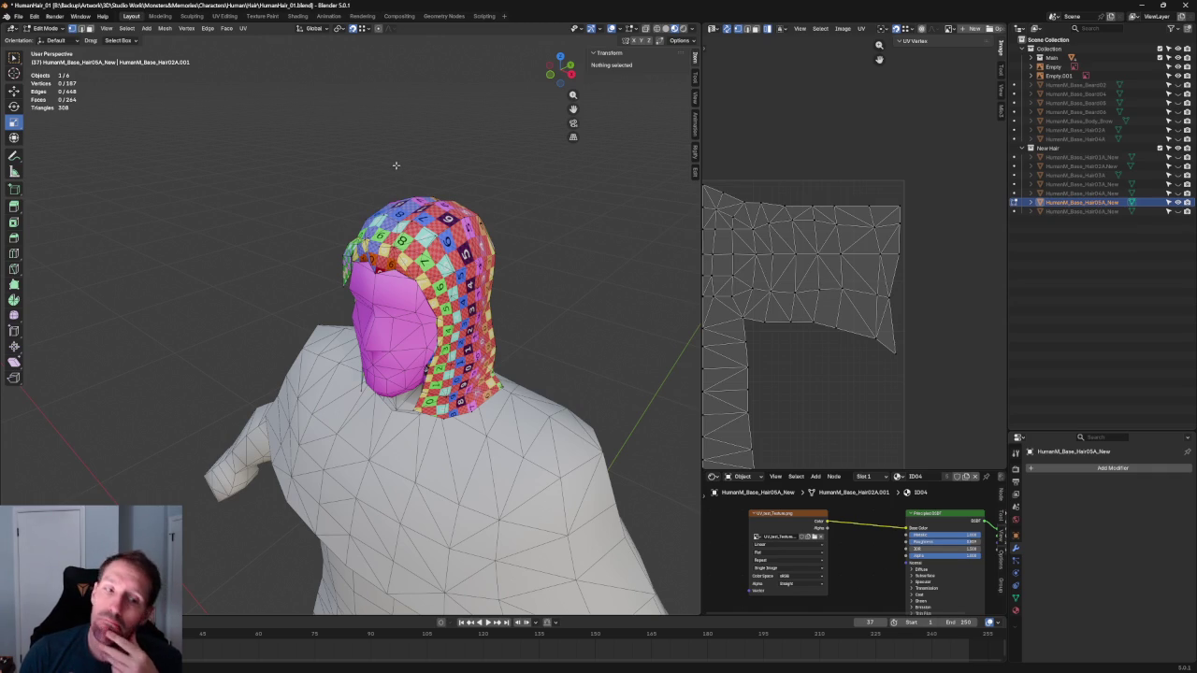
scroll(859, 176, "down", 2)
middle_click_drag(858, 176, 911, 159)
mouse_move(523, 206)
middle_mouse_down()
mouse_move(399, 143)
mouse_move(404, 161)
middle_mouse_up()
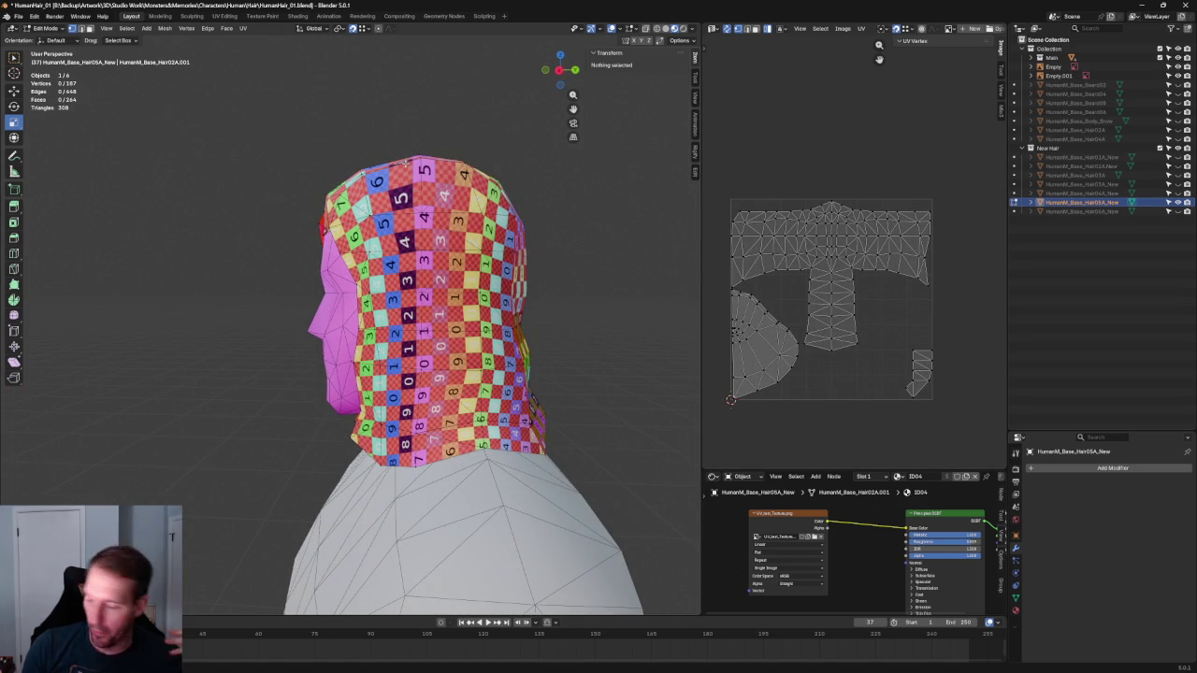
scroll(854, 280, "down", 1)
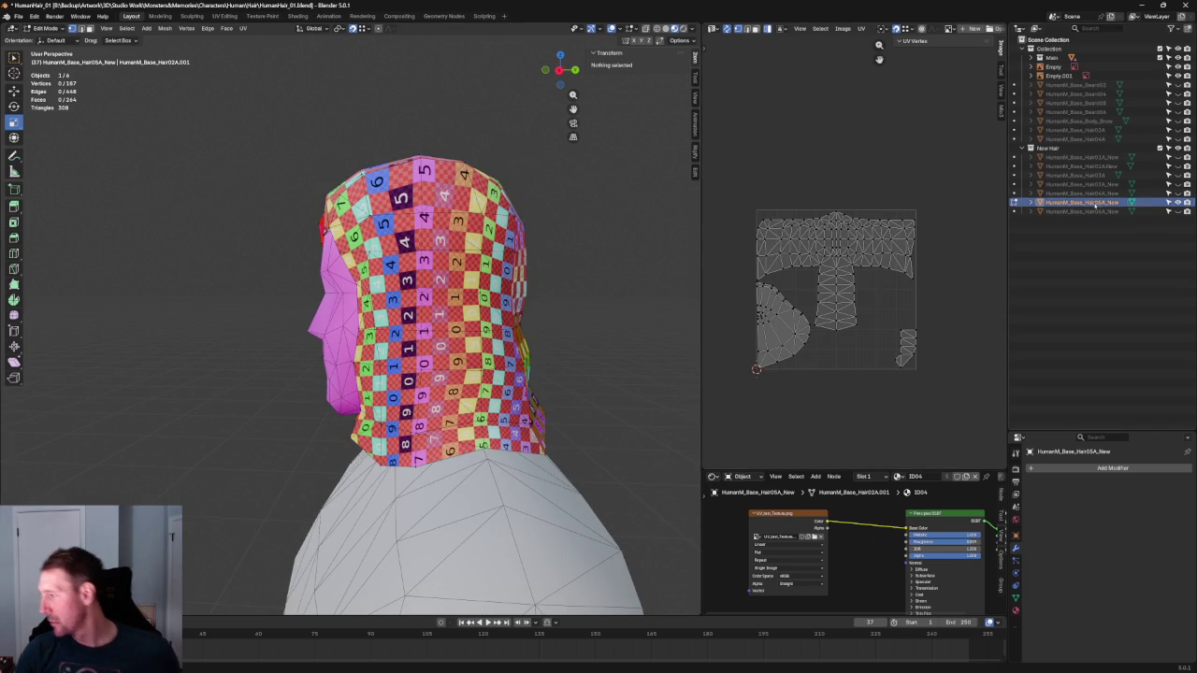
scroll(547, 225, "down", 3)
key("grave")
left_click(484, 191)
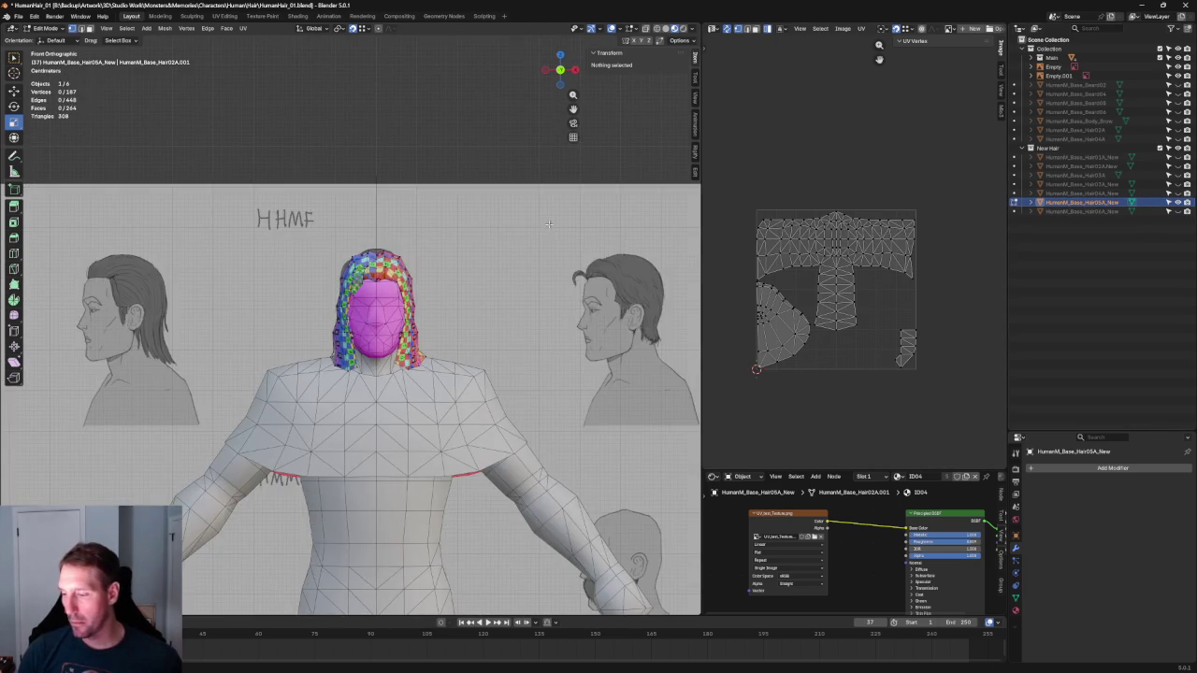
Return to Object Mode and slide the reference sheet left along X beside the character
scroll(483, 224, "down", 5)
middle_click_drag(603, 318, 474, 316, "shift")
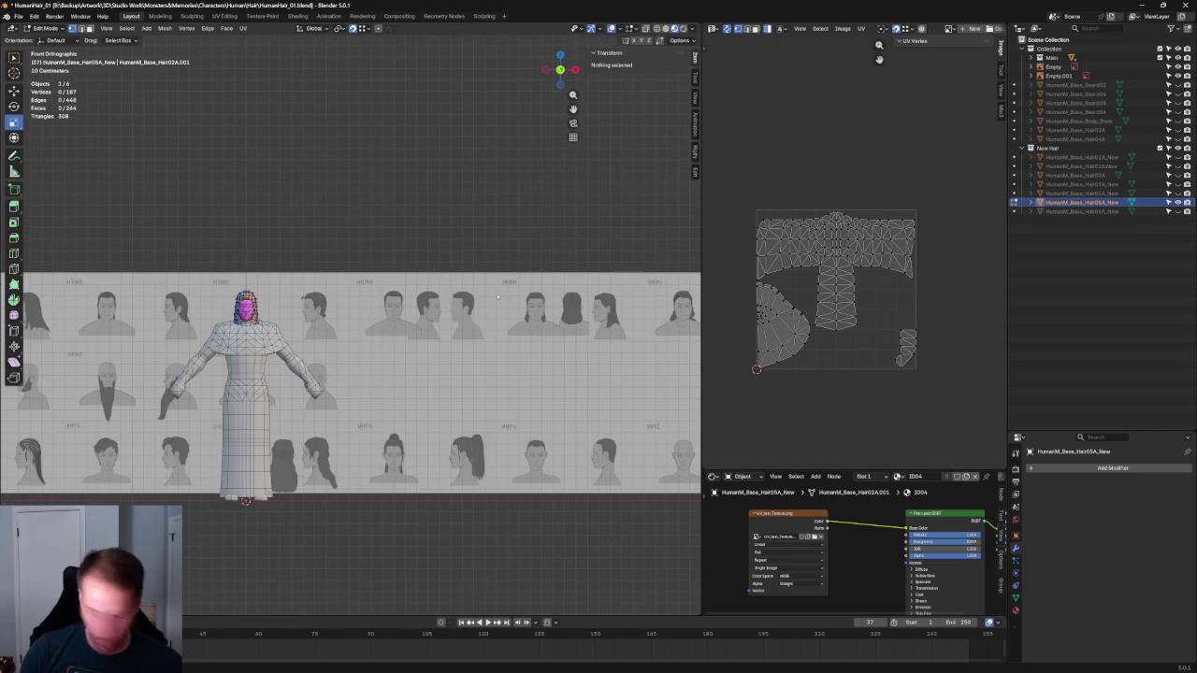
key("Tab")
left_click(519, 350)
scroll(519, 350, "down", 1)
left_click_drag(401, 372, 57, 336)
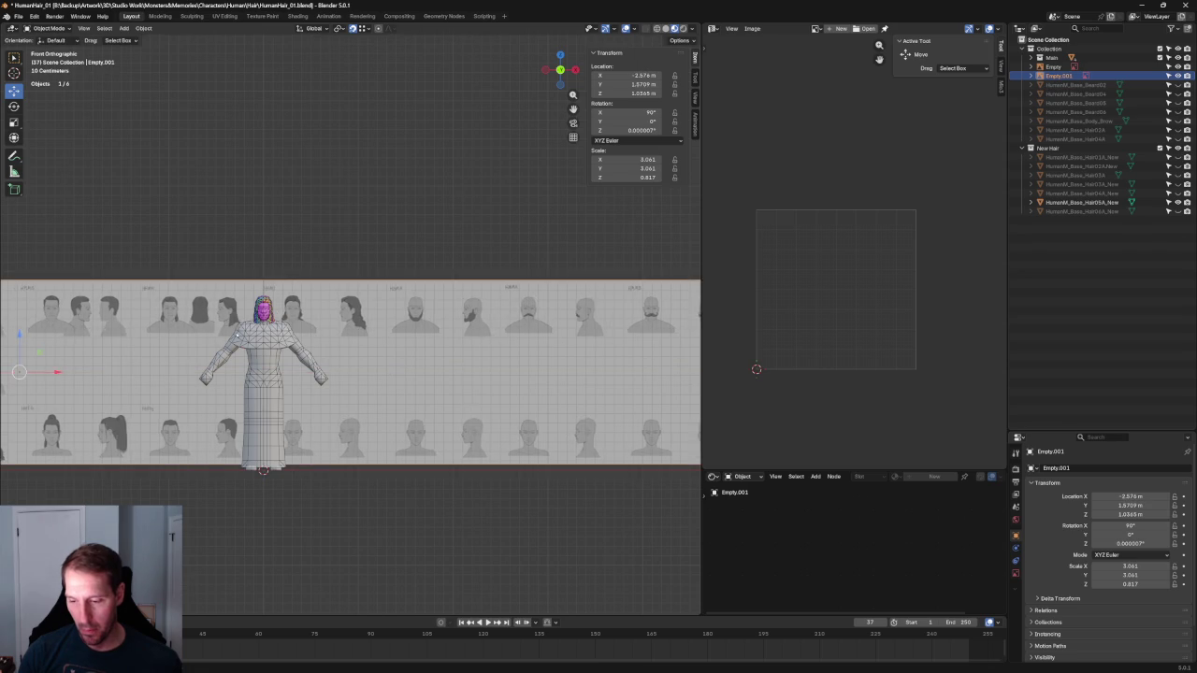
Select HumanM_Base_Hair05A_New in the Outliner as the active object
scroll(374, 355, "up", 5)
scroll(489, 353, "up", 2)
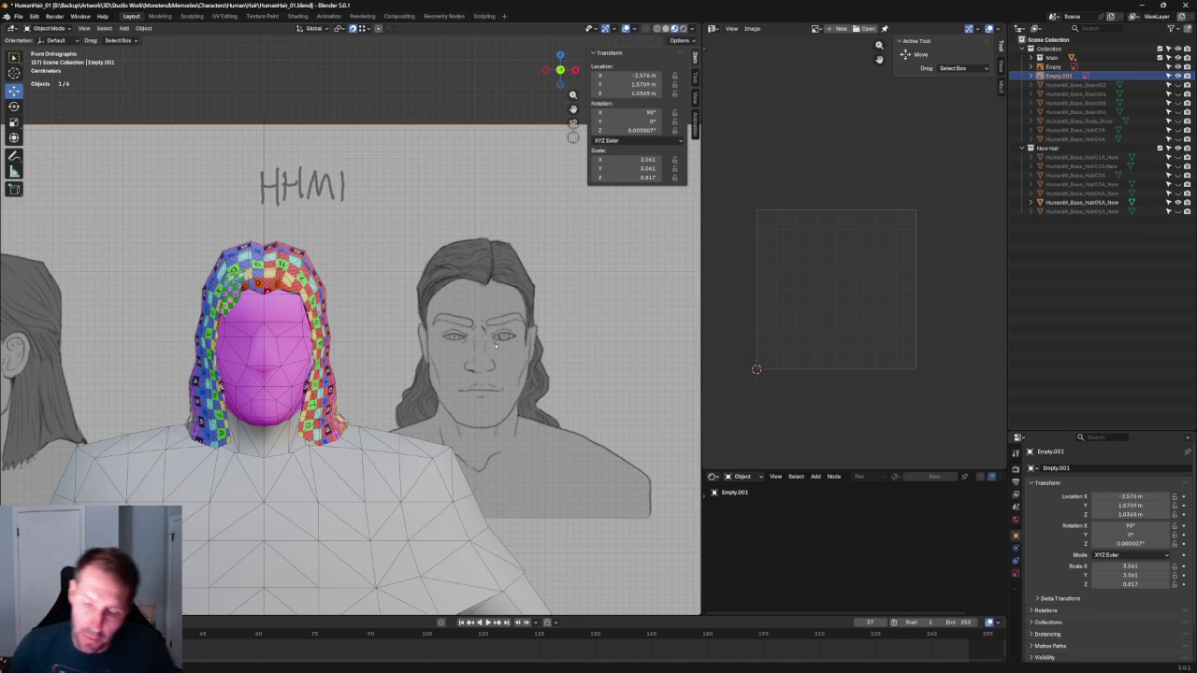
scroll(153, 254, "up", 2)
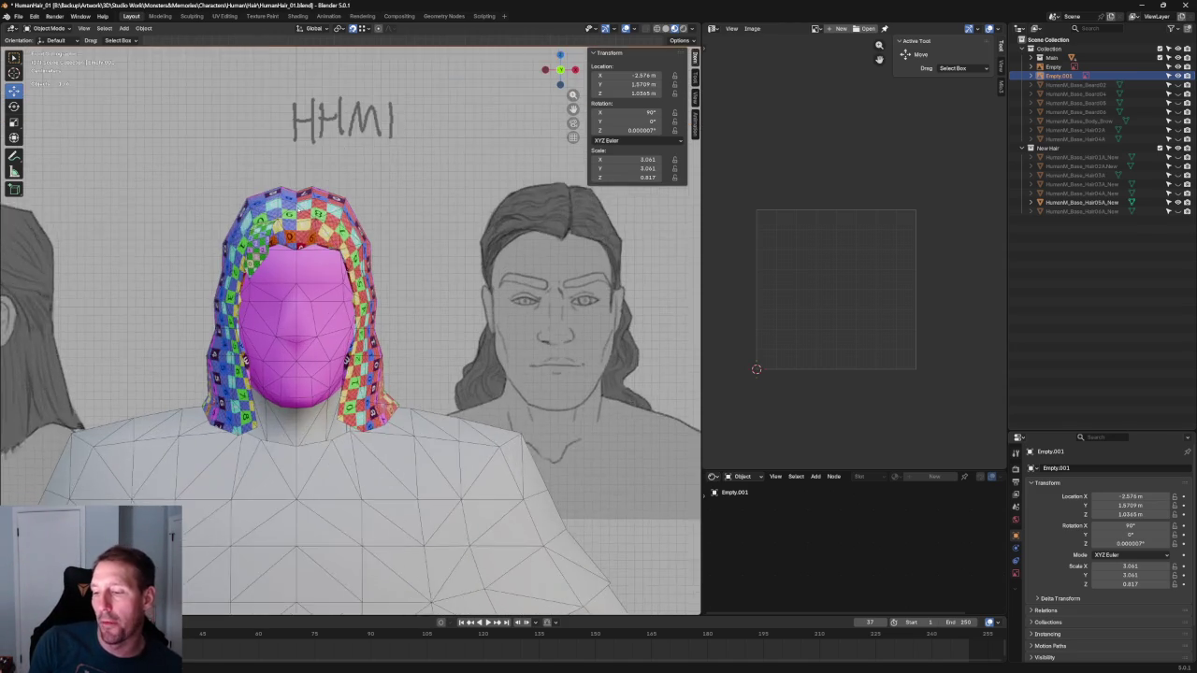
left_click(1080, 202)
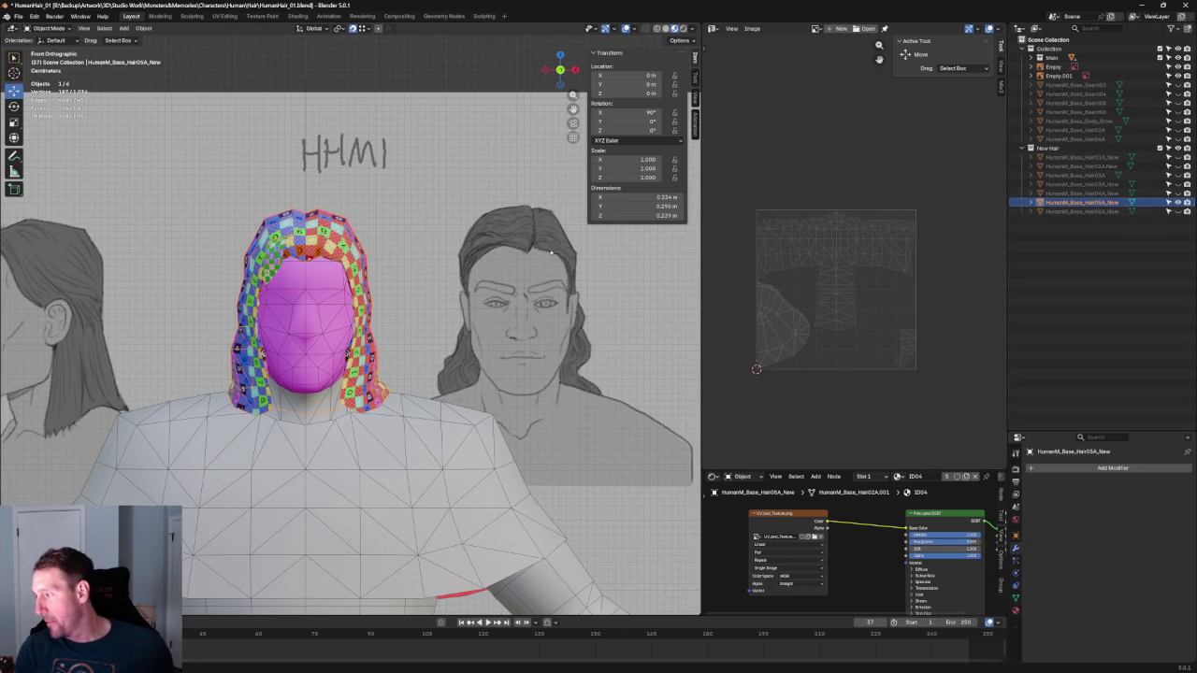
Rename the Hair06A mesh to HumanM_Base_Hair07A_New
left_click(1097, 211)
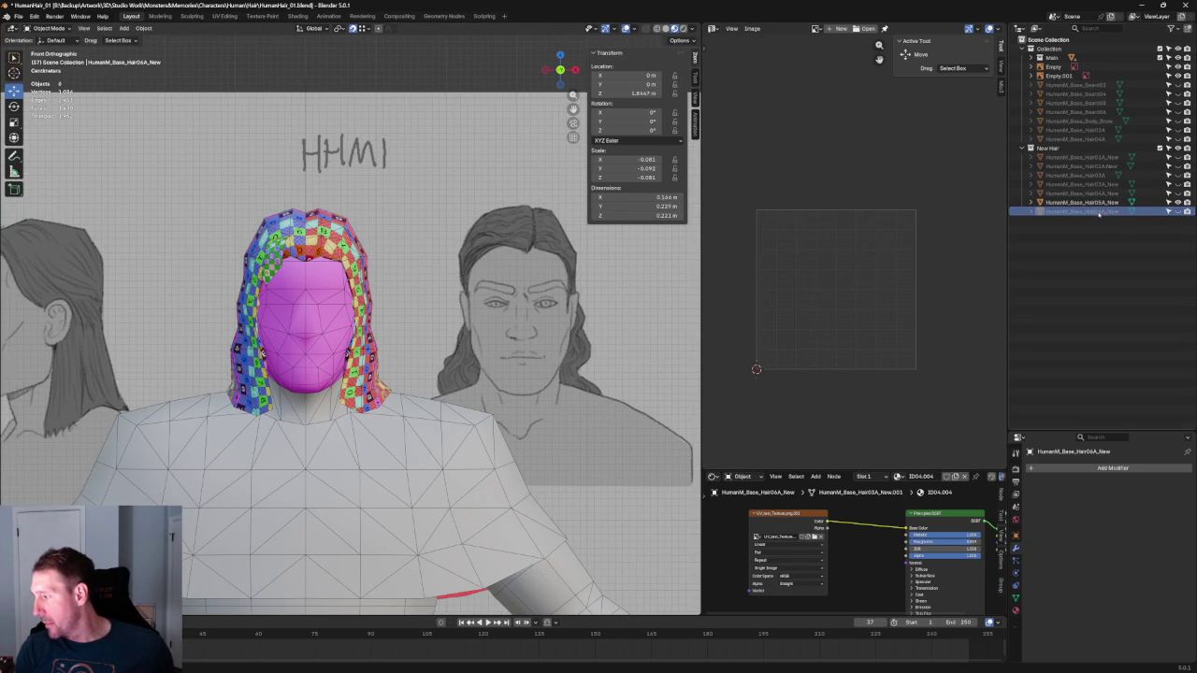
double_click(1098, 212)
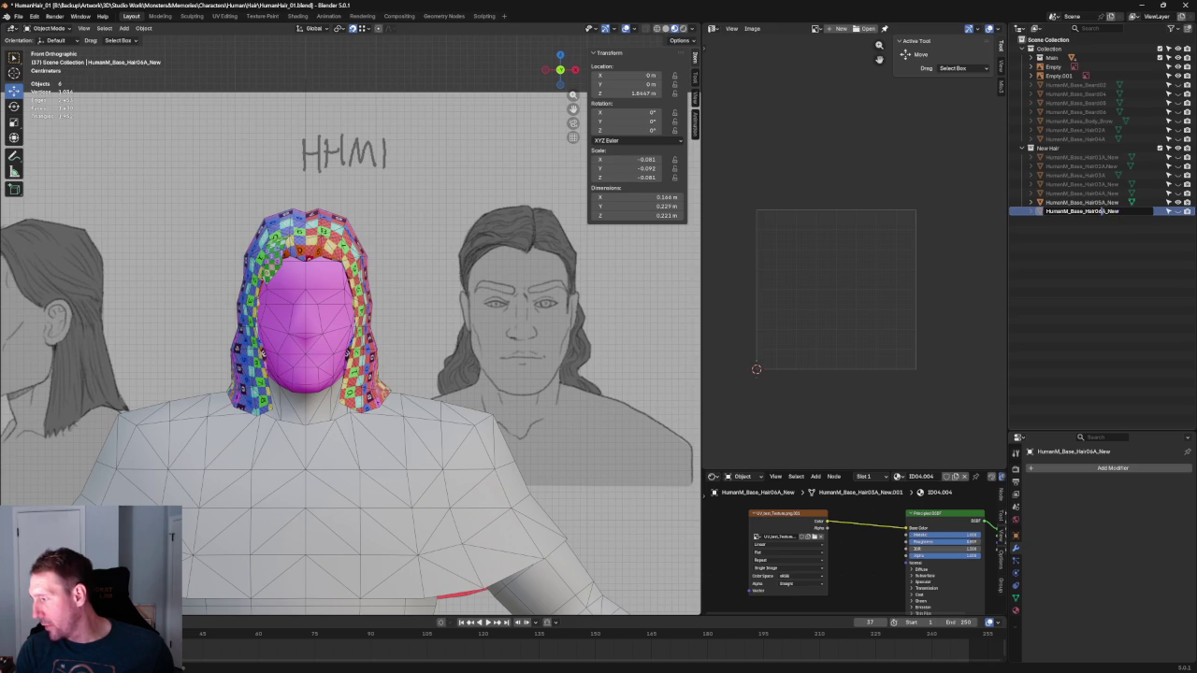
type("7")
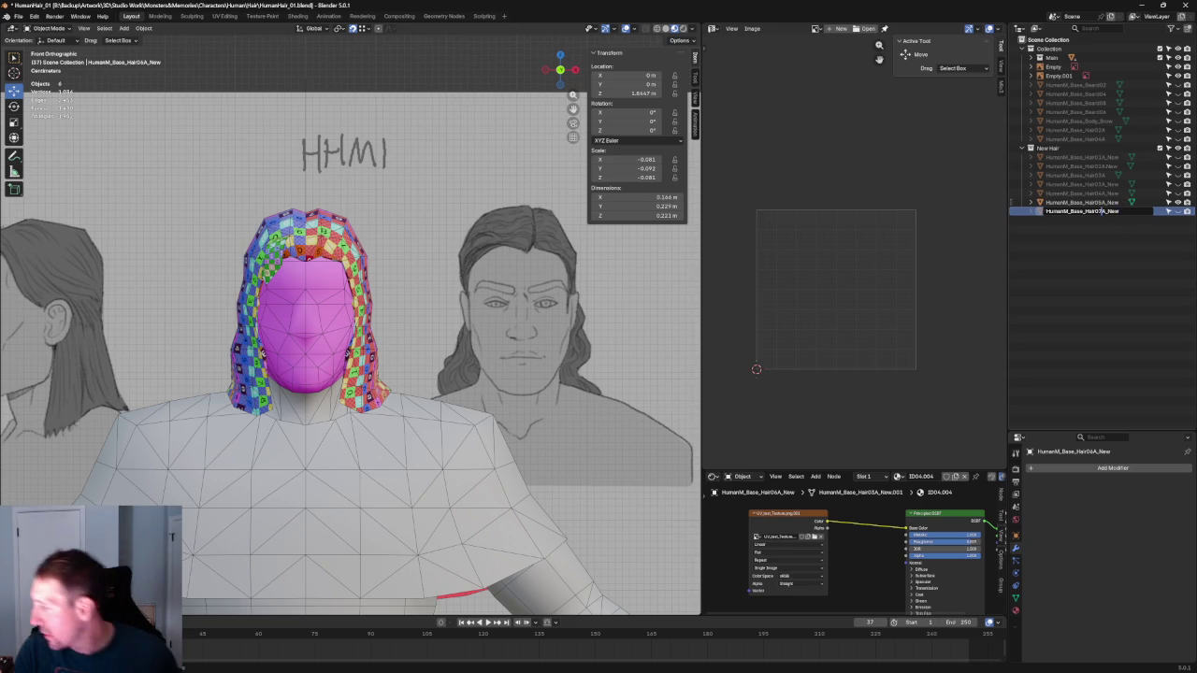
key("Return")
Paste a copy of the Hair05A hair and name it HumanM_Base_Hair06A_New
left_click(1092, 202)
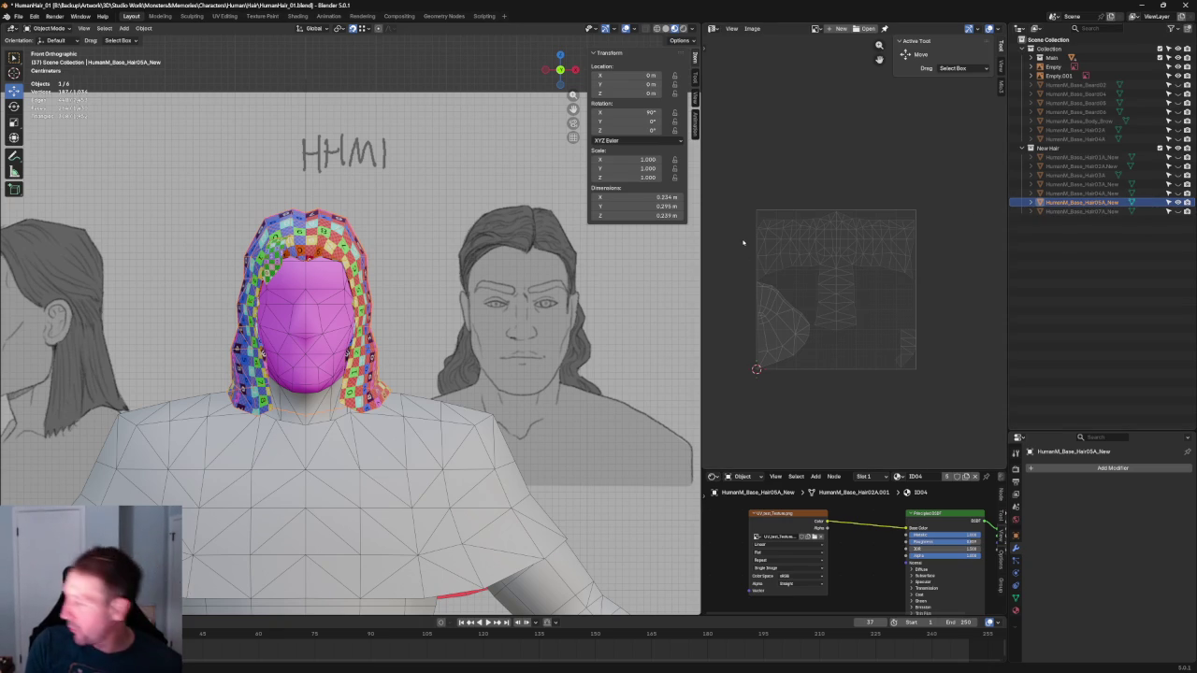
left_click(427, 191)
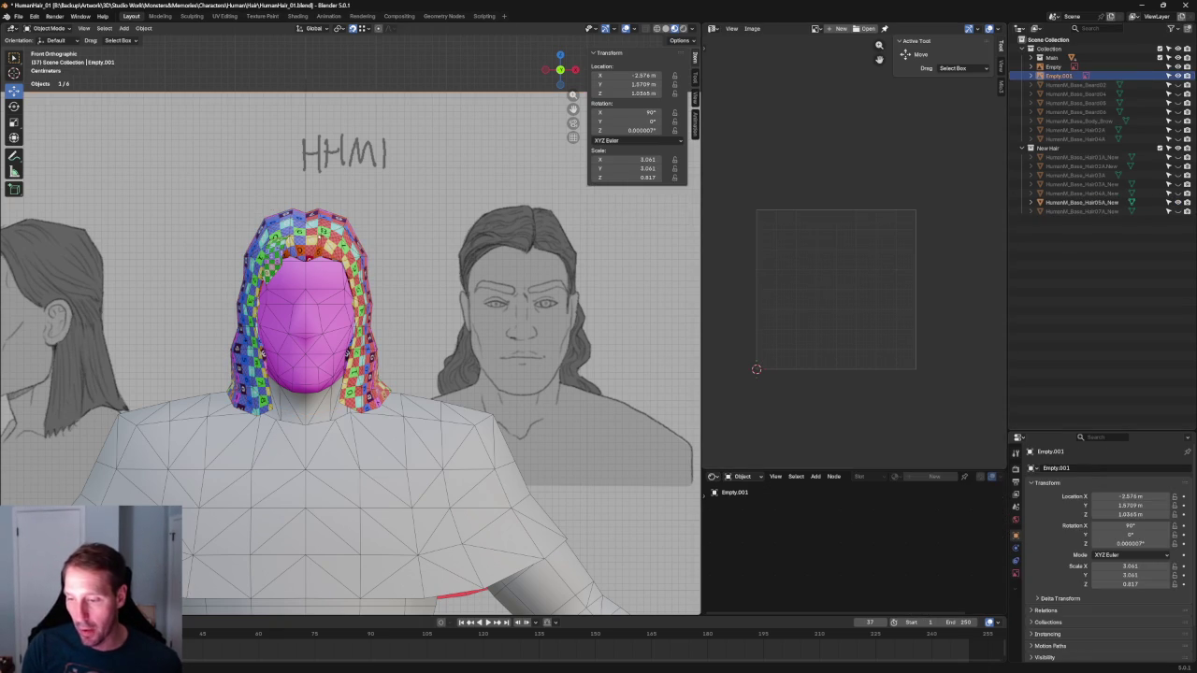
key("ctrl+z")
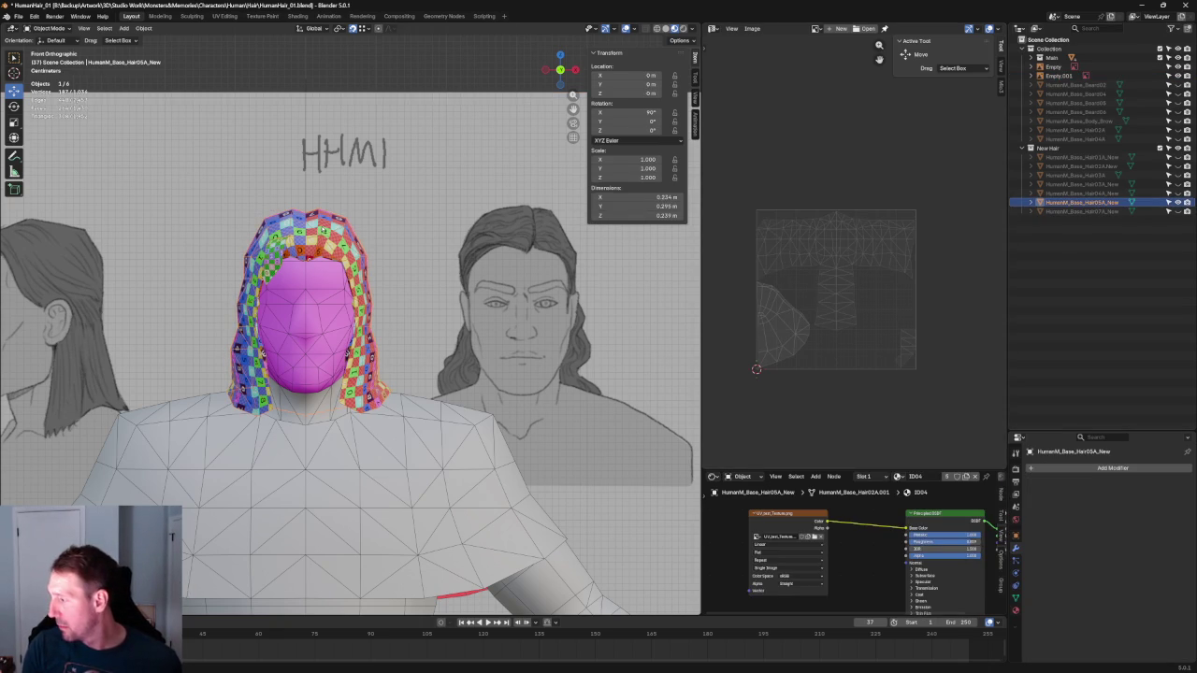
key("ctrl+v")
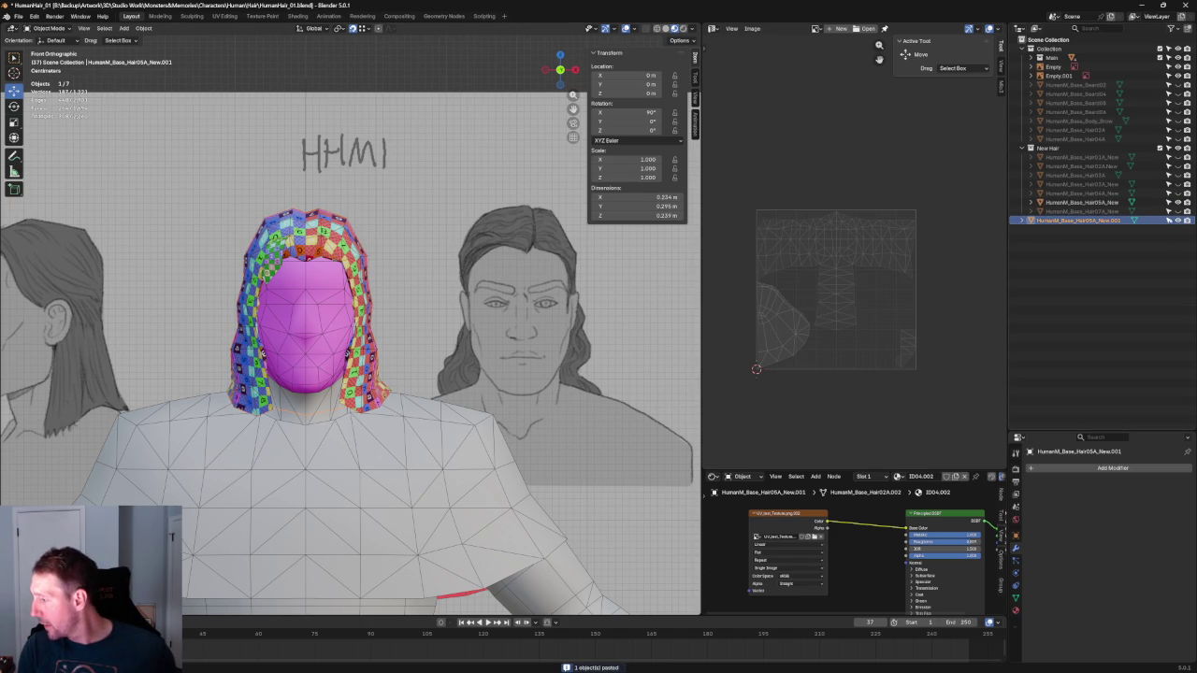
double_click(1093, 221)
type("6")
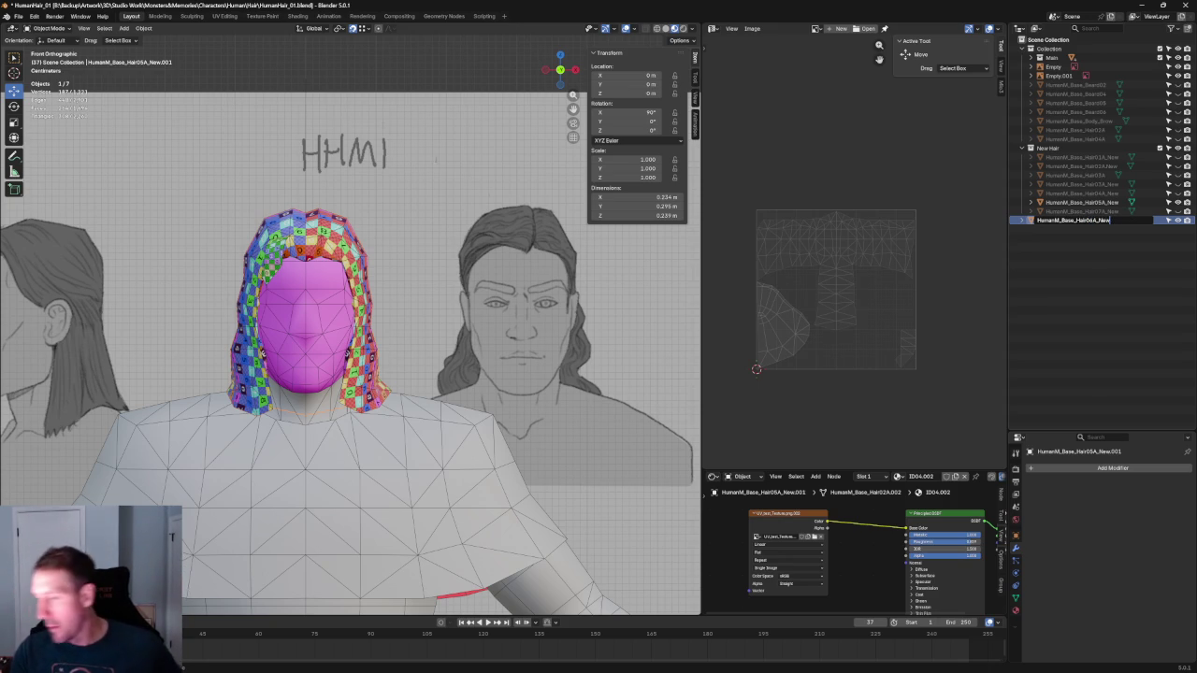
key("Return")
left_click(1036, 29)
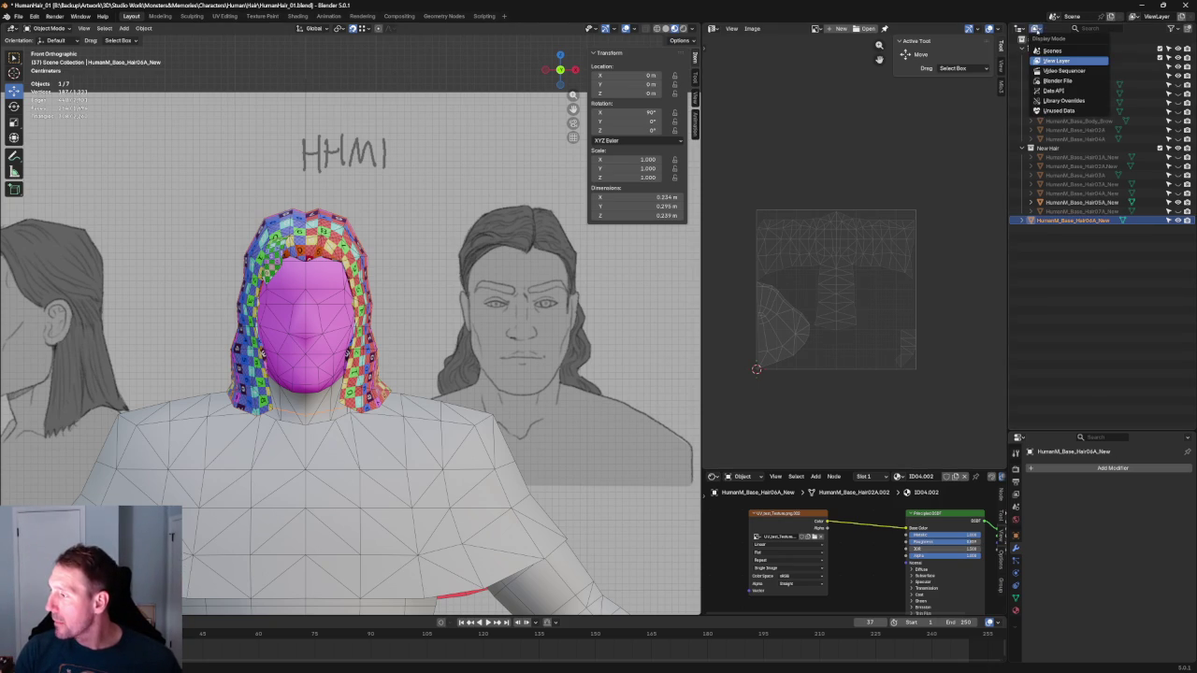
In the Outliner's Blender File view, delete the ID04.001 and ID04.004 materials
left_click(1057, 81)
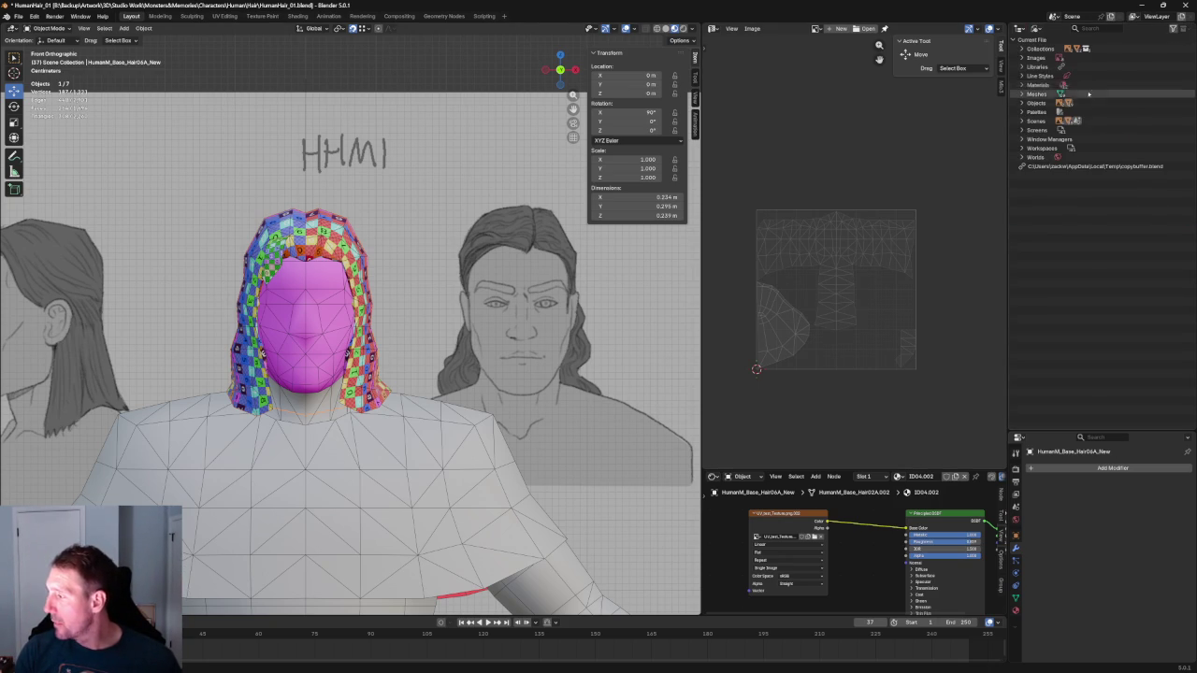
left_click(1021, 85)
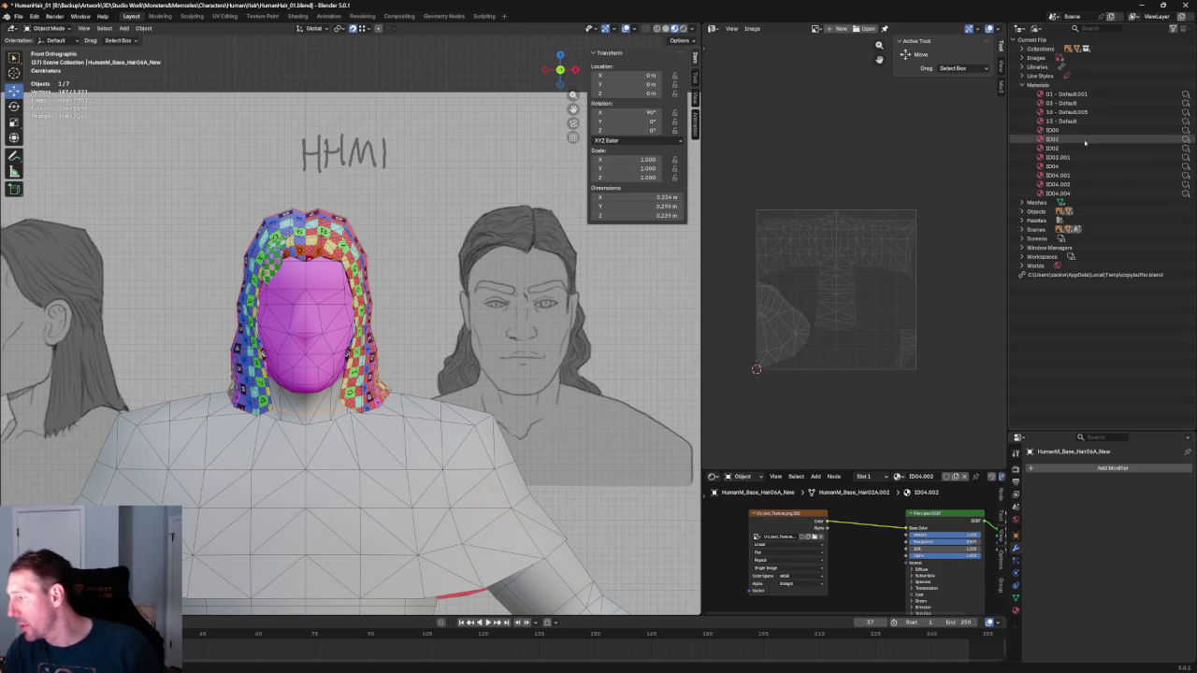
left_click(1074, 176)
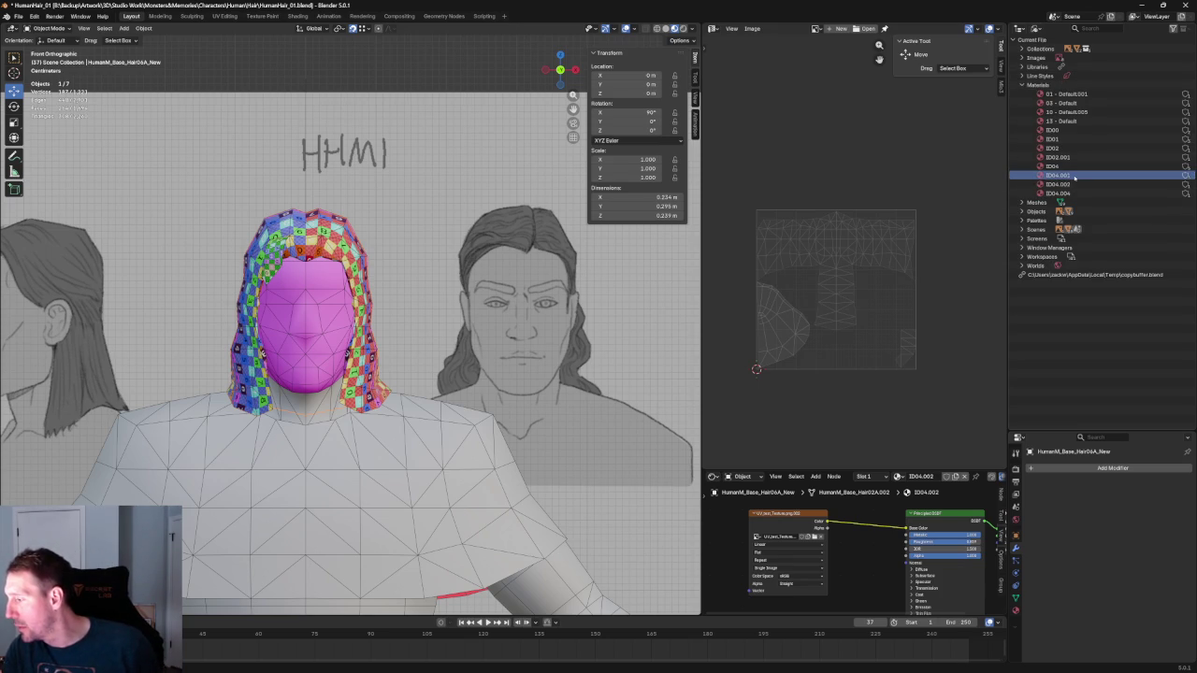
right_click(1073, 176)
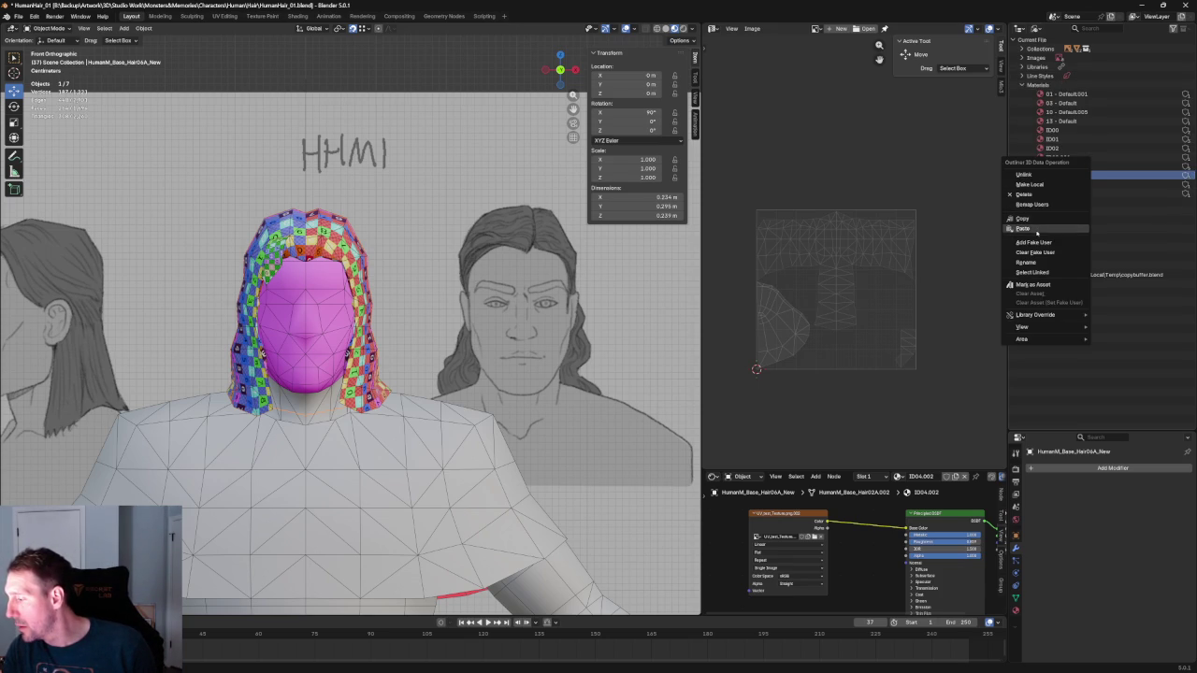
right_click(1050, 178)
left_click(1050, 178)
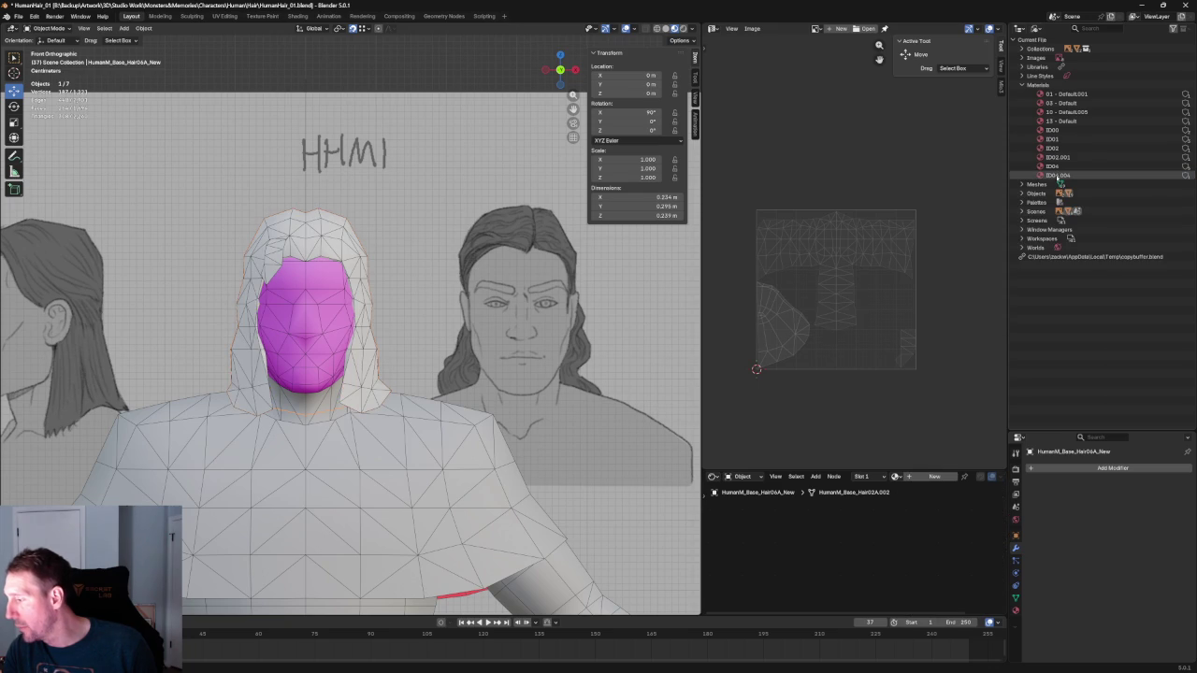
right_click(1057, 177)
left_click(1048, 177)
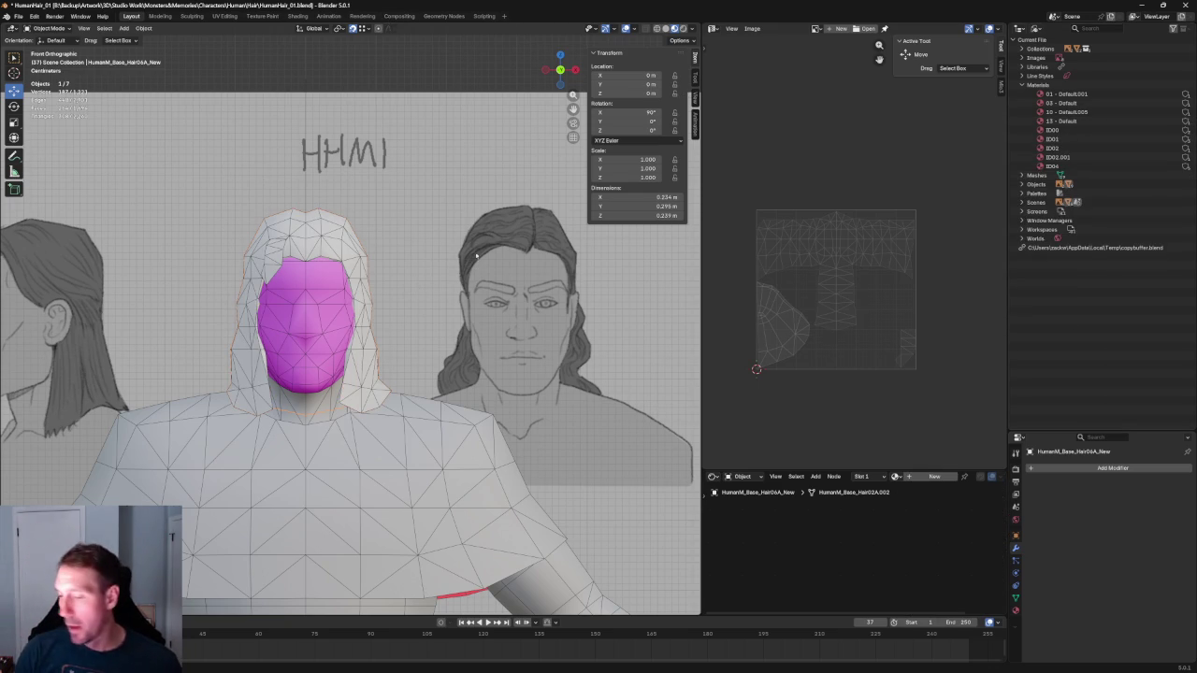
Check the hair mesh's material and texture image, trying different viewport shading modes
left_click(301, 221)
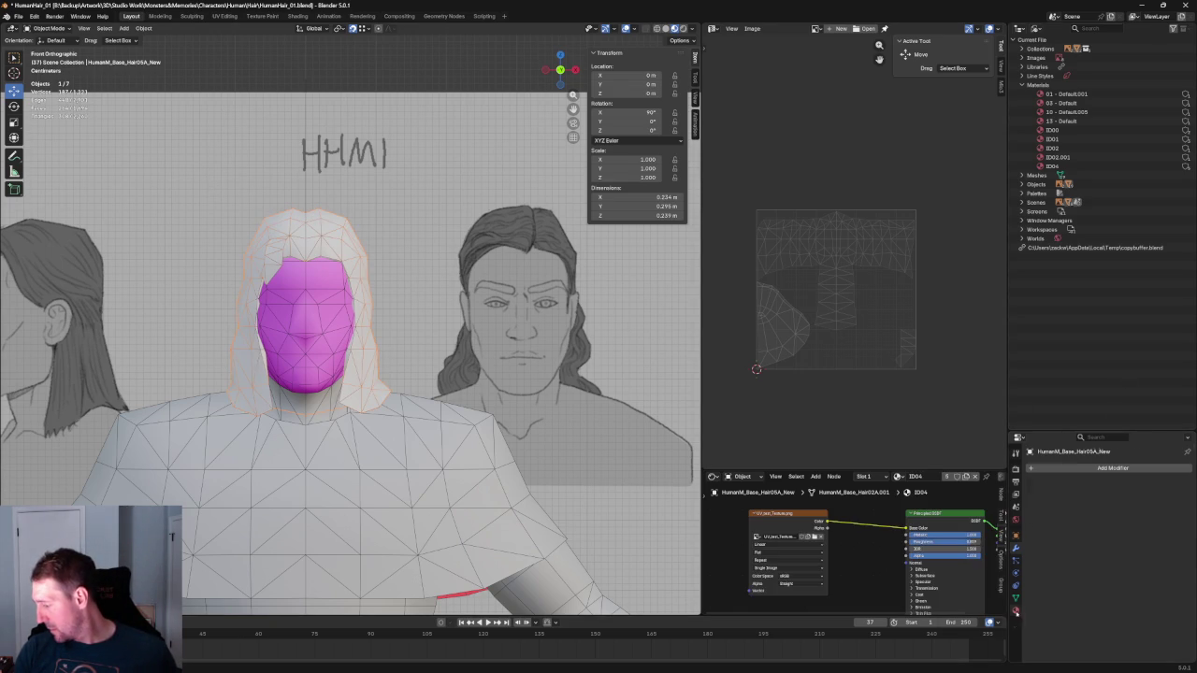
left_click(1016, 612)
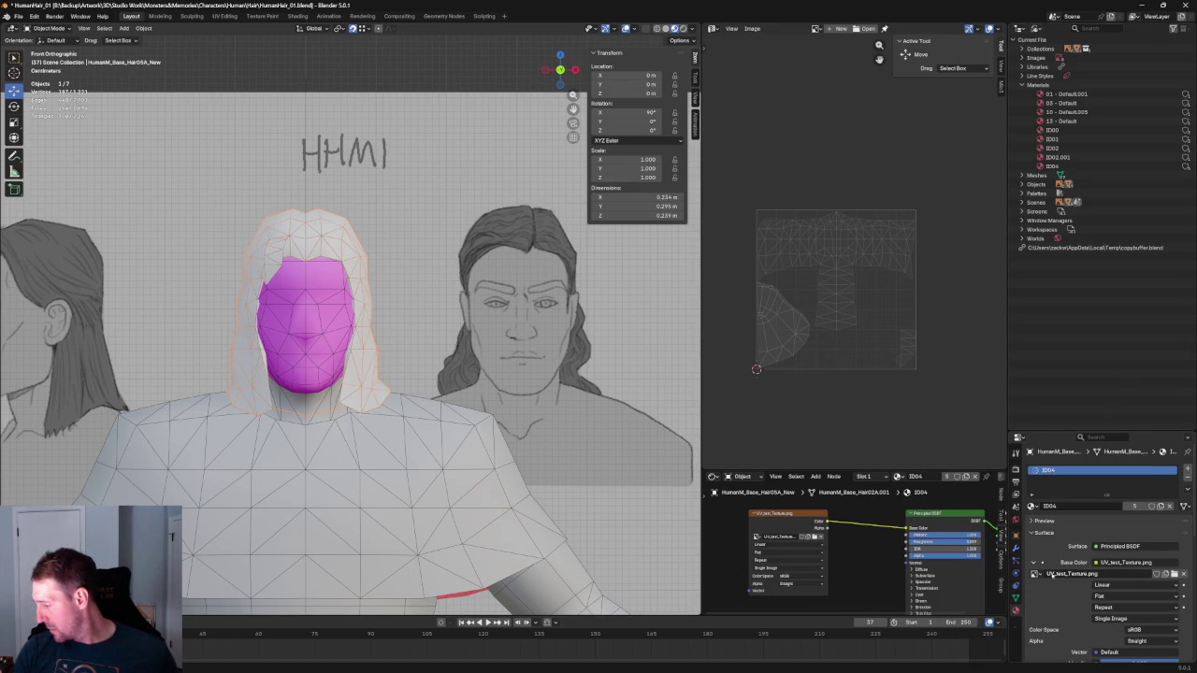
left_click(1035, 573)
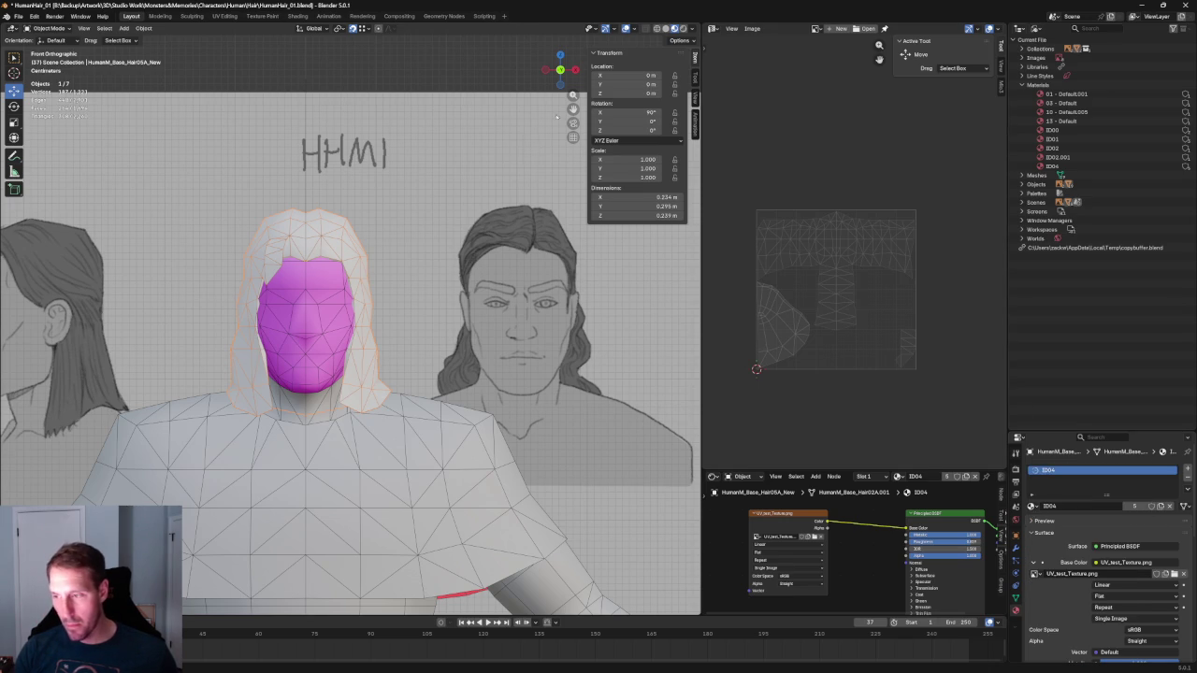
left_click(673, 28)
left_click(665, 28)
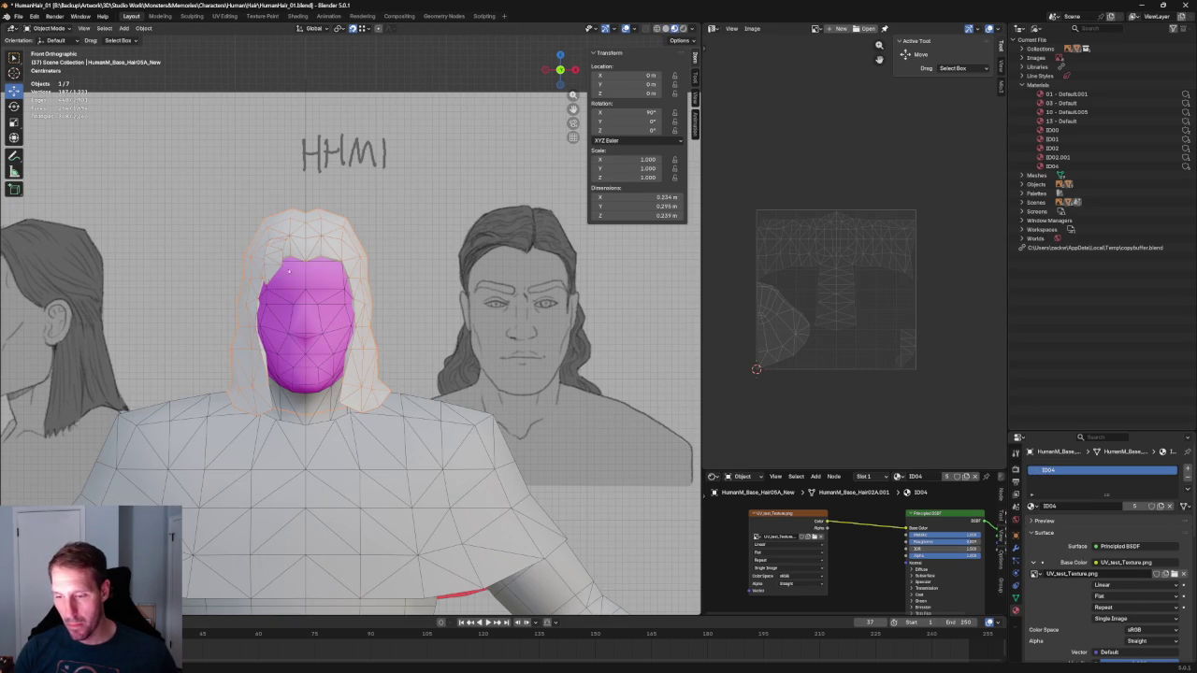
left_click(644, 28)
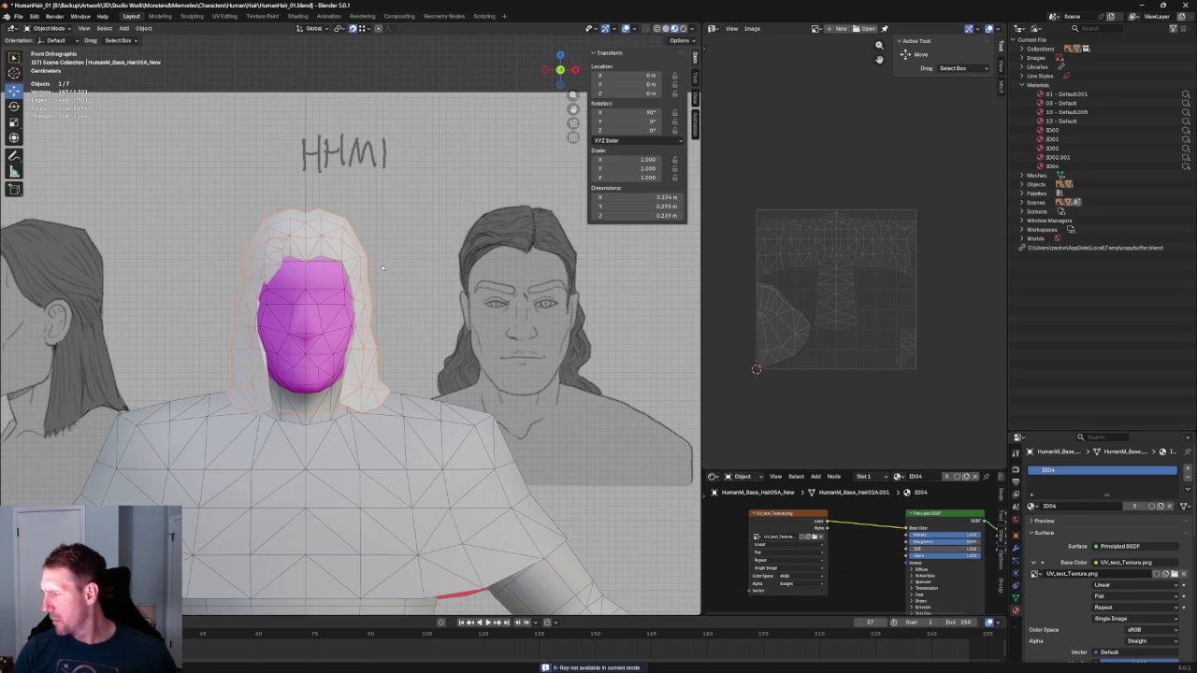
Delete the ID02.001 material and select the 13 - Default material
right_click(1064, 158)
left_click(1062, 158)
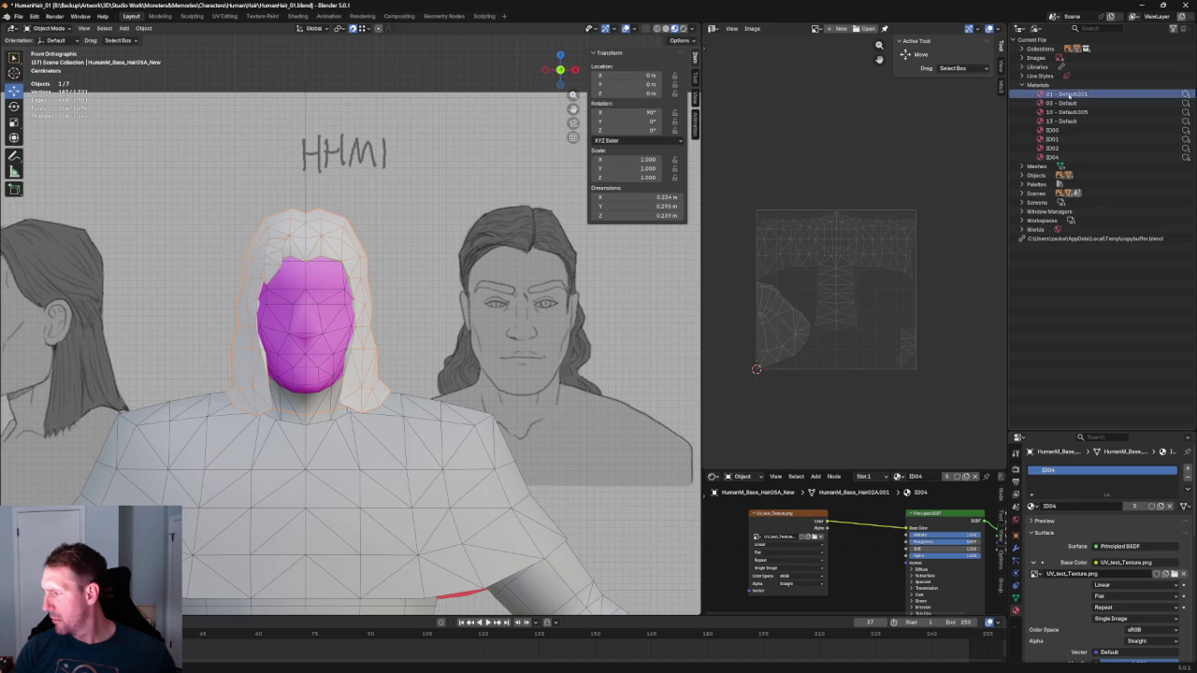
left_click(1066, 121)
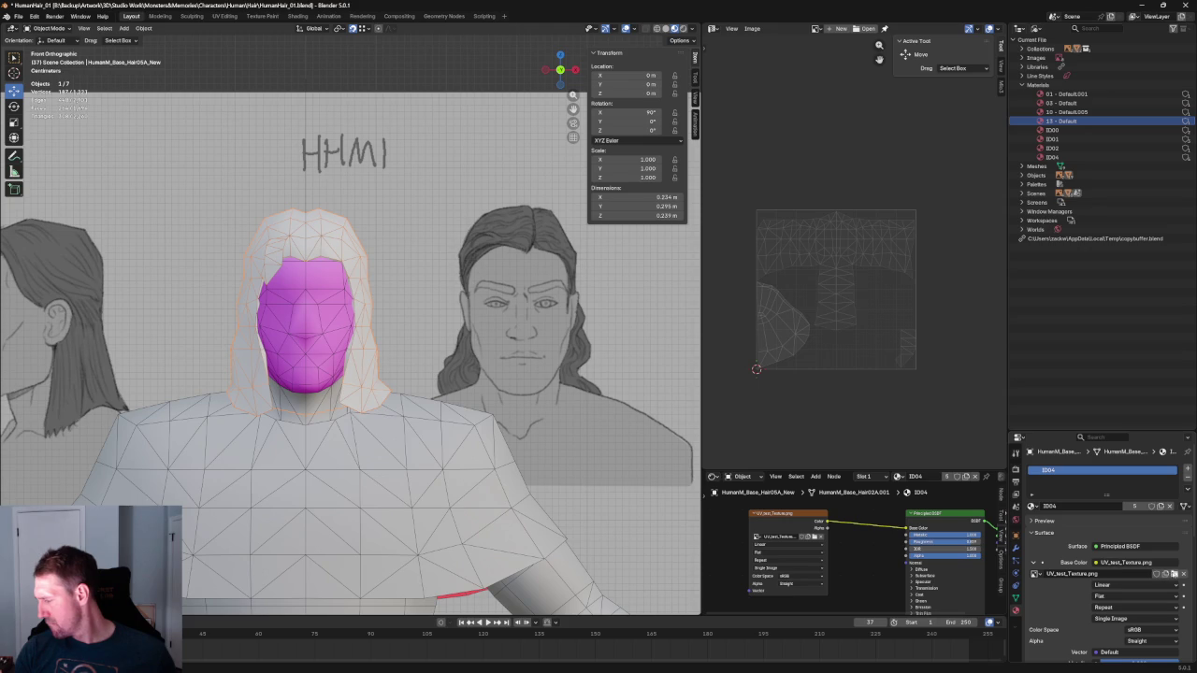
left_click(1171, 573)
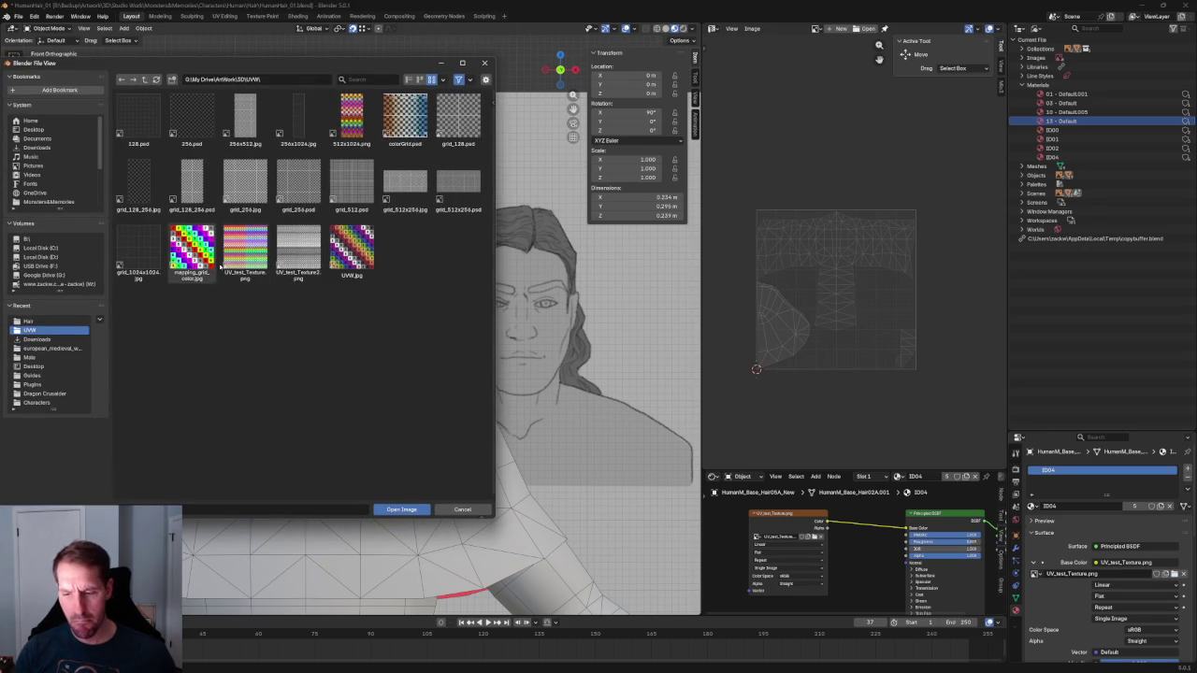
double_click(245, 251)
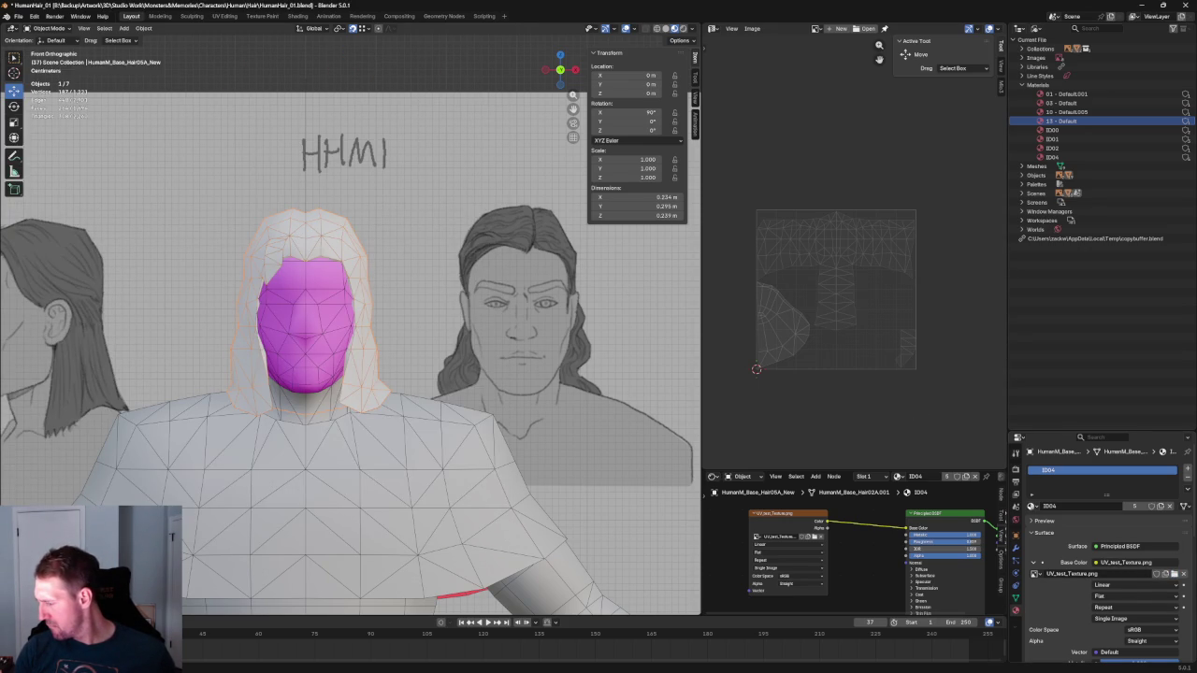
left_click(1031, 506)
left_click(1046, 575)
left_click(1031, 506)
left_click(1037, 584)
scroll(1153, 604, "down", 4)
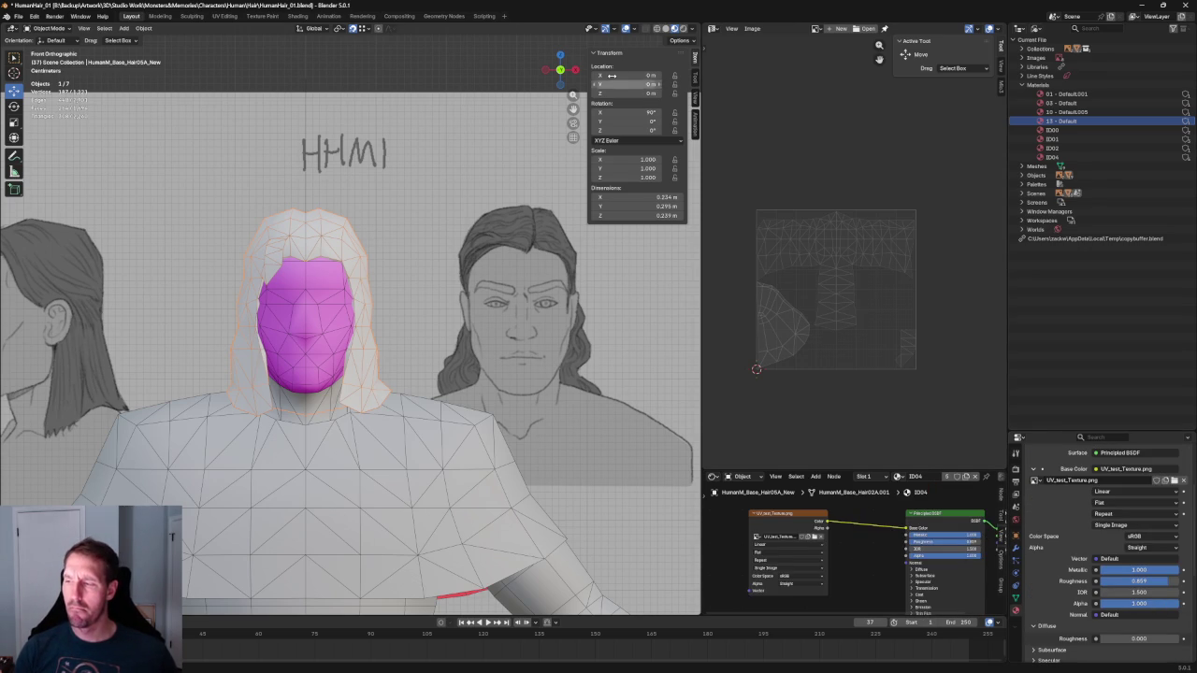
left_click(665, 28)
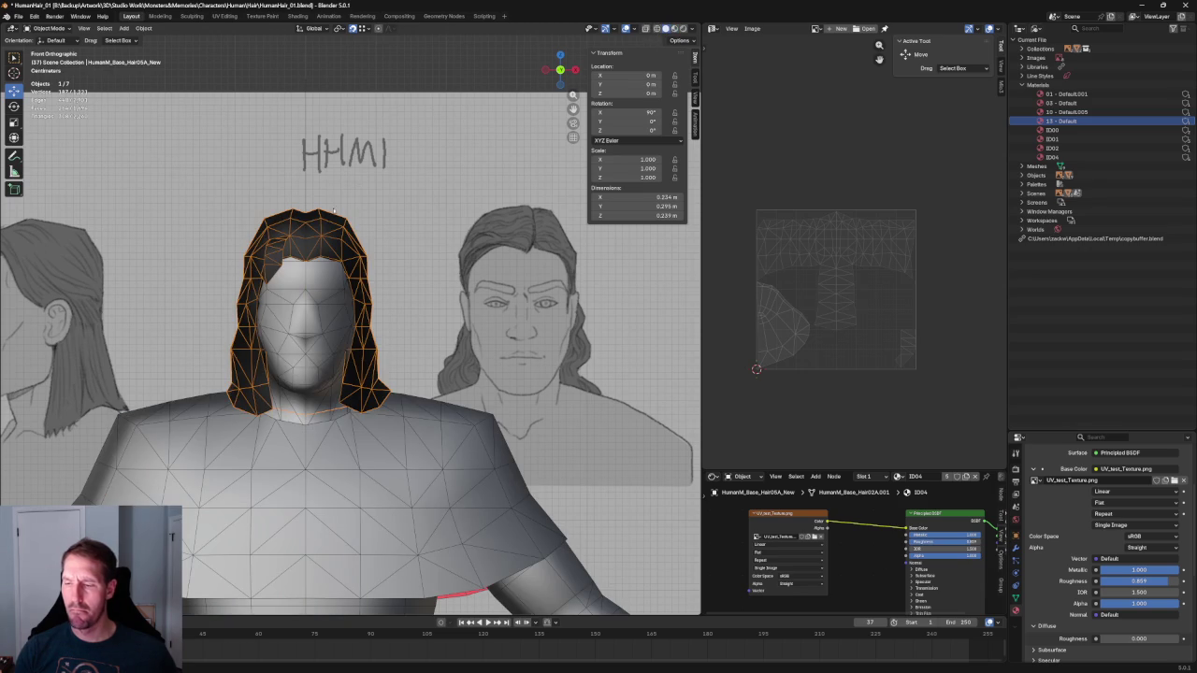
Drag the ID04 material onto the Hair05A hair mesh and make it single-user
left_click(481, 74)
left_click(343, 234)
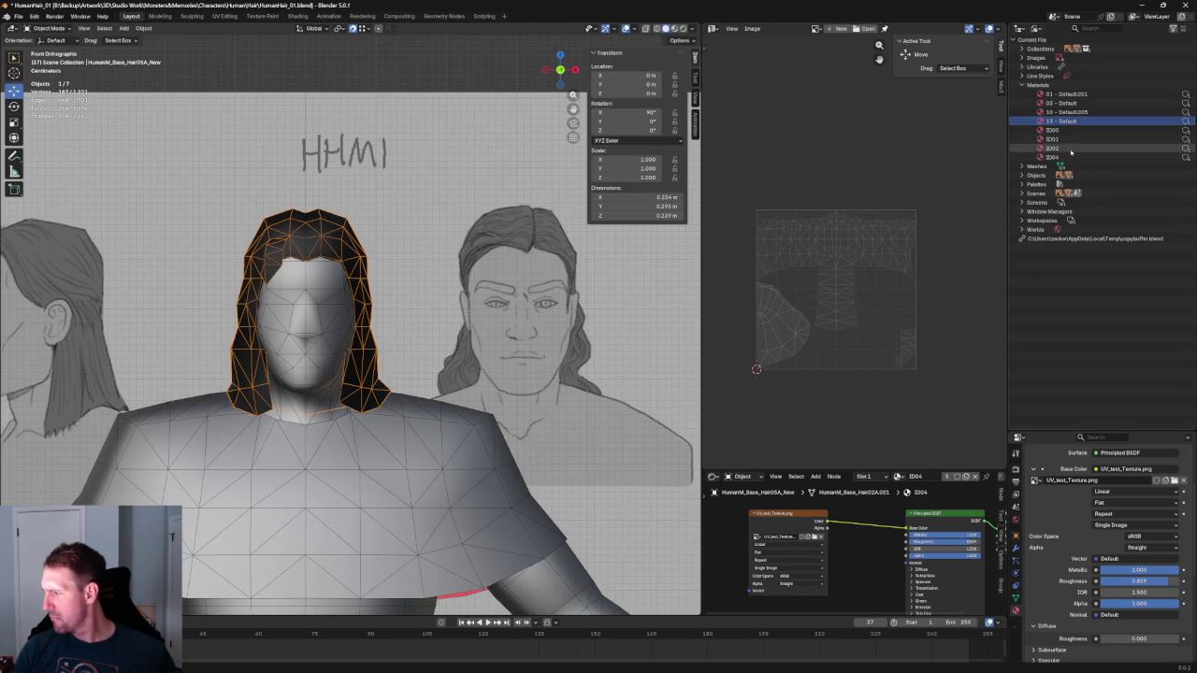
left_click_drag(1052, 157, 301, 243)
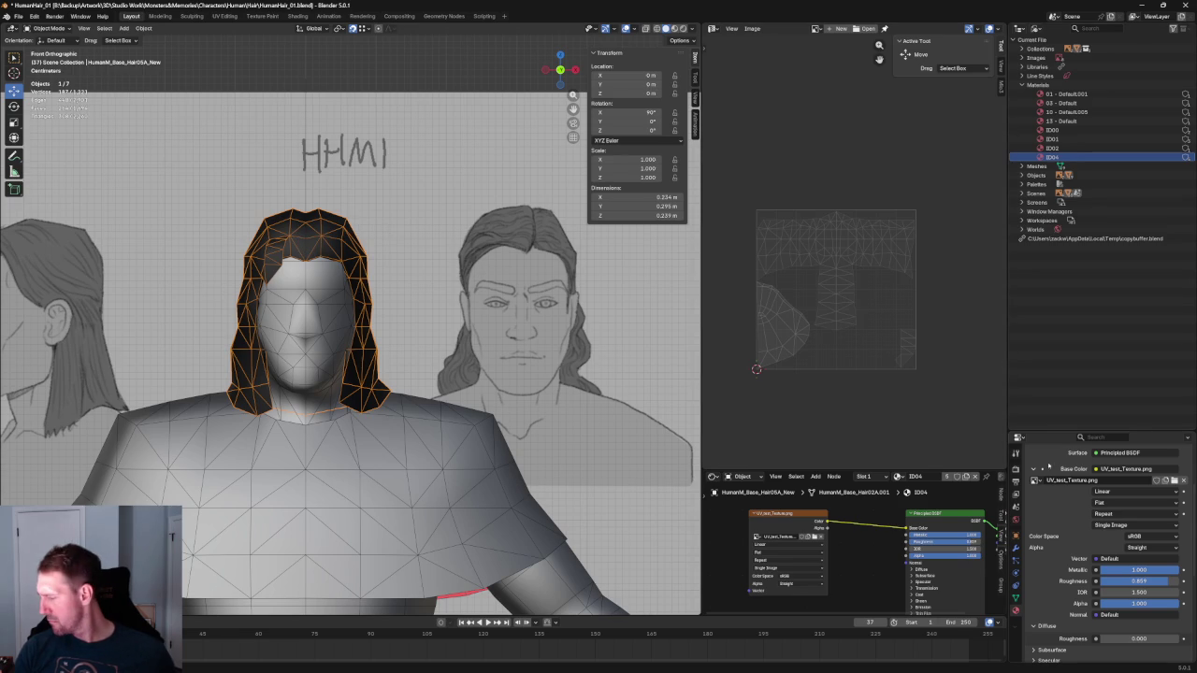
scroll(1059, 515, "up", 4)
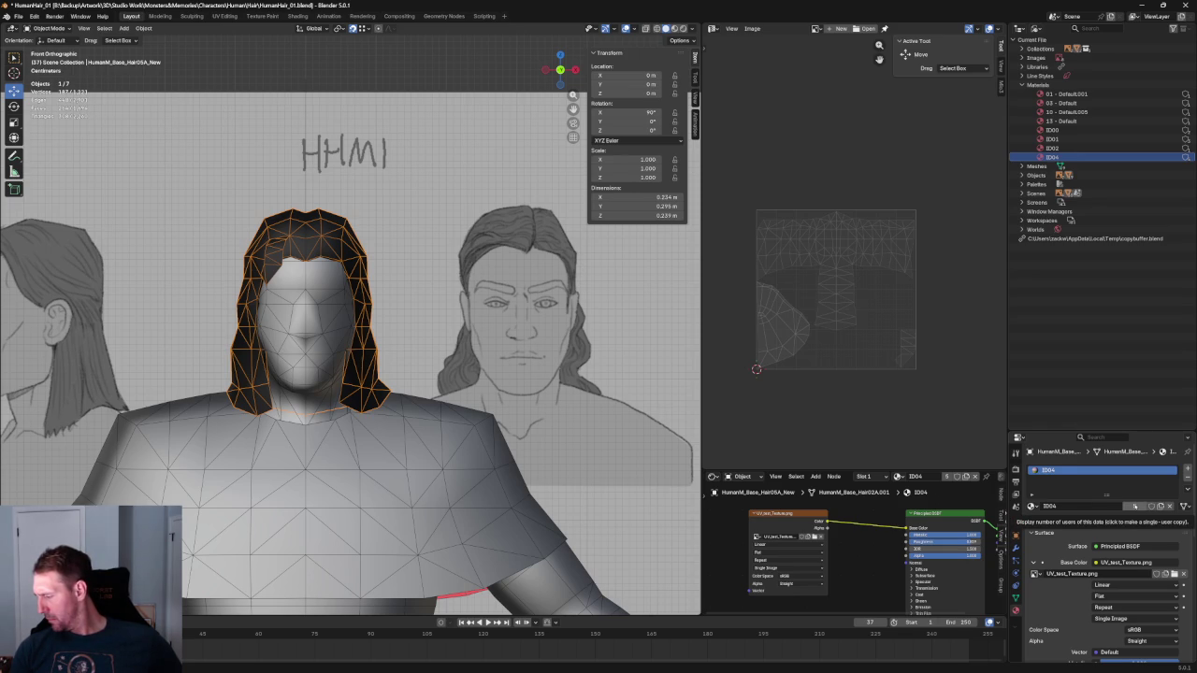
left_click(1135, 506)
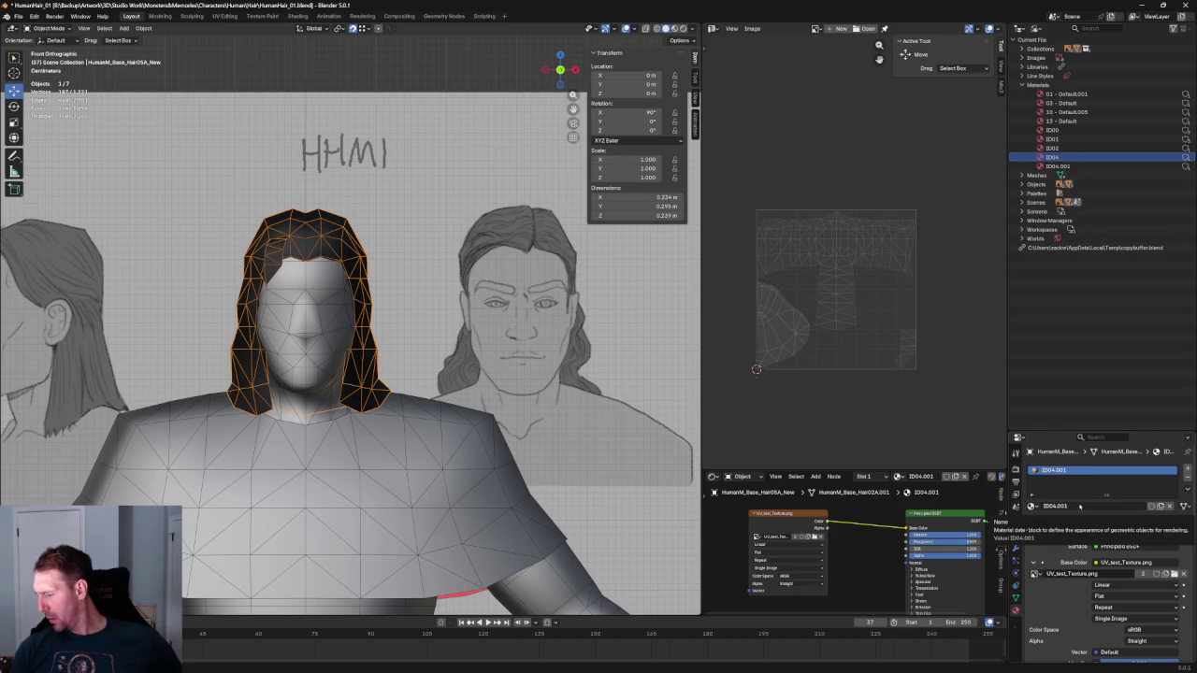
Delete the duplicate ID04.001 material from the file data
left_click(1058, 165)
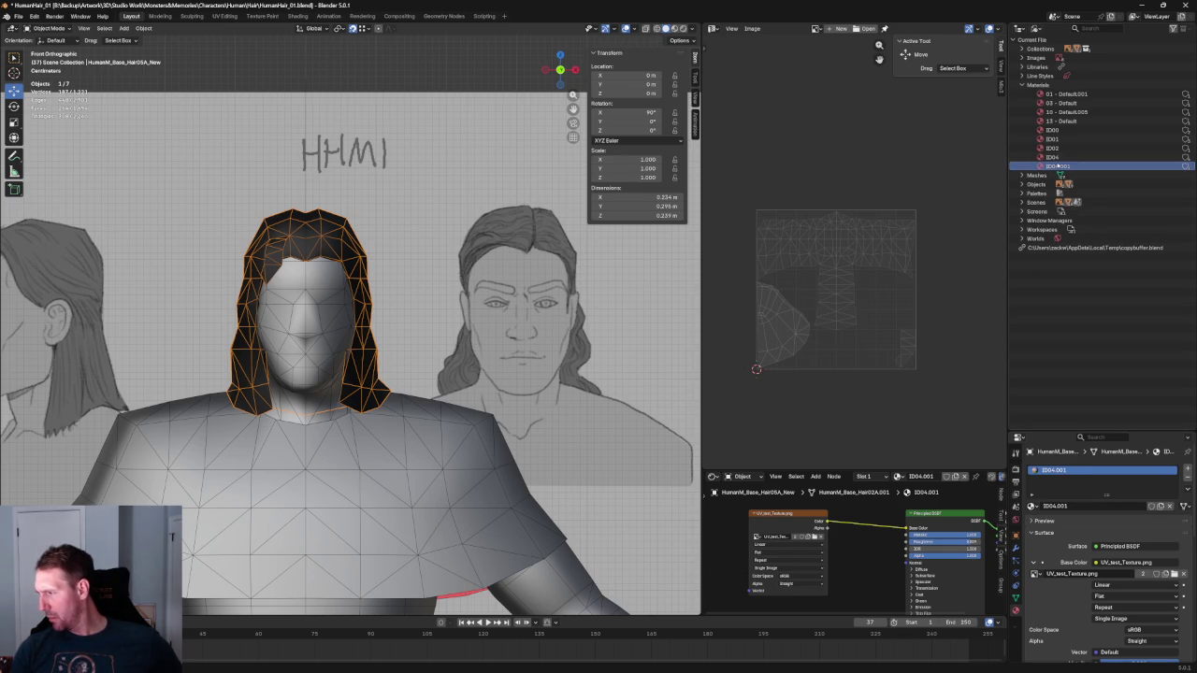
right_click(1057, 166)
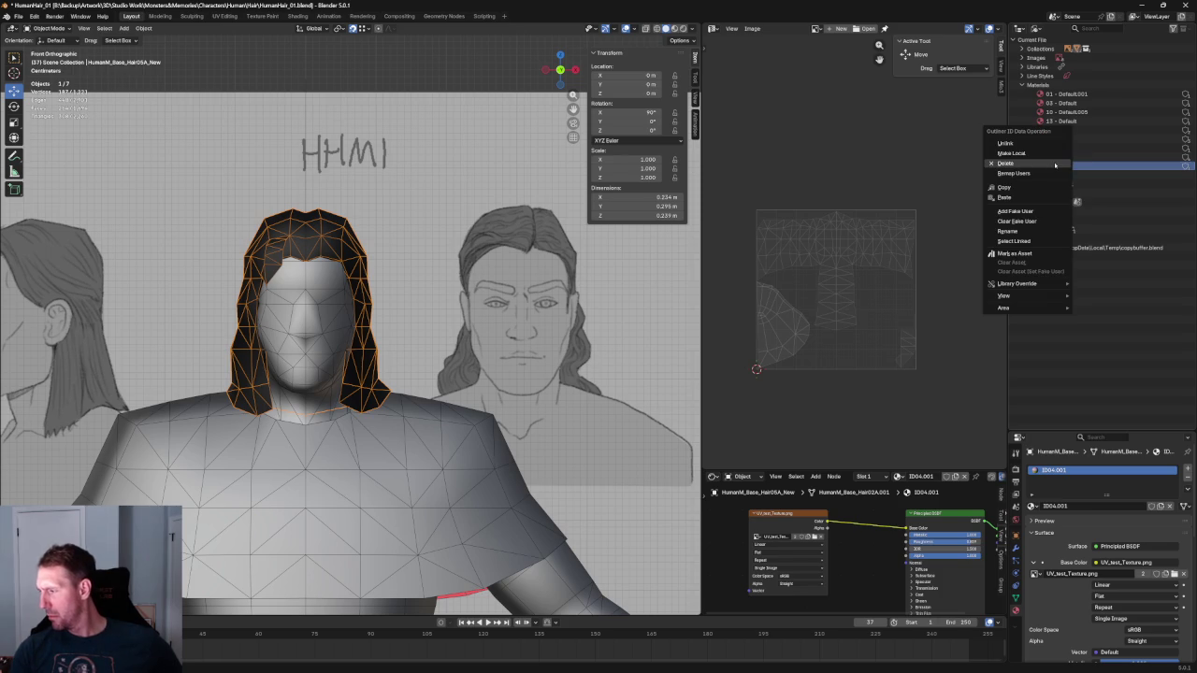
left_click(1032, 172)
left_click(1103, 187)
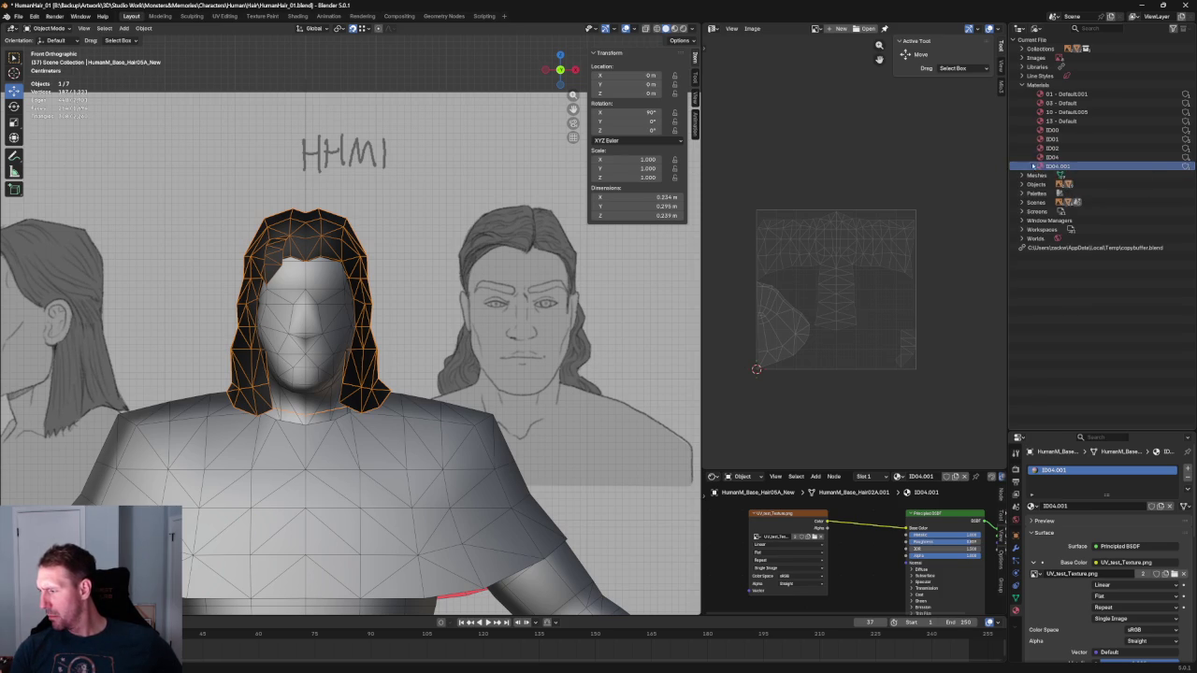
right_click(1046, 166)
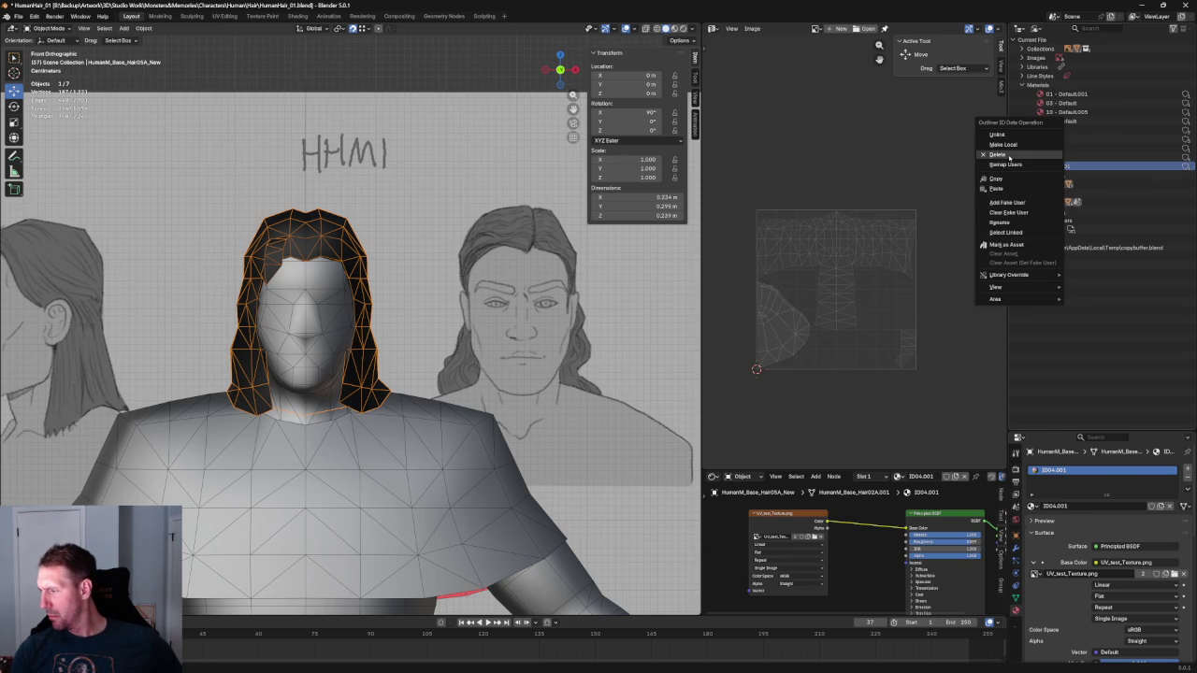
left_click(999, 154)
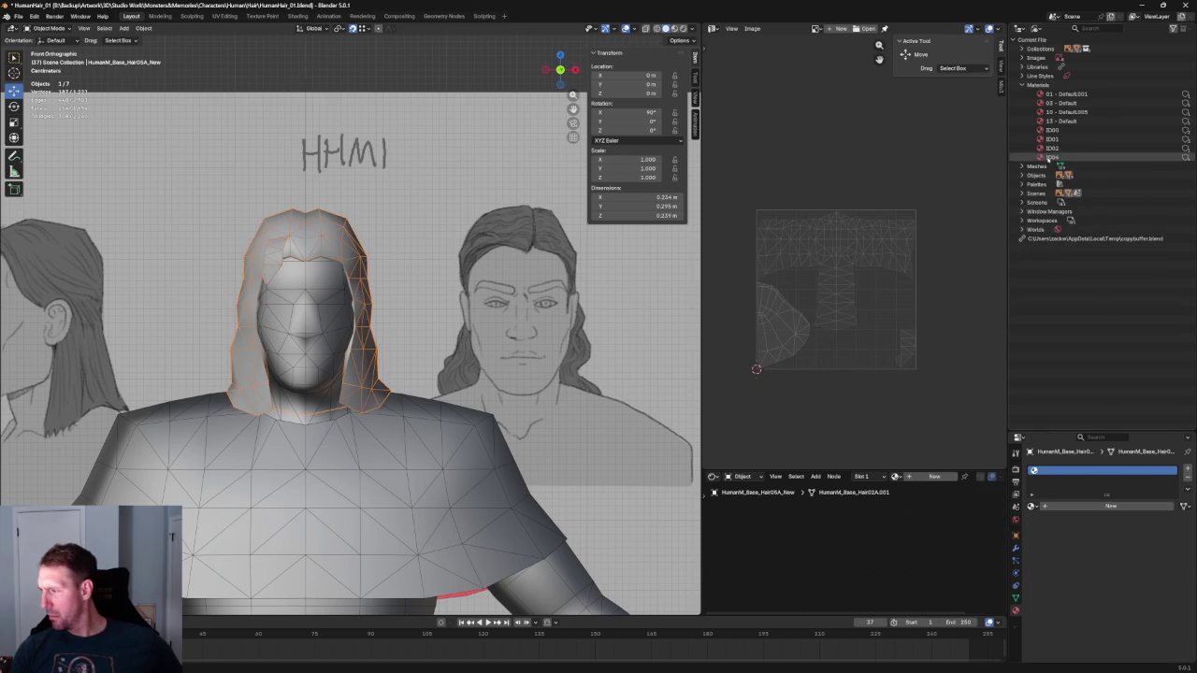
Reassign ID04 to the hair, switch to Material Preview shading, and deselect the hair
right_click(1050, 160)
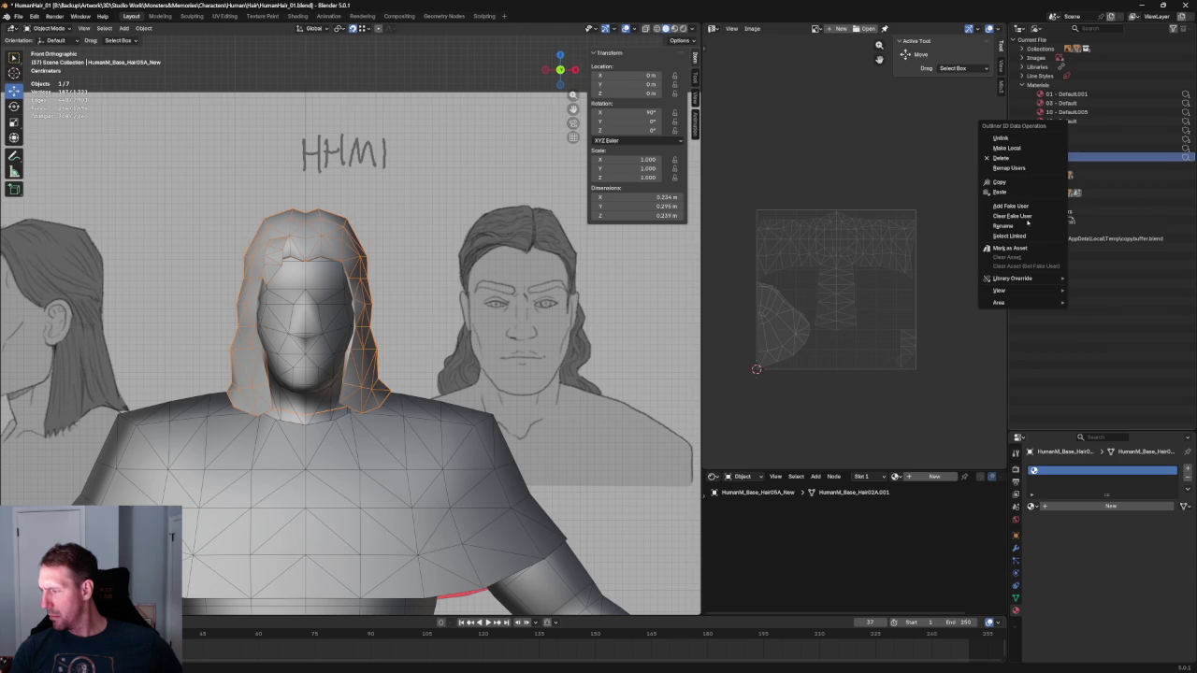
left_click(1031, 506)
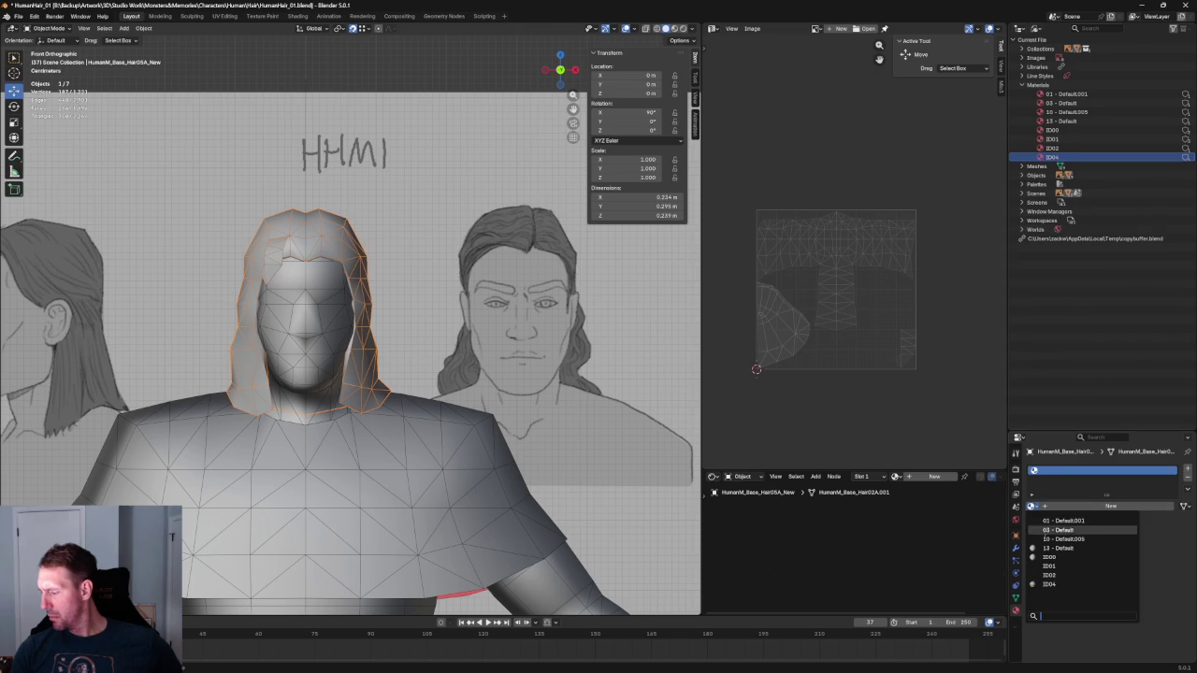
left_click(1049, 584)
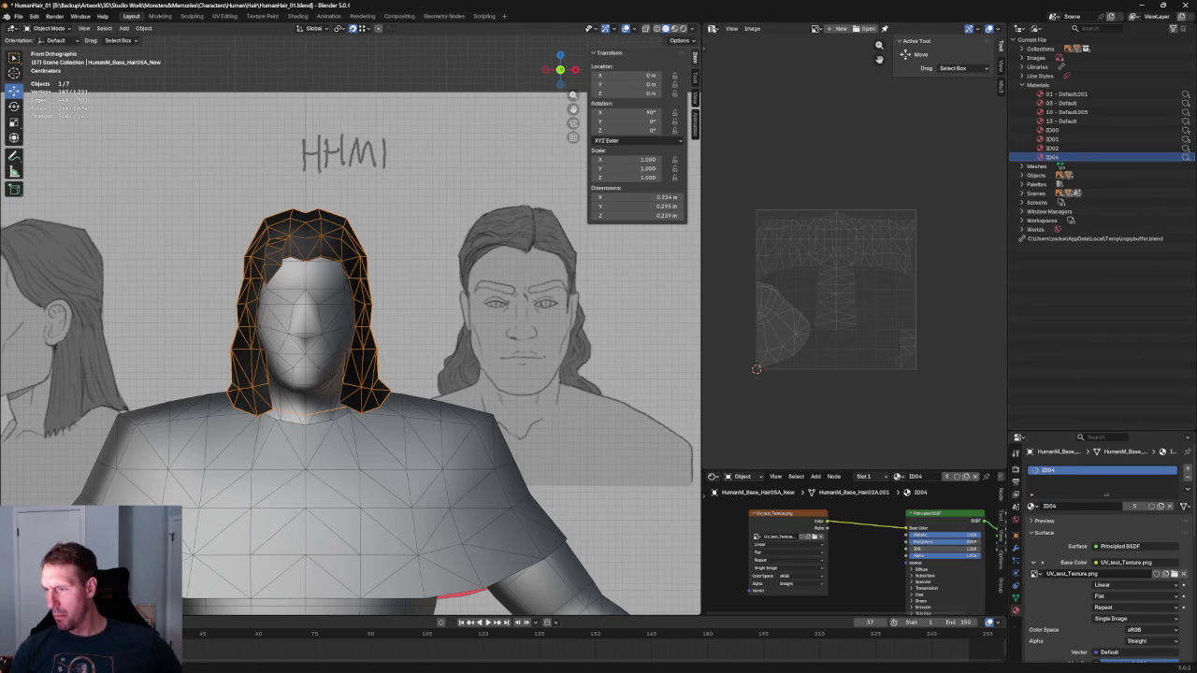
left_click(674, 28)
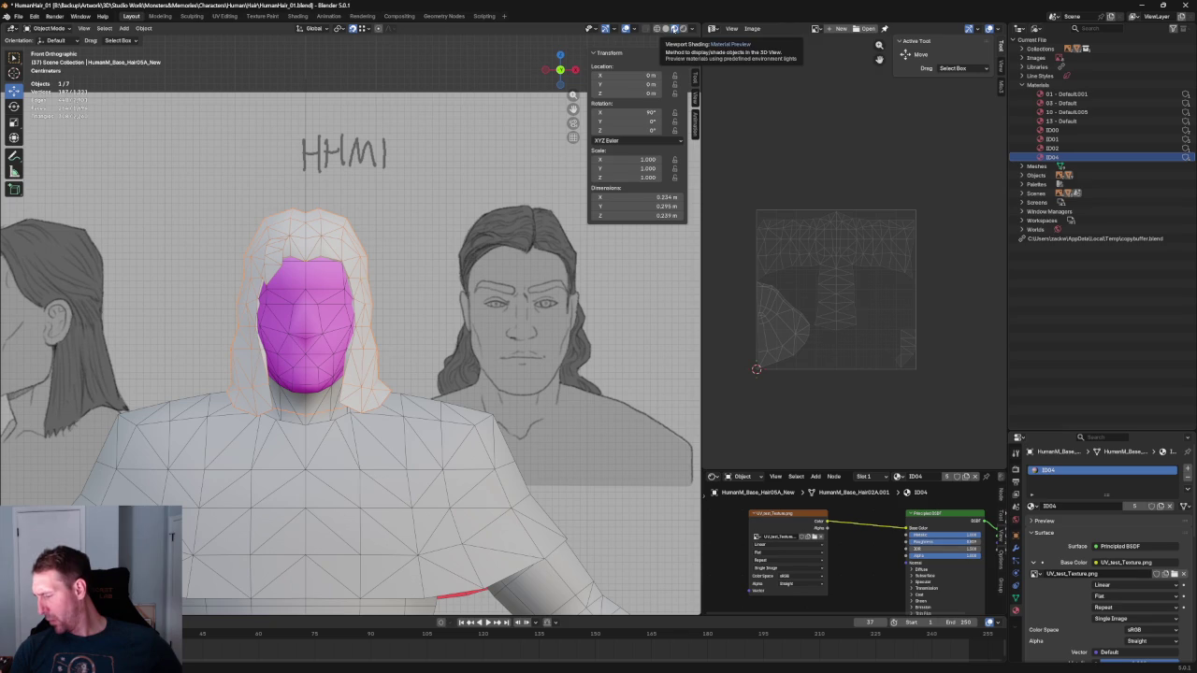
left_click(421, 74)
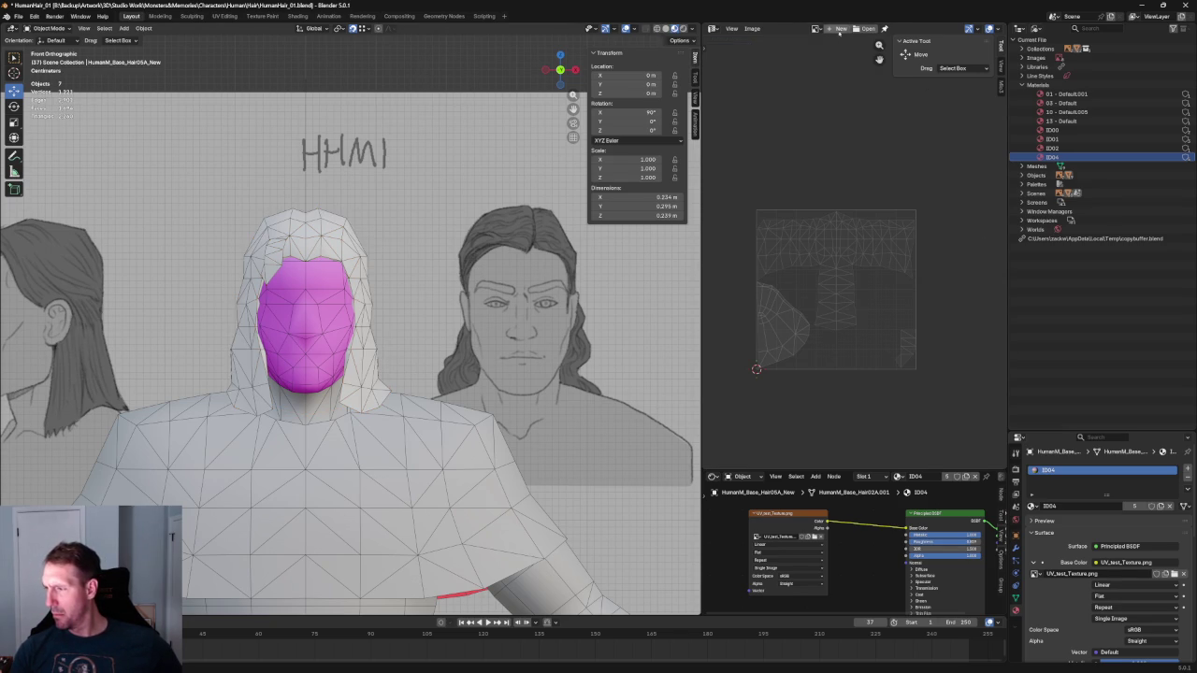
Show PlayerCharacterTemplate-HEAD.png in the image editor after trying other images
left_click(814, 28)
left_click(853, 94)
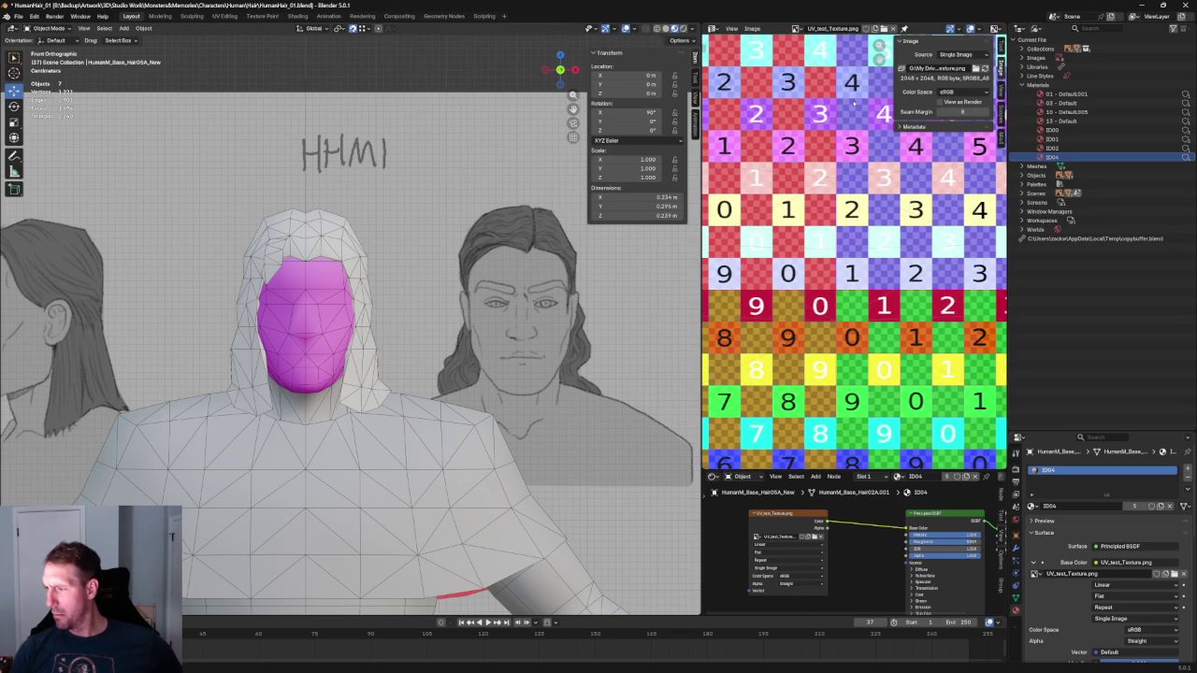
left_click(796, 28)
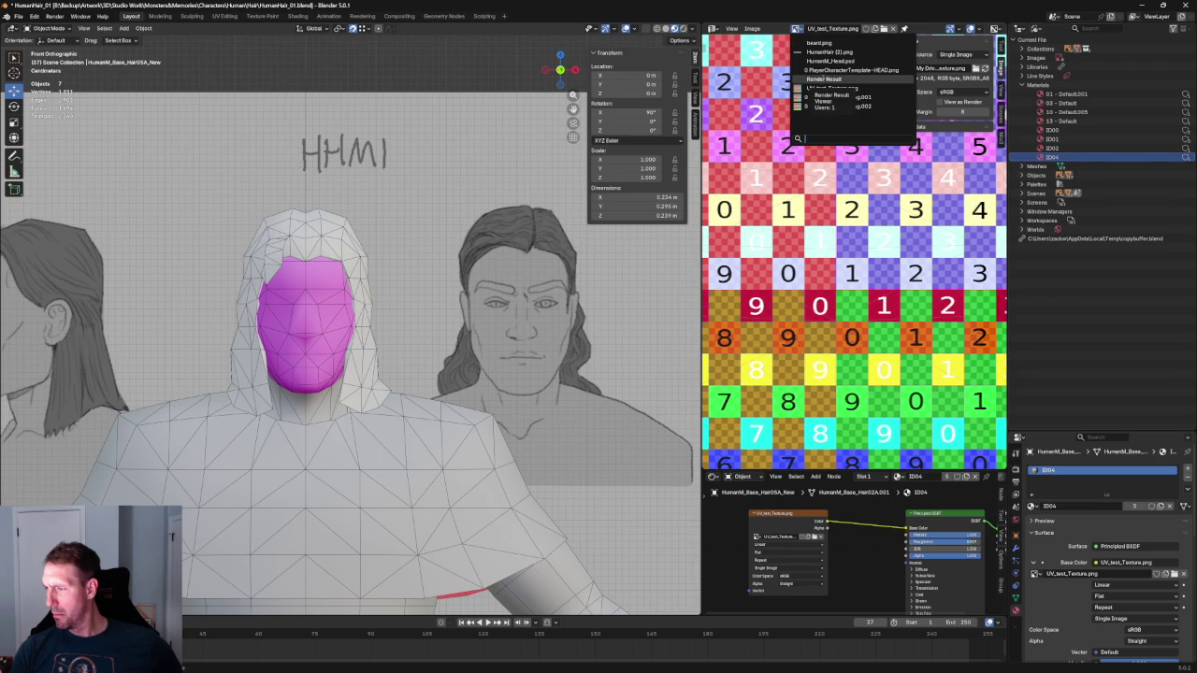
left_click(823, 79)
scroll(848, 287, "up", 2)
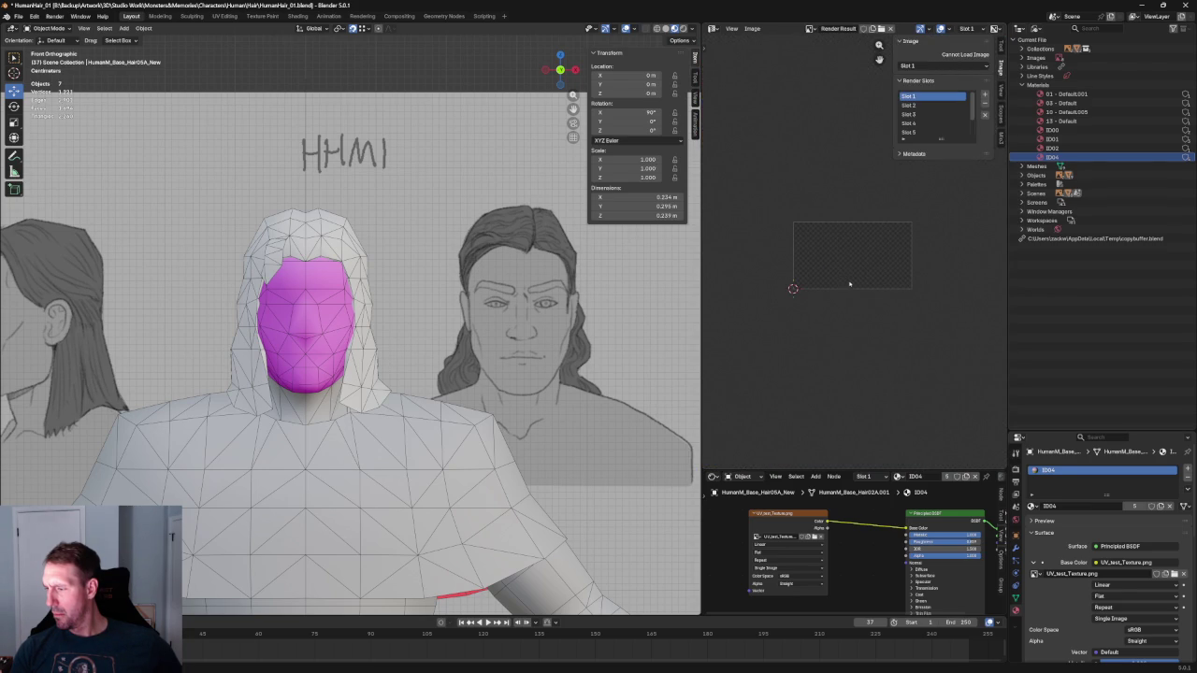
left_click(811, 28)
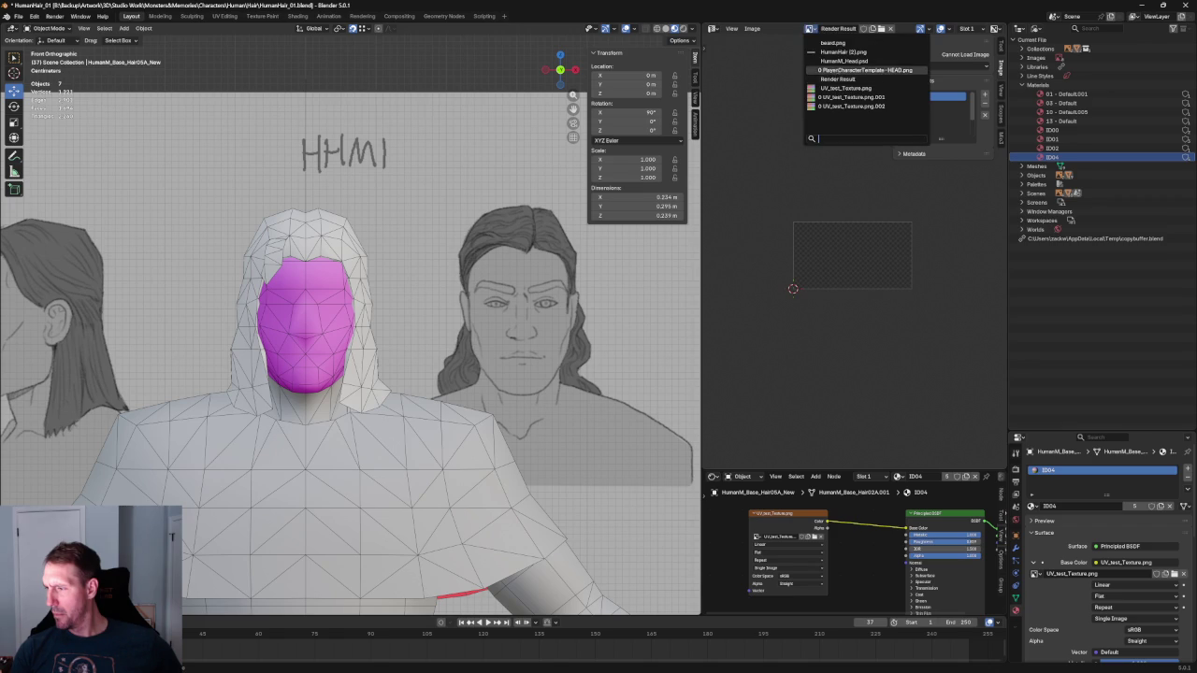
left_click(838, 72)
scroll(848, 259, "up", 8)
scroll(847, 259, "up", 2)
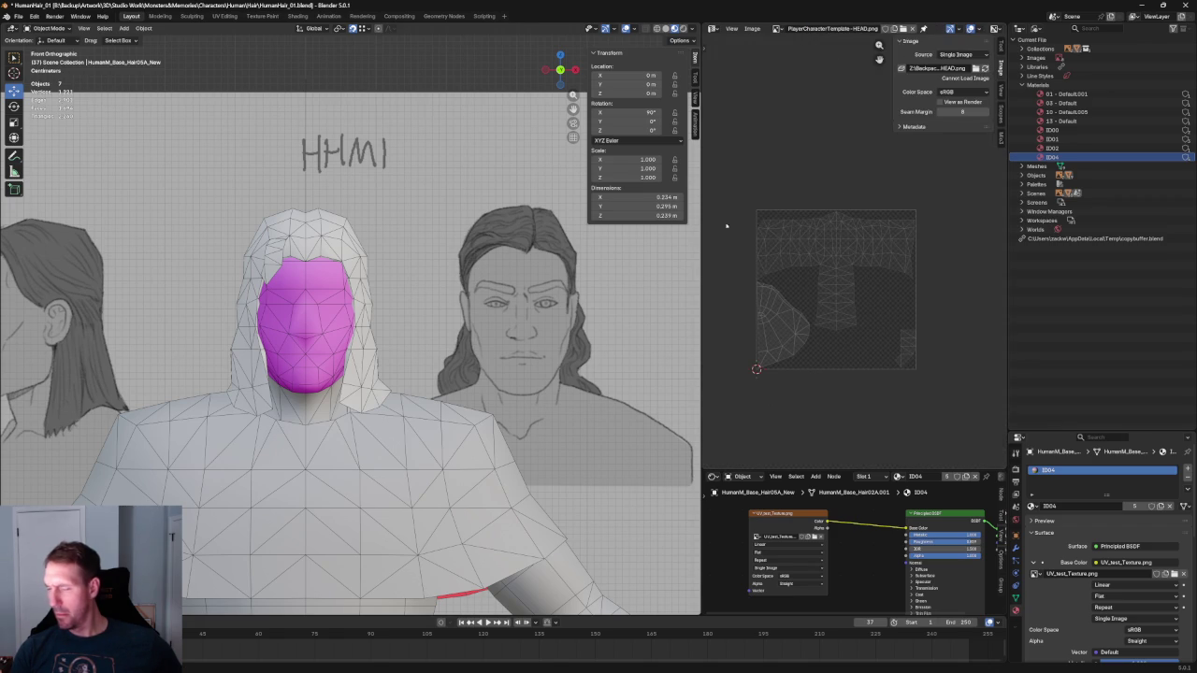
Put the hair mesh into Edit Mode and orbit to a close-up of the head and shoulders
left_click(521, 268)
key("Tab")
scroll(521, 269, "down", 3)
key("z")
key("z")
scroll(523, 309, "up", 3)
middle_click_drag(524, 308, 612, 299)
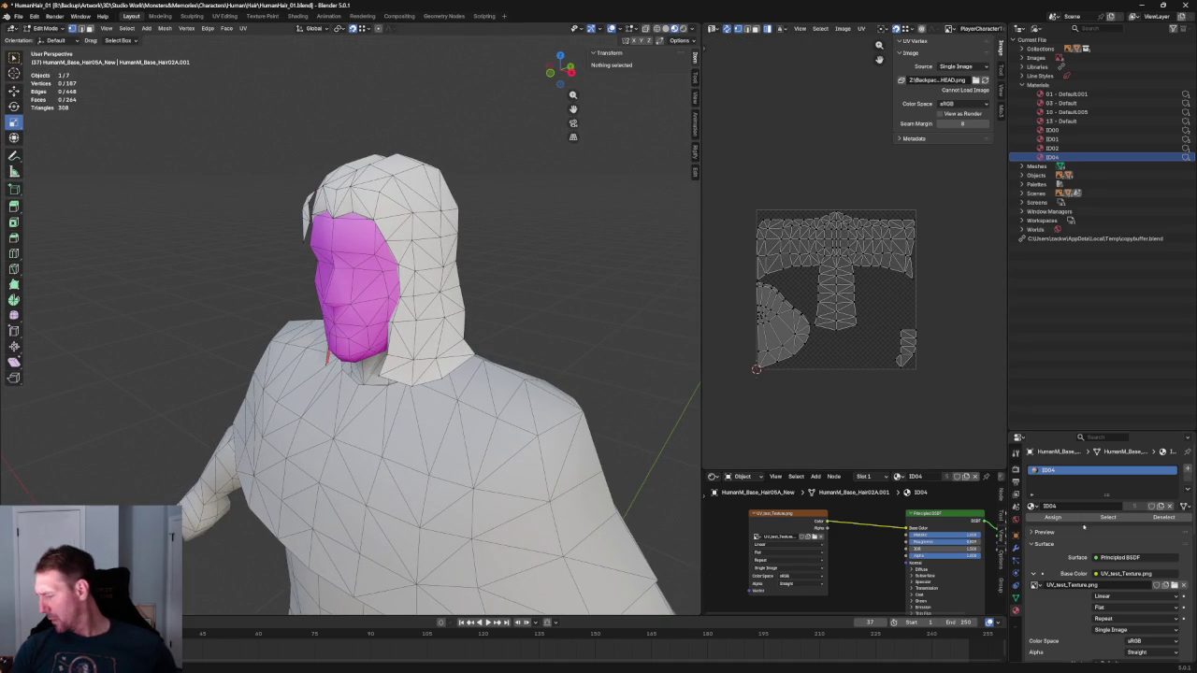
Expand the hair material's Preview panel to show the UV test texture sphere
left_click(1043, 531)
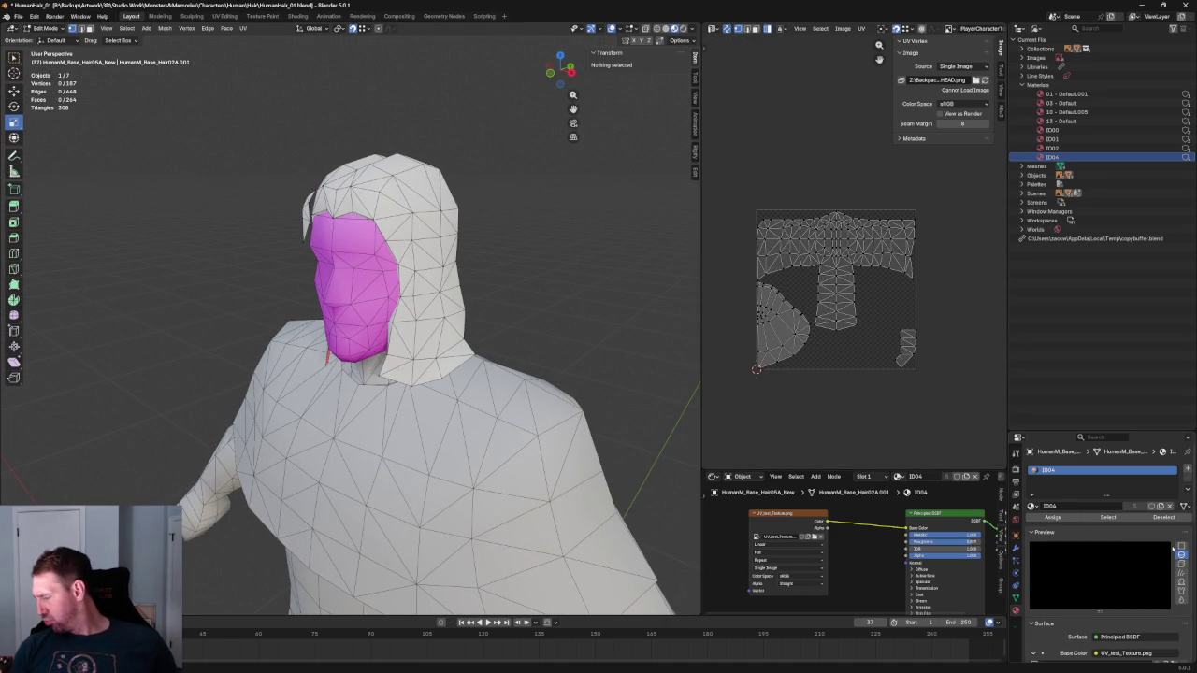
scroll(1077, 575, "down", 2)
scroll(1090, 558, "down", 2)
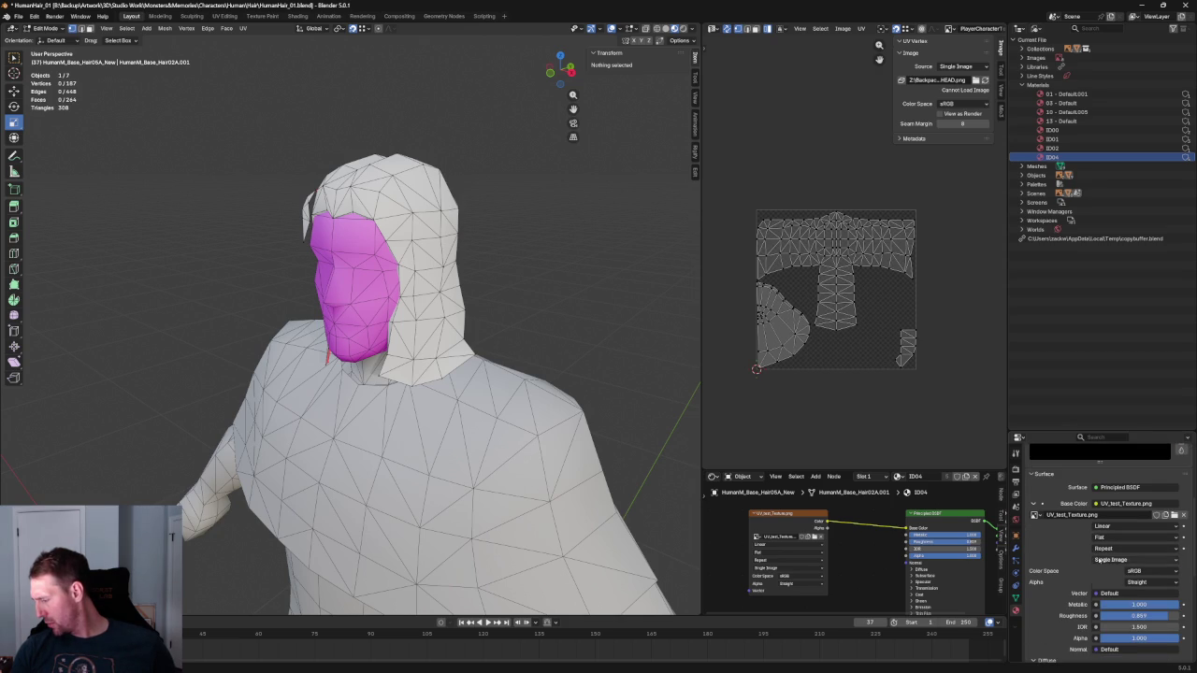
left_click(1098, 559)
left_click(1119, 585)
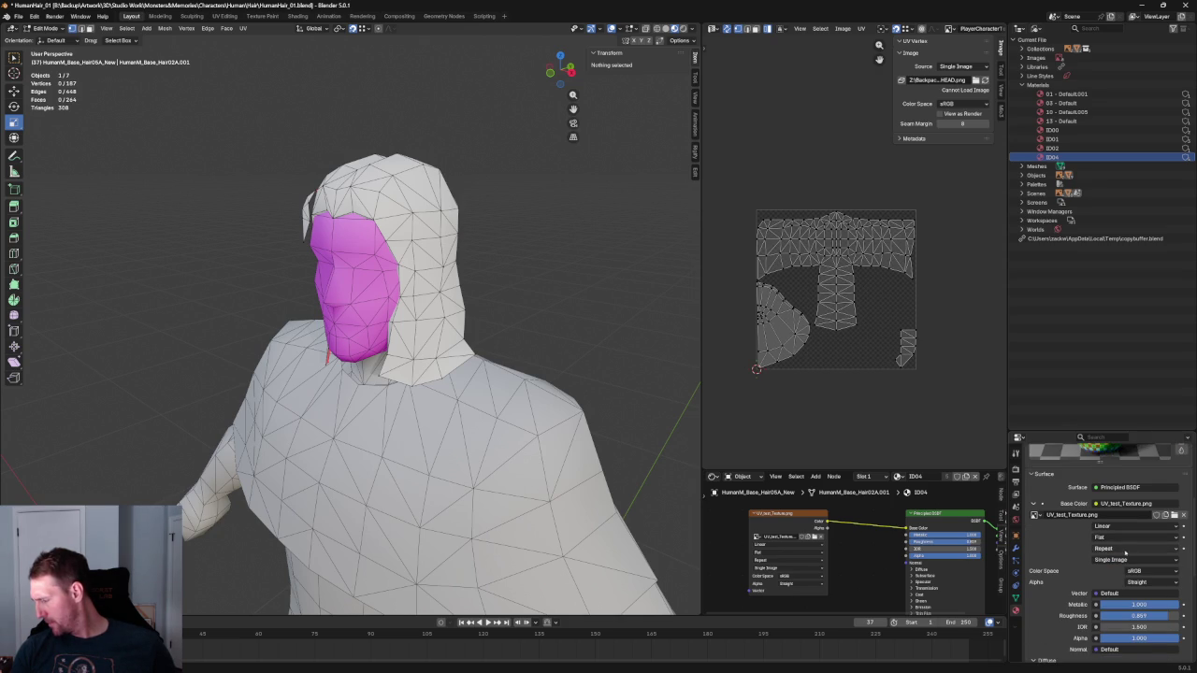
scroll(1124, 553, "up", 2)
scroll(1125, 553, "up", 2)
scroll(1113, 501, "down", 2)
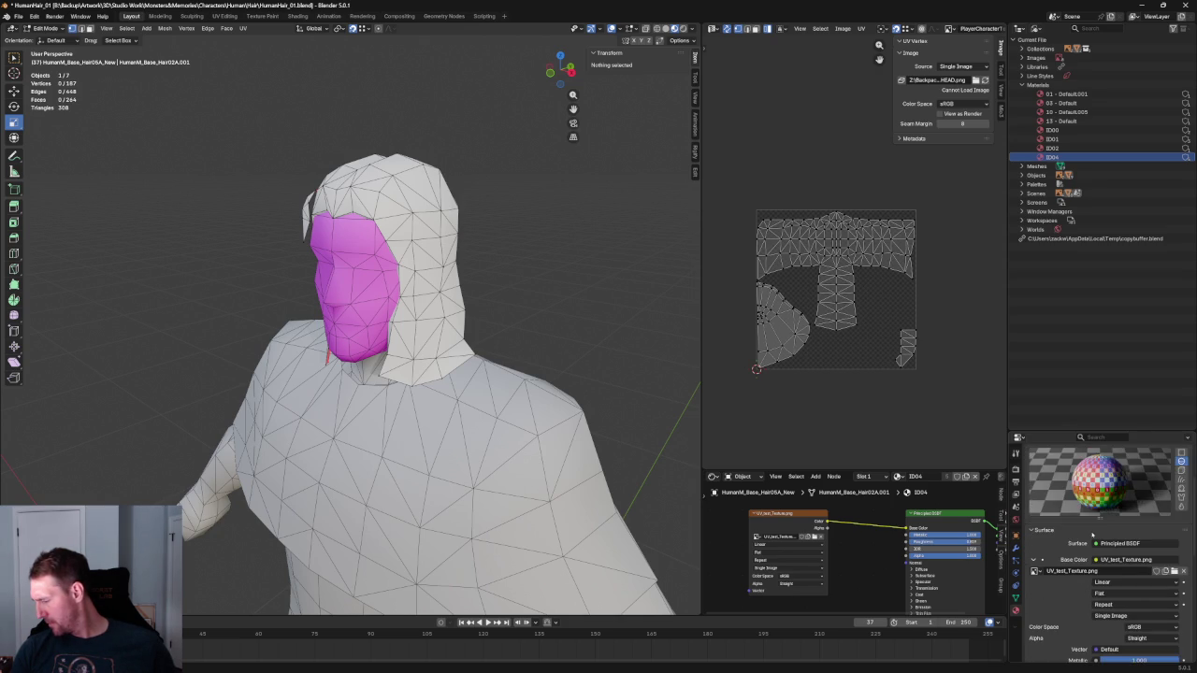
scroll(1096, 529, "down", 2)
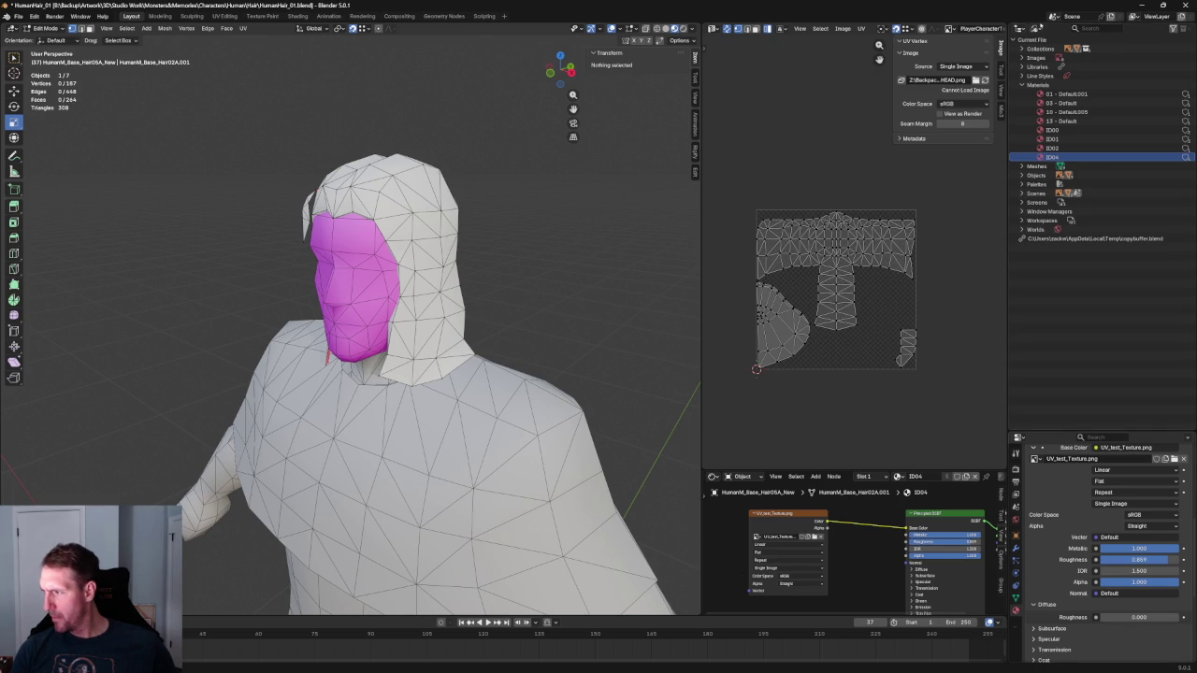
Set the Outliner display mode to View Layer to list the scene's collections
left_click(1036, 28)
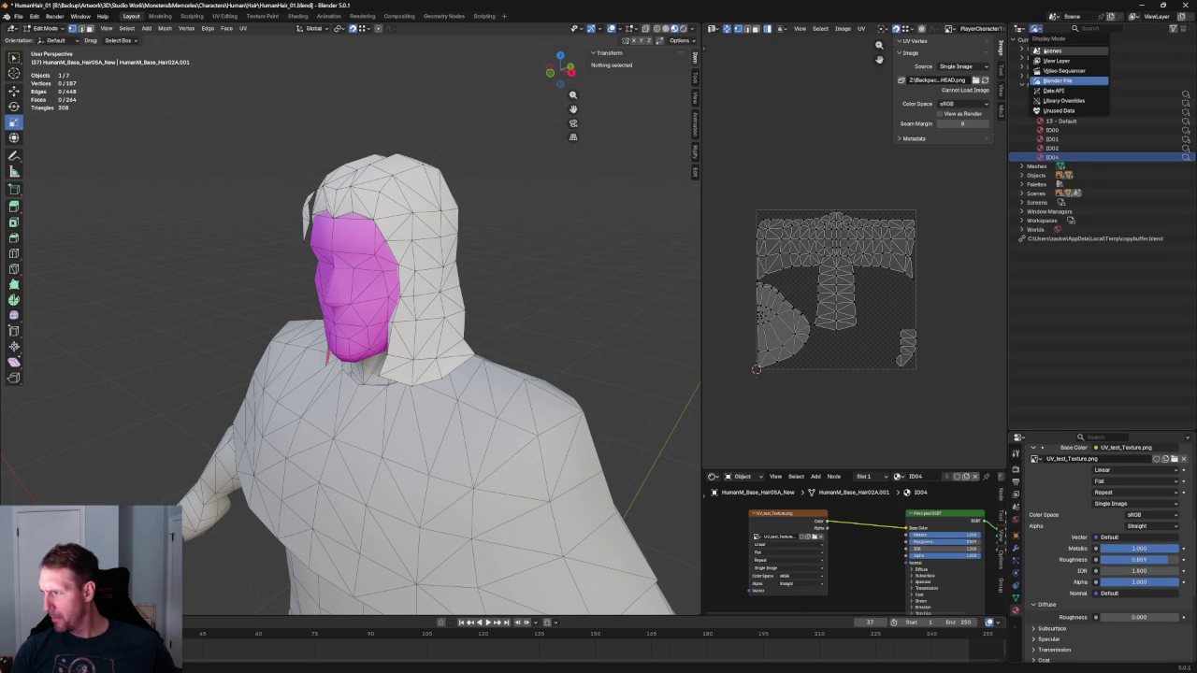
left_click(1046, 50)
left_click(1036, 29)
left_click(1048, 60)
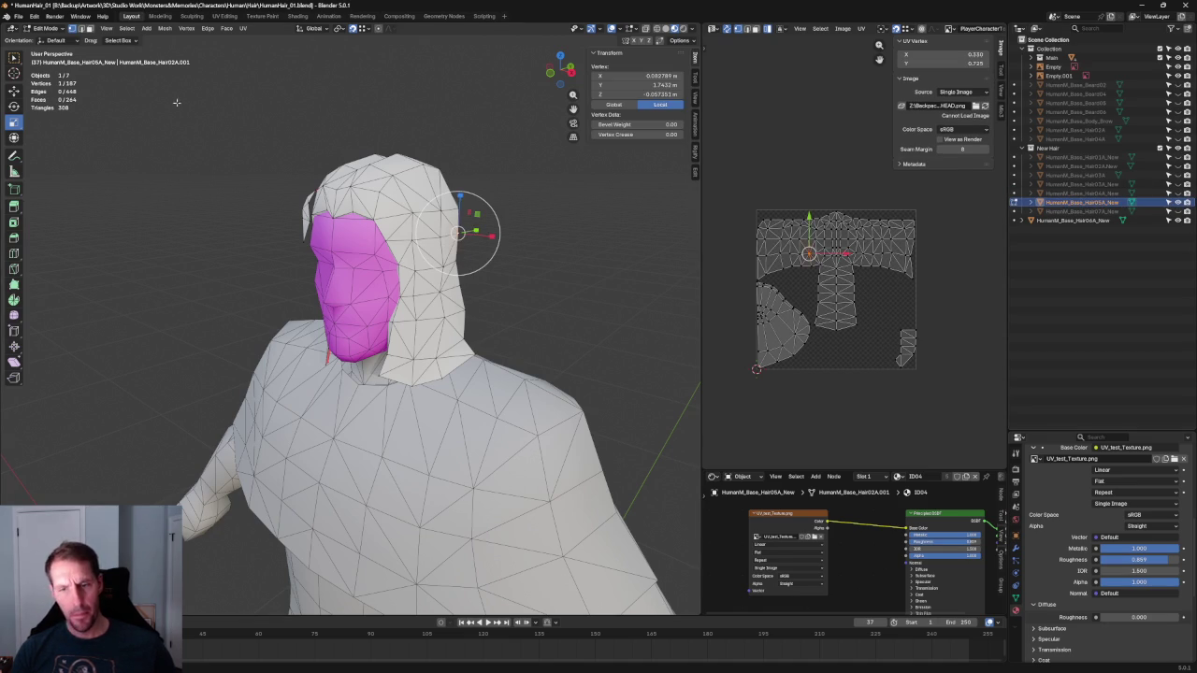
scroll(200, 147, "down", 6)
Return to object mode, select the shawl, and confirm it keeps the ID02 material
key("Tab")
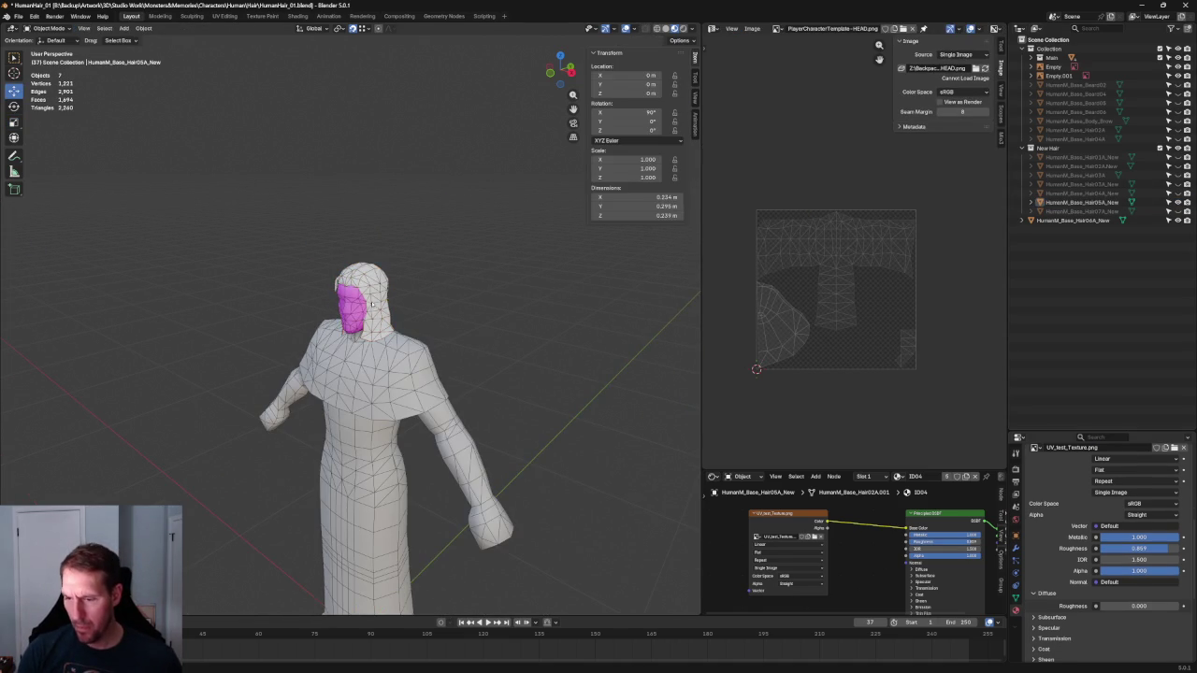
scroll(489, 309, "up", 2)
left_click(449, 365)
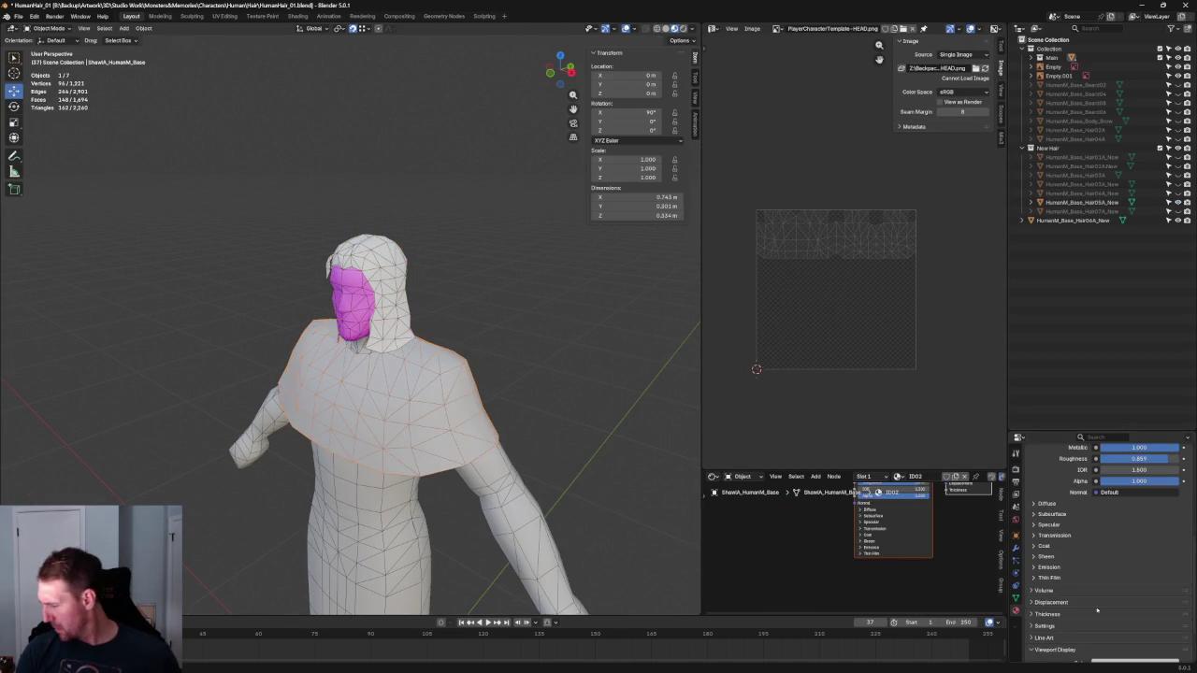
scroll(1052, 574, "up", 5)
scroll(1052, 574, "up", 3)
scroll(1052, 574, "down", 4)
scroll(1052, 574, "up", 2)
scroll(1038, 494, "up", 2)
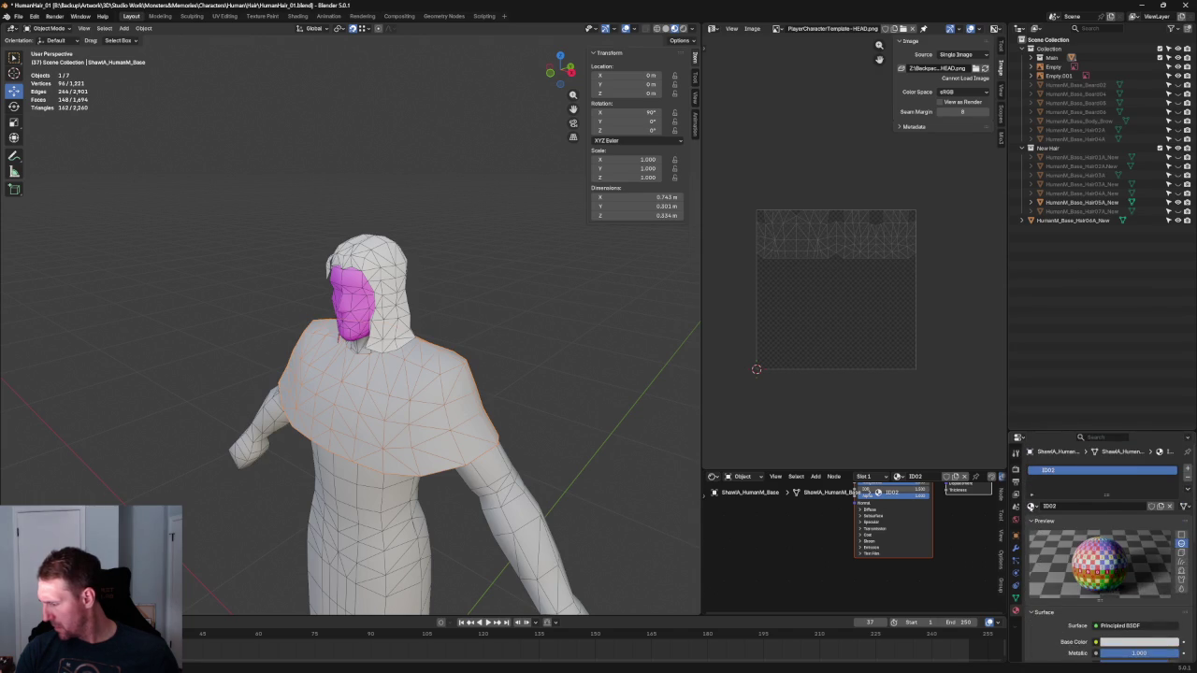
left_click(1032, 506)
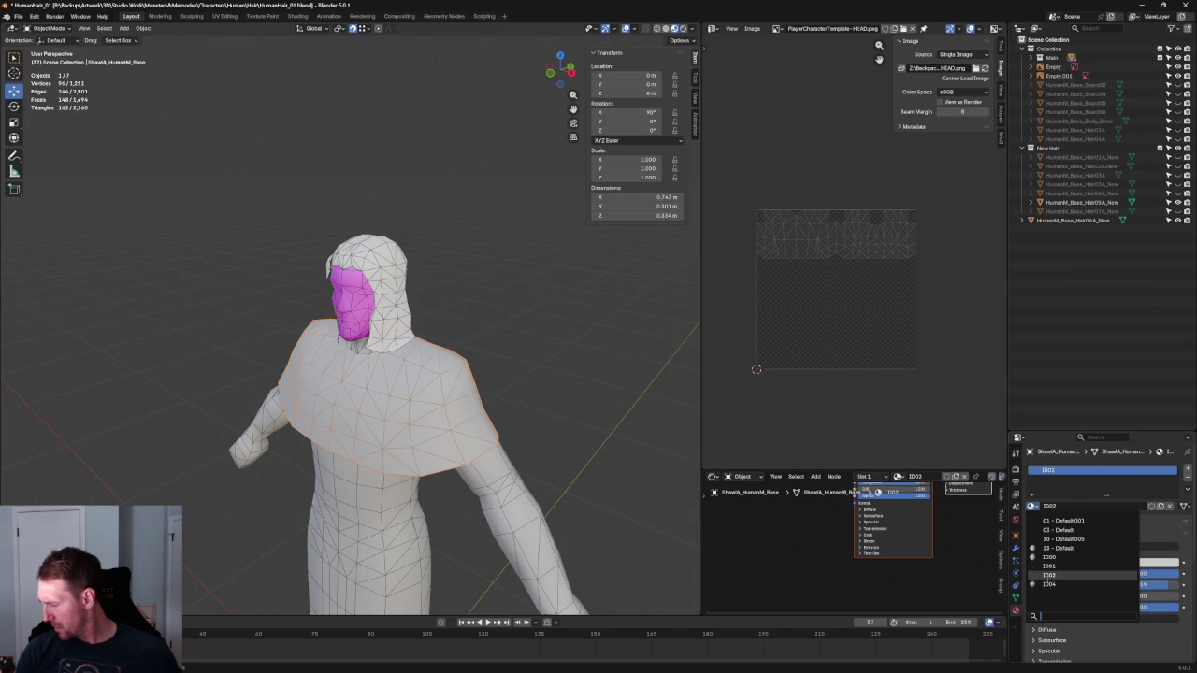
key("Escape")
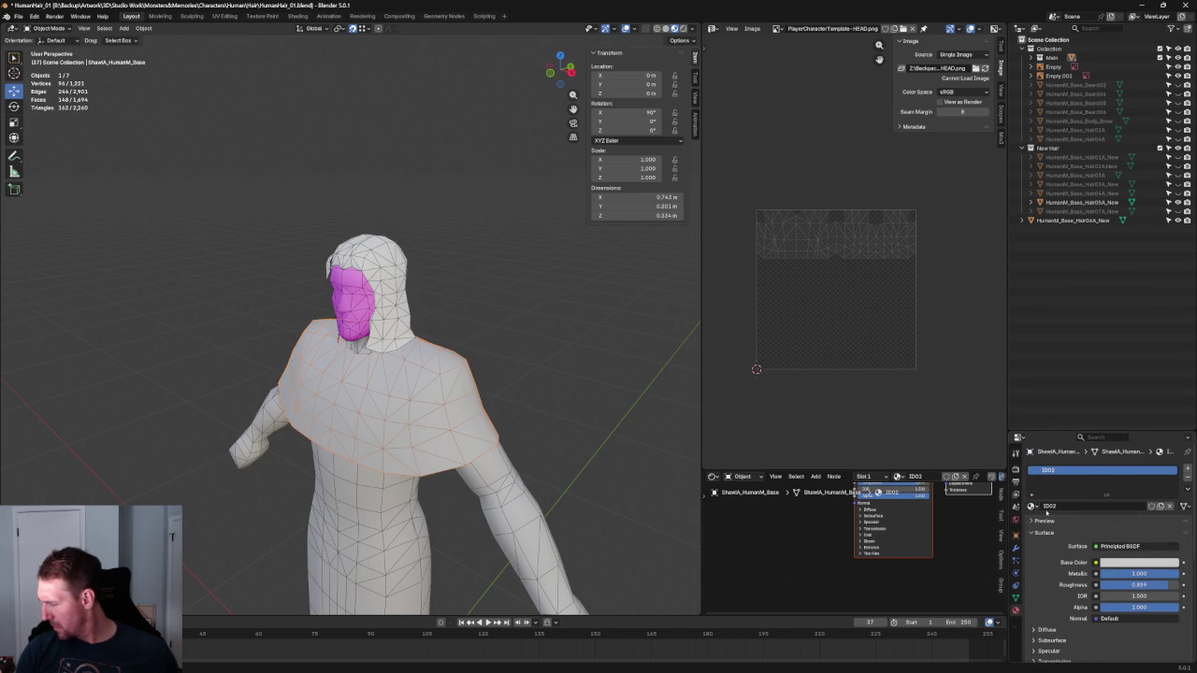
Lower the shawl's base colour Value to about 0.40, then toggle Solid and Material Preview shading
scroll(1049, 509, "down", 3)
scroll(1052, 537, "up", 3)
left_click(1110, 562)
left_click(1104, 561)
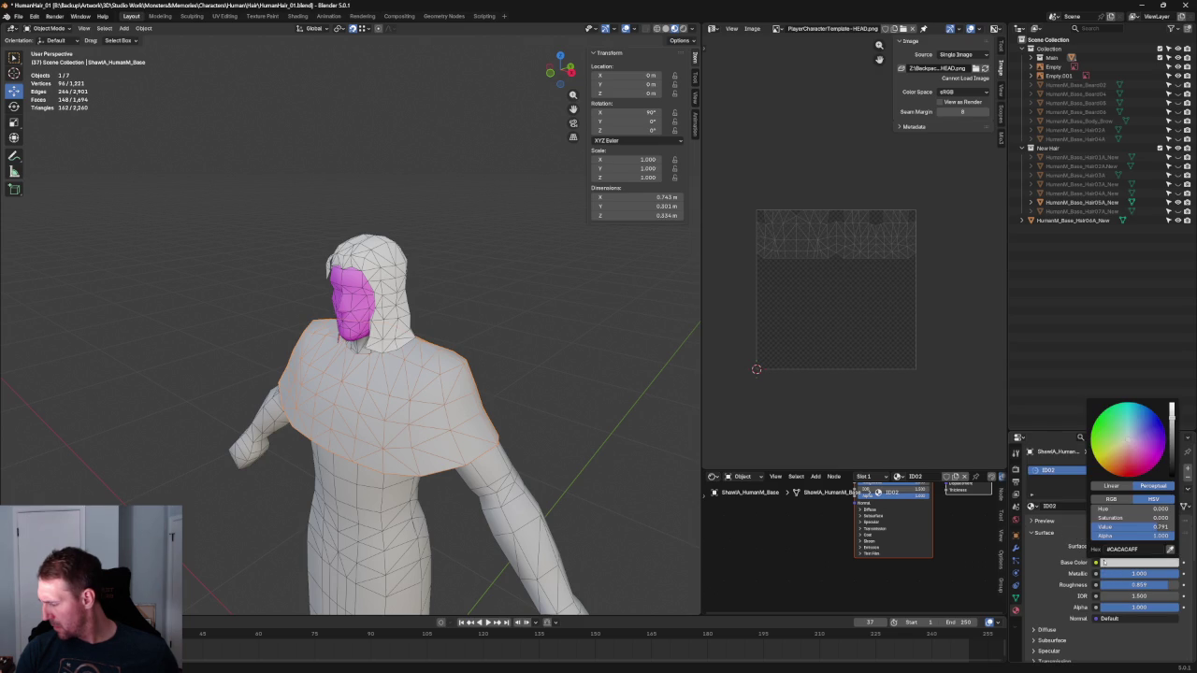
left_click_drag(1172, 465, 1172, 447)
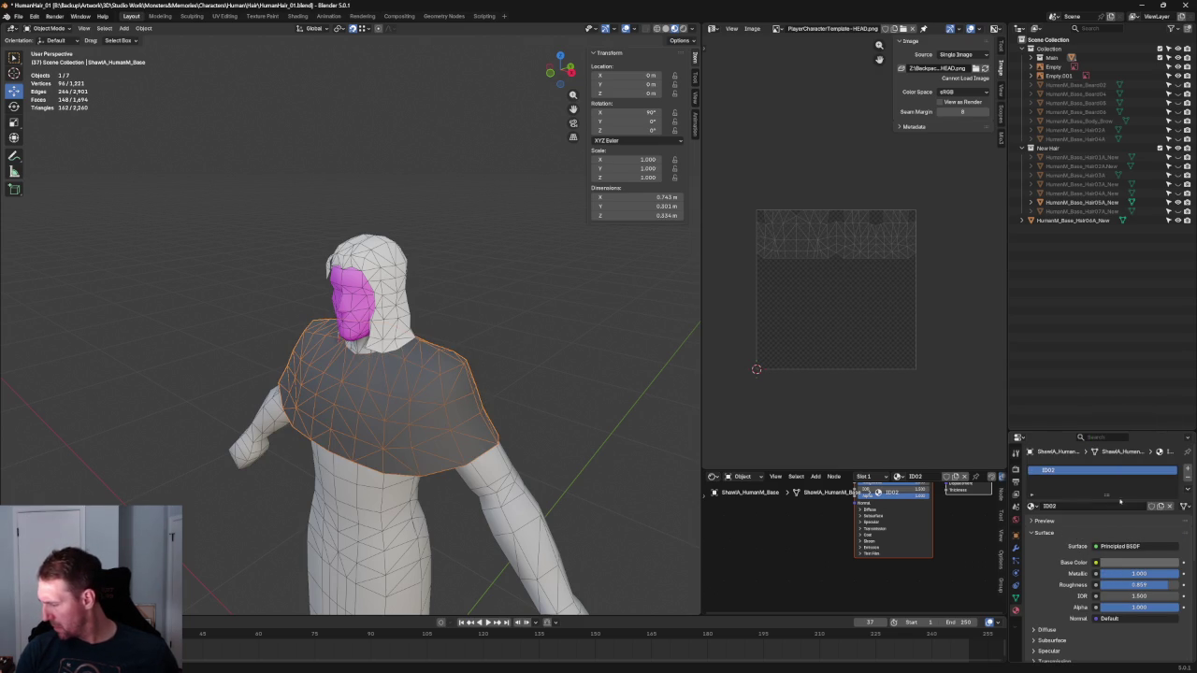
left_click(667, 28)
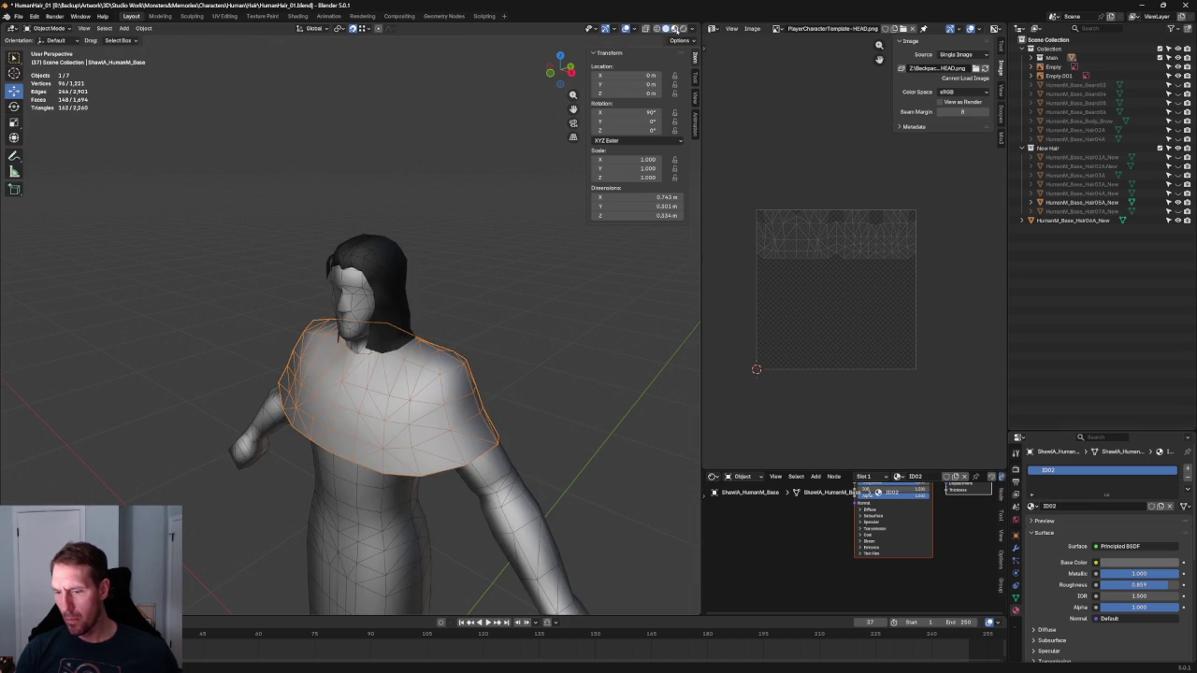
left_click(674, 28)
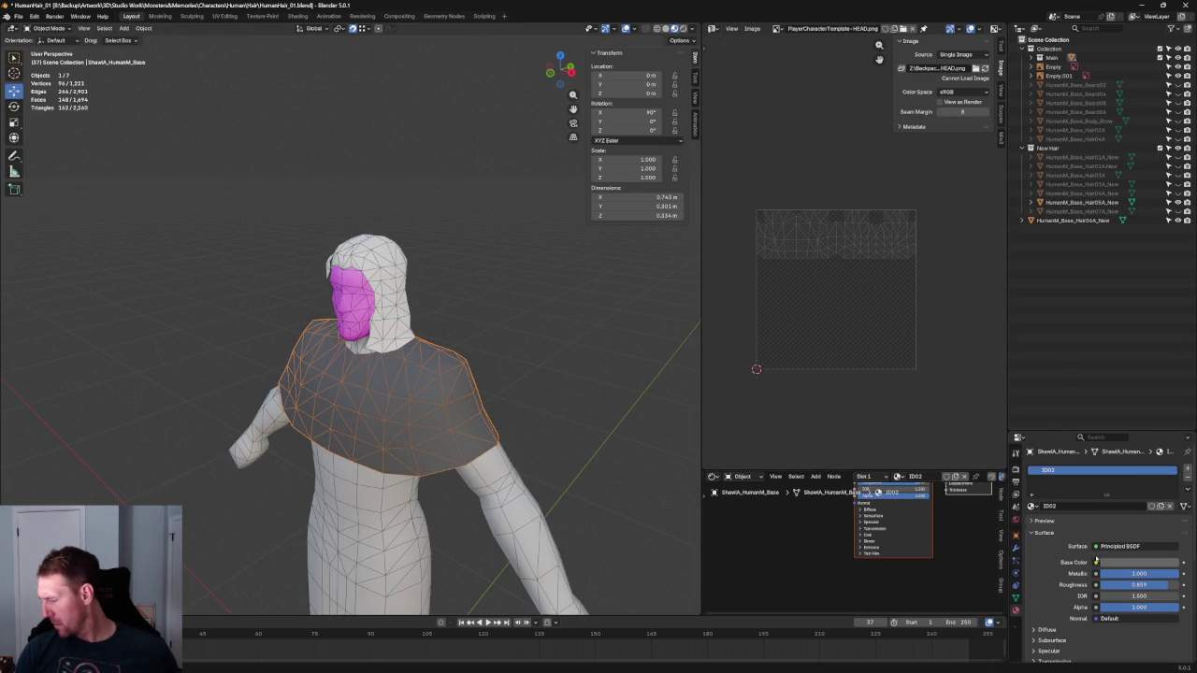
Set the shawl material's Roughness to 1.0 and Metallic to 0
left_click(1107, 547)
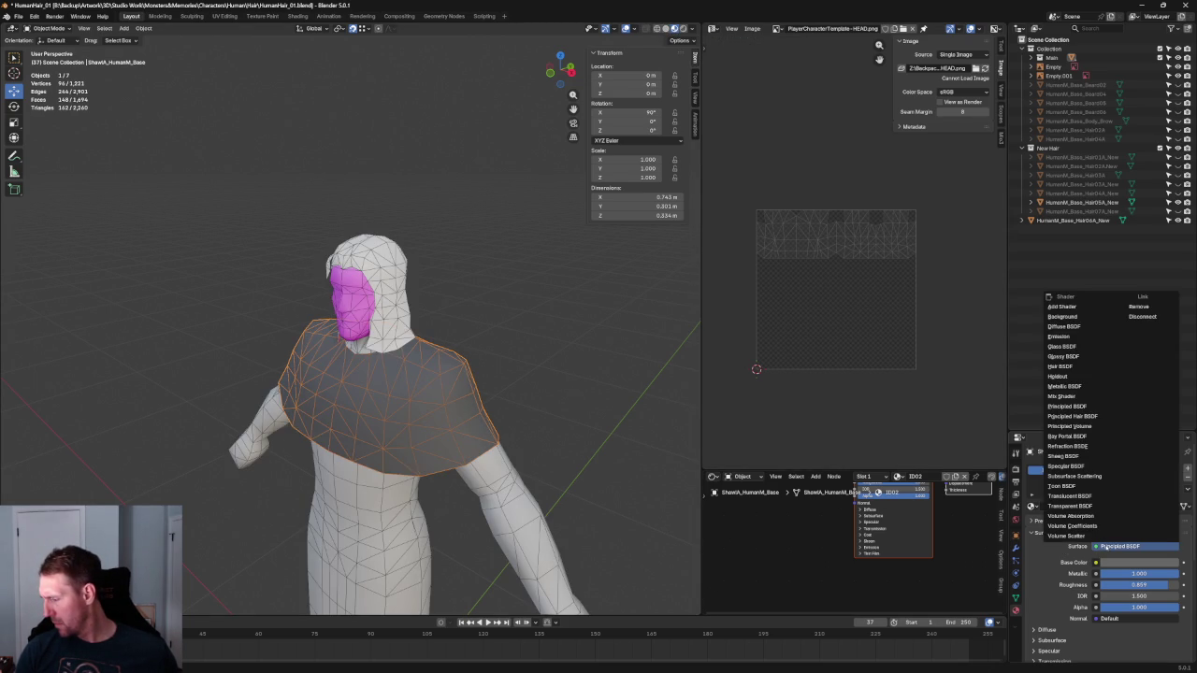
left_click(1138, 561)
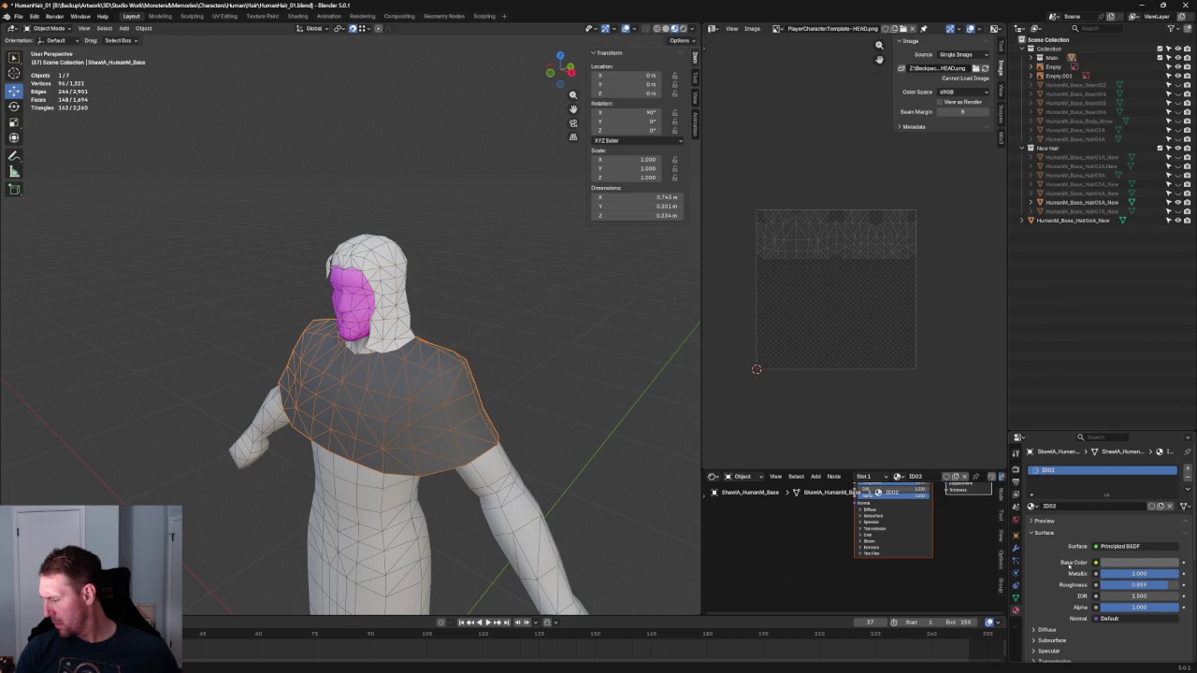
scroll(1068, 536, "down", 1)
left_click(1049, 592)
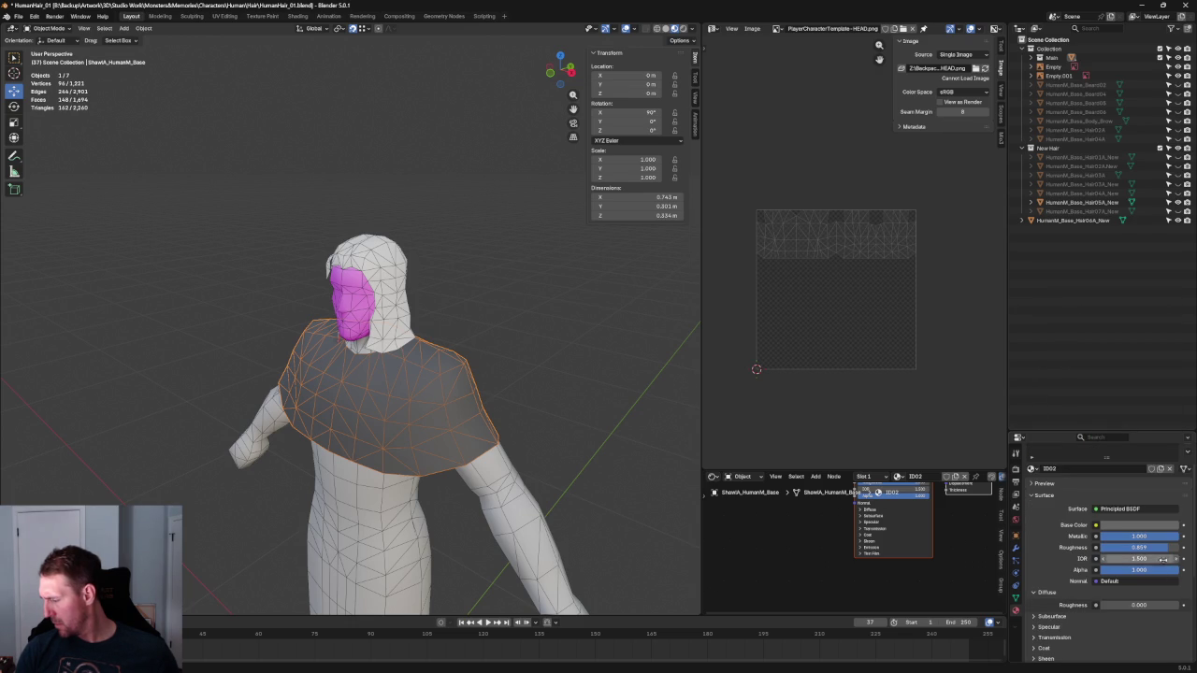
left_click_drag(1159, 547, 1180, 547)
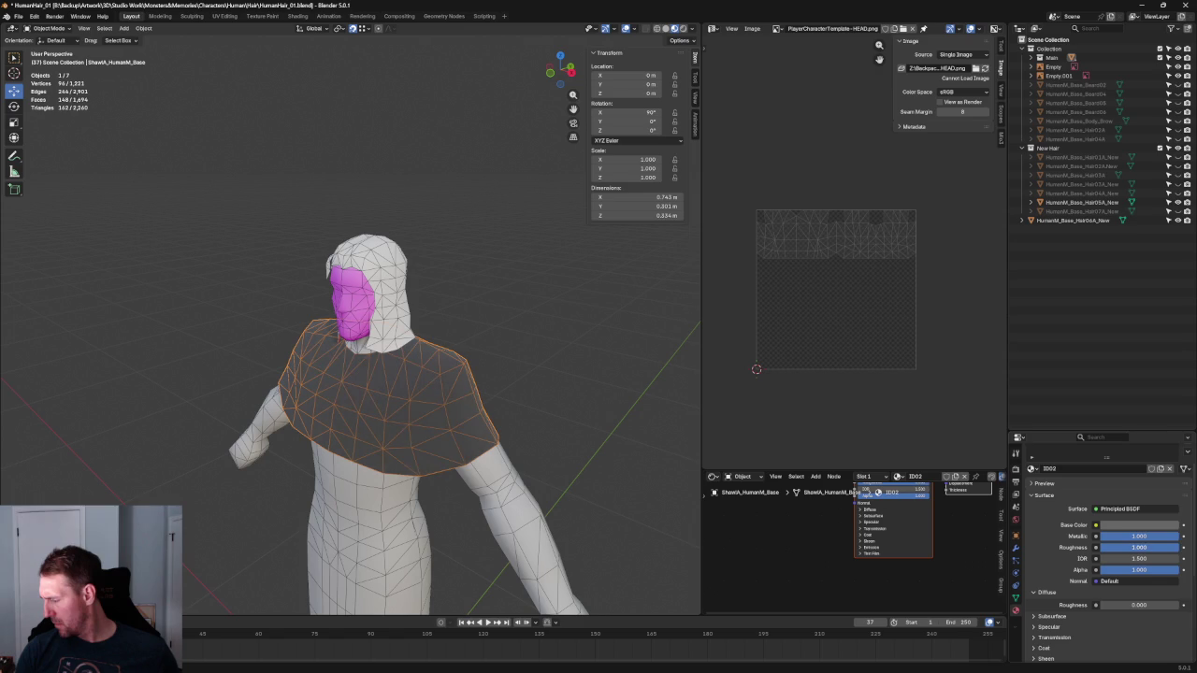
left_click_drag(1109, 537, 1049, 538)
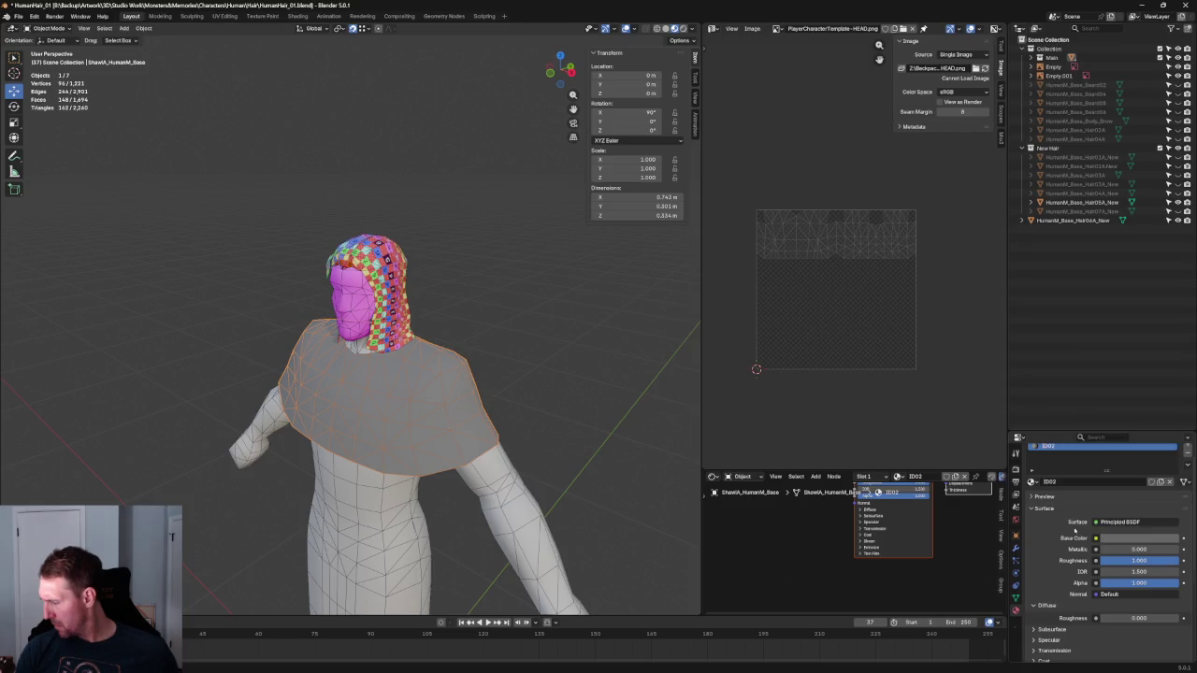
scroll(1075, 533, "down", 3)
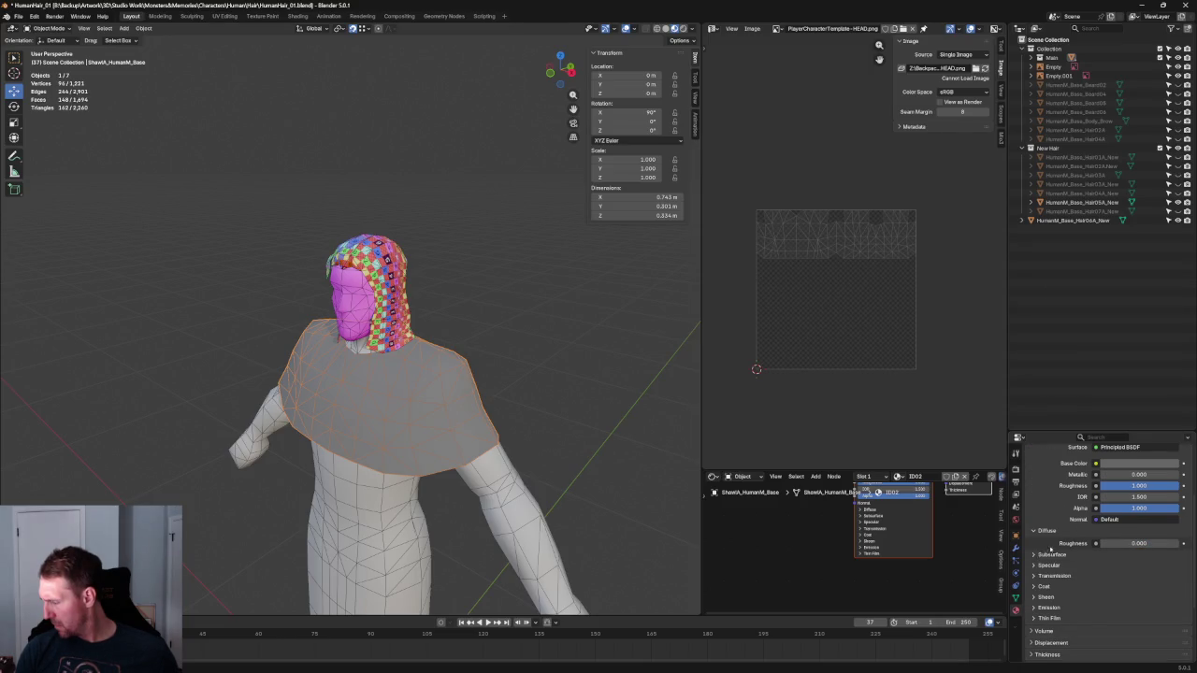
scroll(1085, 543, "up", 3)
scroll(844, 519, "down", 1)
scroll(843, 519, "down", 1)
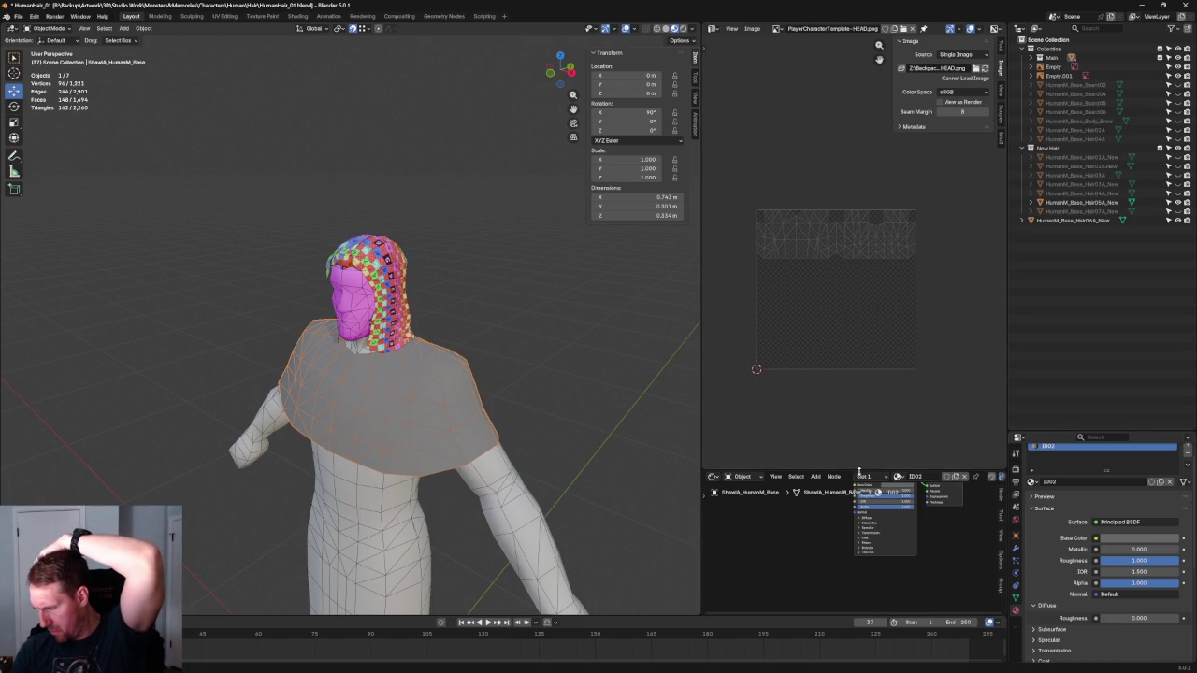
Enlarge the Shader Editor and move the Principled BSDF node left and down
left_click_drag(884, 471, 884, 367)
scroll(854, 432, "up", 2)
left_click(865, 402)
left_click_drag(897, 387, 861, 421)
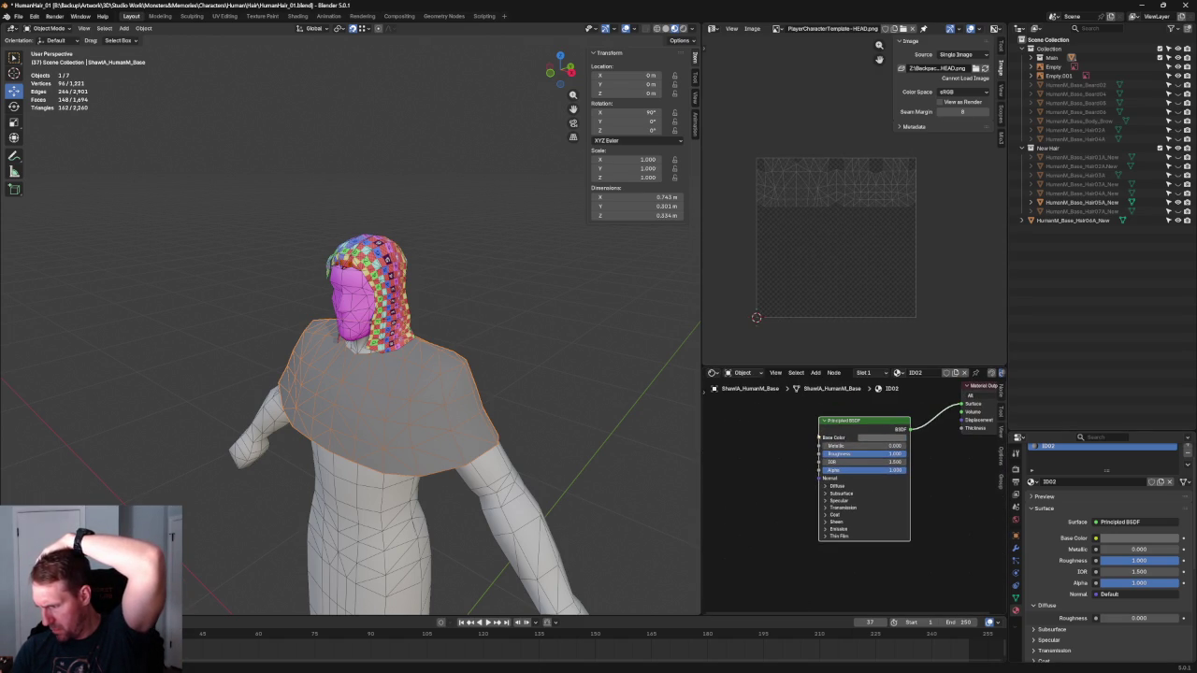
right_click(818, 439)
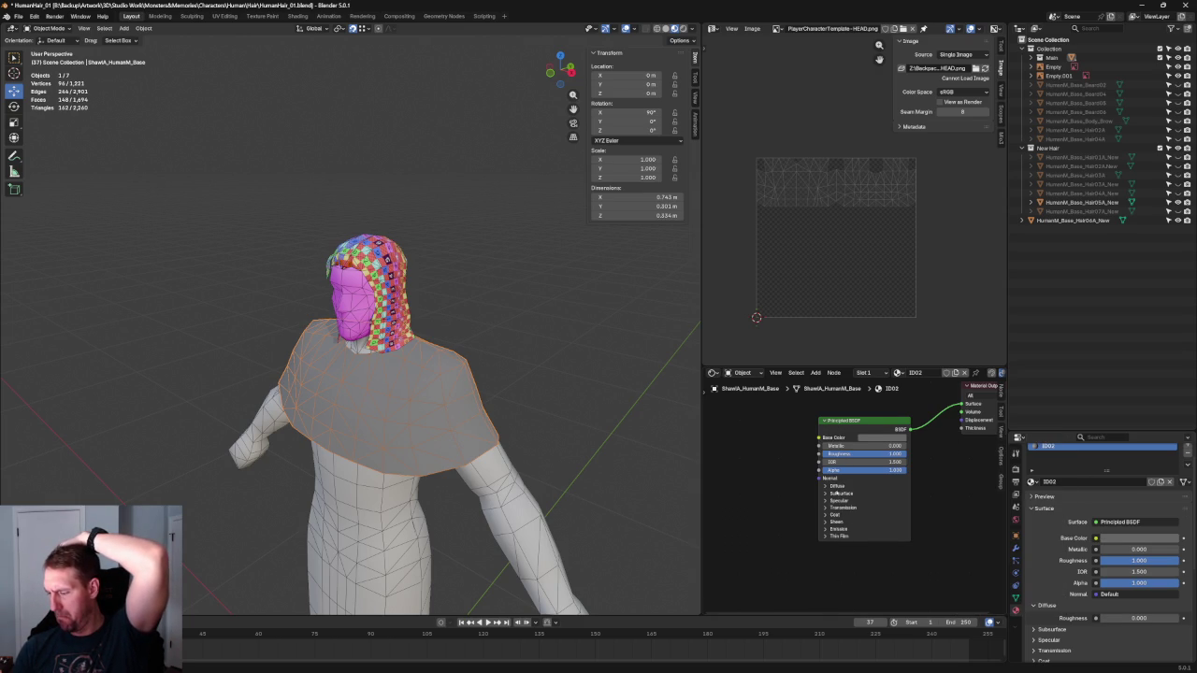
left_click(824, 486)
left_click(828, 486)
Move the Material Output node close to the Principled BSDF node
left_click(827, 437)
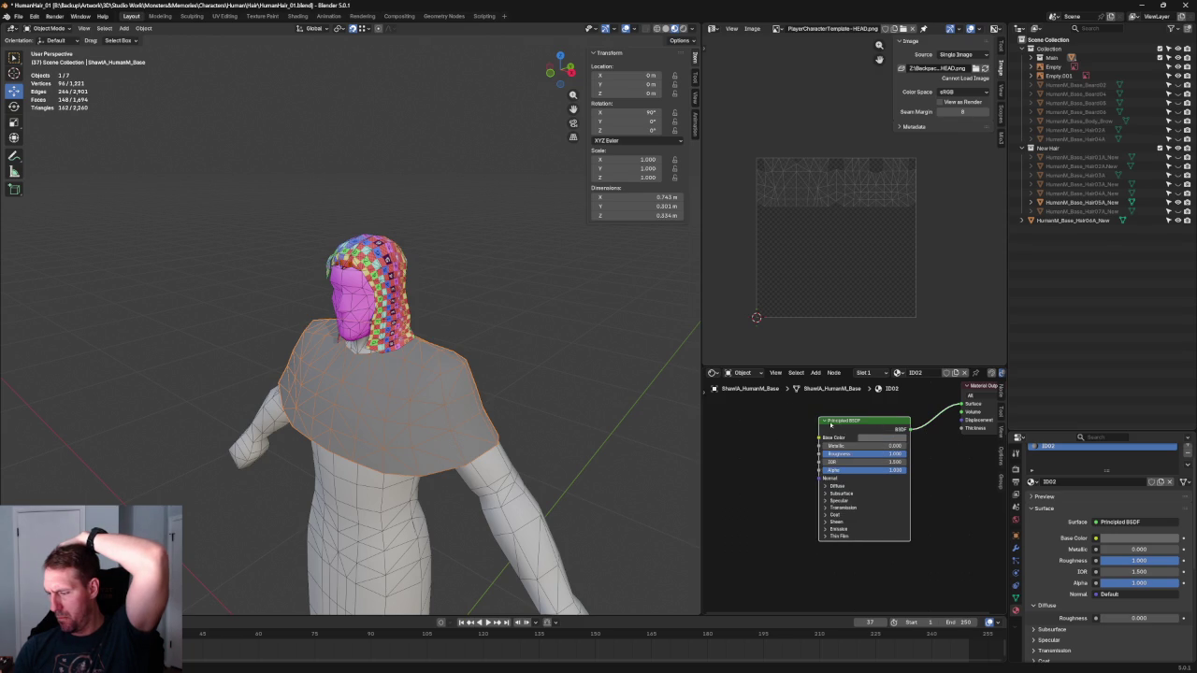
left_click(824, 422)
left_click(826, 421)
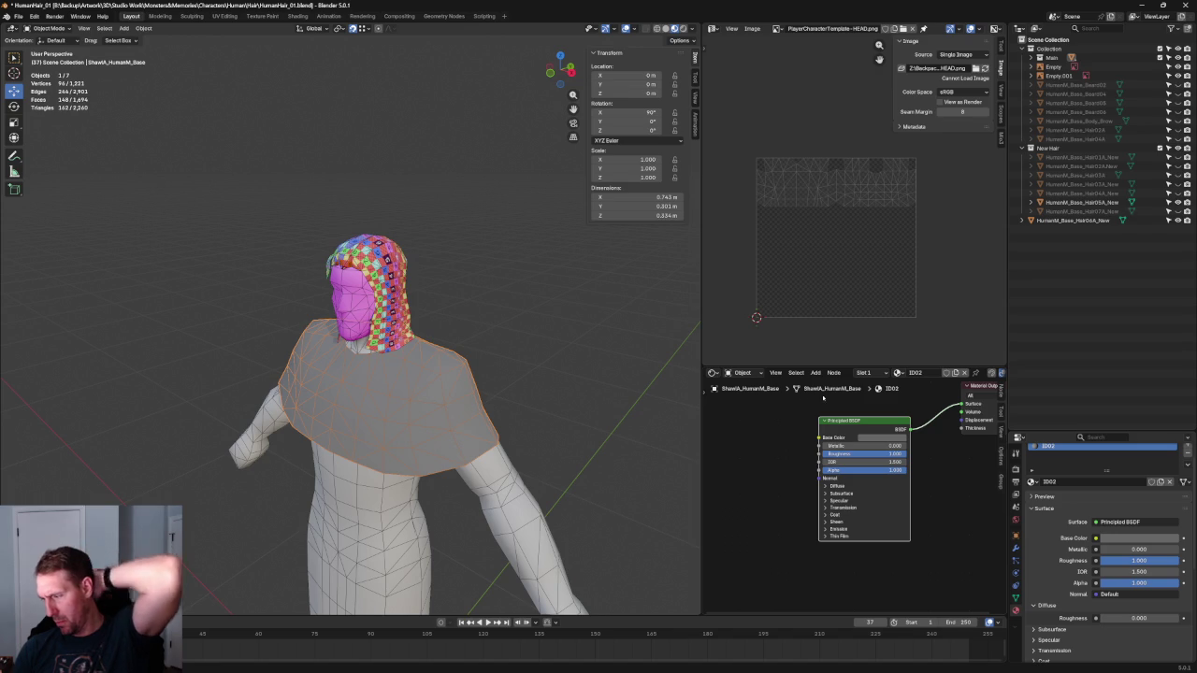
left_click_drag(976, 388, 948, 411)
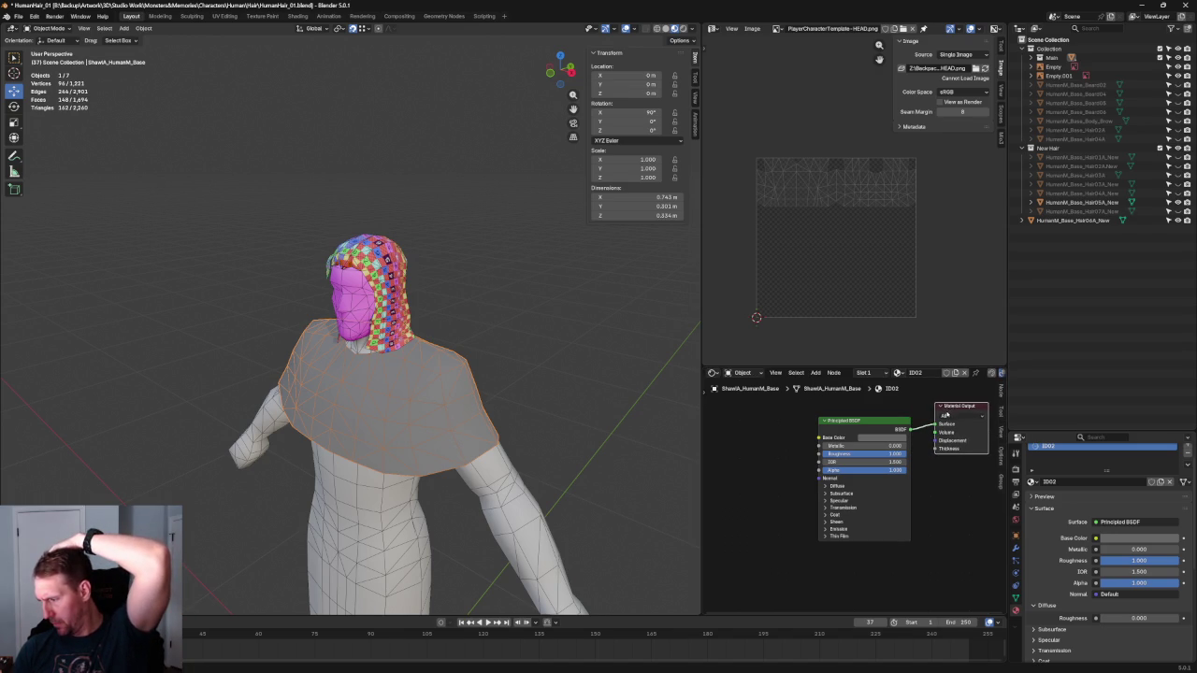
left_click(830, 440)
left_click(868, 440)
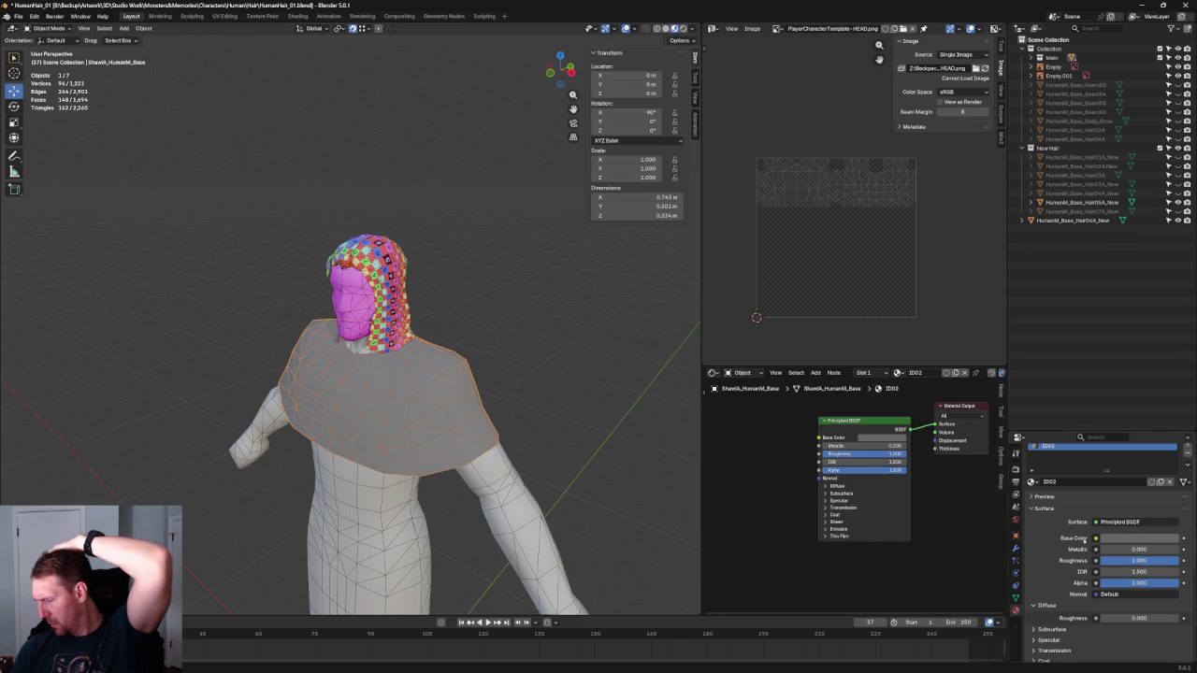
left_click(1095, 539)
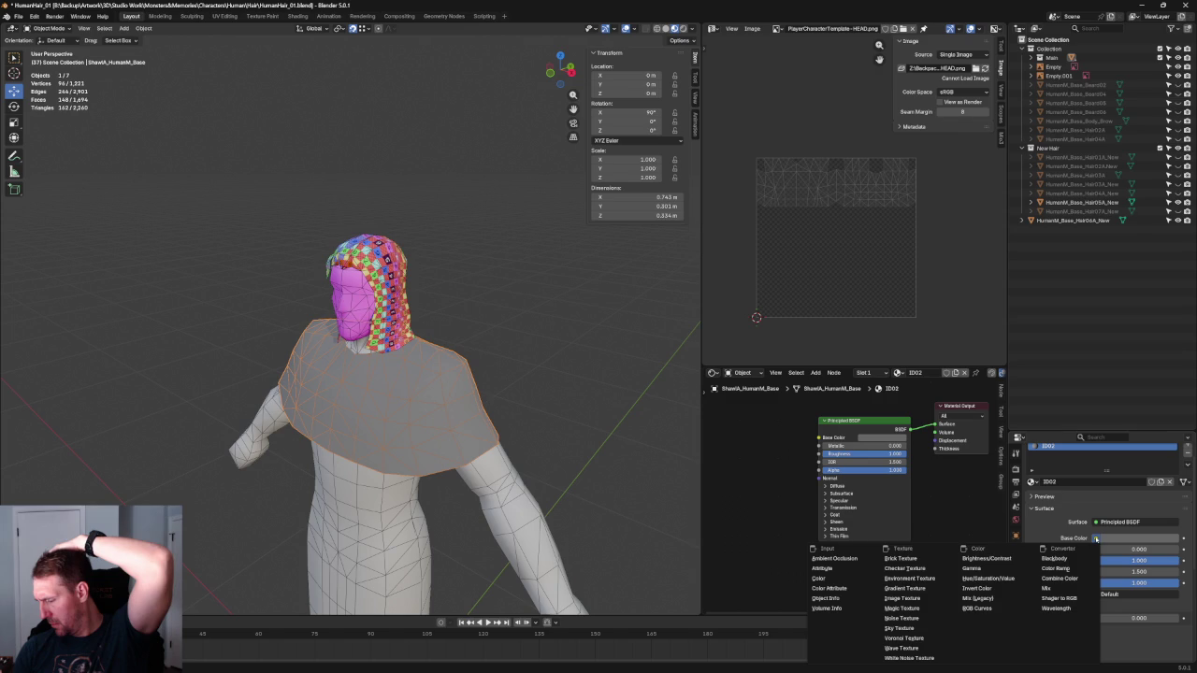
Feed the shawl's Base Color from an Image Texture loading Characters > Guilds > guide-ID02.png
left_click(902, 599)
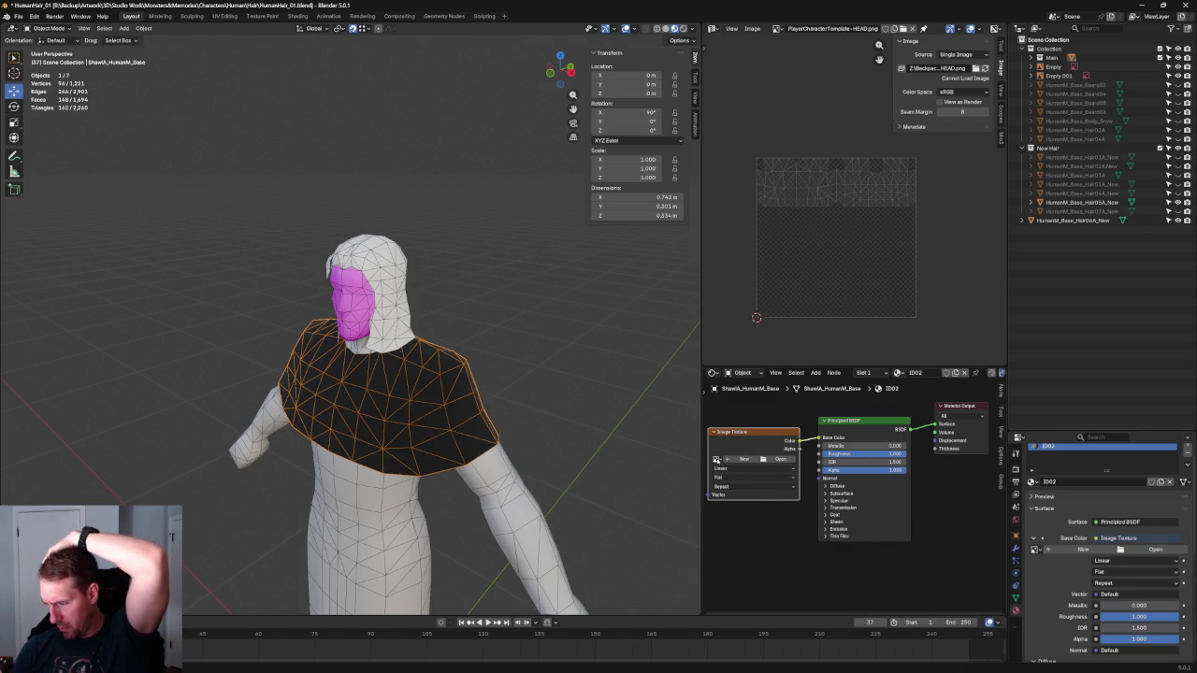
left_click(717, 459)
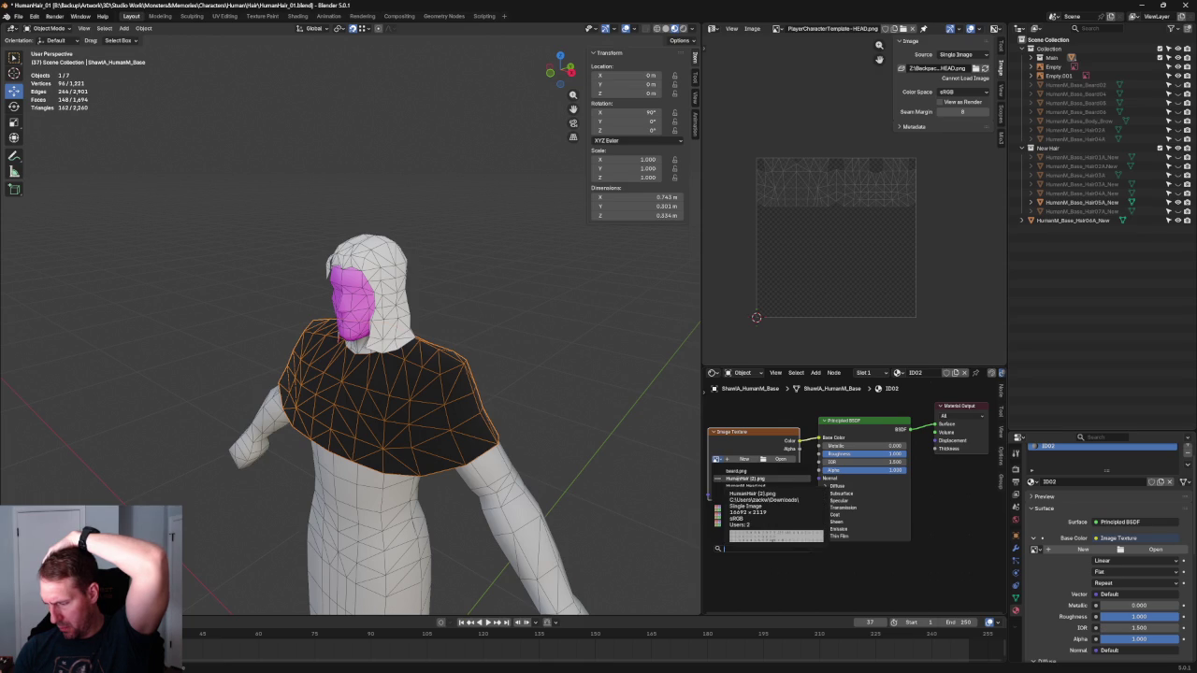
left_click(784, 459)
left_click(780, 459)
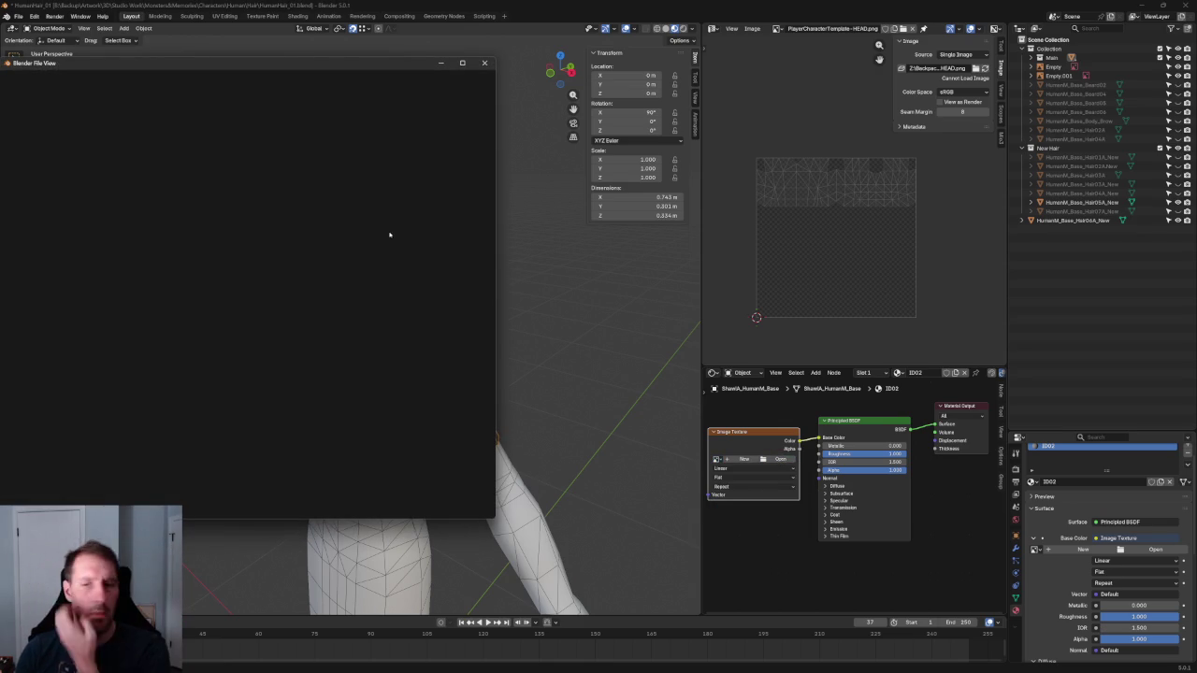
left_click_drag(239, 65, 411, 118)
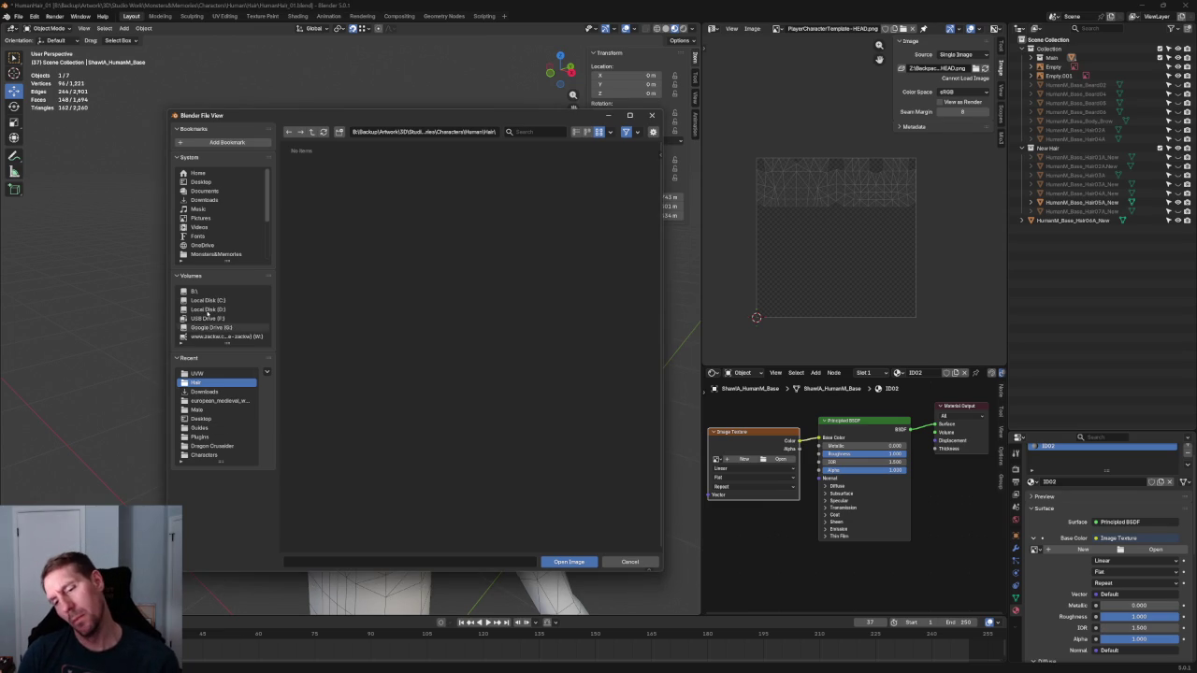
left_click(217, 255)
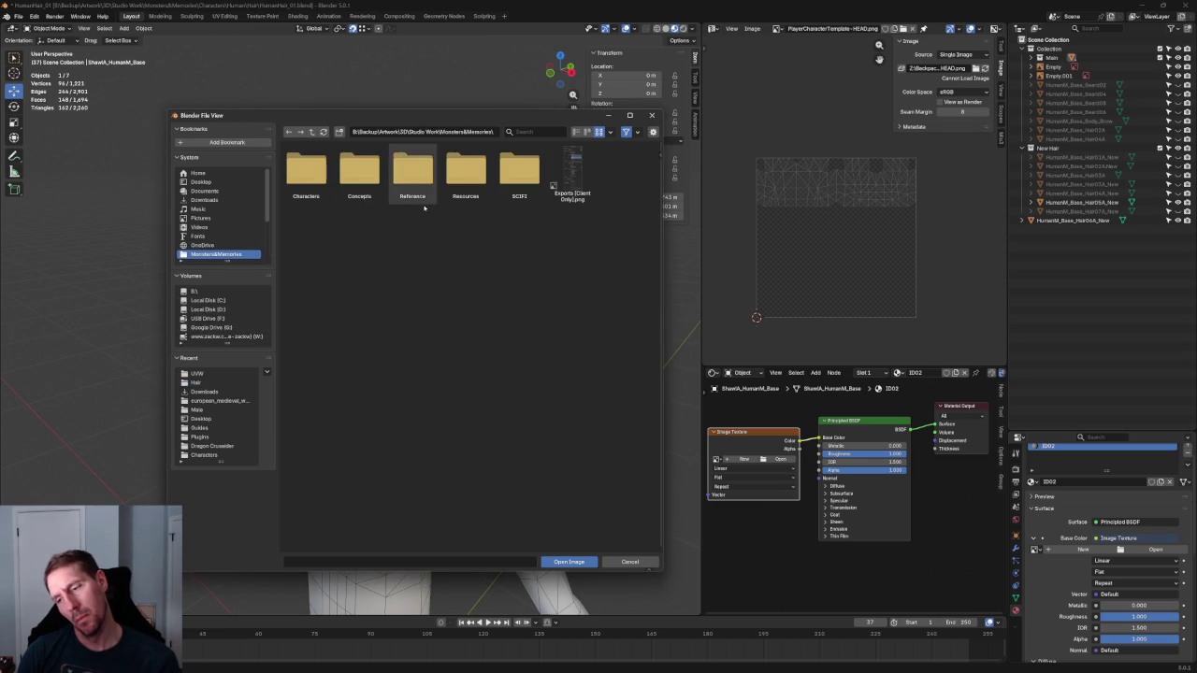
double_click(306, 170)
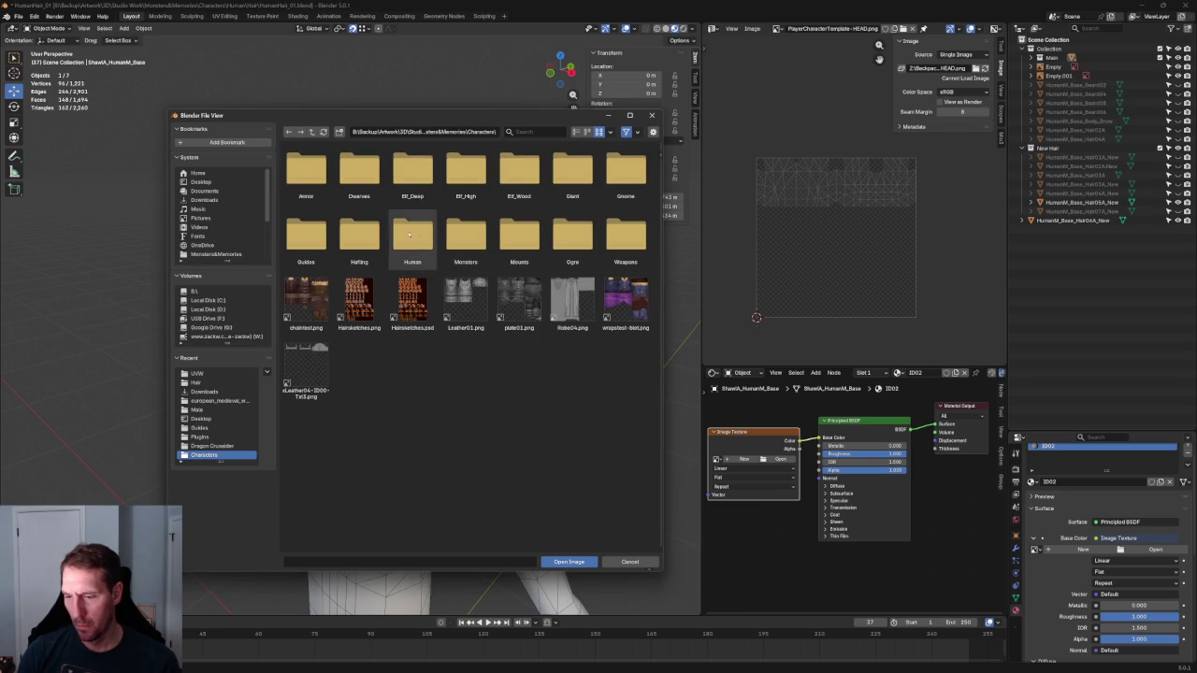
double_click(312, 241)
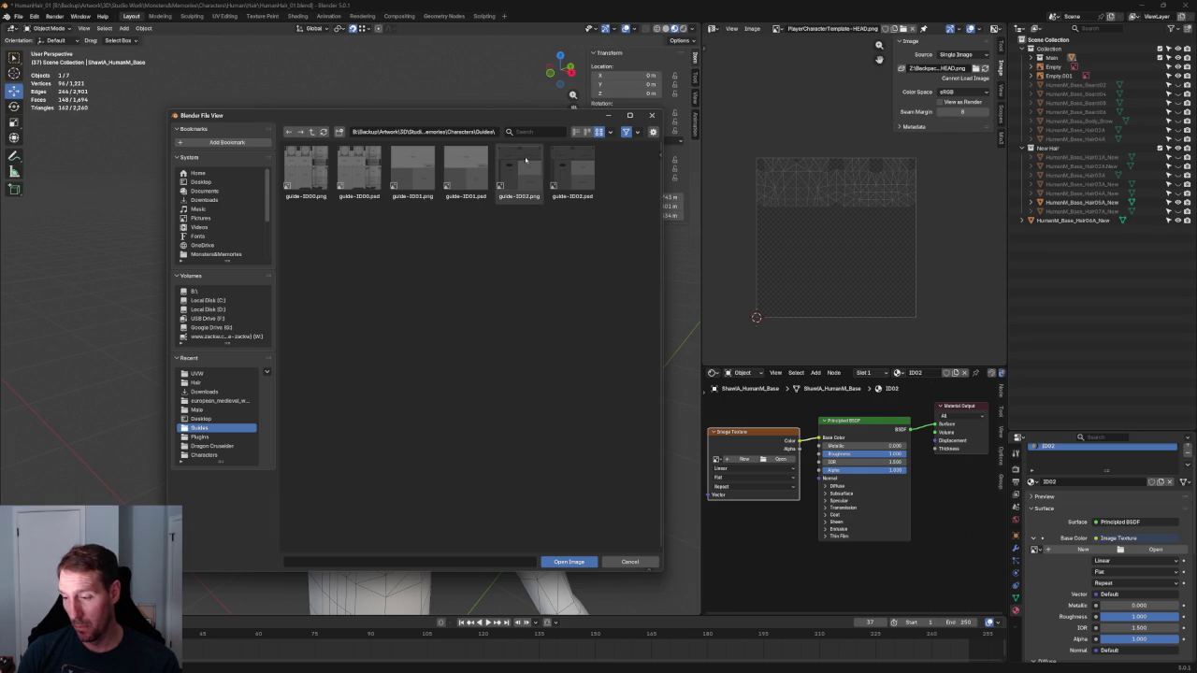
double_click(519, 173)
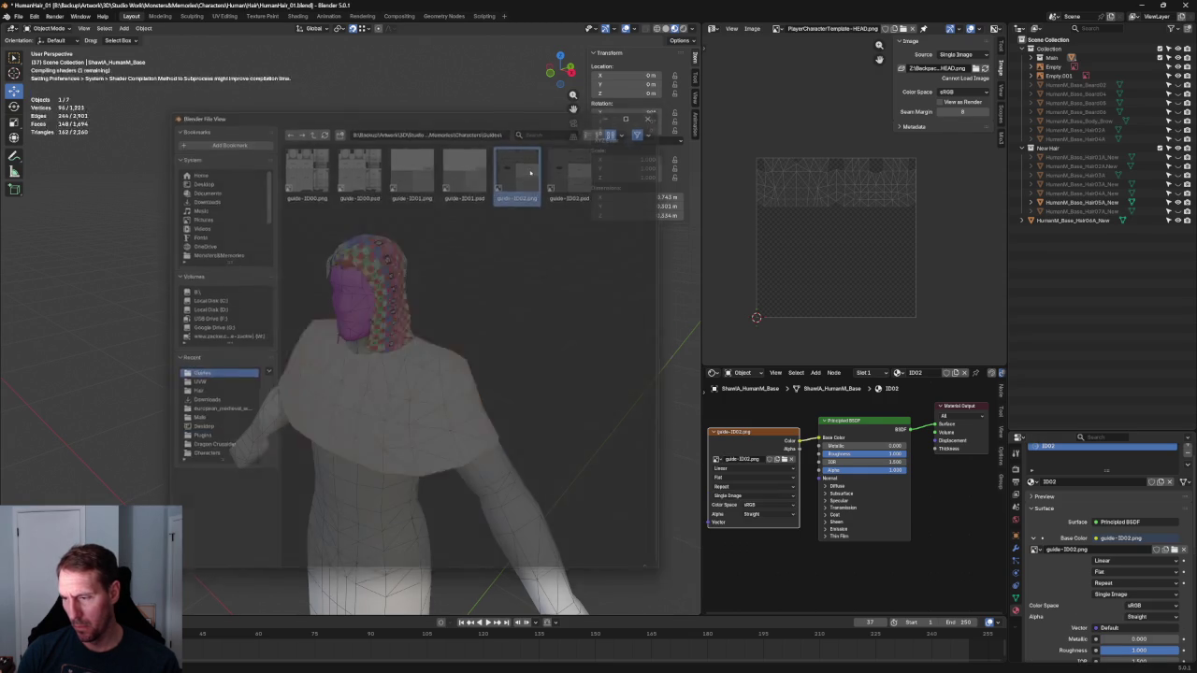
left_click(426, 258)
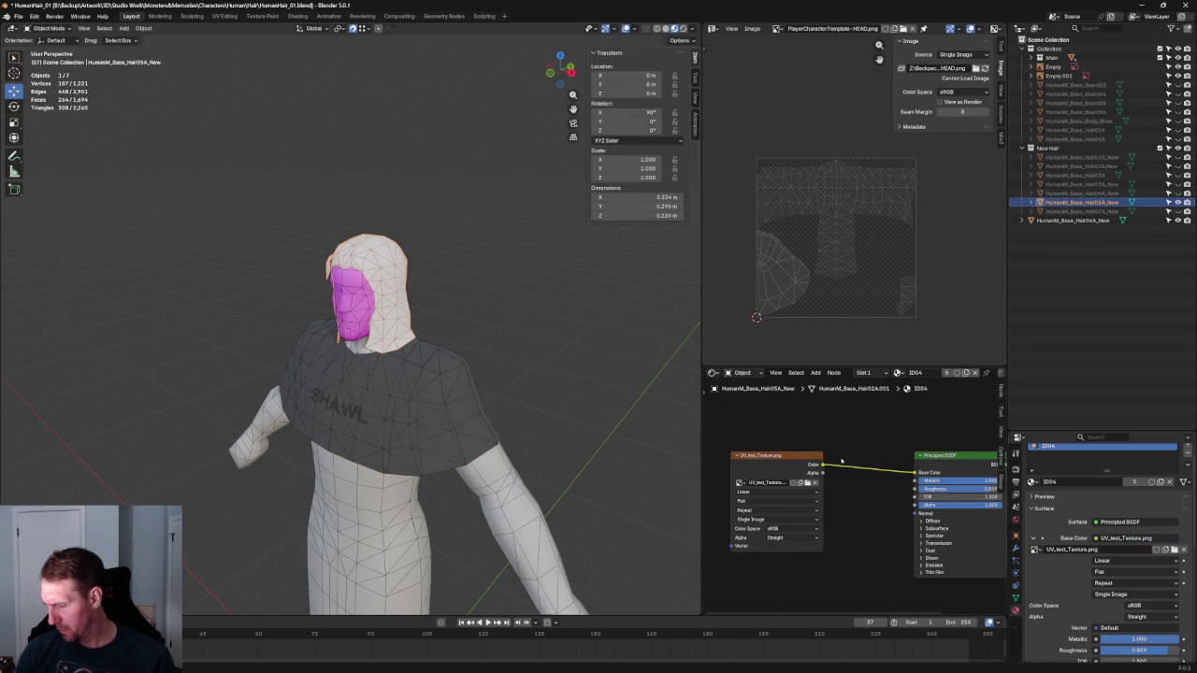
Load UV_test_Texture.png into the hair's Image Texture node, replacing the .001 copy
left_click_drag(776, 456, 793, 438)
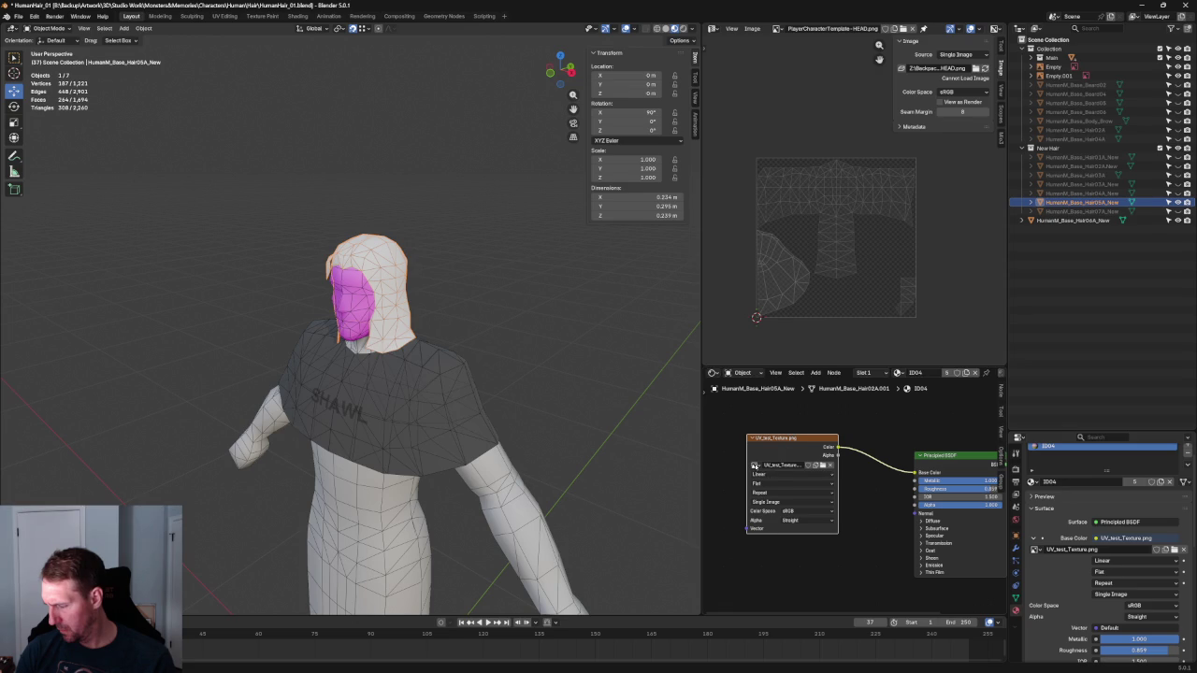
left_click(754, 466)
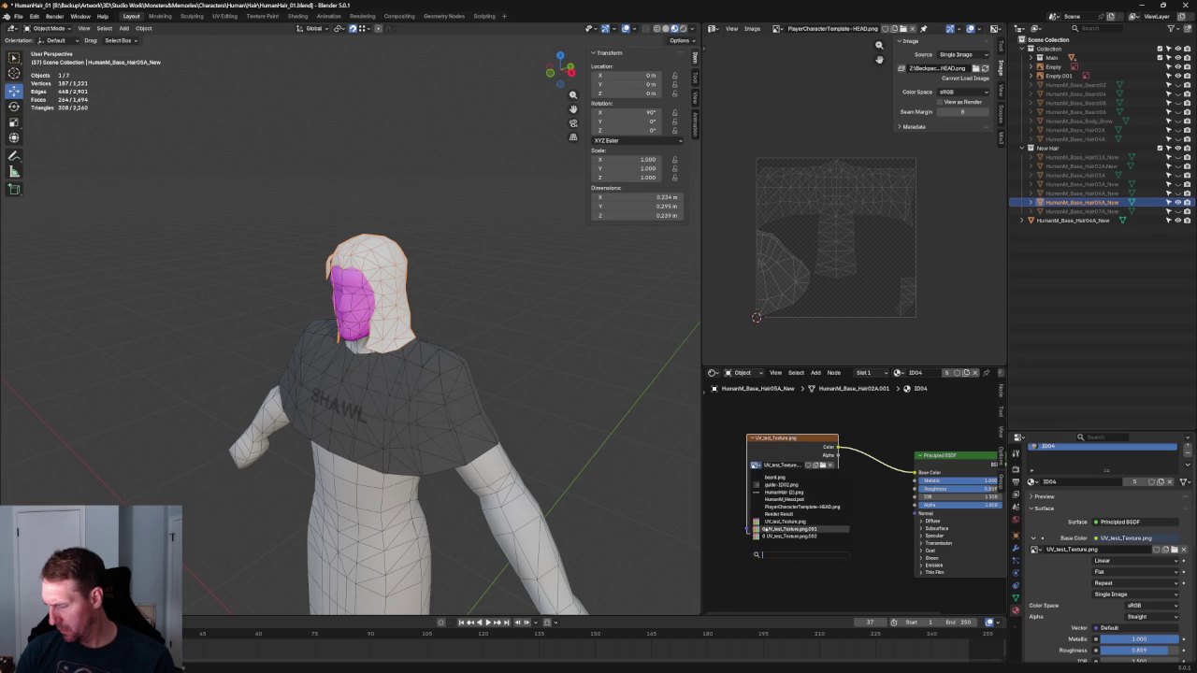
left_click(754, 529)
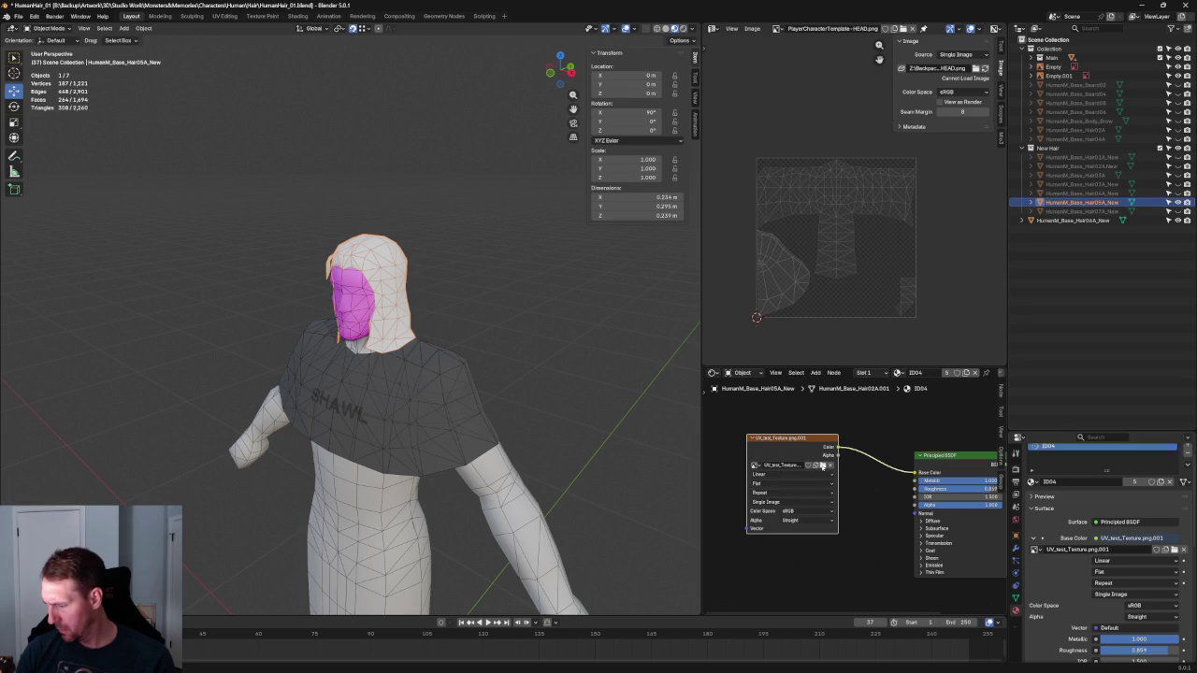
left_click(823, 465)
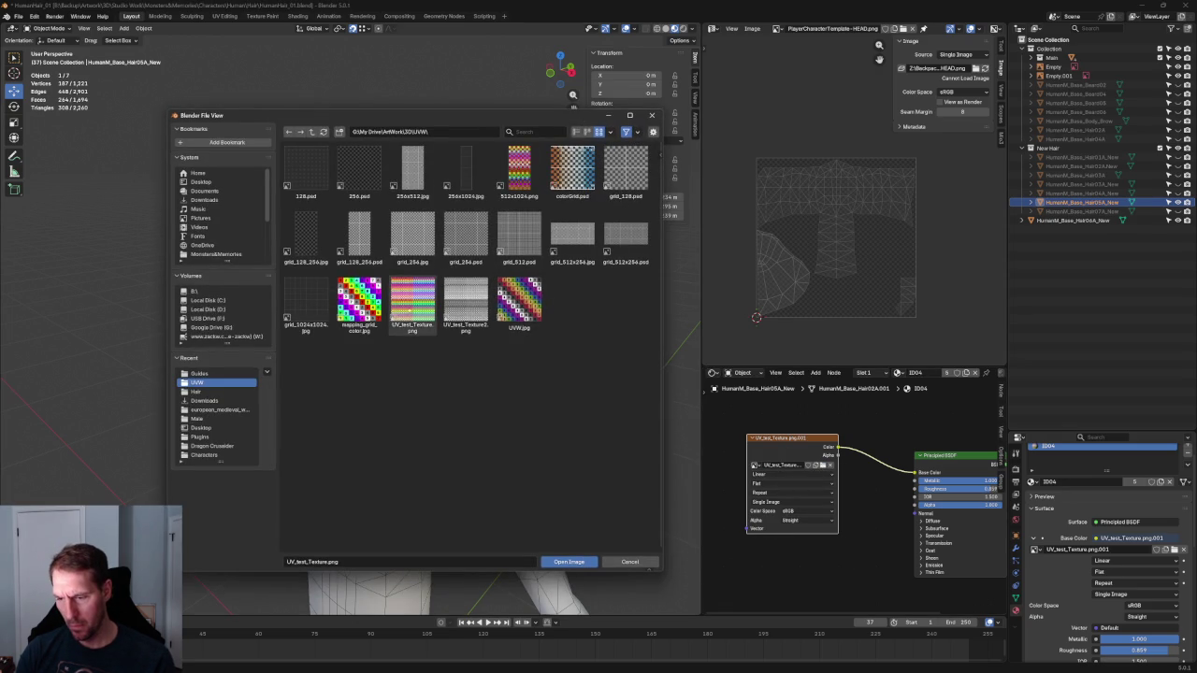
double_click(410, 307)
left_click_drag(803, 441, 809, 464)
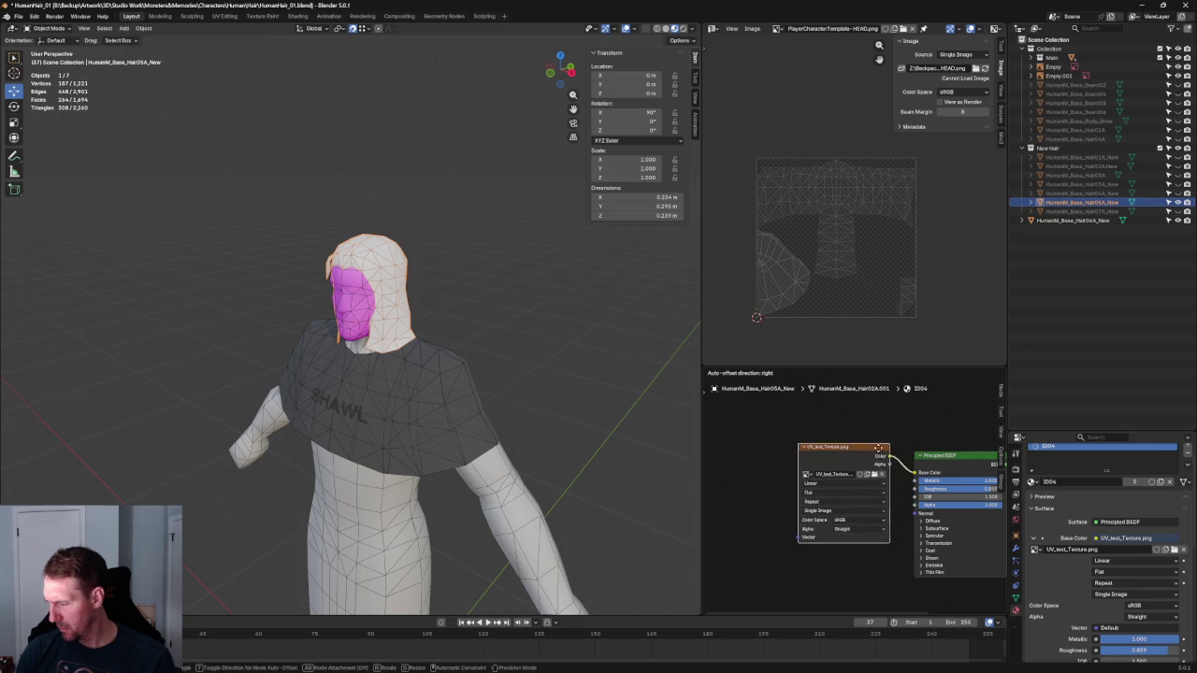
scroll(1075, 468, "up", 1)
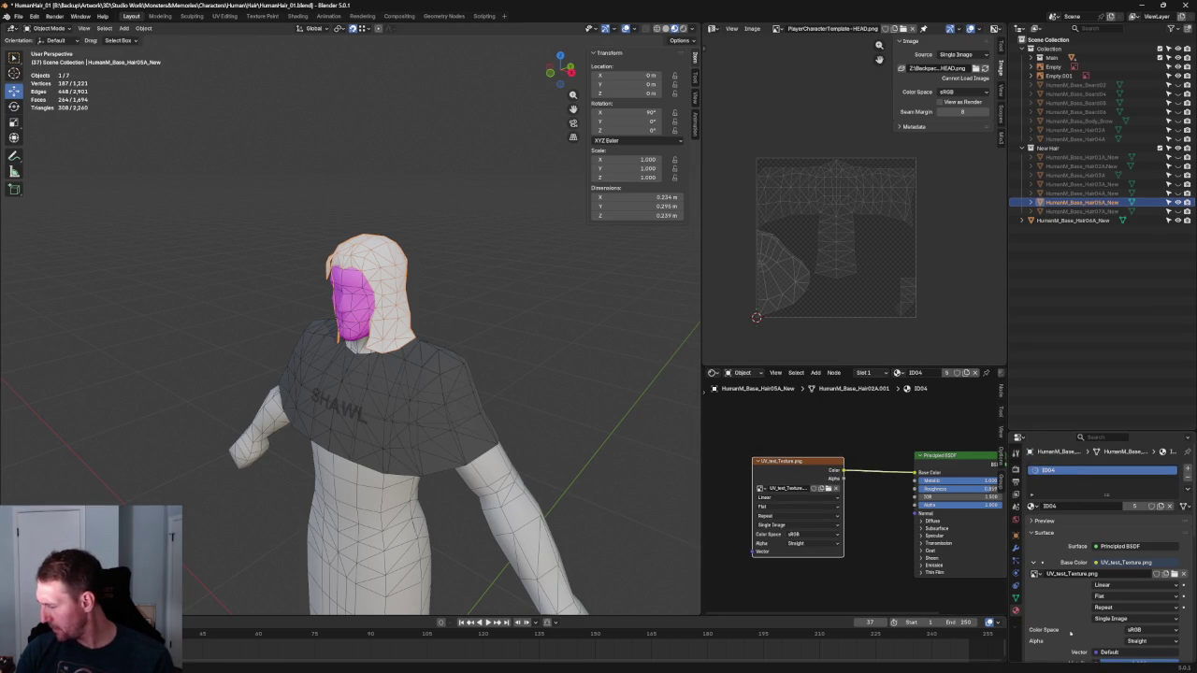
Unlink the ID04 material from the hair and reassign ID04
left_click(1032, 506)
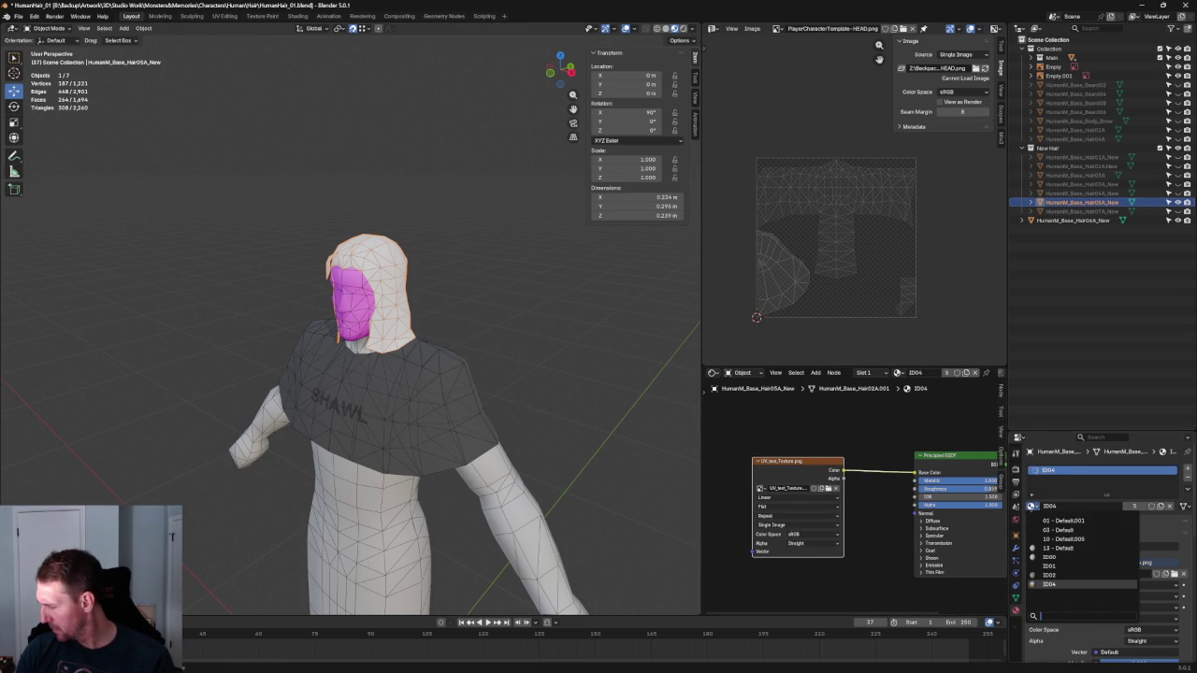
left_click(1046, 584)
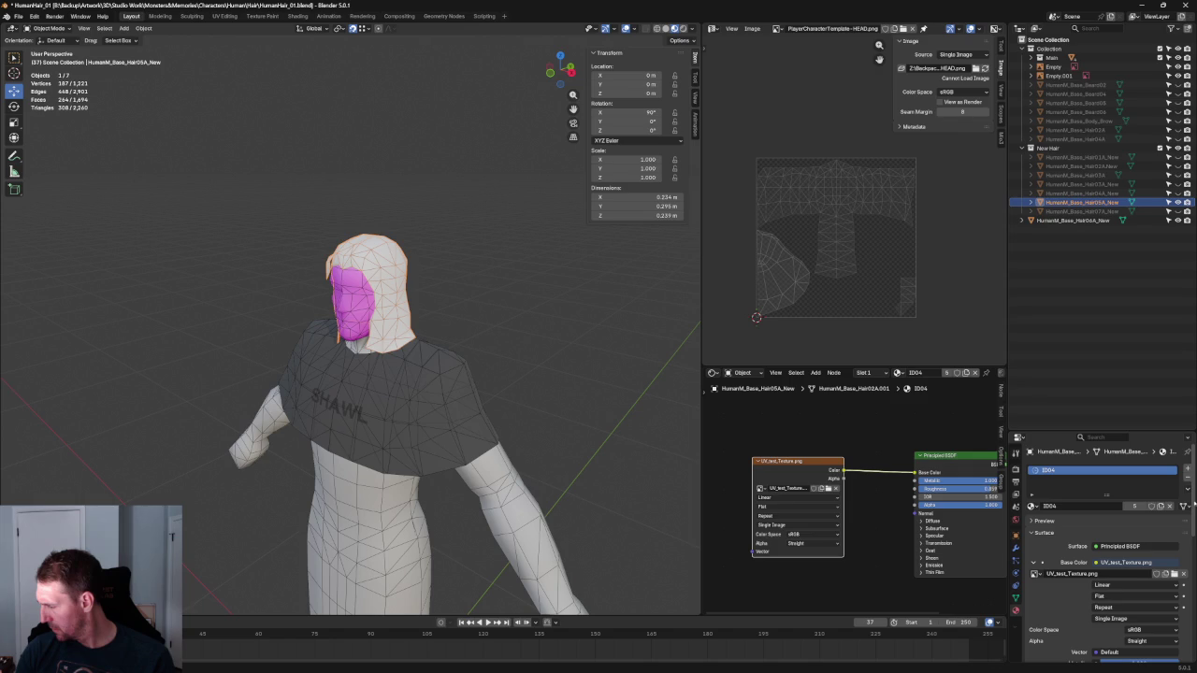
left_click(1187, 478)
left_click(1032, 506)
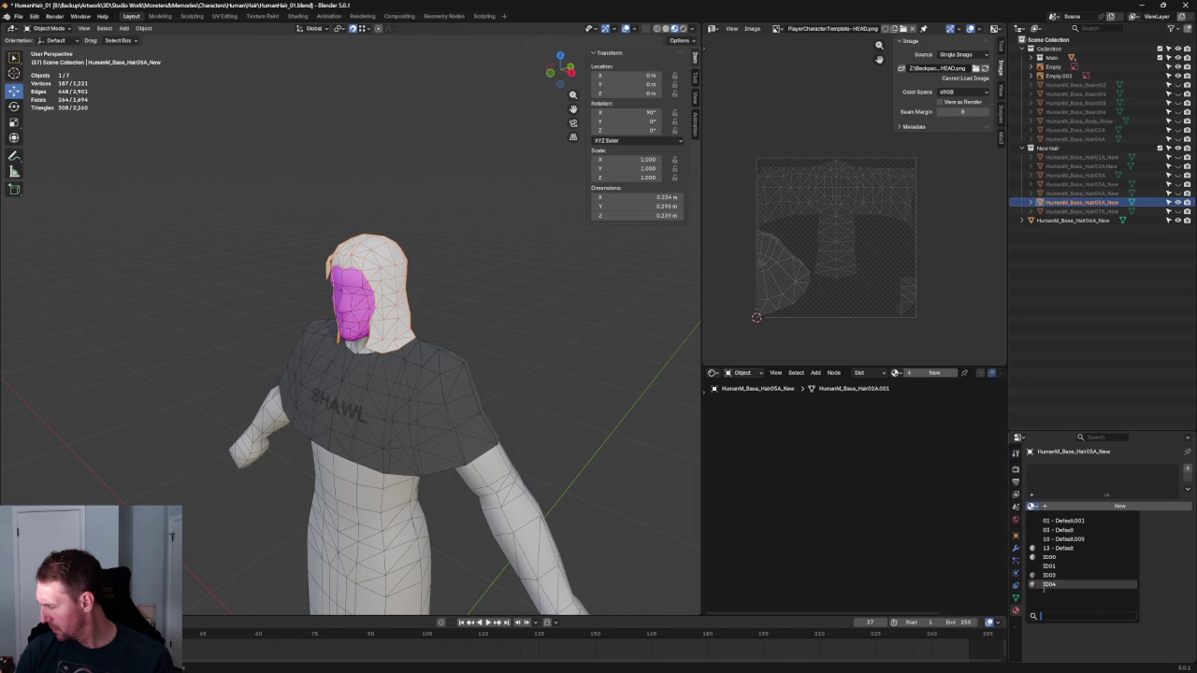
left_click(1046, 586)
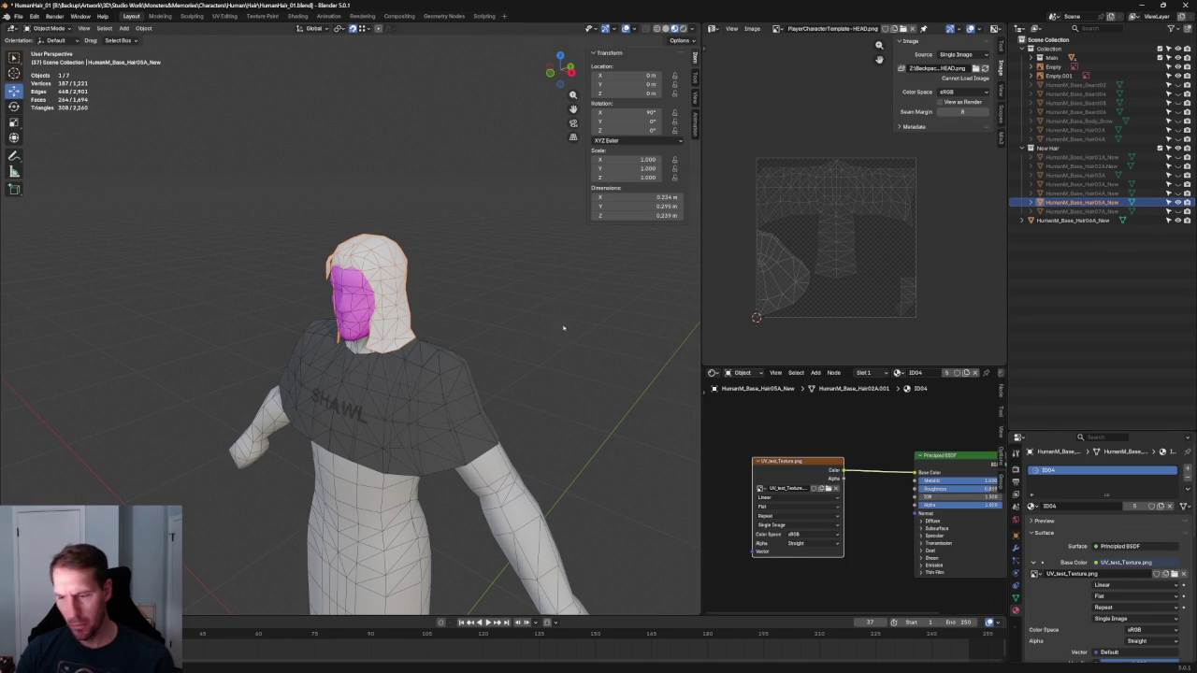
Select the hair and expand its Outliner entry down to the ID04 material
key("alt+a")
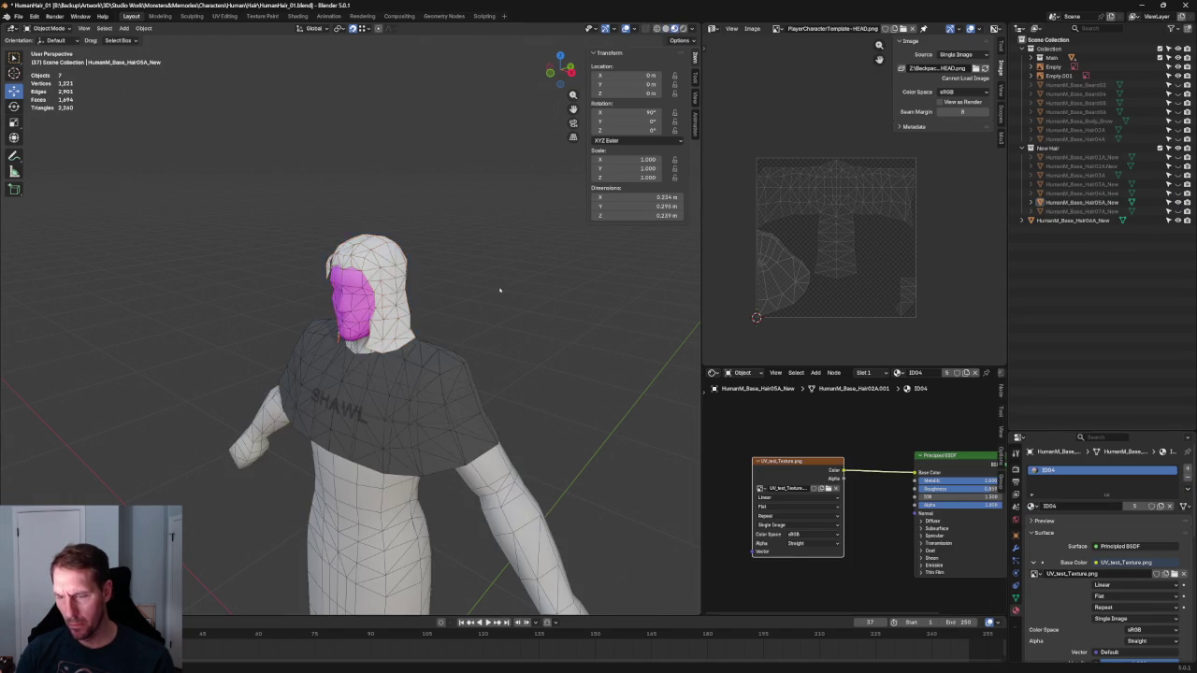
scroll(451, 236, "up", 5)
scroll(451, 235, "down", 3)
left_click(451, 236)
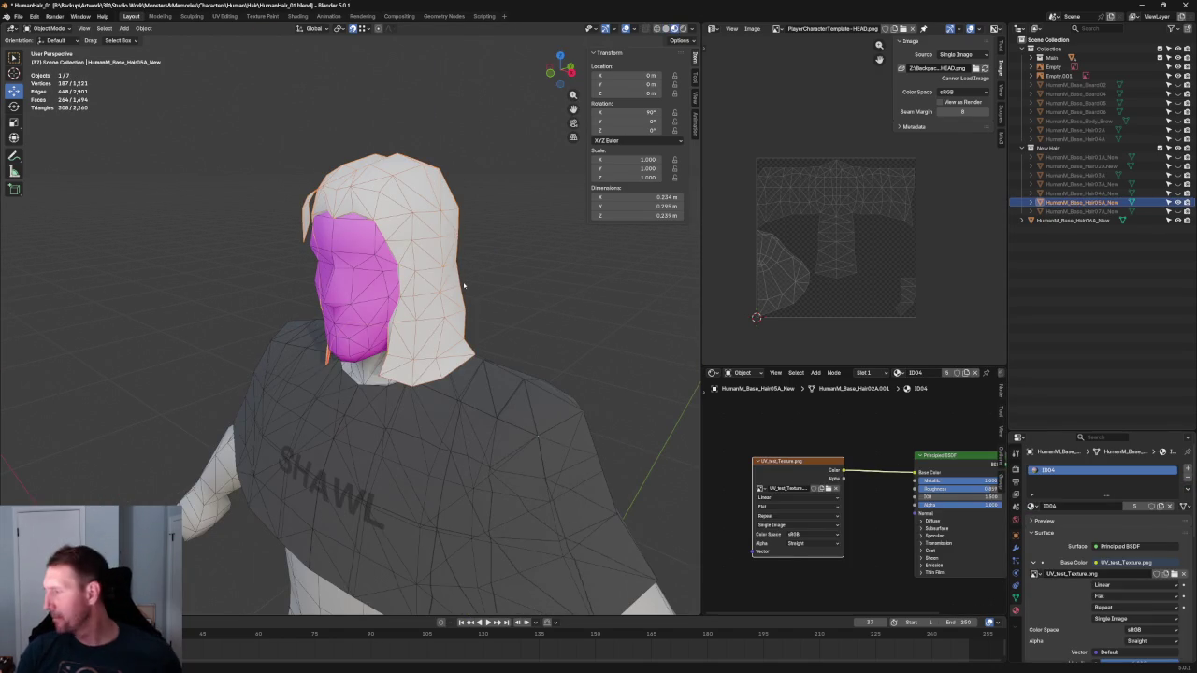
key("alt+a")
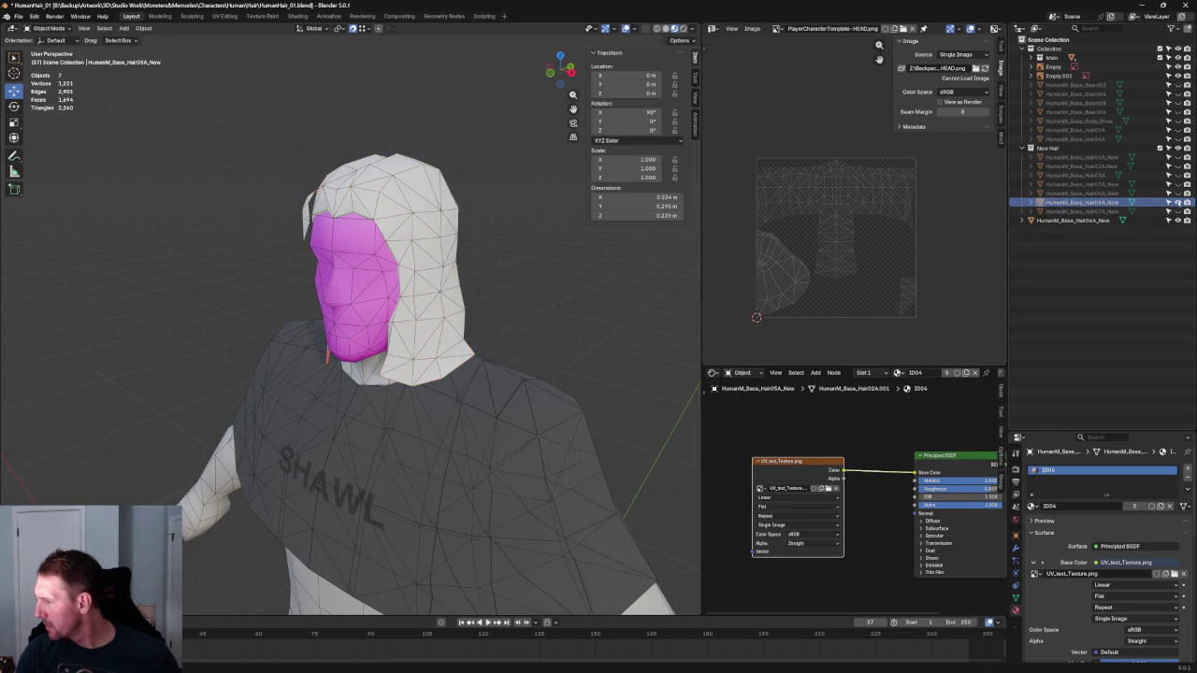
left_click(1029, 202)
left_click(1140, 211)
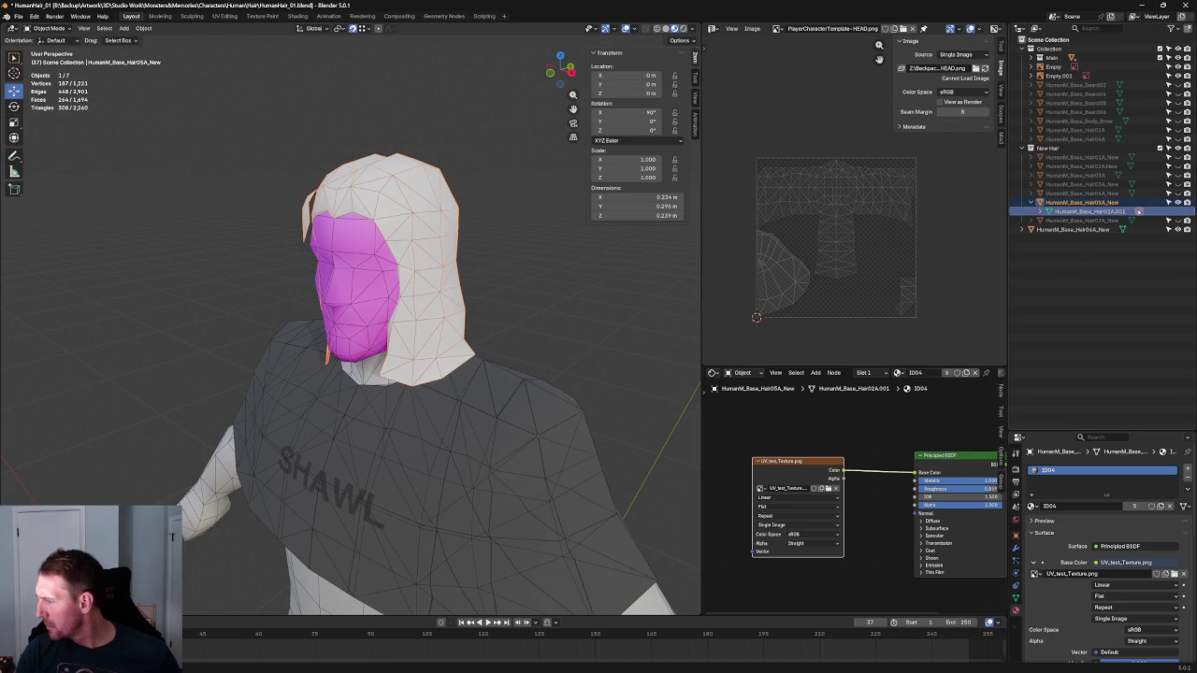
left_click(1038, 212)
left_click(1058, 220)
right_click(1069, 221)
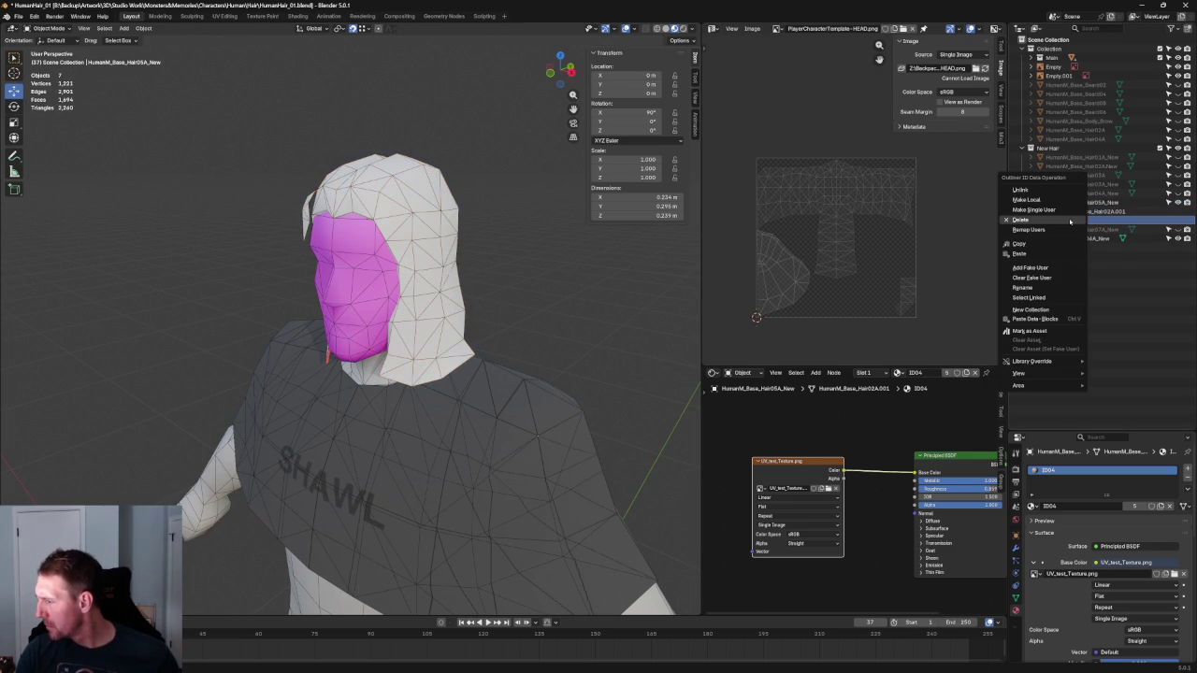
left_click(539, 261)
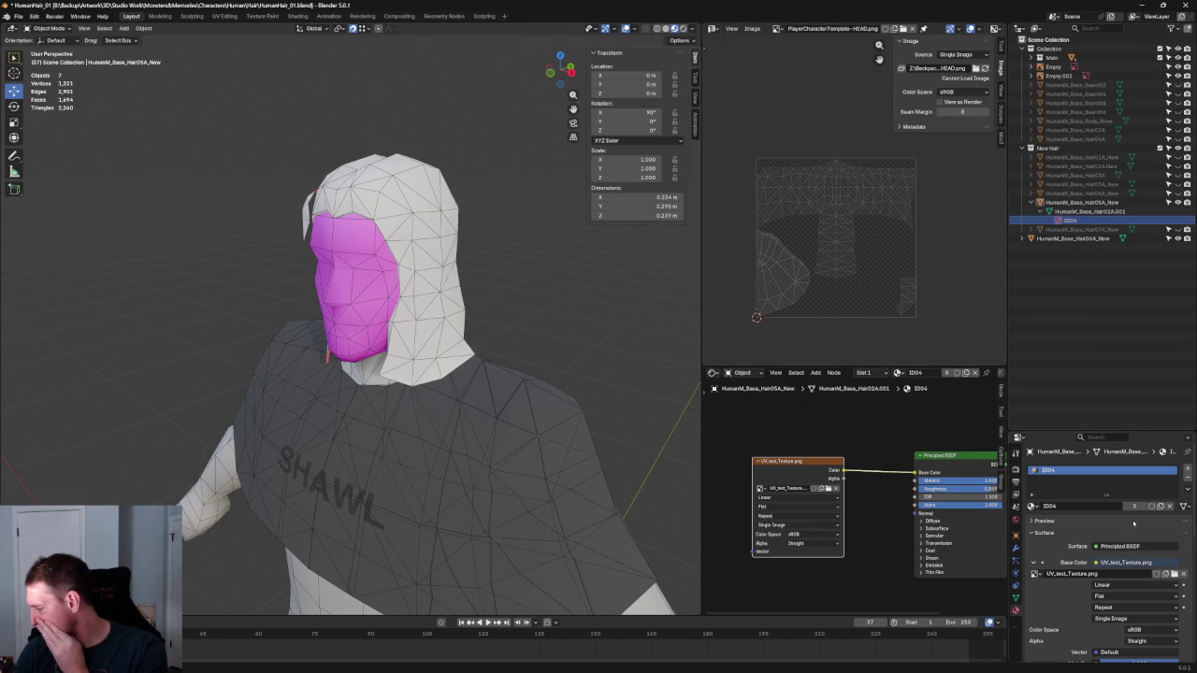
Place the UV_test_Texture image node and Principled BSDF node side by side
scroll(1163, 531, "down", 1)
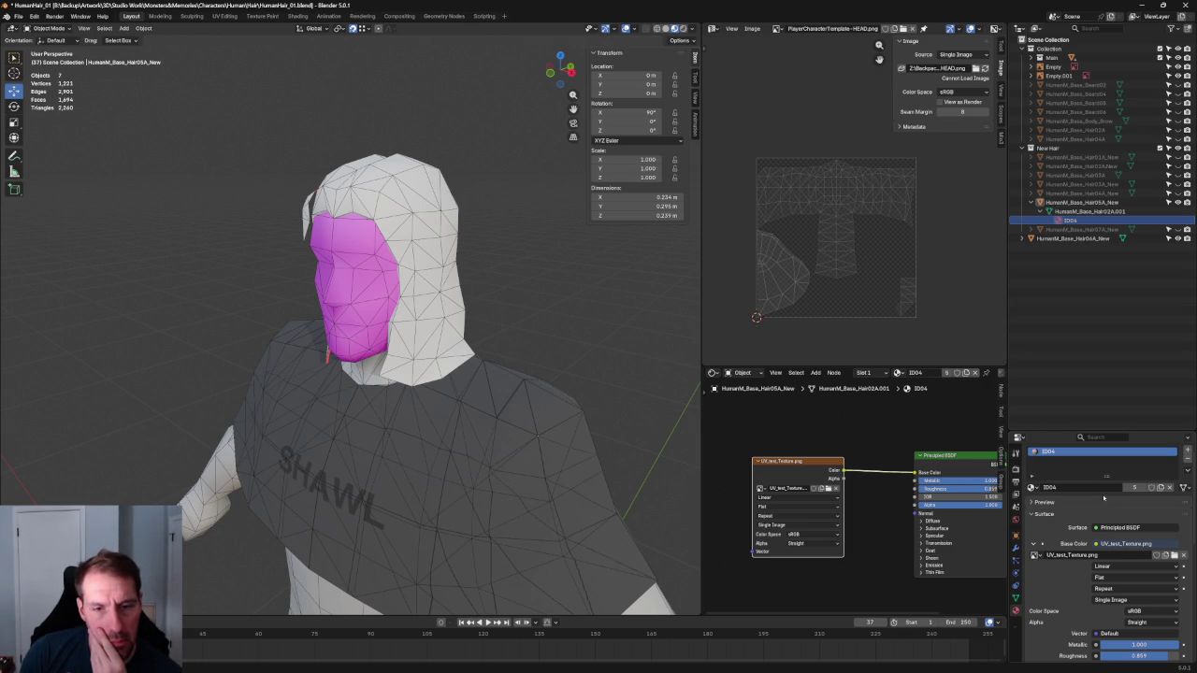
left_click_drag(786, 462, 811, 429)
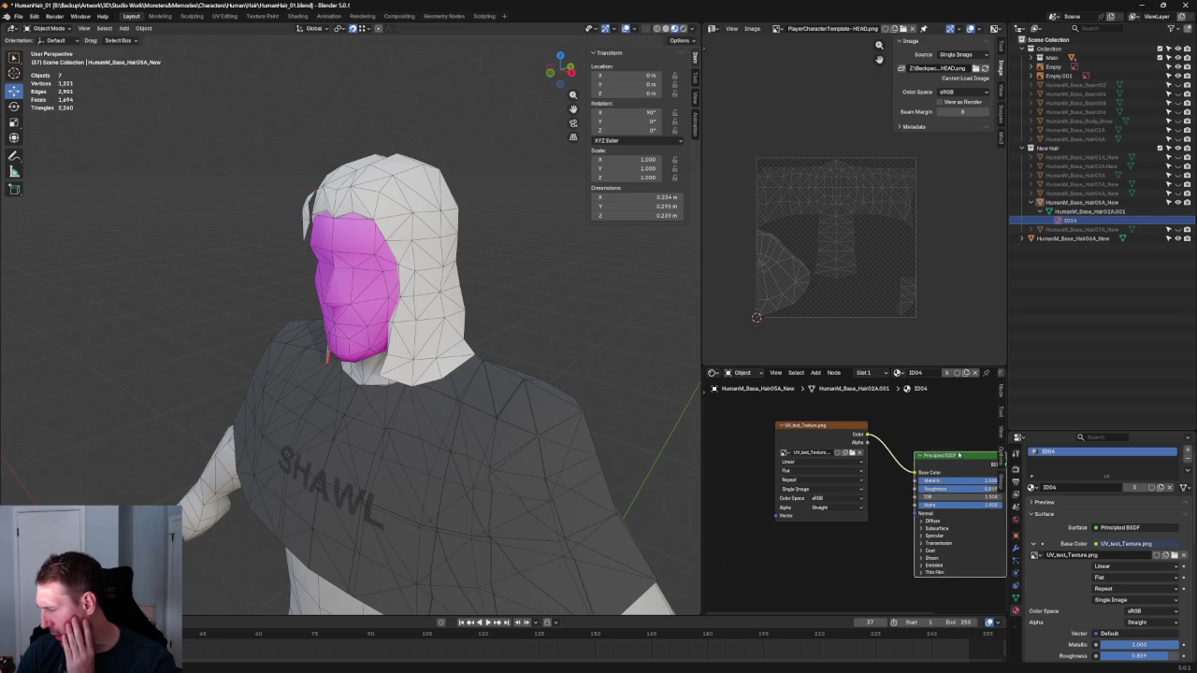
left_click_drag(963, 454, 933, 440)
scroll(933, 439, "down", 2)
scroll(933, 440, "up", 2)
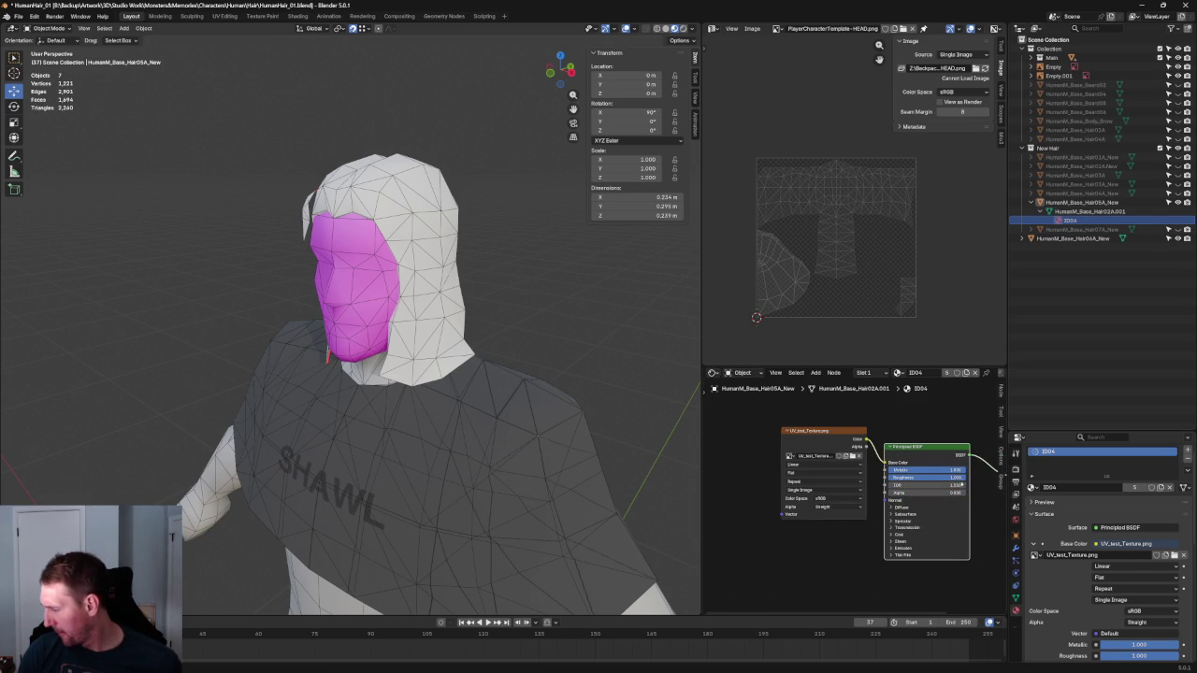
Set the hair material's Metallic to 0 and reselect the hair object
key("ctrl+z")
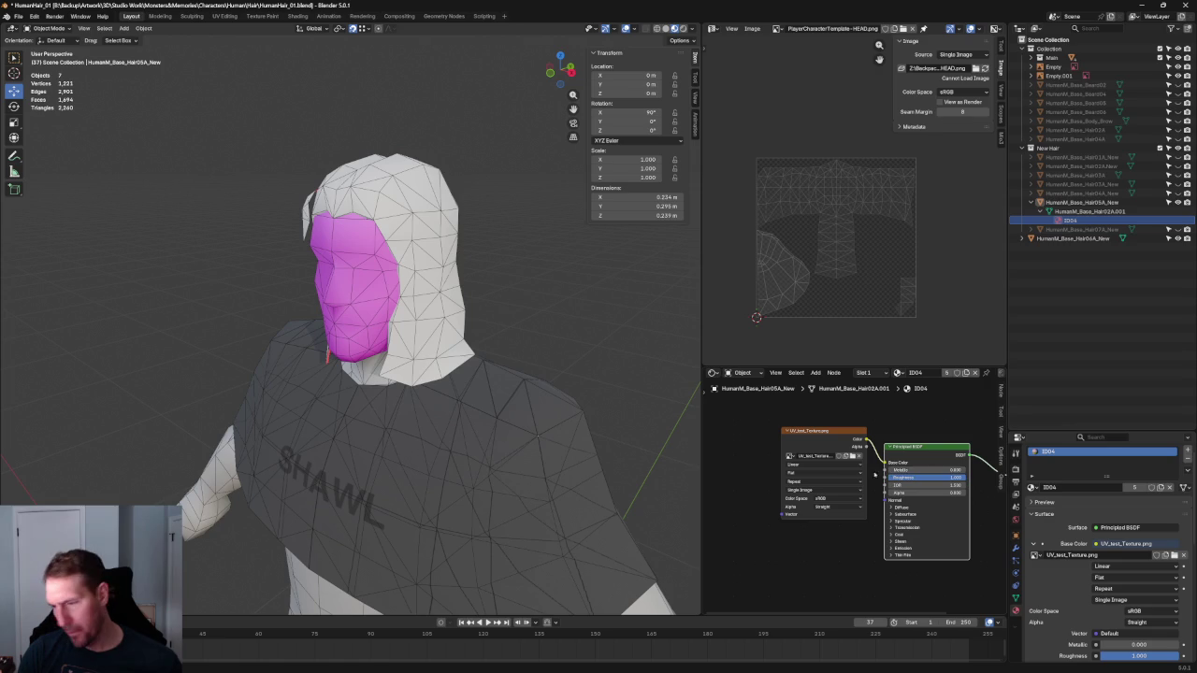
left_click(451, 288)
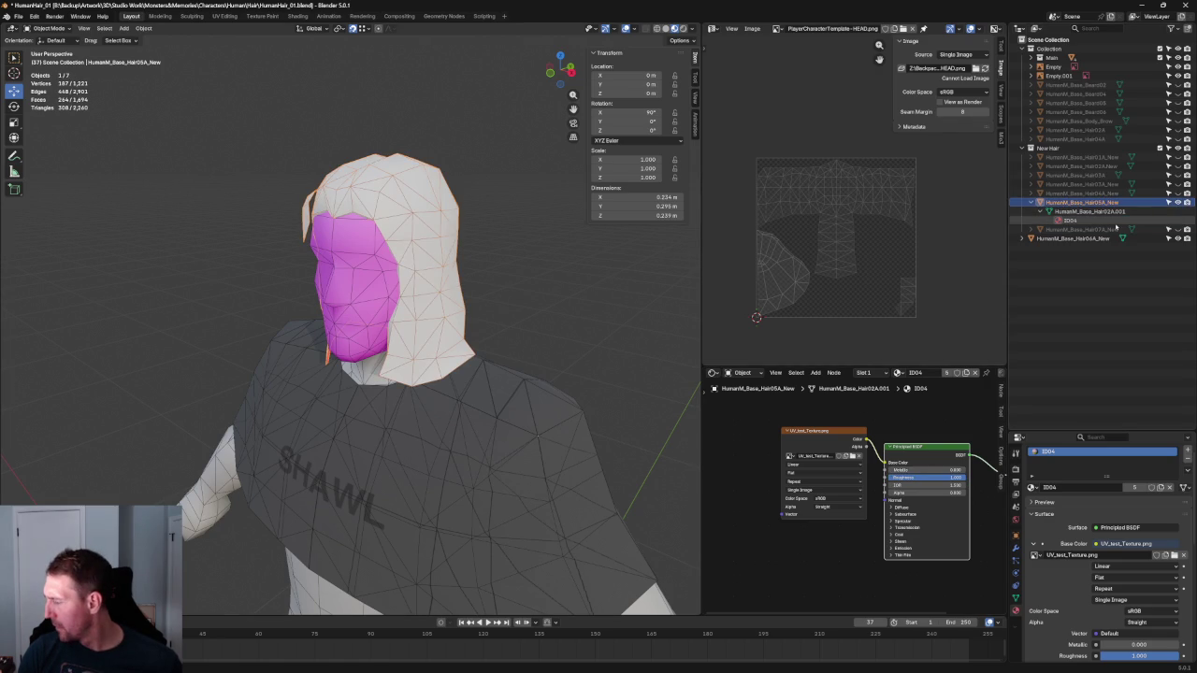
scroll(1101, 558, "down", 2)
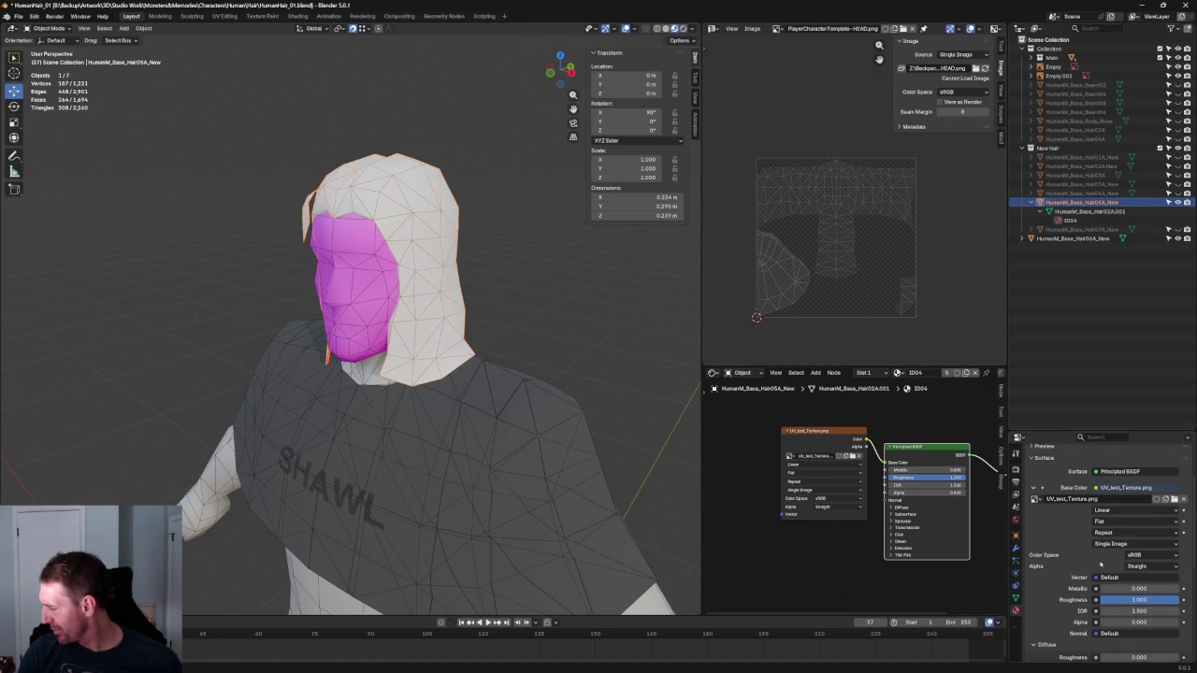
scroll(1102, 558, "down", 2)
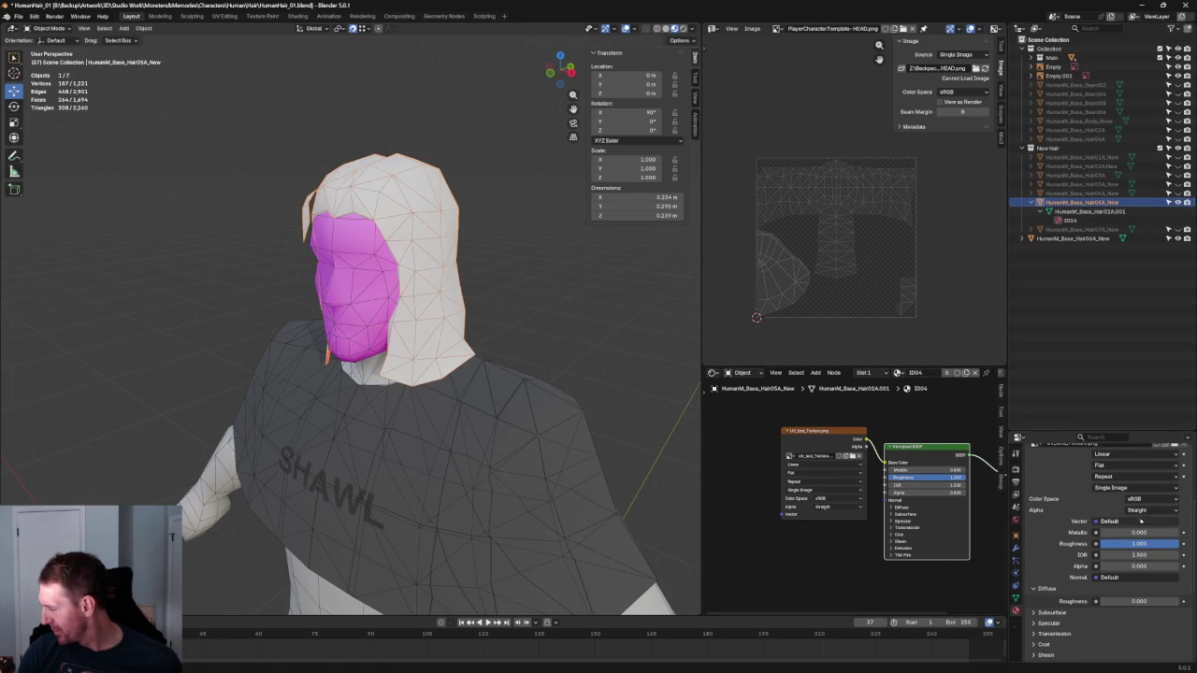
scroll(1154, 499, "down", 3)
scroll(1128, 526, "up", 5)
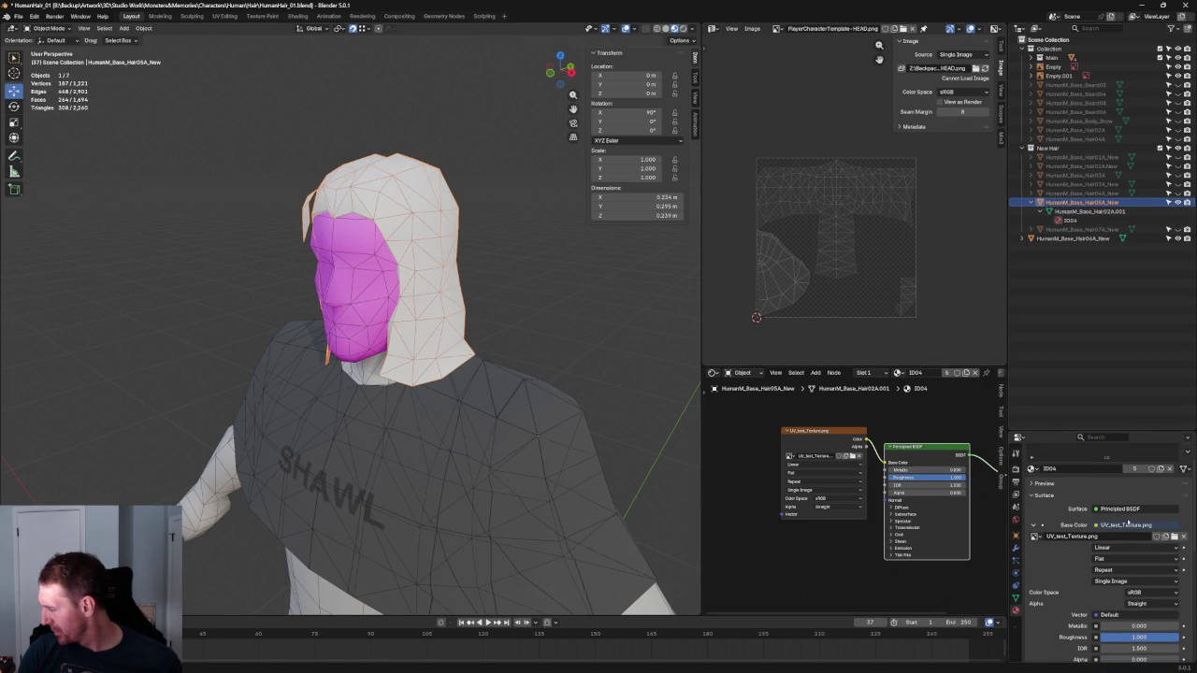
left_click(1128, 510)
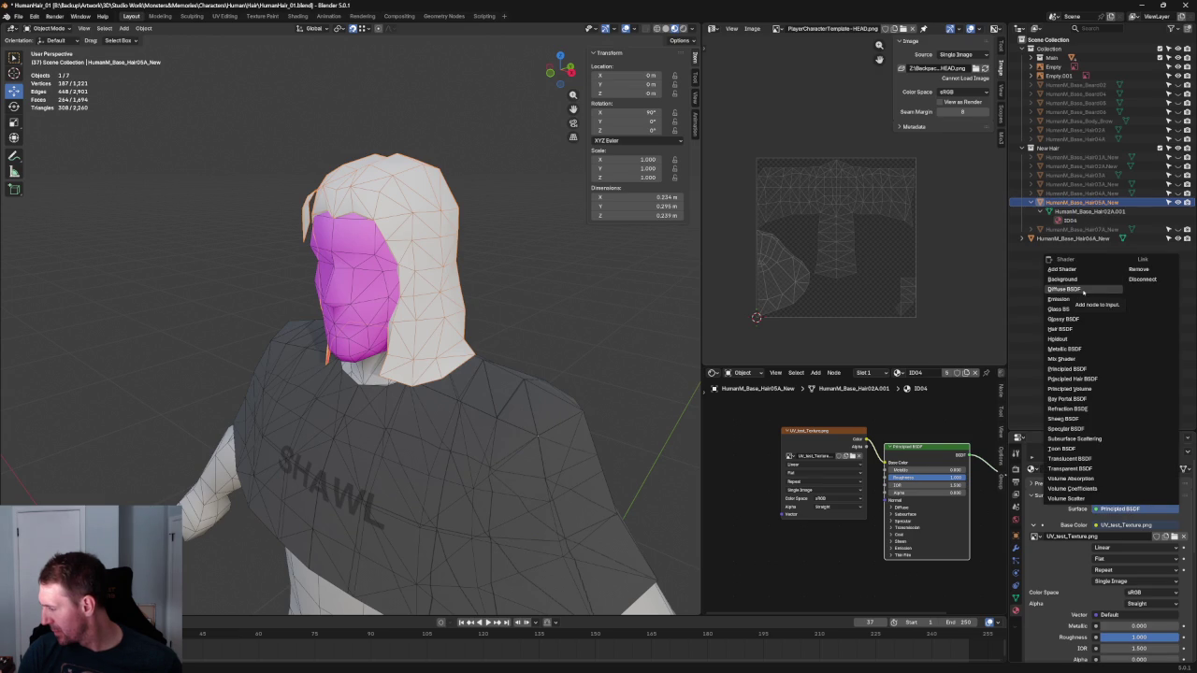
Swap the hair's Surface to Diffuse BSDF and back to a fresh Principled BSDF
left_click(1083, 291)
left_click(1103, 509)
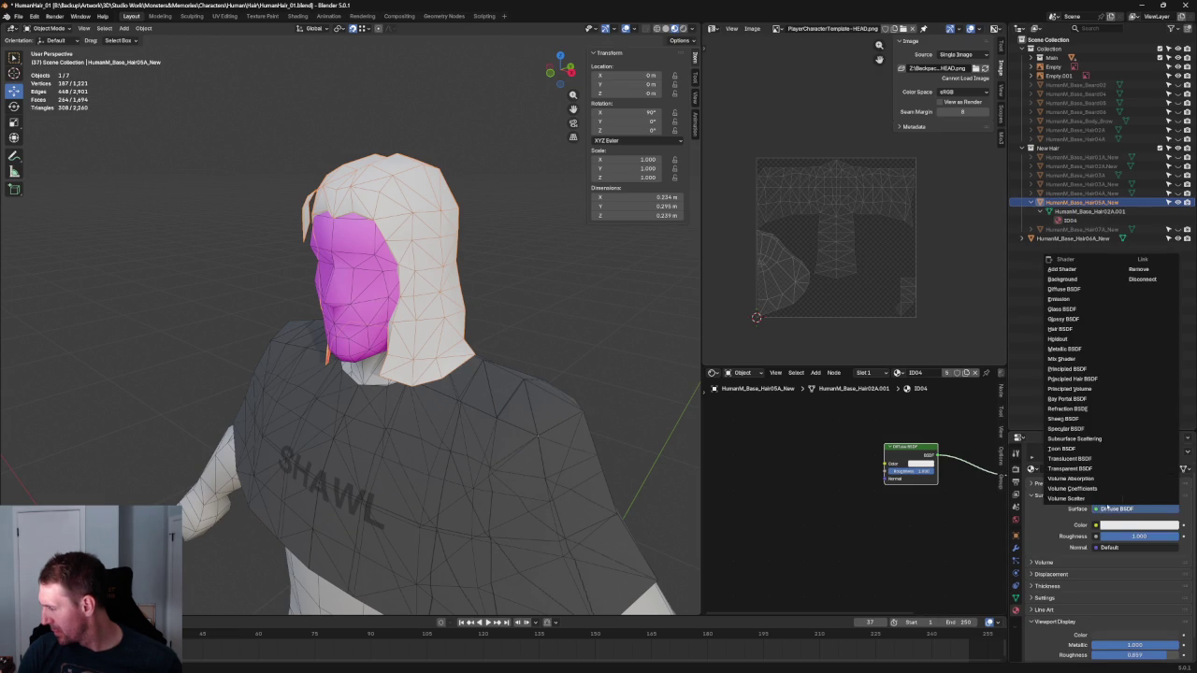
left_click(1088, 369)
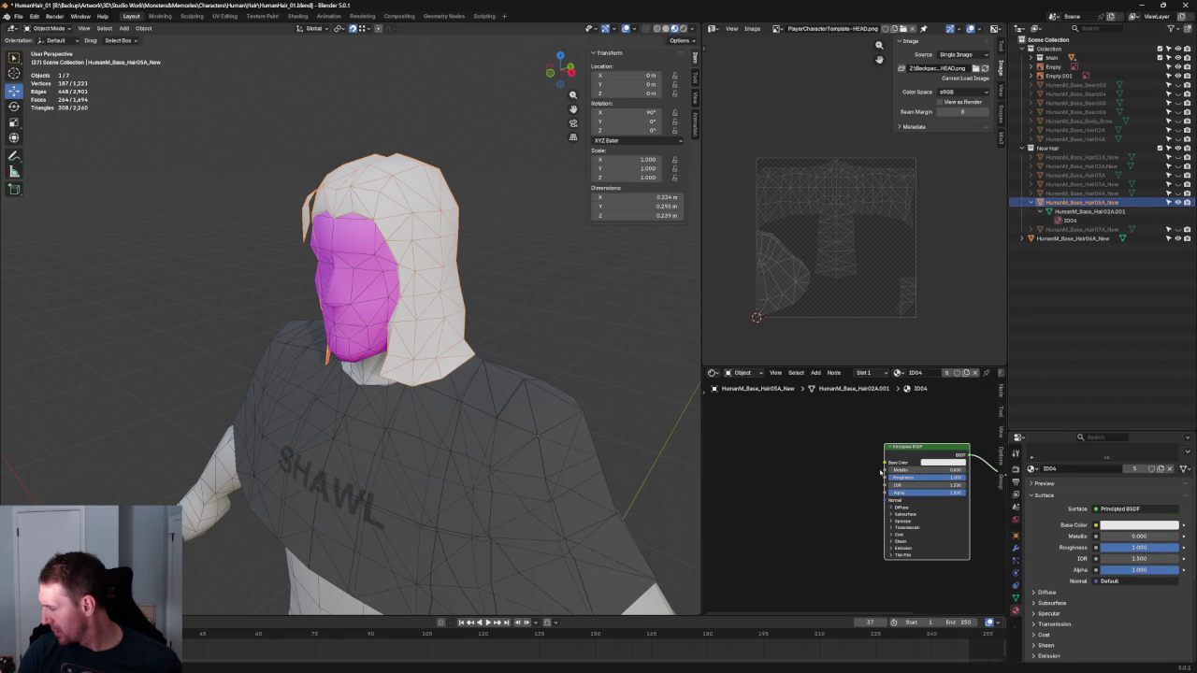
Wire a new Image Texture using UV_test_Texture.png.001 into Base Color
left_click(1096, 526)
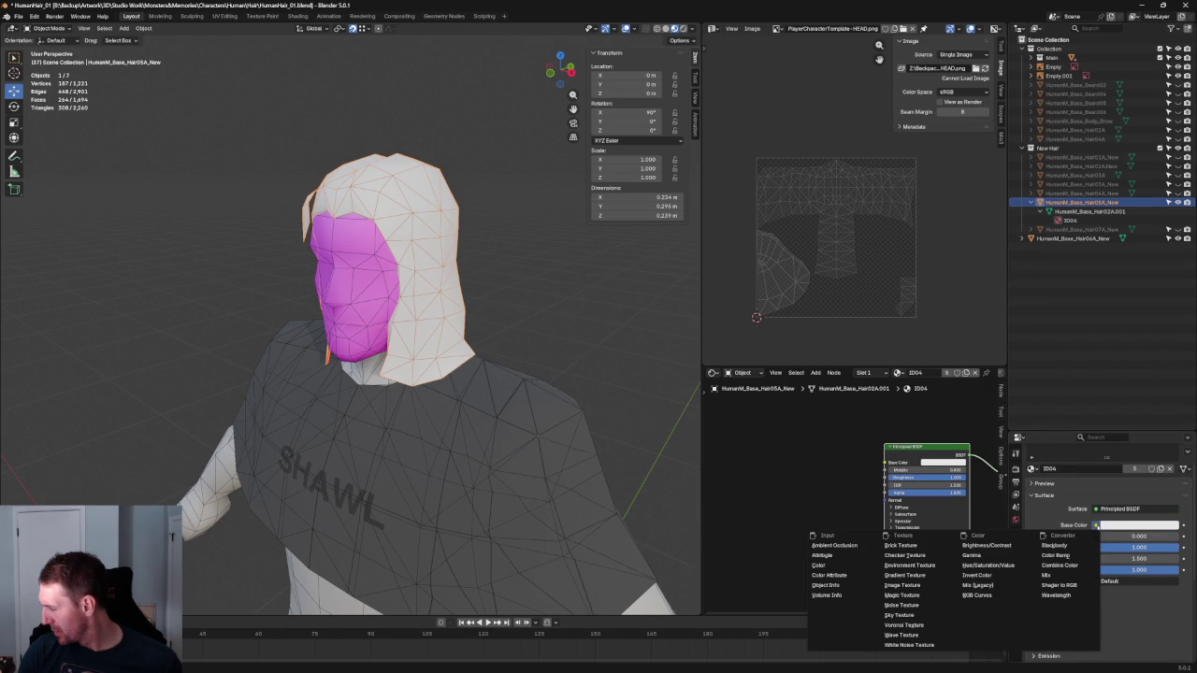
left_click(916, 586)
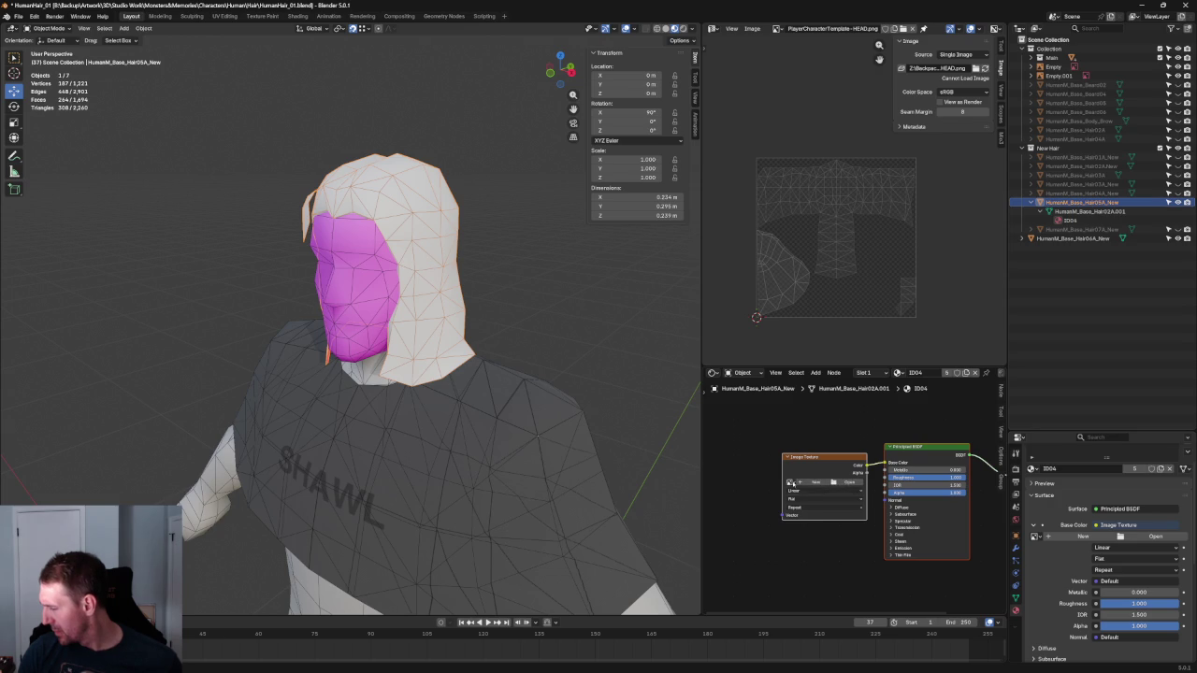
left_click(790, 482)
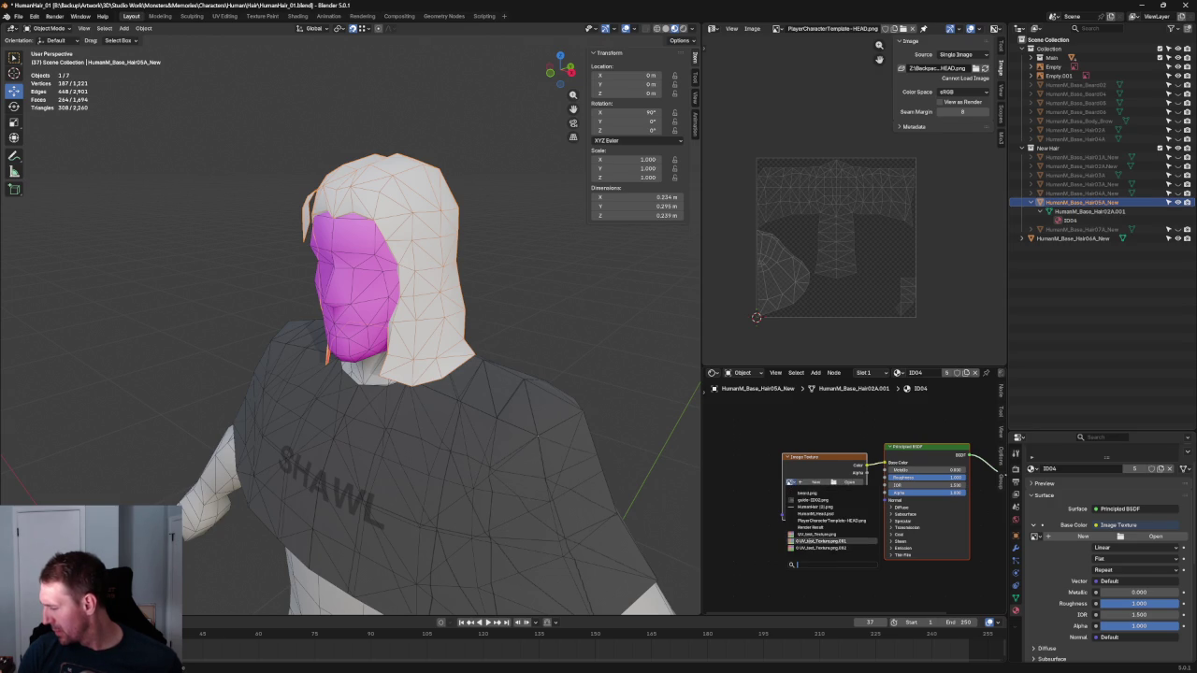
left_click(820, 542)
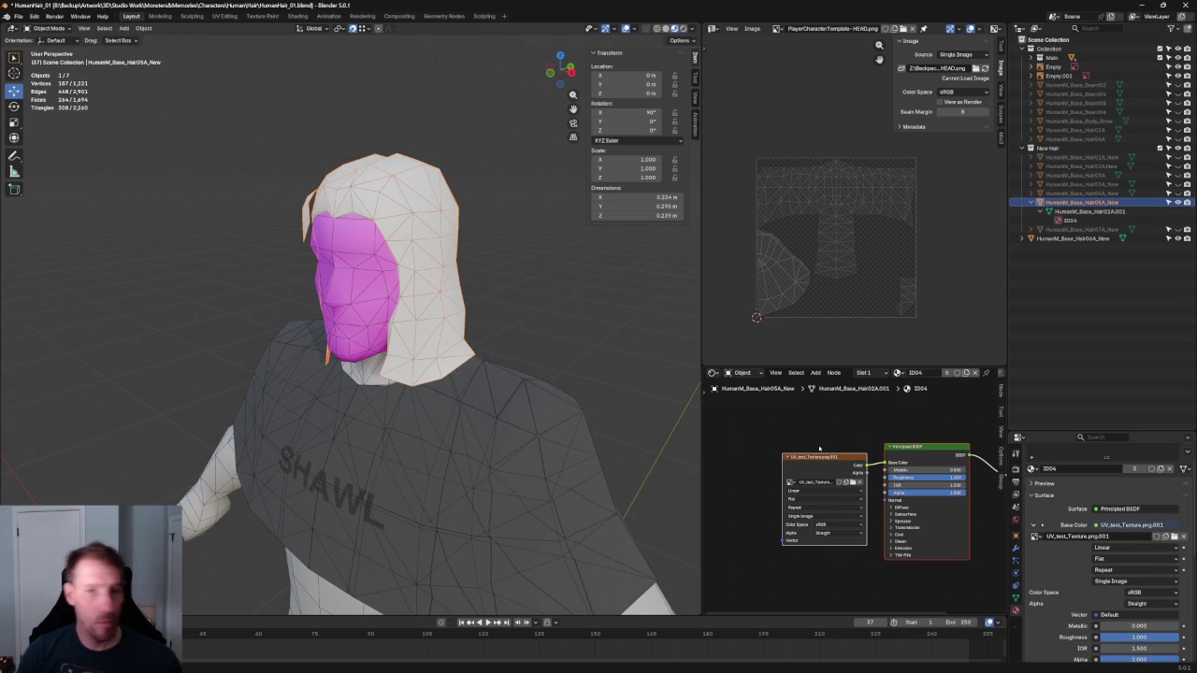
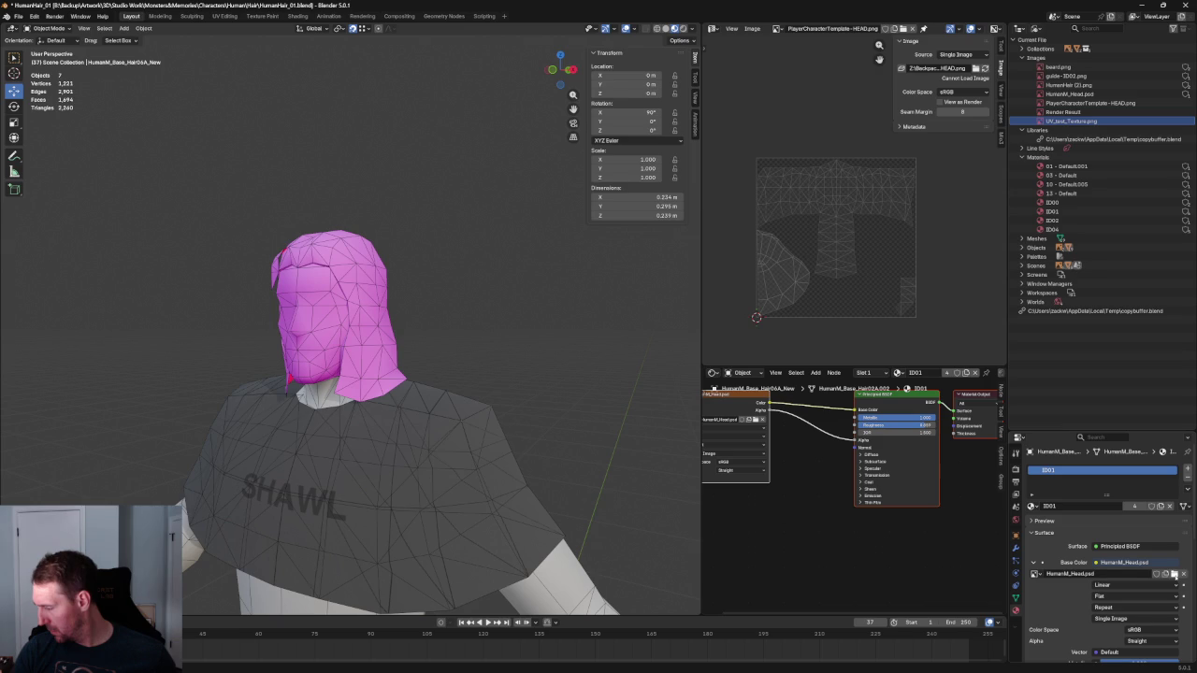
Load guide-ID01.png from Monsters&Memories > Characters > Guides as the head's texture image
left_click(1175, 574)
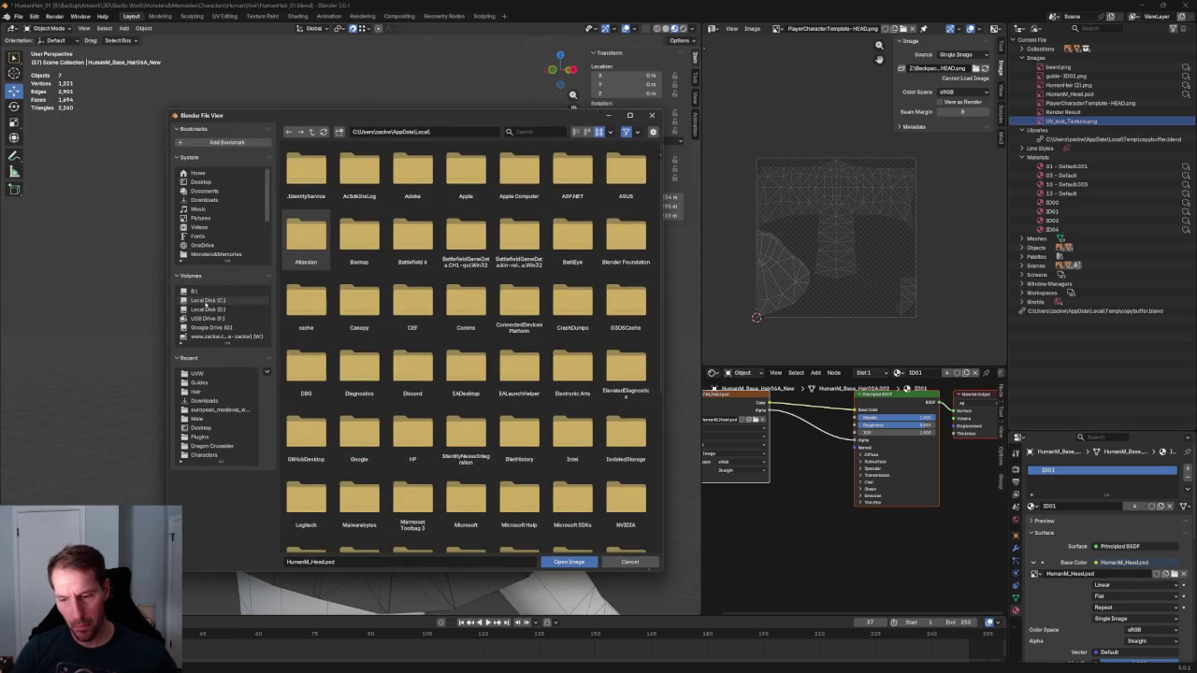
left_click(214, 254)
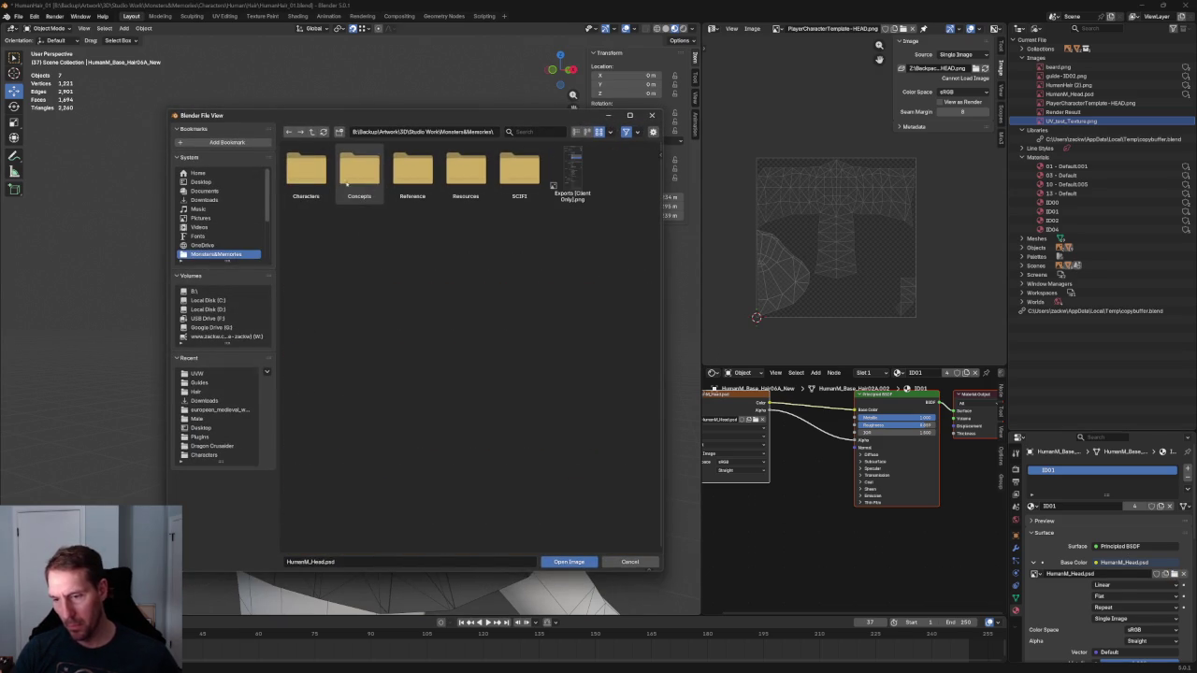
double_click(310, 173)
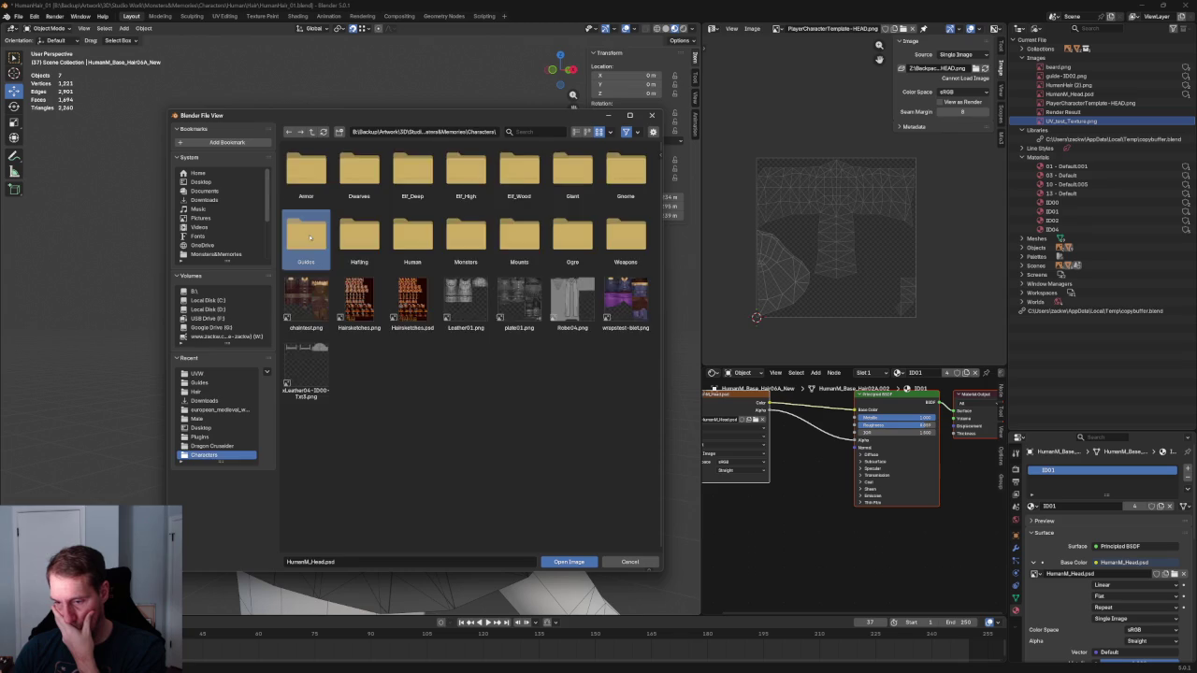
double_click(306, 235)
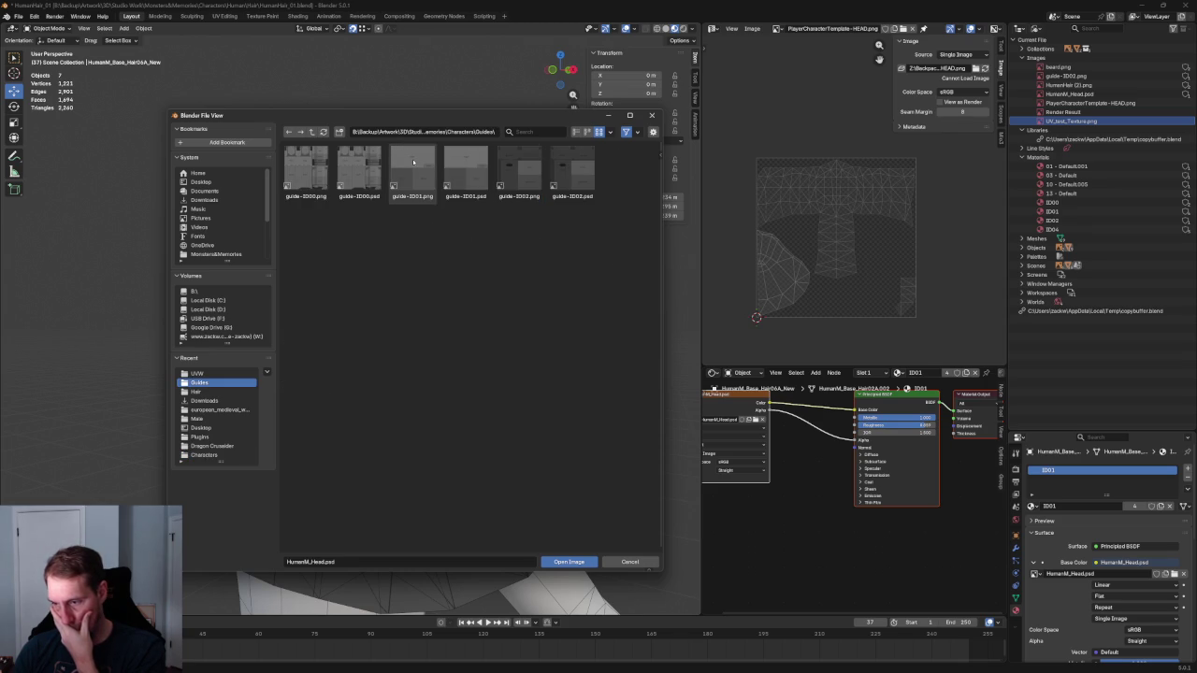
double_click(414, 162)
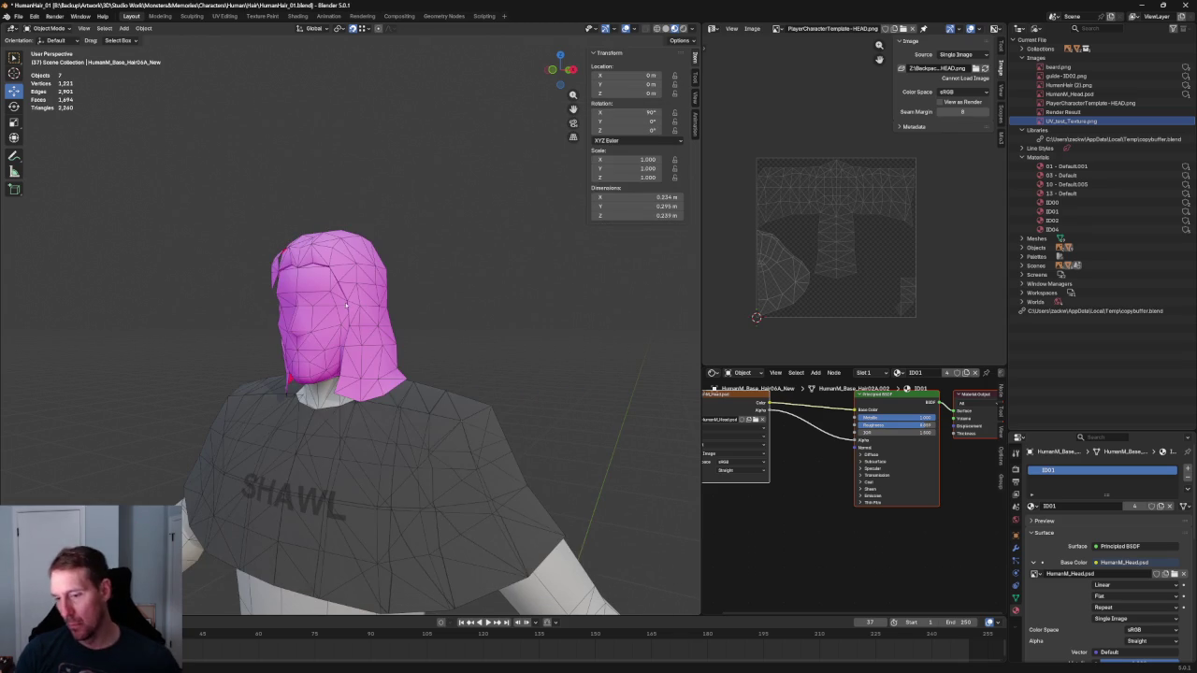
middle_click_drag(345, 304, 545, 279)
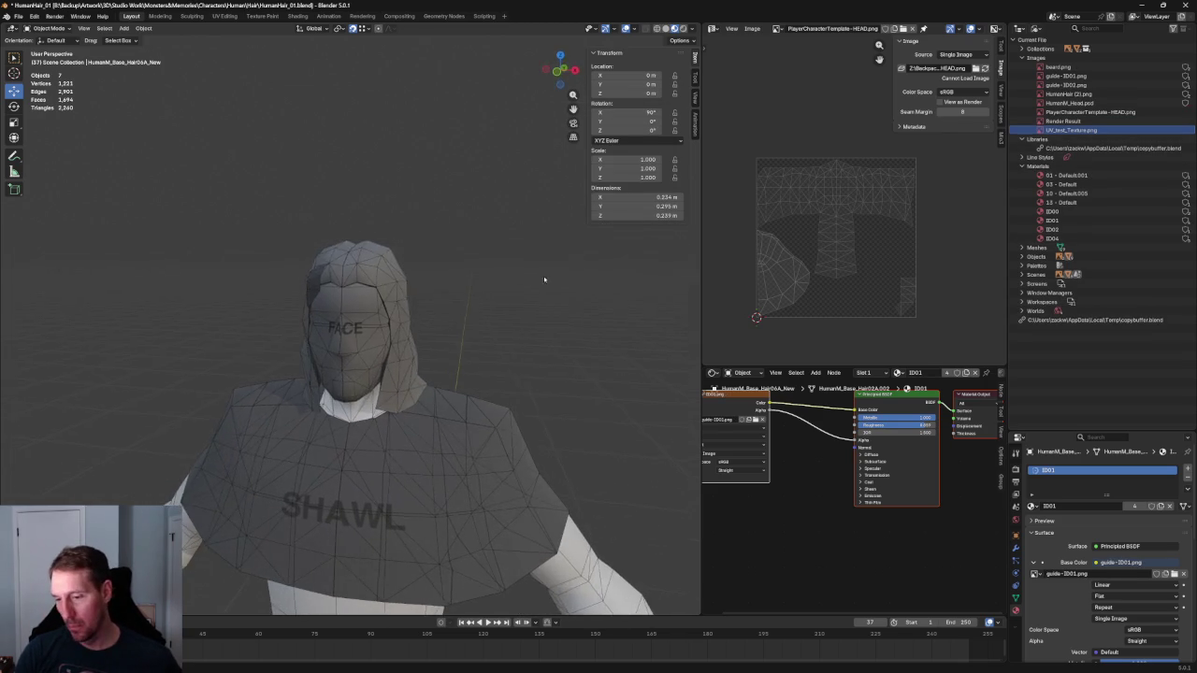
Select the hair mesh and put it into edit mode, briefly previewing material shading
left_click(400, 272)
mouse_move(402, 270)
middle_mouse_down()
mouse_move(560, 249)
mouse_move(654, 308)
middle_mouse_up()
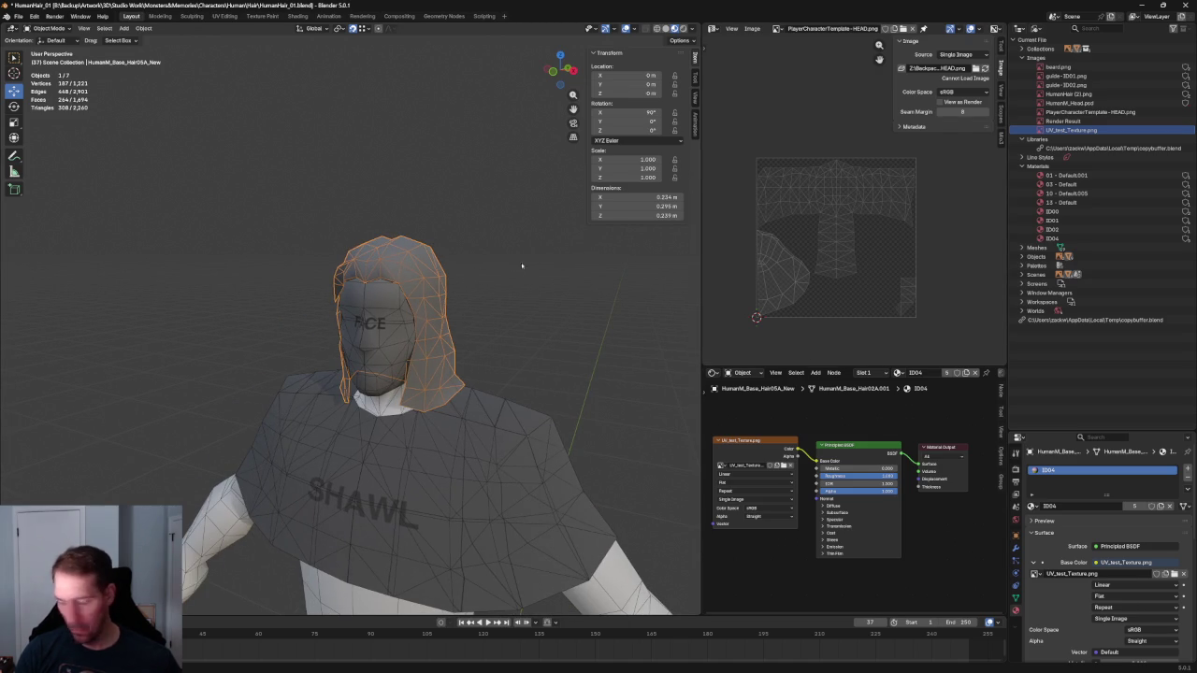
key("Tab")
left_click(673, 28)
left_click(665, 28)
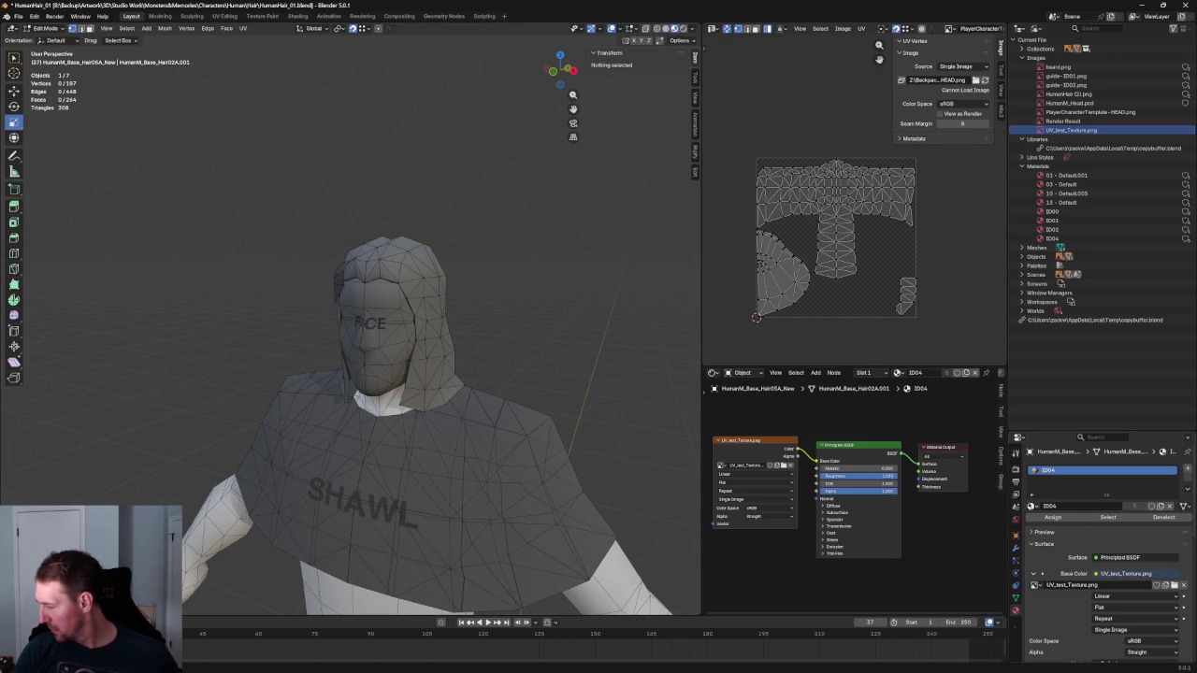
left_click(1034, 586)
left_click(1049, 585)
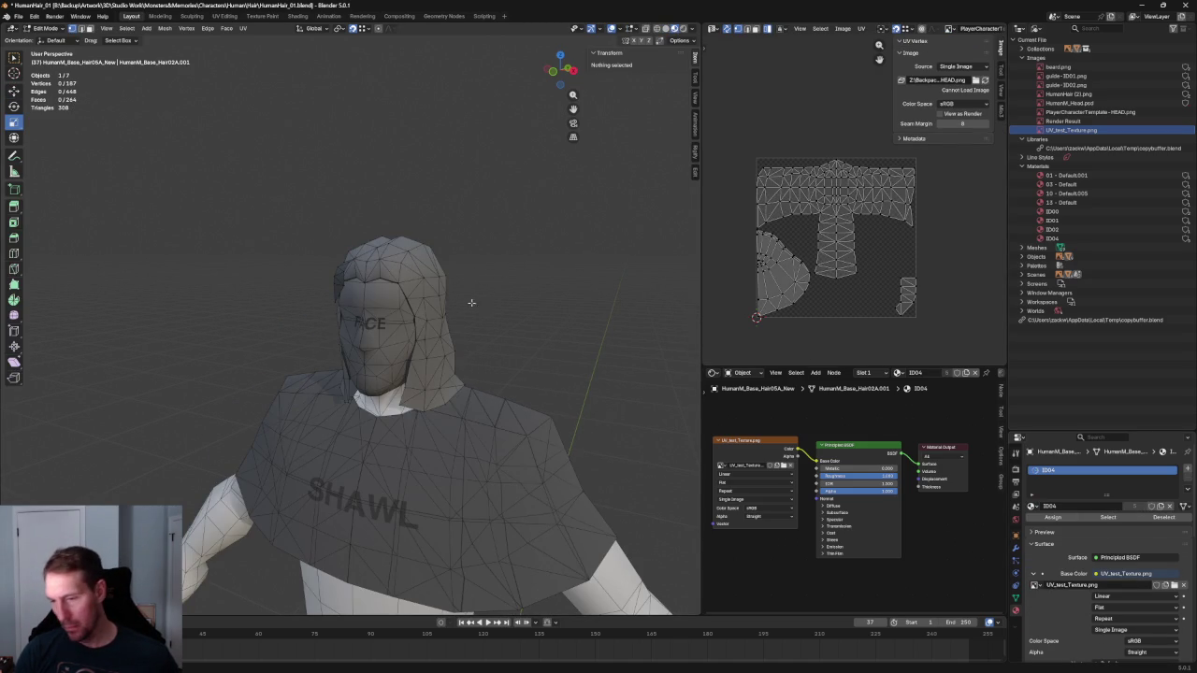
Select all of the hair and assign it the ID04 material slot
key("a")
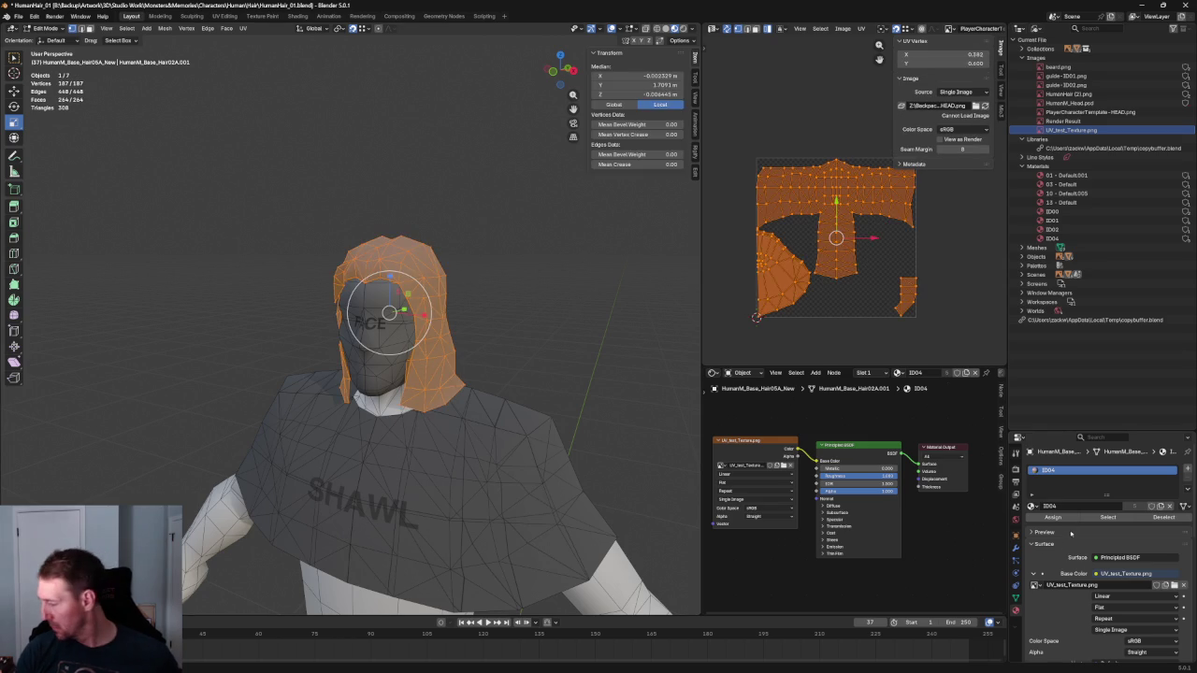
left_click(1034, 585)
left_click(1050, 569)
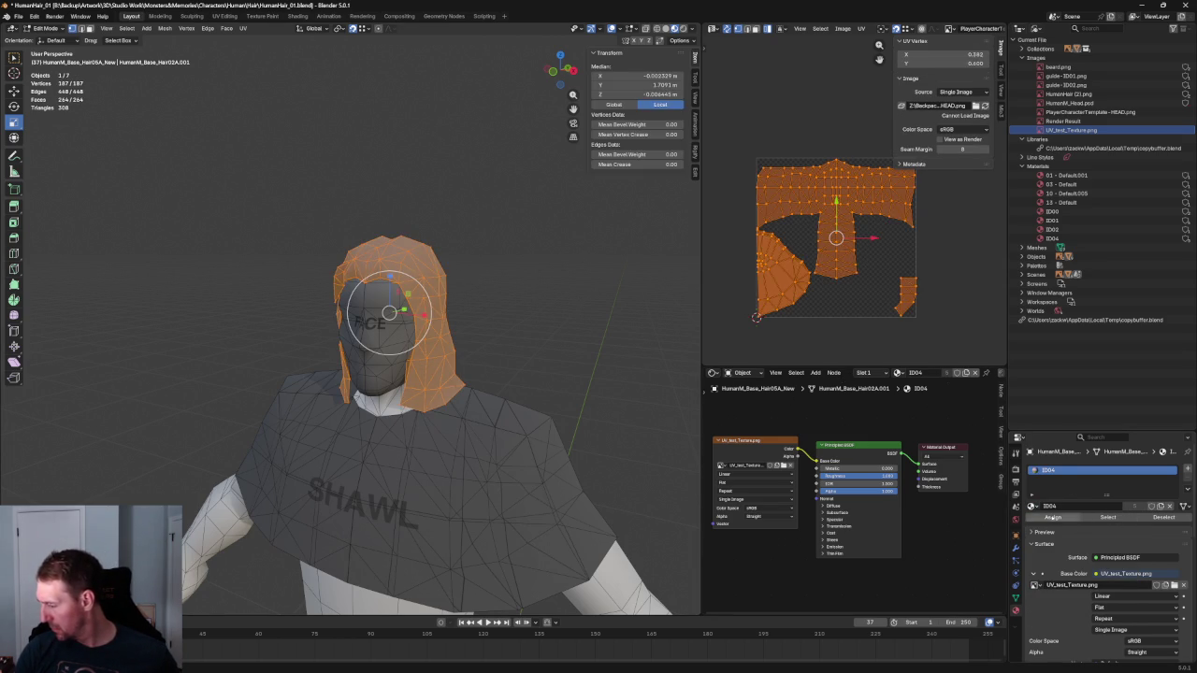
left_click(606, 386)
key("a")
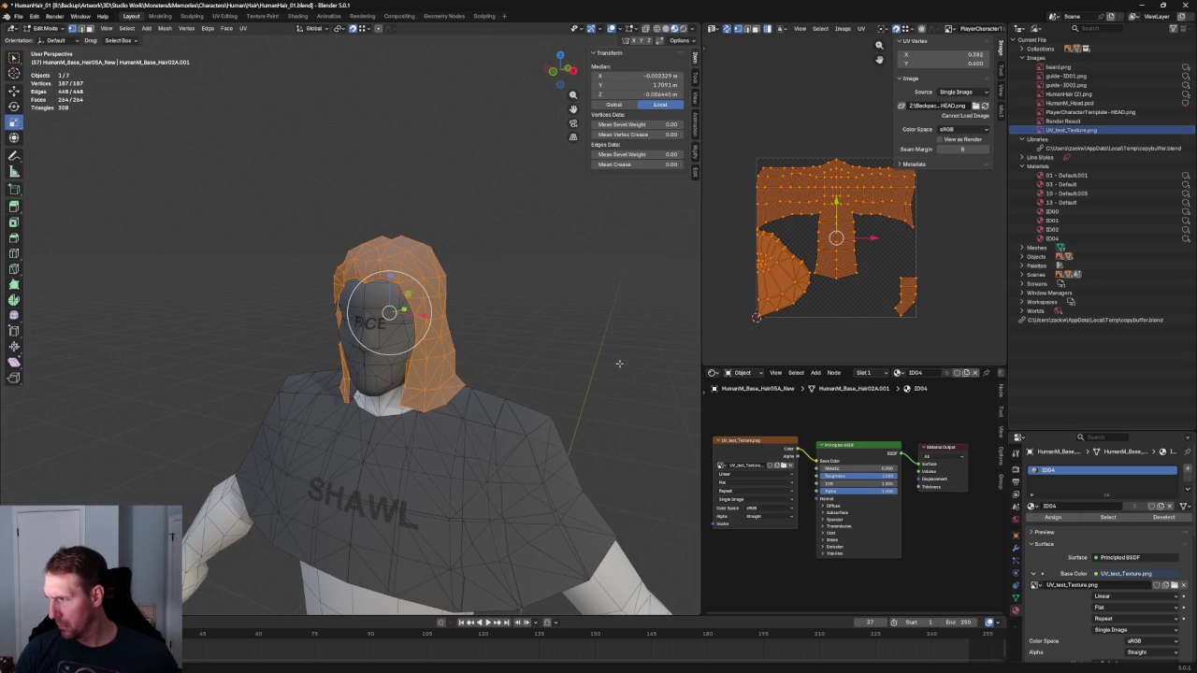
middle_click_drag(600, 359, 595, 339)
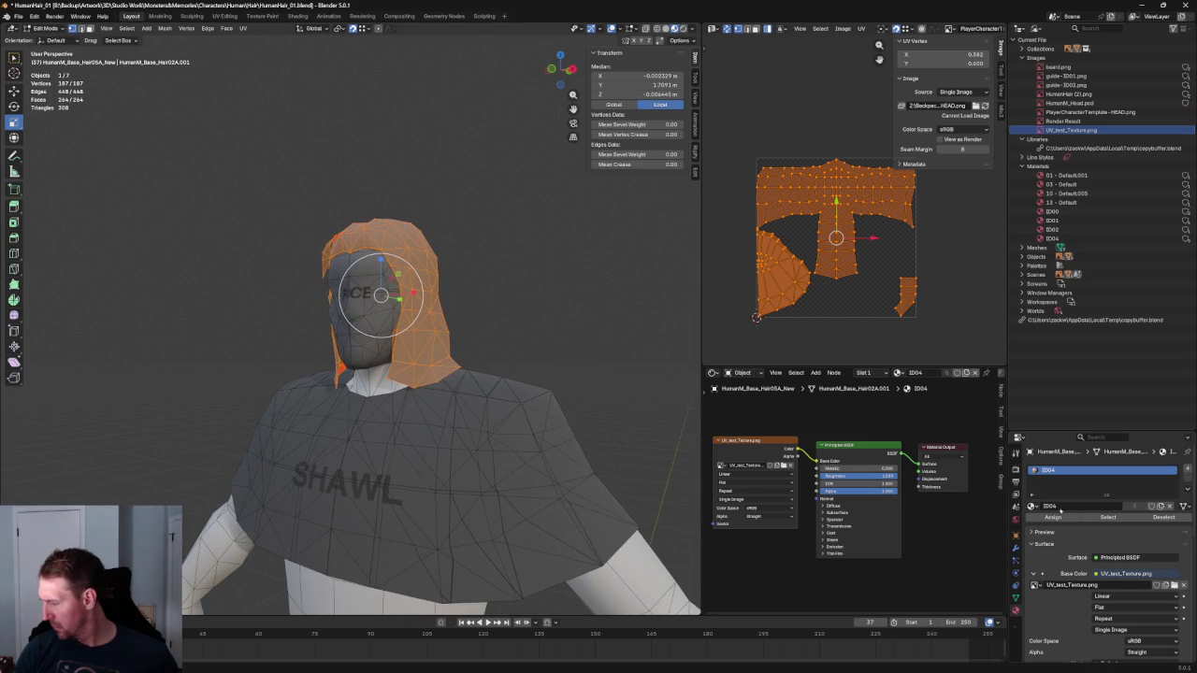
left_click(1031, 496)
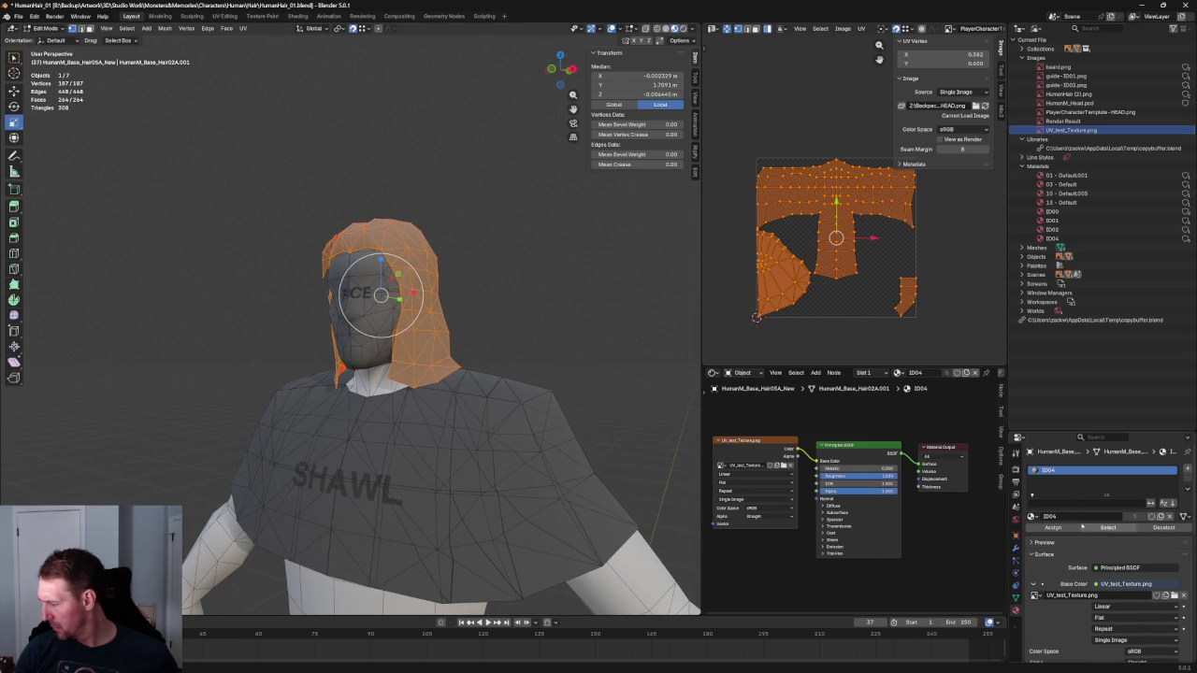
left_click(1055, 529)
left_click(1031, 516)
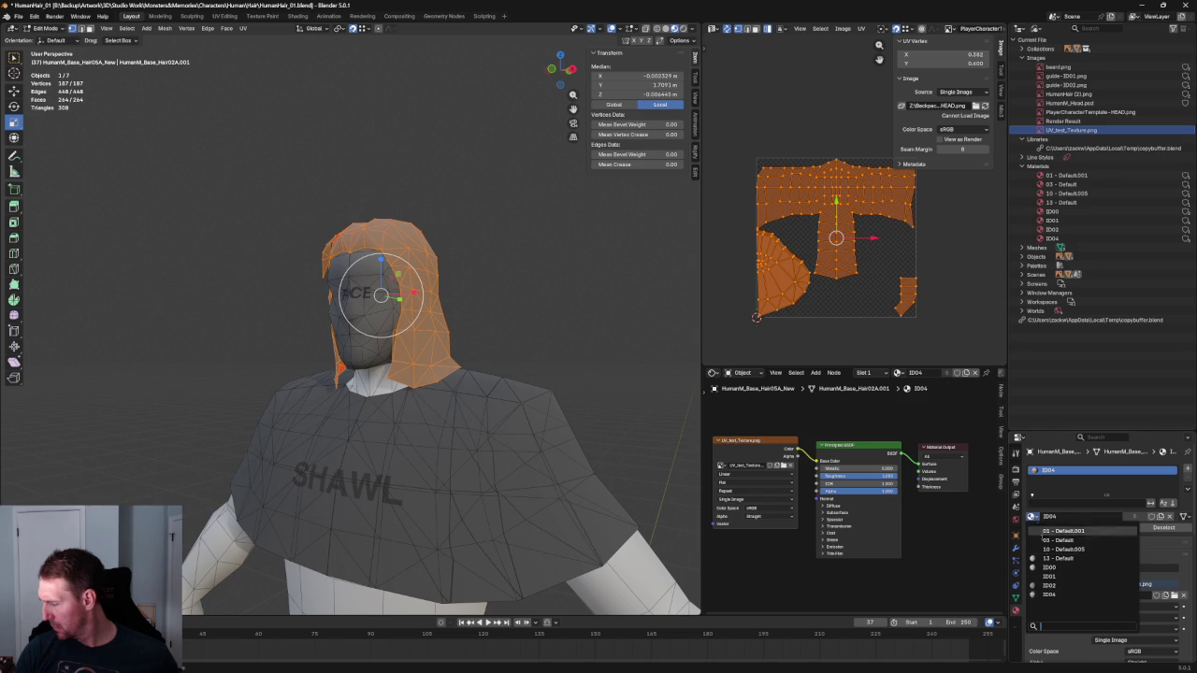
left_click(1037, 595)
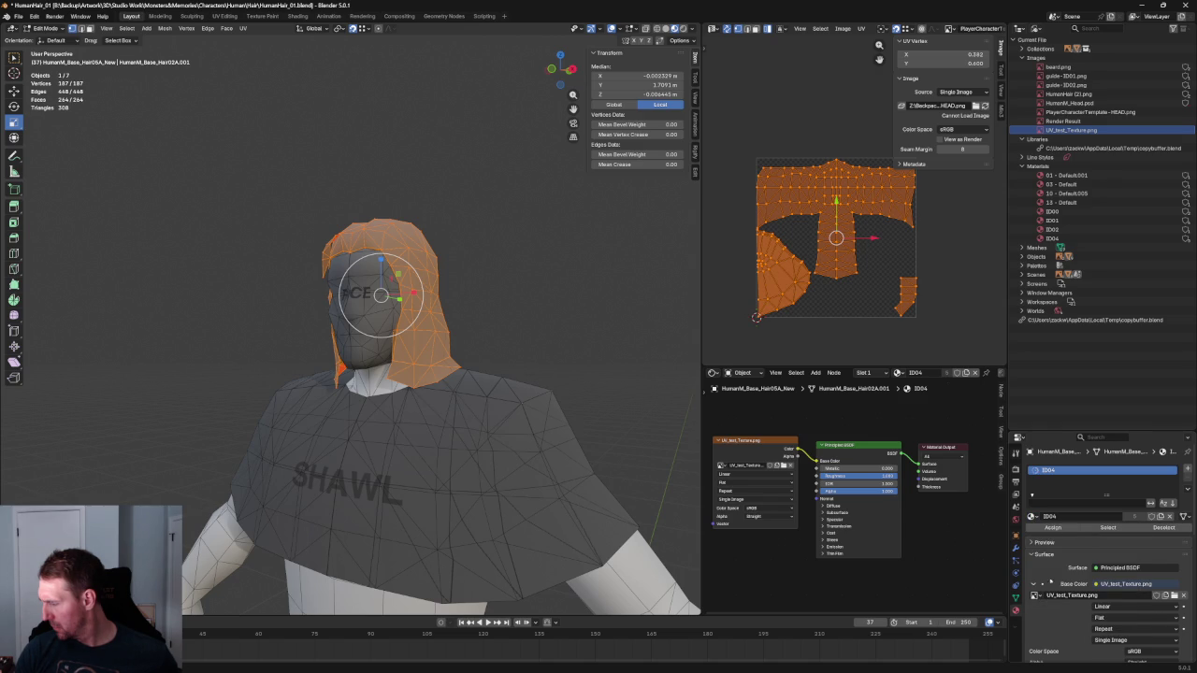
Reselect the whole hair and bring up the UV editor's image file browser
left_click(556, 240)
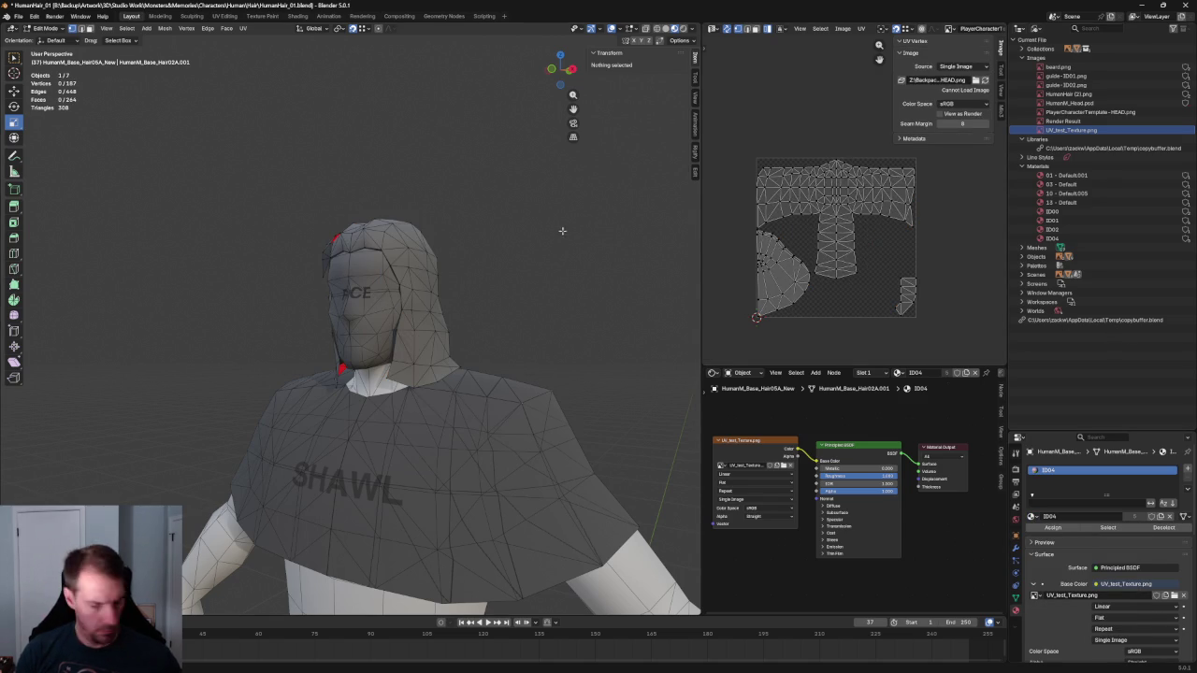
key("a")
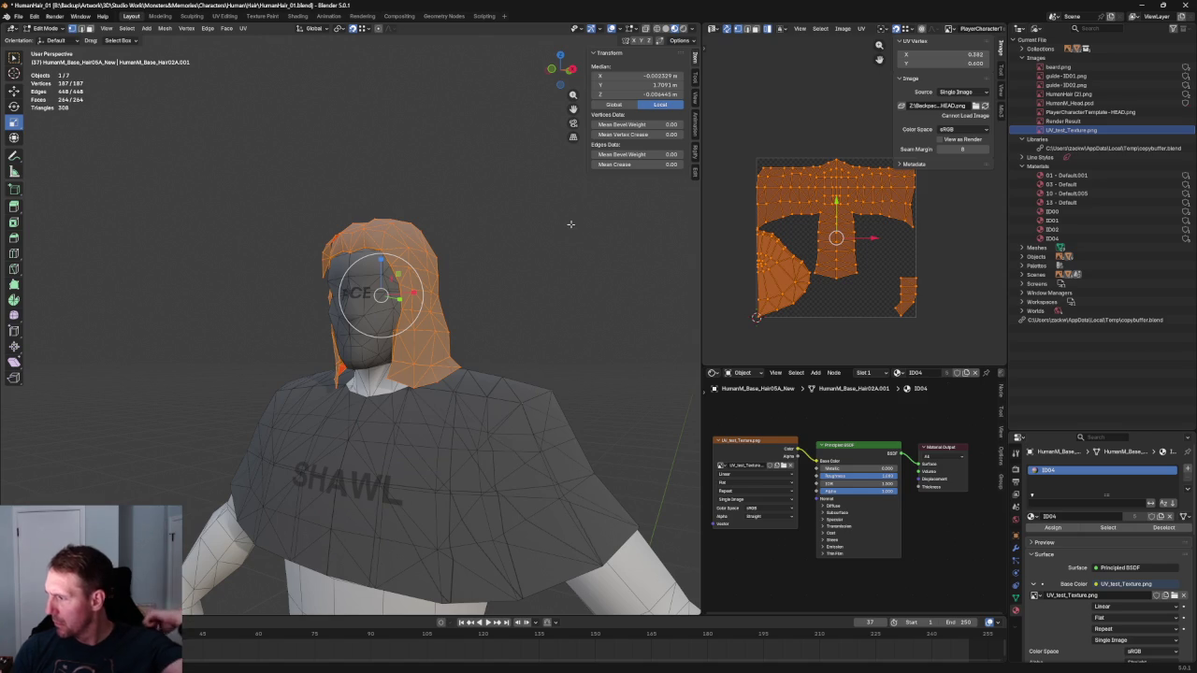
scroll(895, 167, "down", 1)
scroll(894, 167, "down", 1)
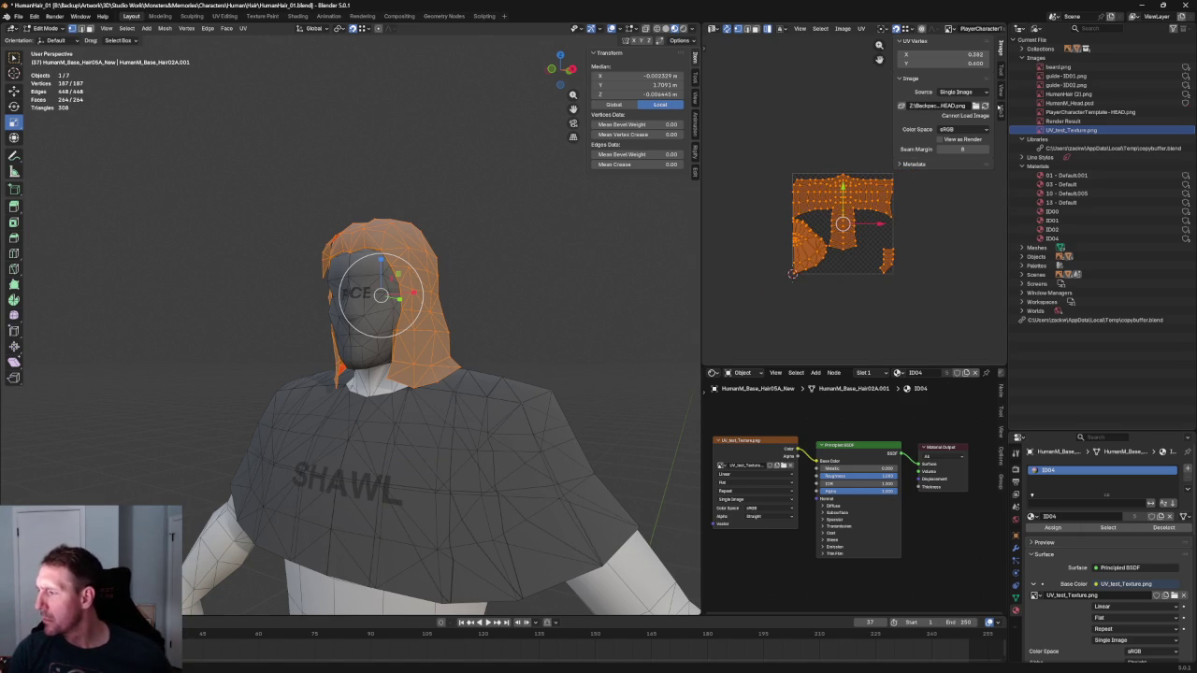
left_click(976, 105)
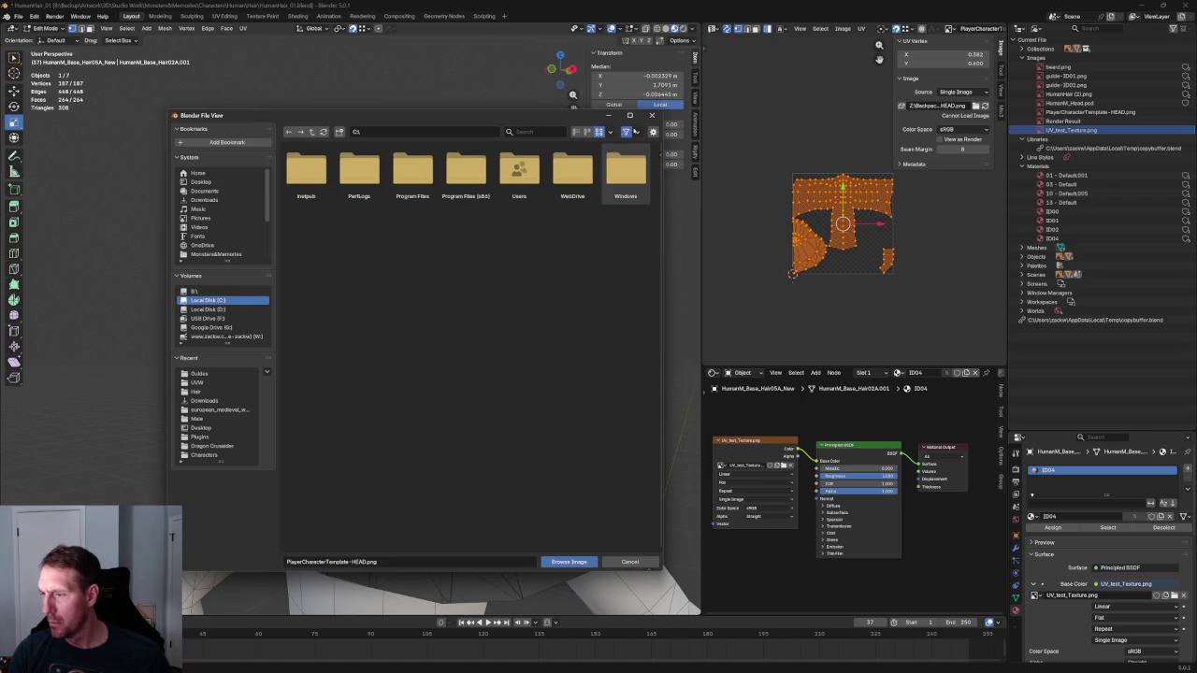
Close the file browser, widen the UV editor and frame the whole UV layout
left_click(652, 115)
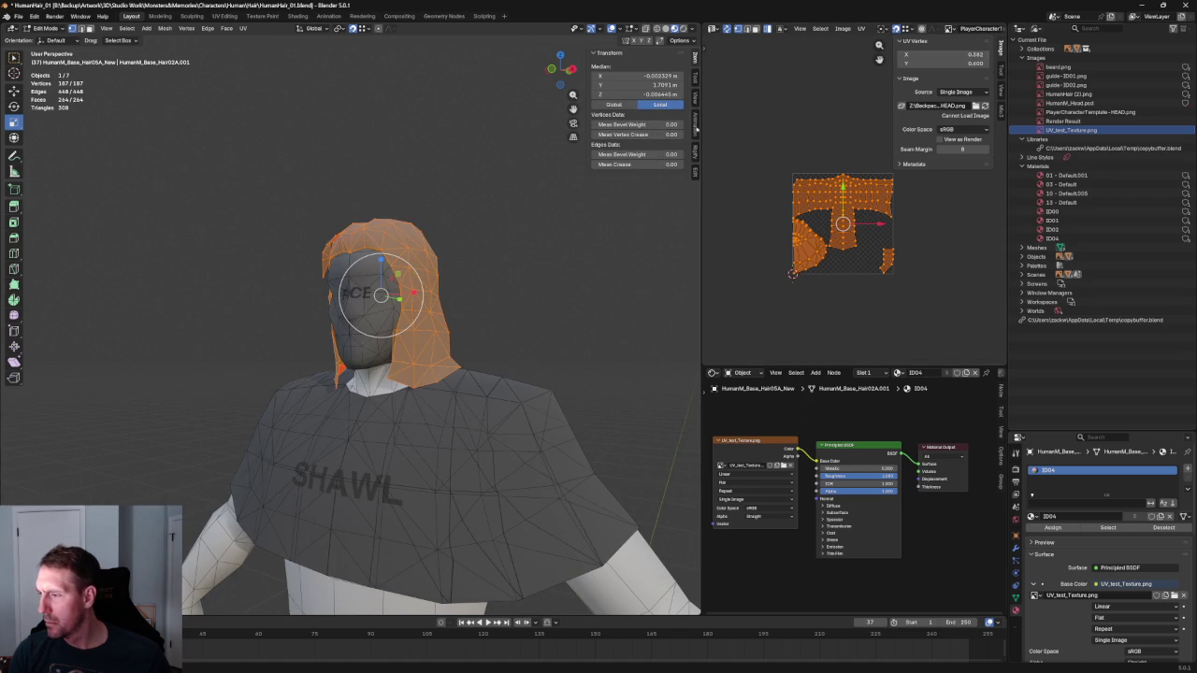
left_click_drag(699, 122, 509, 122)
scroll(778, 246, "up", 3)
key("Home")
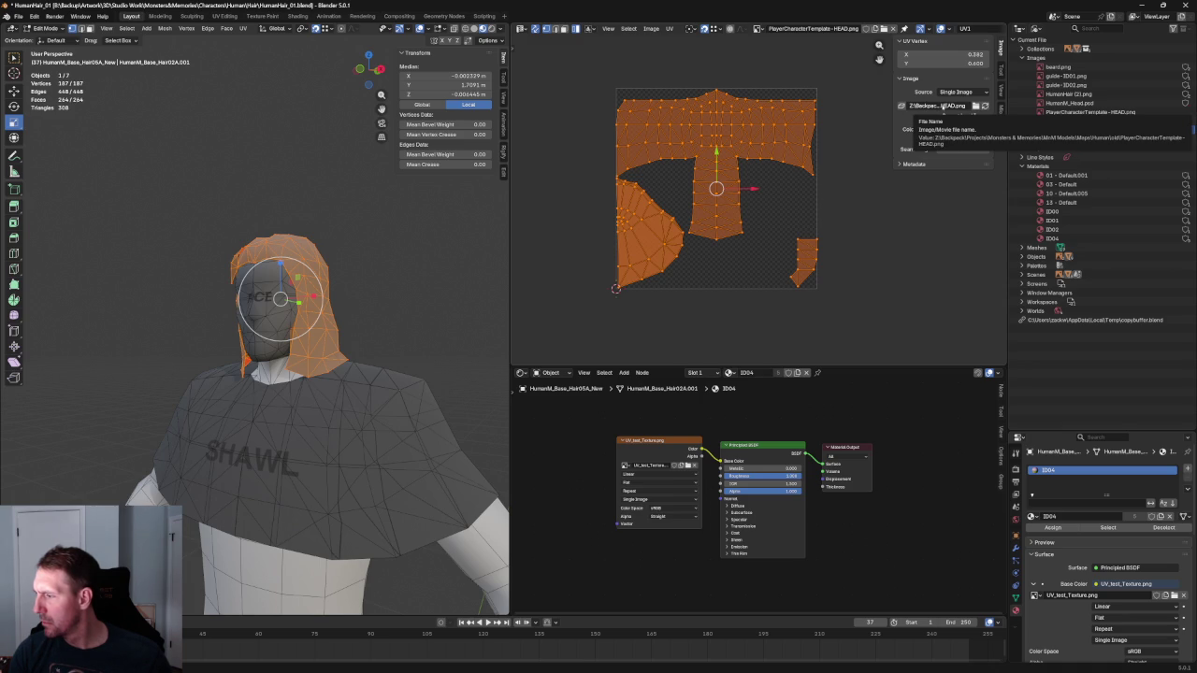
Attempt to pack the missing PlayerCharacterTemplate-HEAD.png, then list the loaded images
left_click(901, 105)
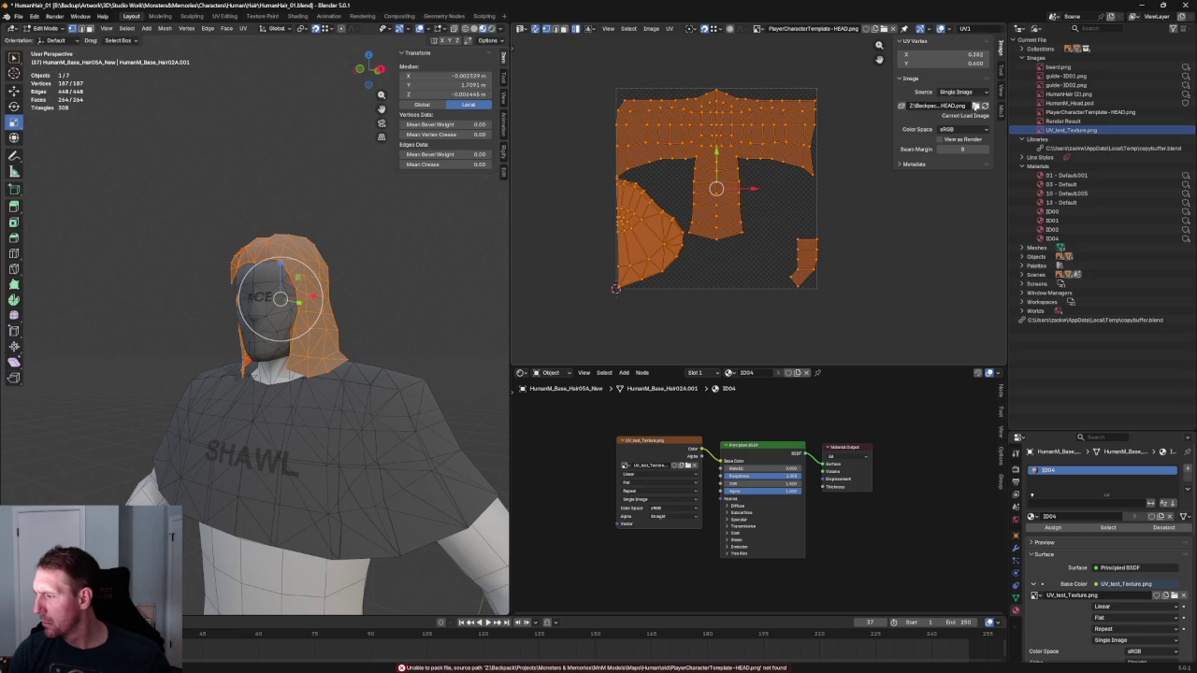
left_click(976, 105)
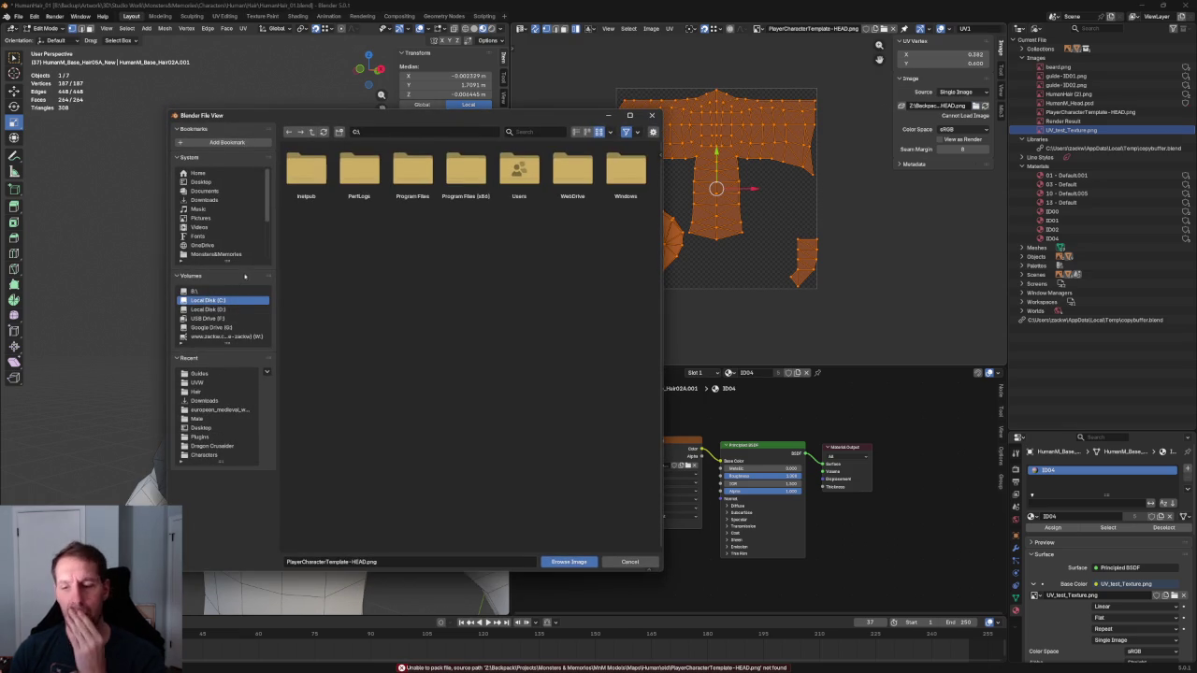
left_click(652, 115)
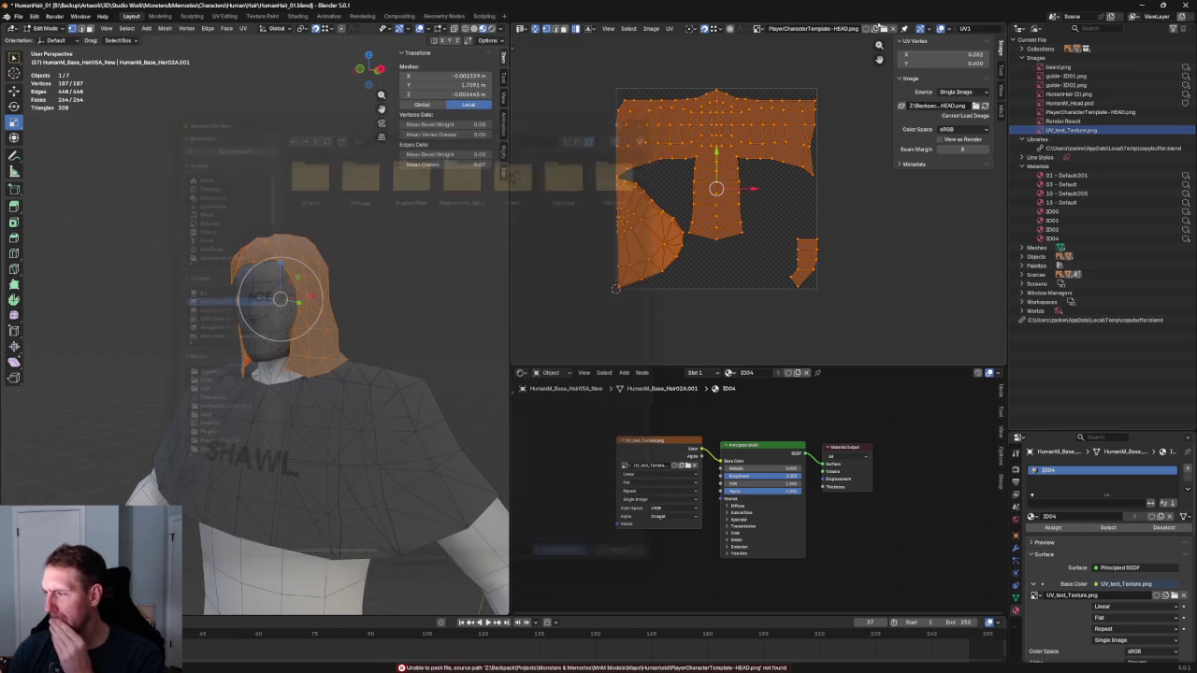
left_click(759, 28)
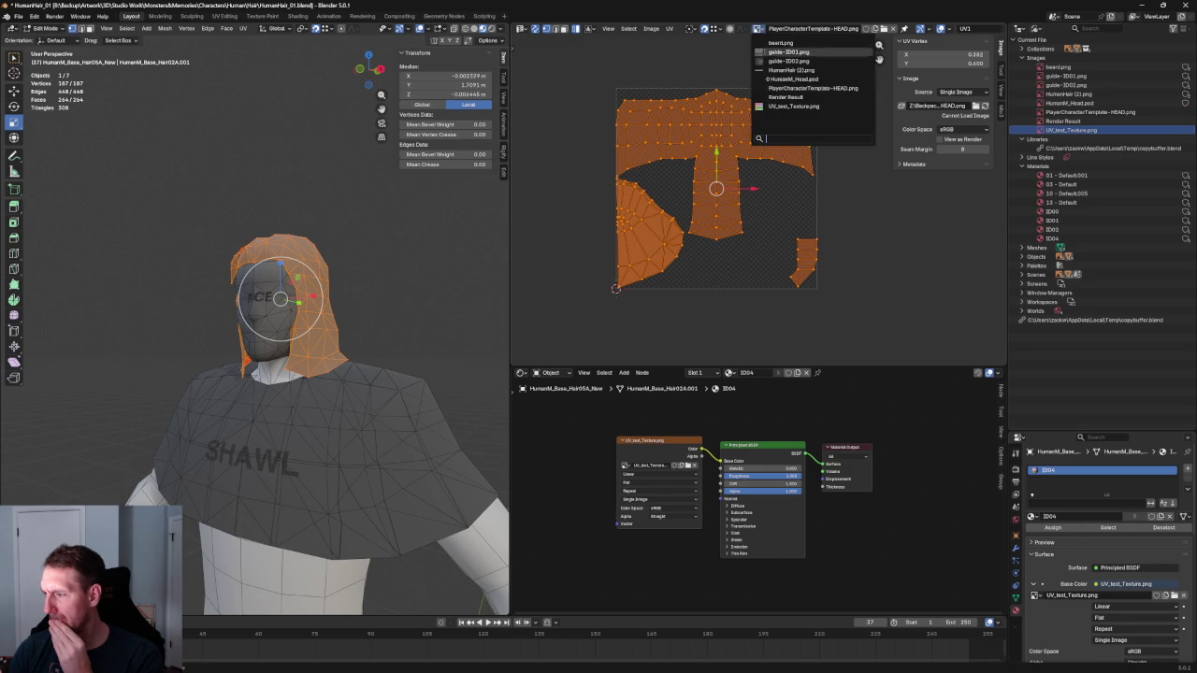
Display UV_test_Texture.png in the UV editor and toggle out of and back into edit mode
left_click(770, 110)
scroll(769, 110, "down", 5)
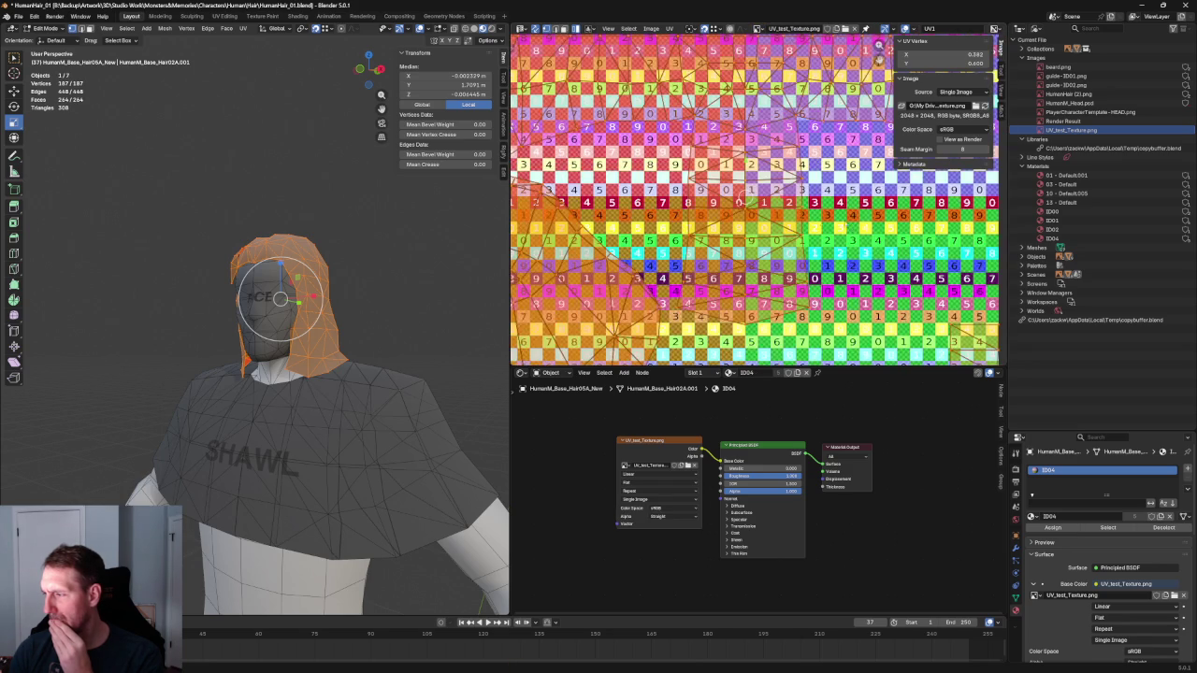
key("Tab")
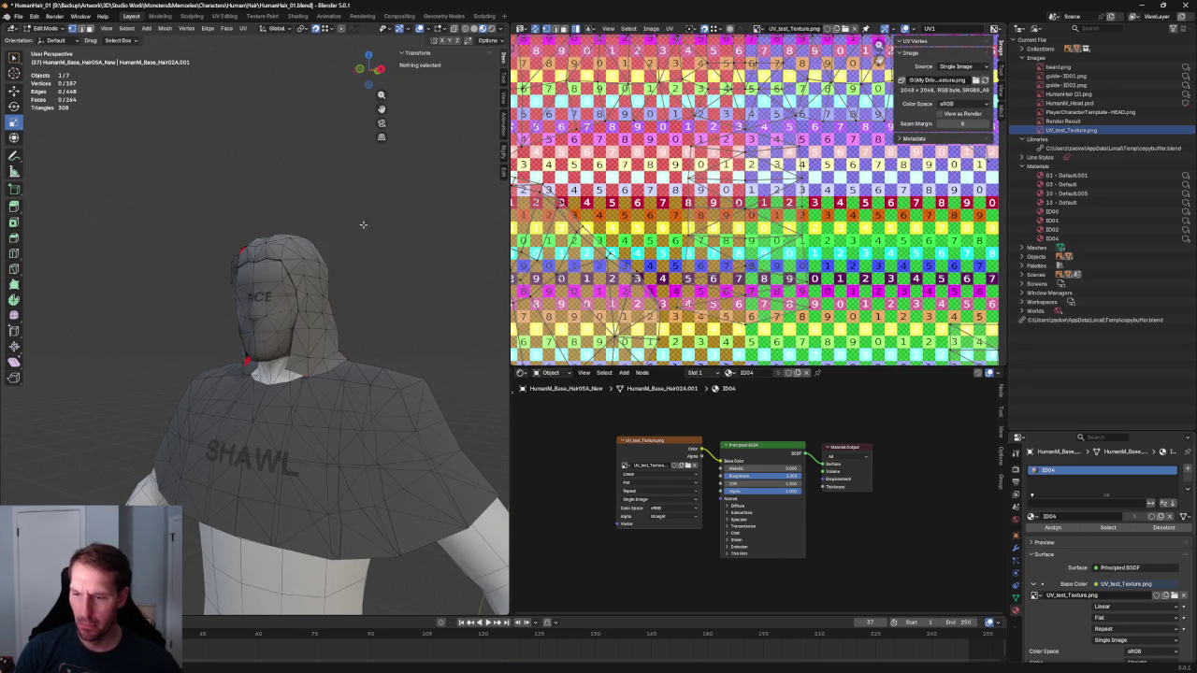
middle_click_drag(394, 254, 369, 247)
key("Tab")
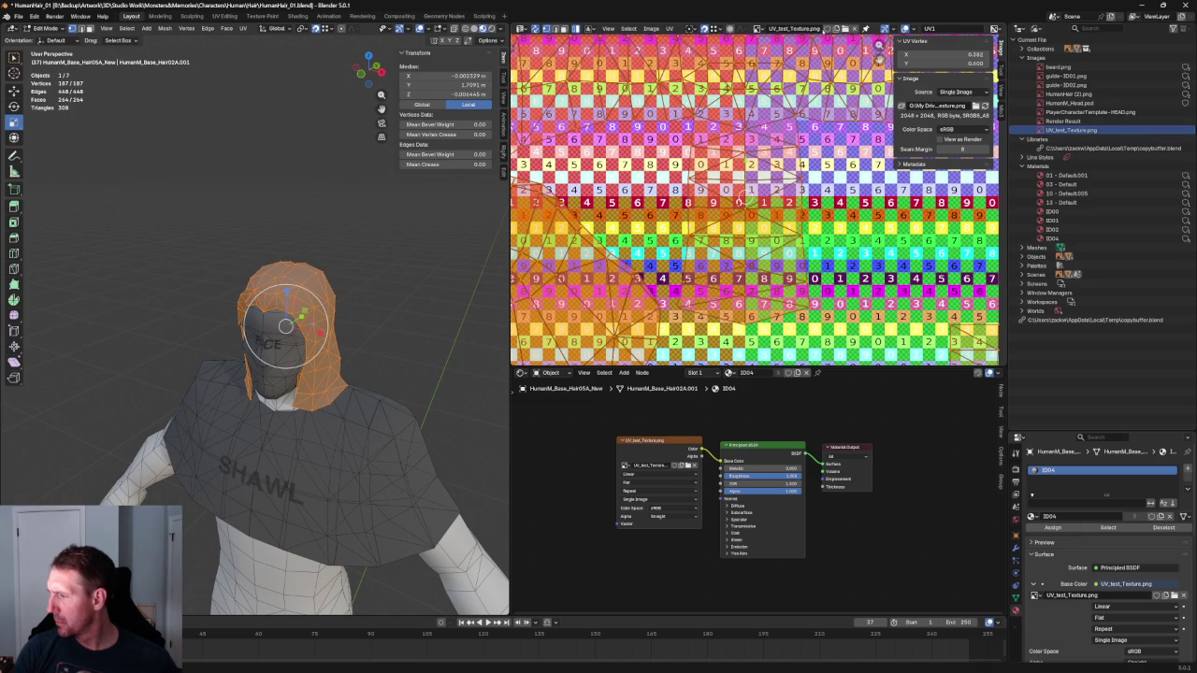
Unlink the test texture so the UV editor shows no image
left_click(758, 29)
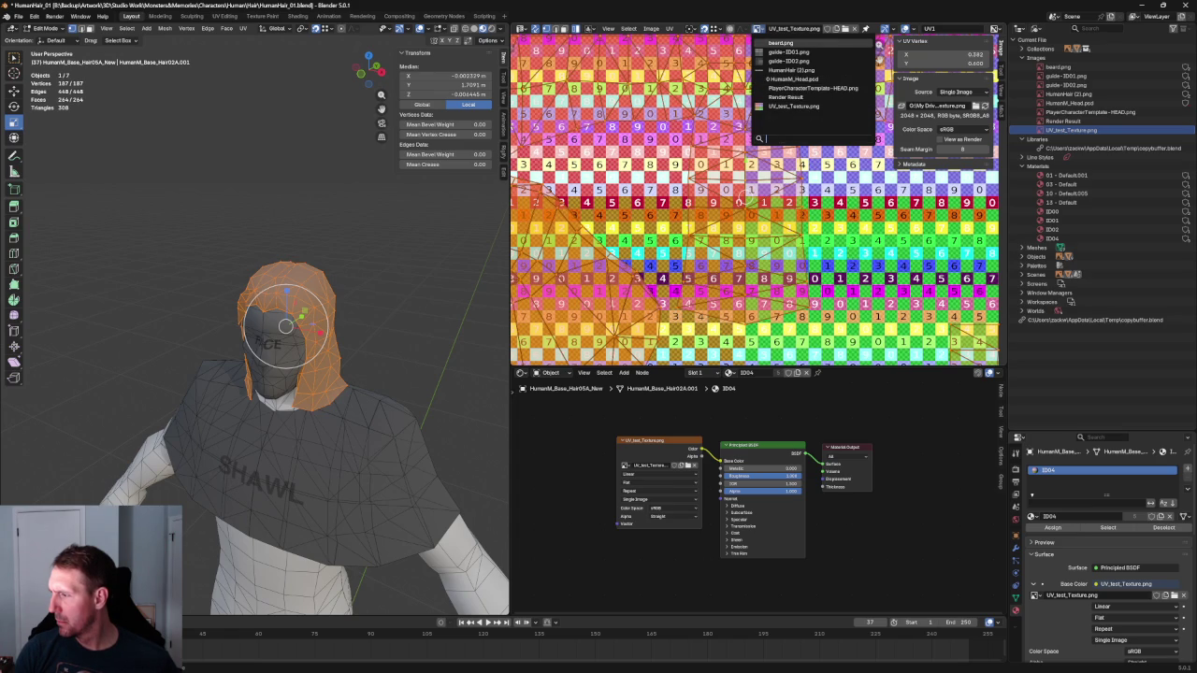
left_click(854, 28)
left_click(817, 224)
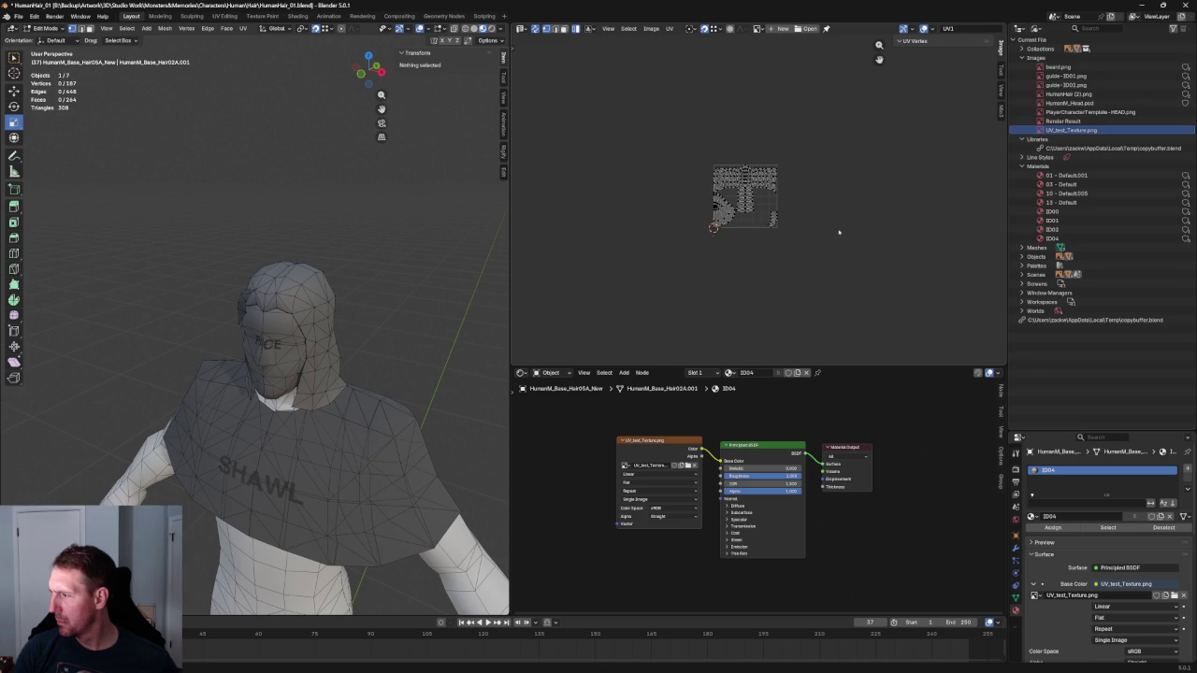
Deselect the hair and widen the 3D viewport
scroll(817, 225, "up", 5)
key("a")
scroll(748, 215, "up", 2)
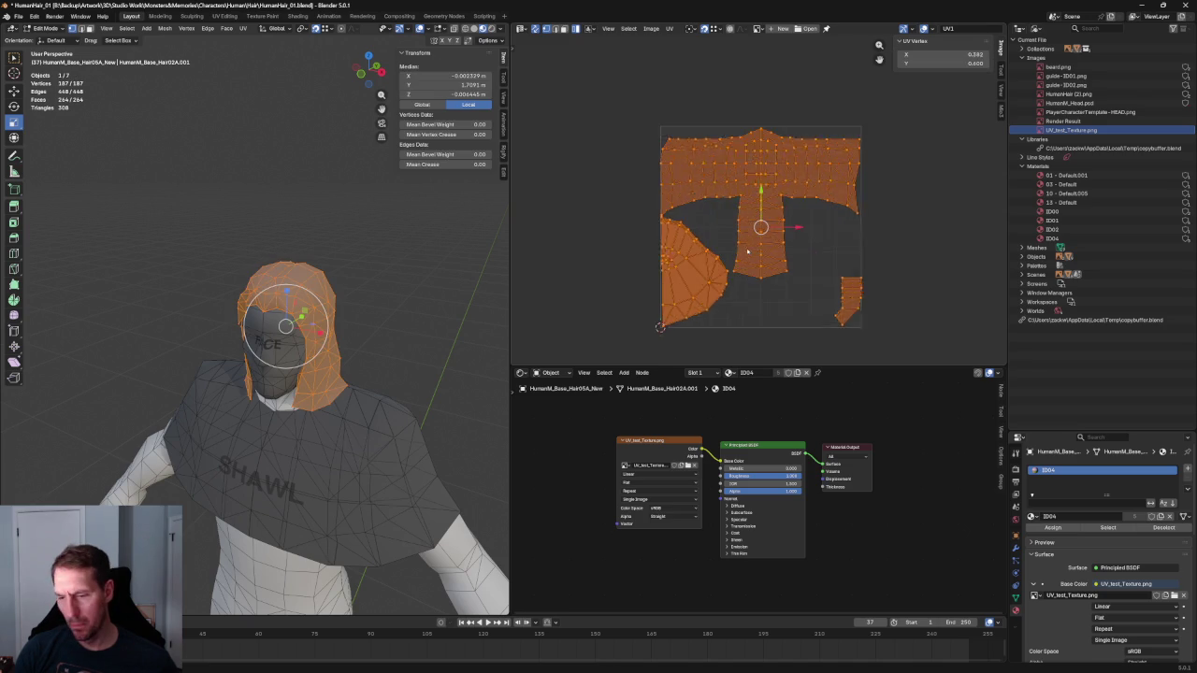
scroll(654, 201, "up", 1)
left_click(556, 196)
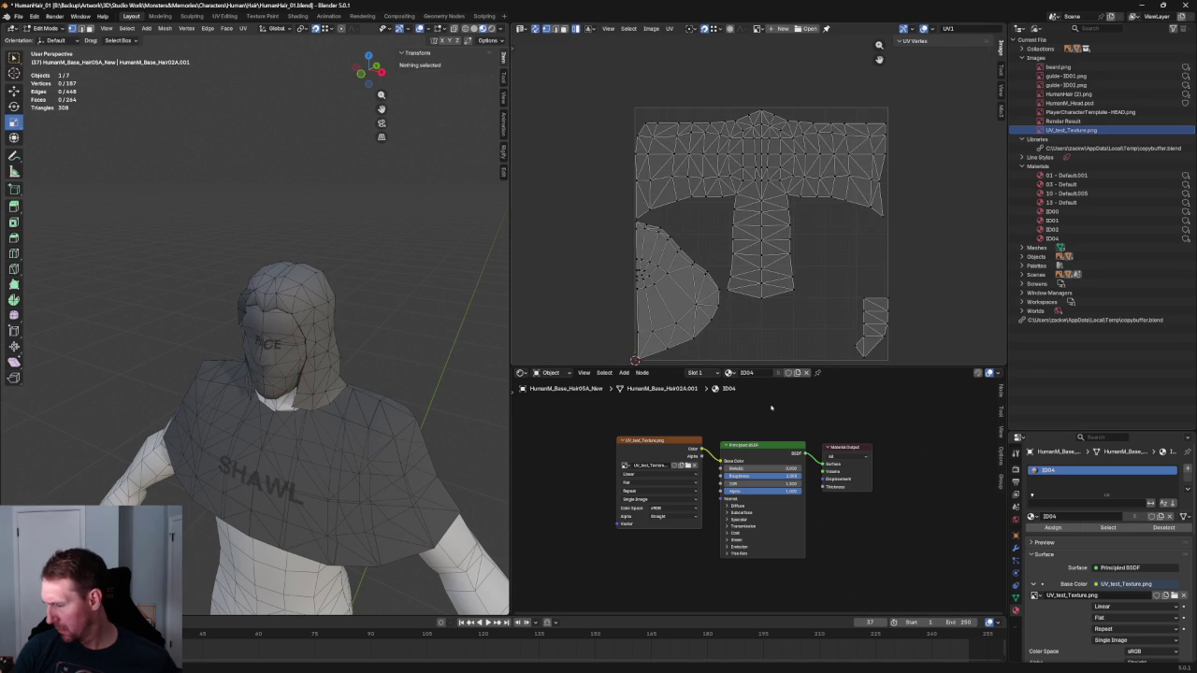
left_click_drag(510, 396, 647, 396)
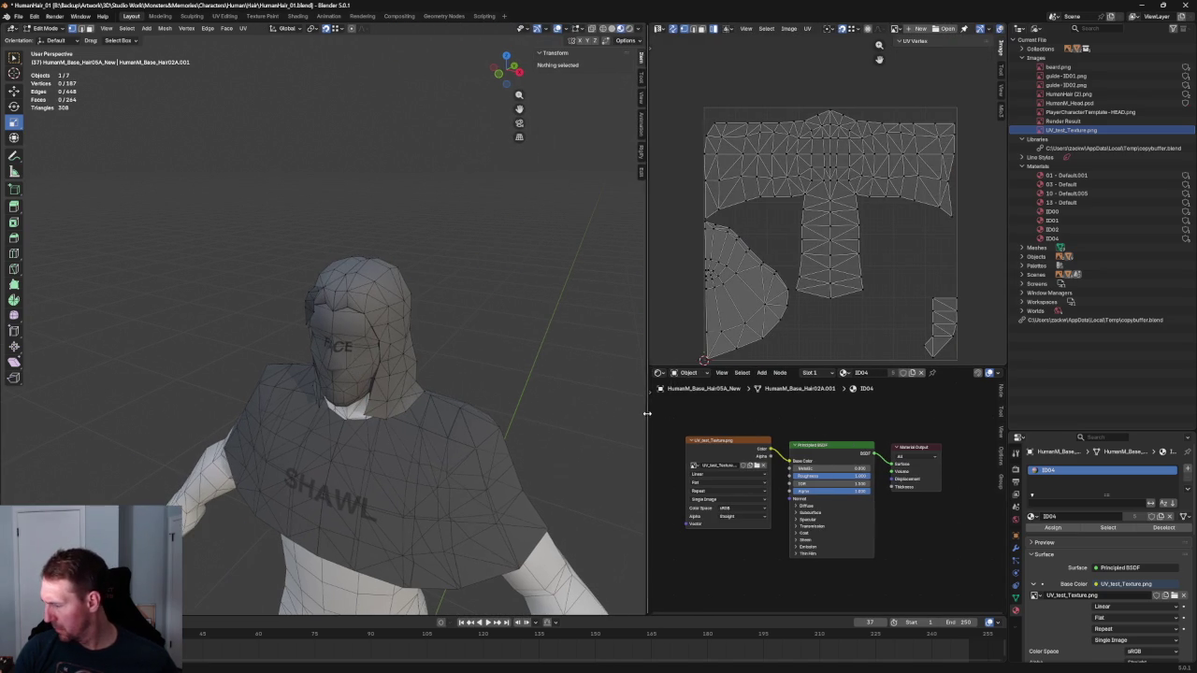
scroll(1103, 561, "down", 1)
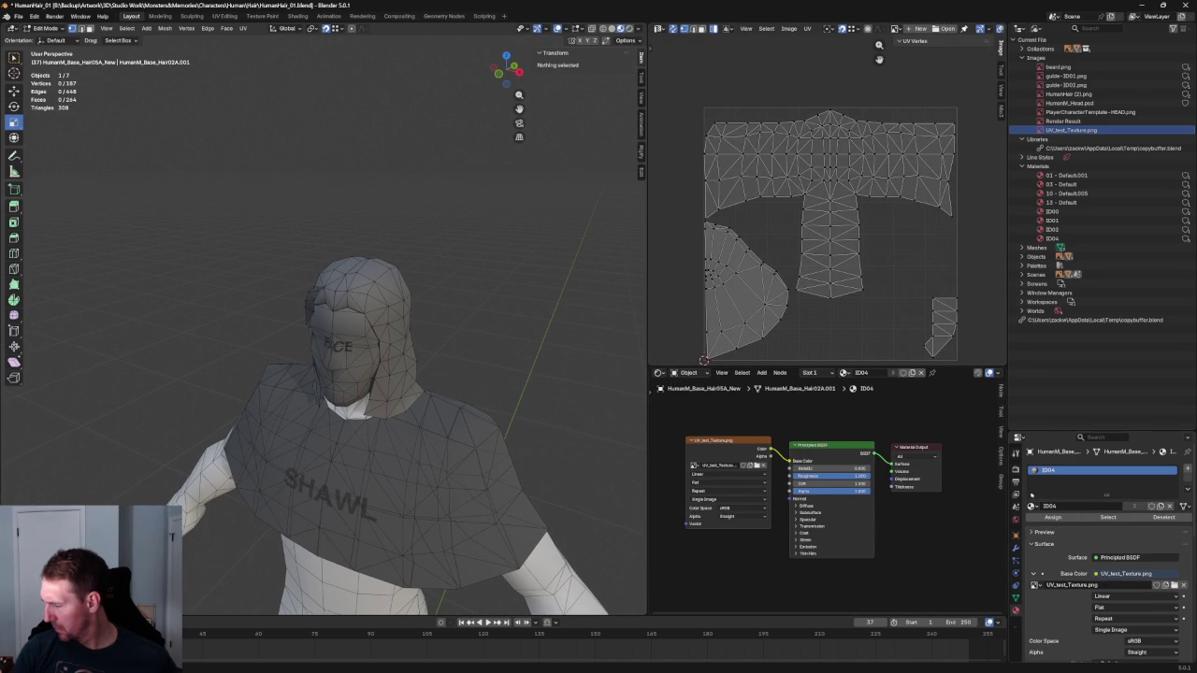
Select a linked hair piece, try the ID02 material, then keep ID04
left_click(375, 283)
key("ctrl+l")
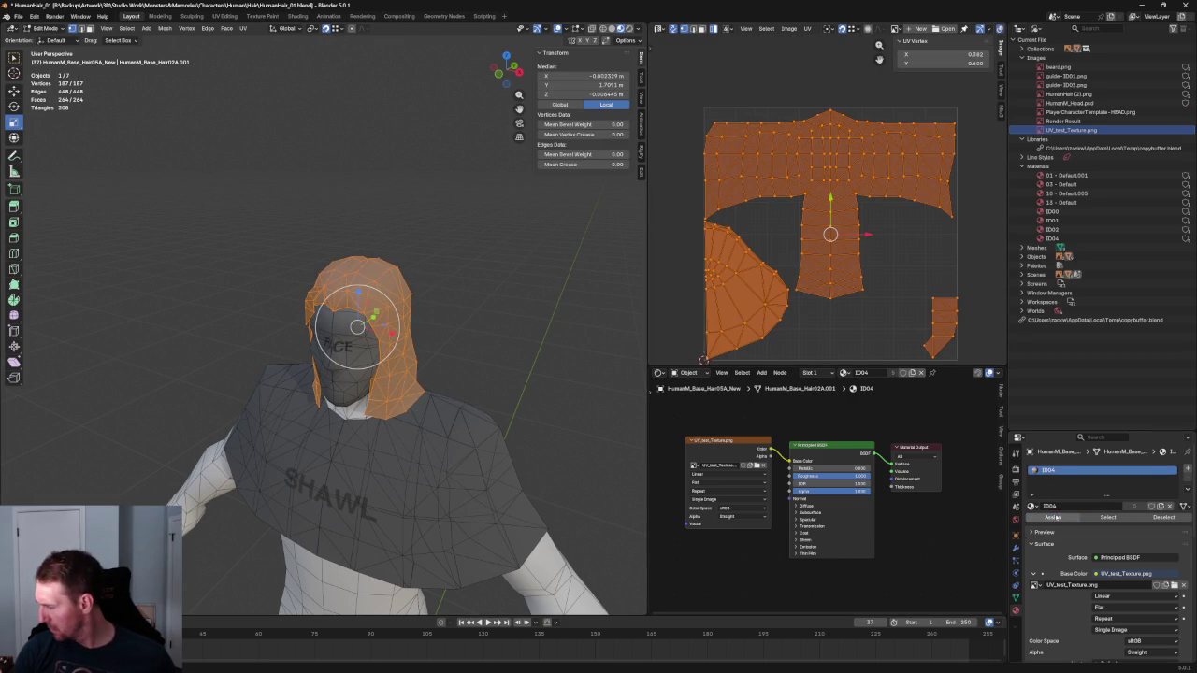
left_click(1032, 506)
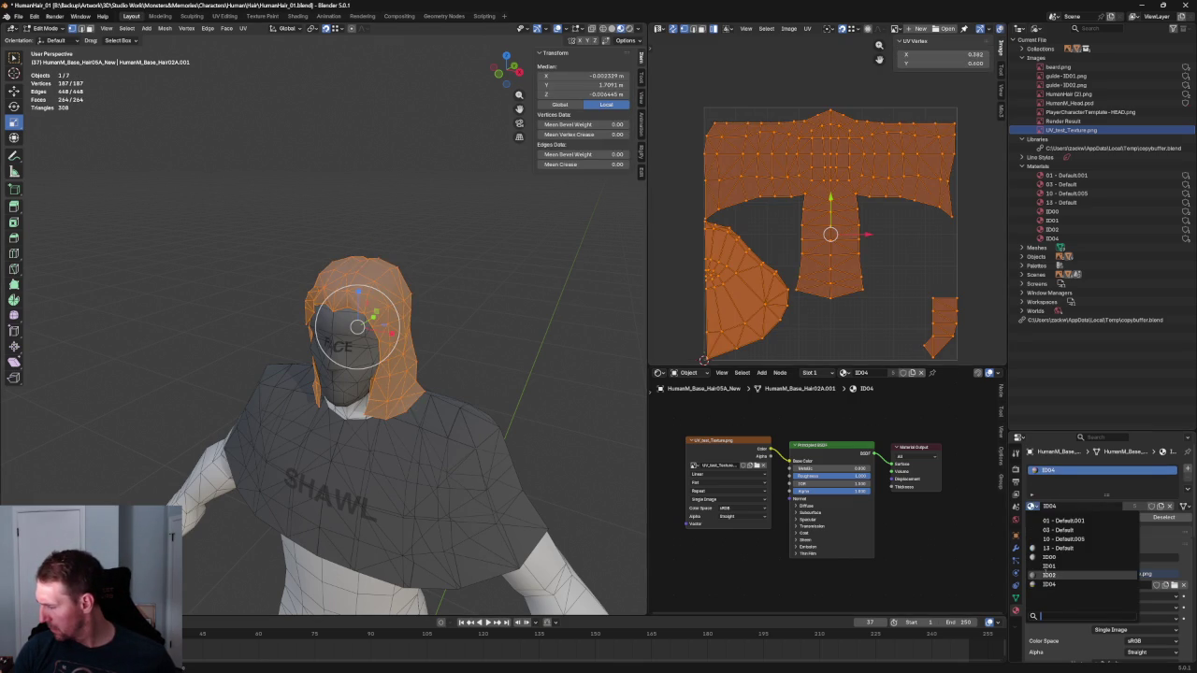
left_click(1046, 557)
left_click(1033, 506)
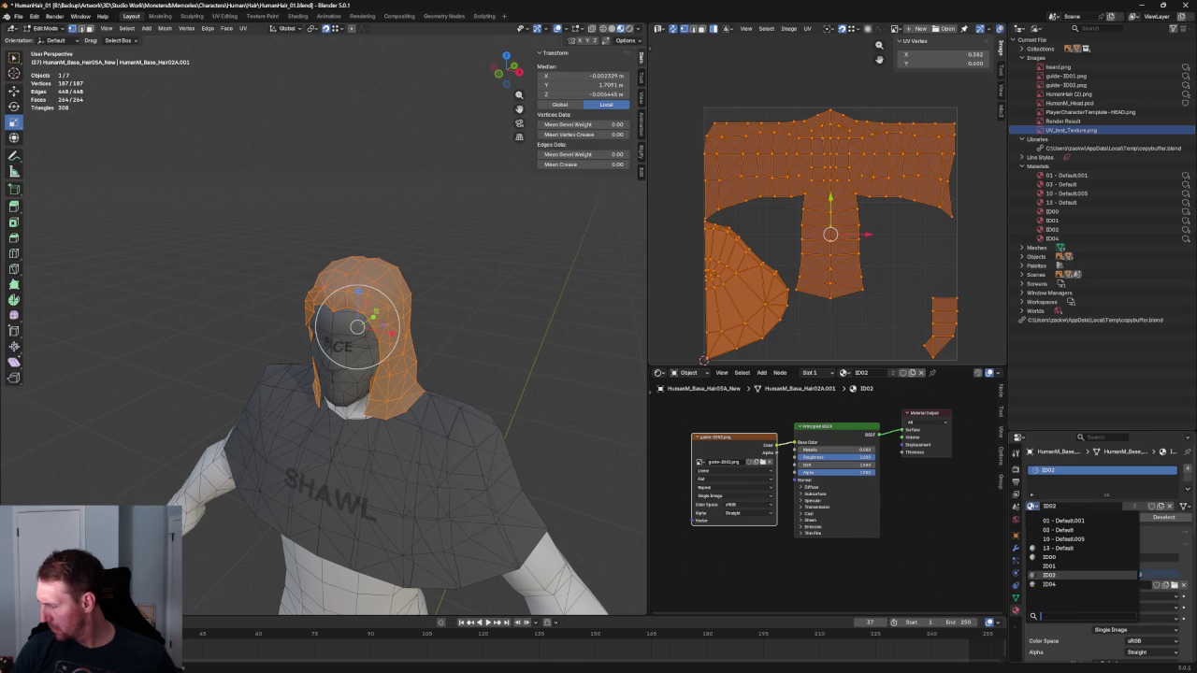
left_click(1048, 584)
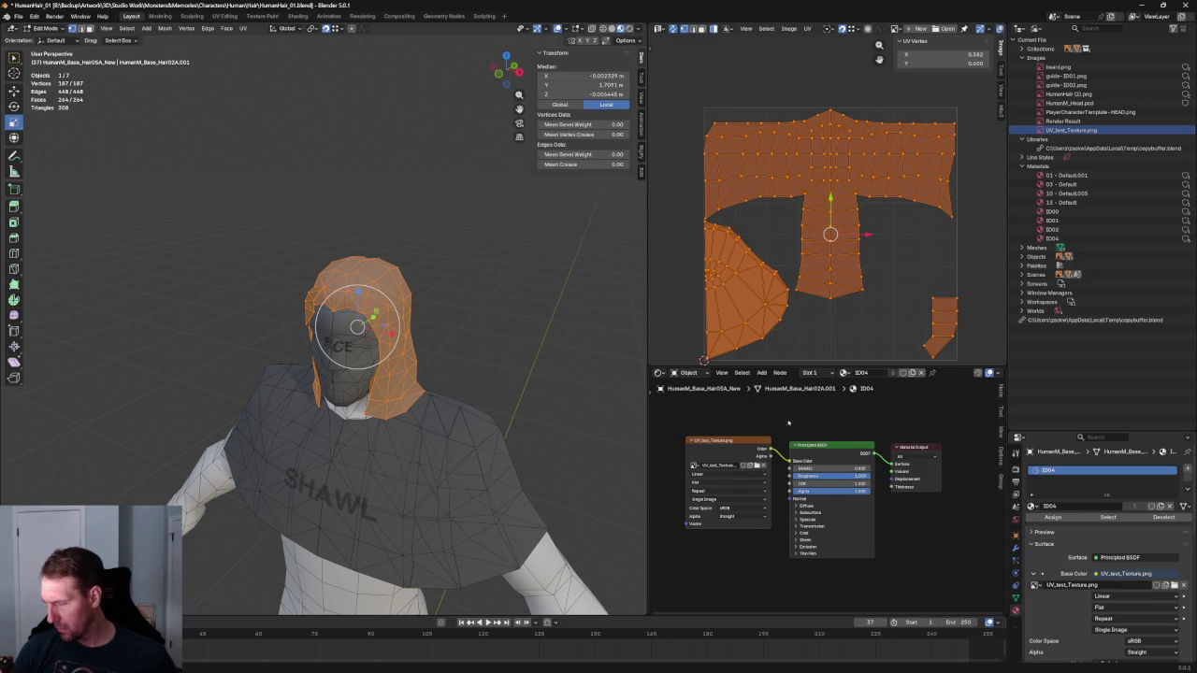
Collapse the Surface settings and show the ID04 checker material preview
right_click(374, 292)
mouse_move(337, 276)
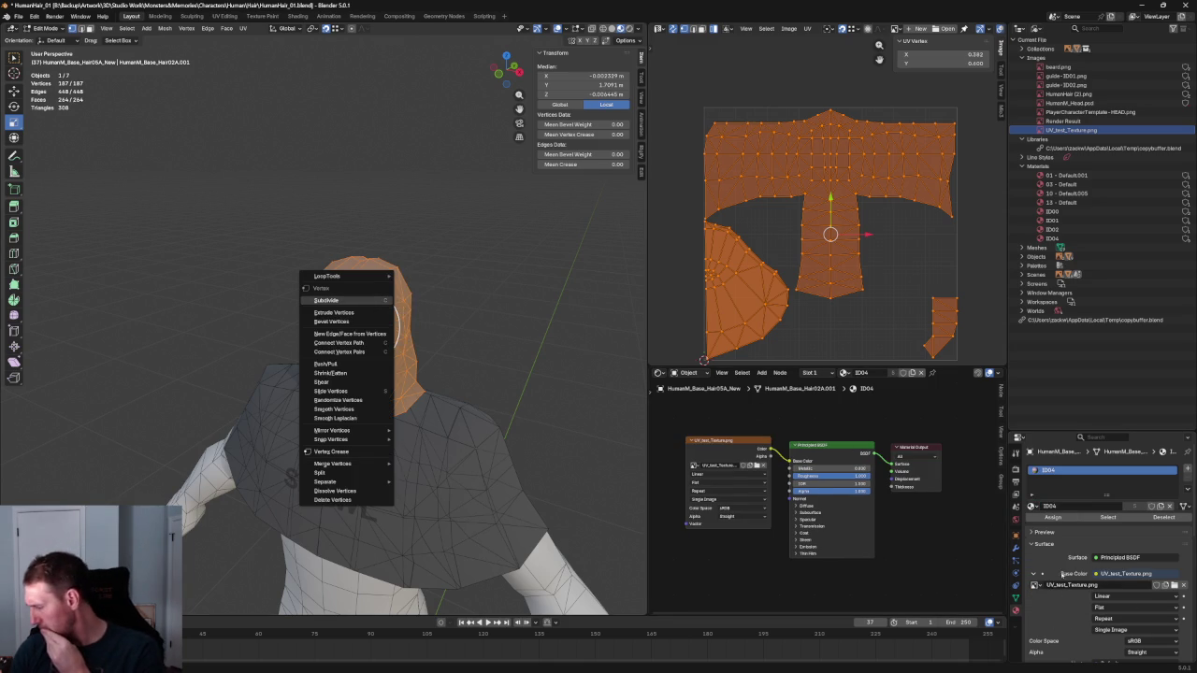
scroll(1099, 551, "down", 2)
scroll(1099, 550, "down", 1)
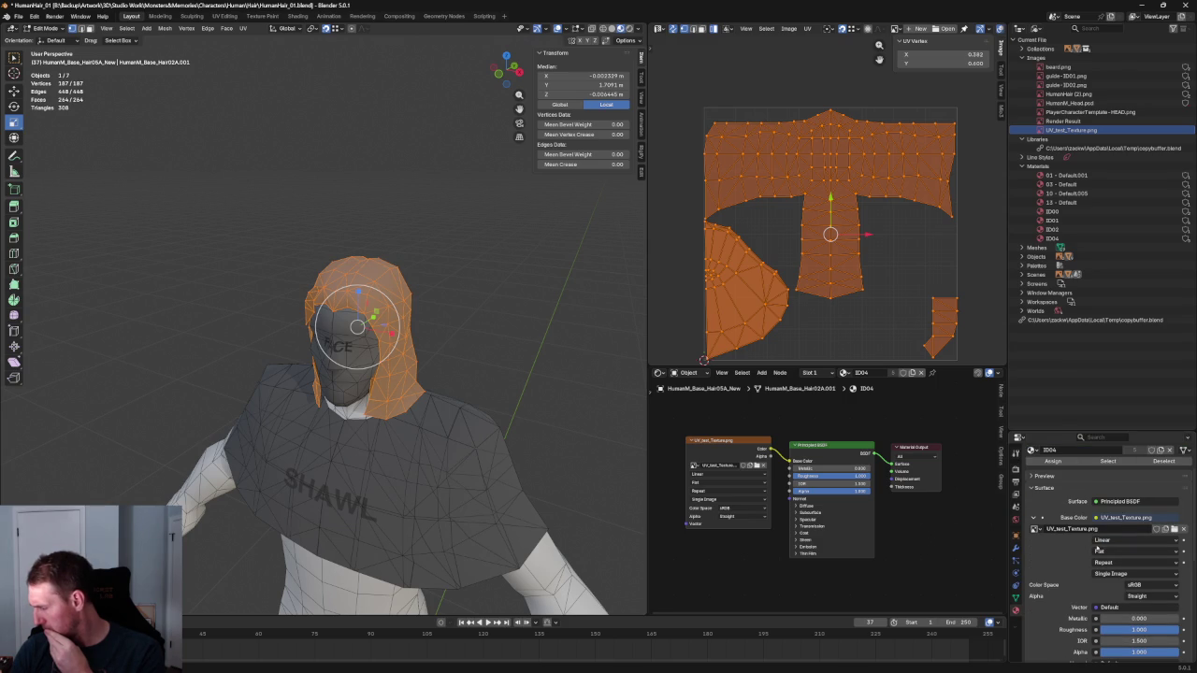
scroll(1096, 545, "down", 2)
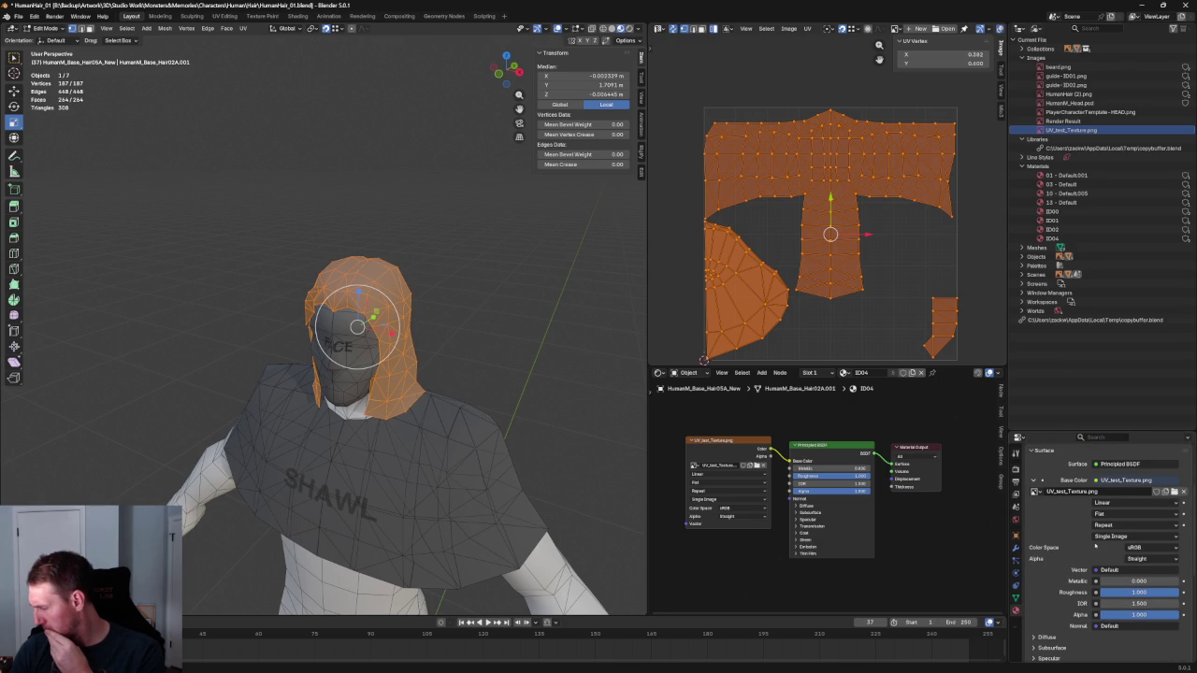
scroll(1094, 545, "up", 5)
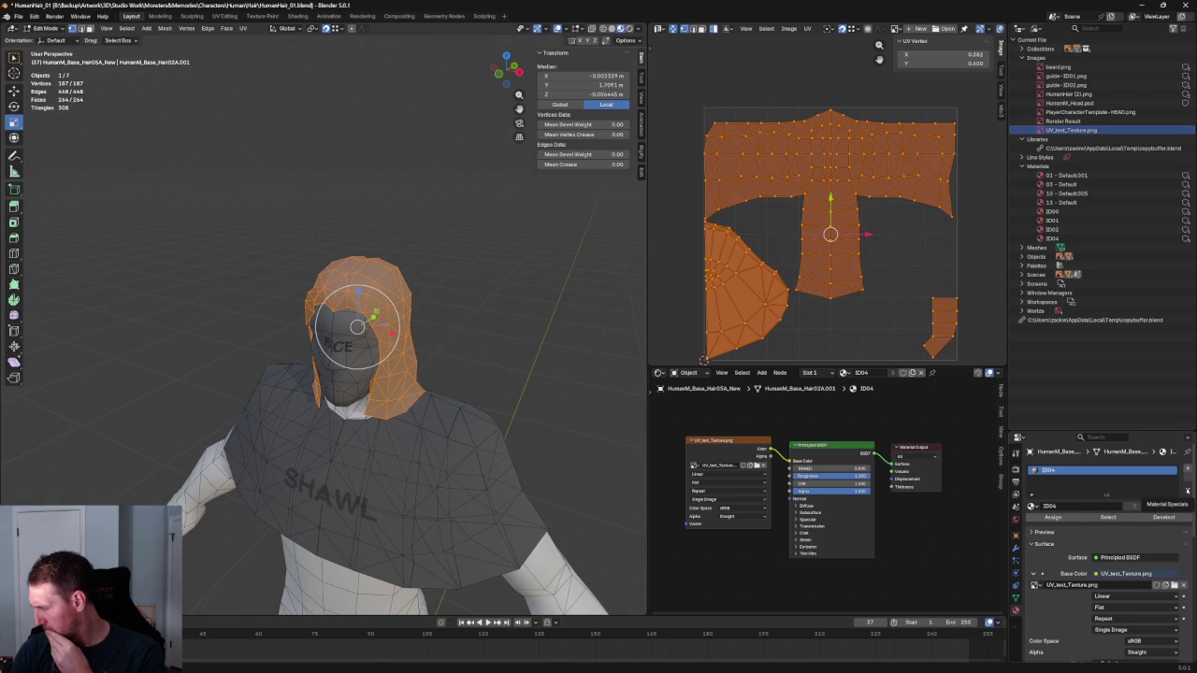
left_click(1187, 490)
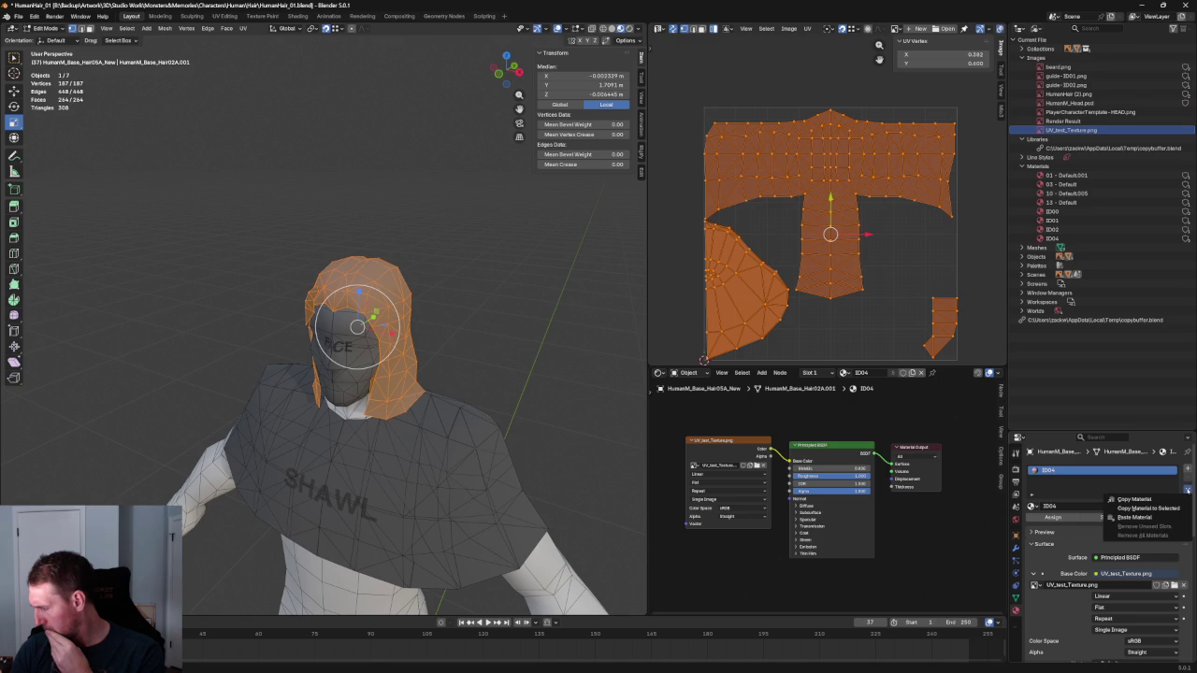
left_click(1036, 532, "ctrl")
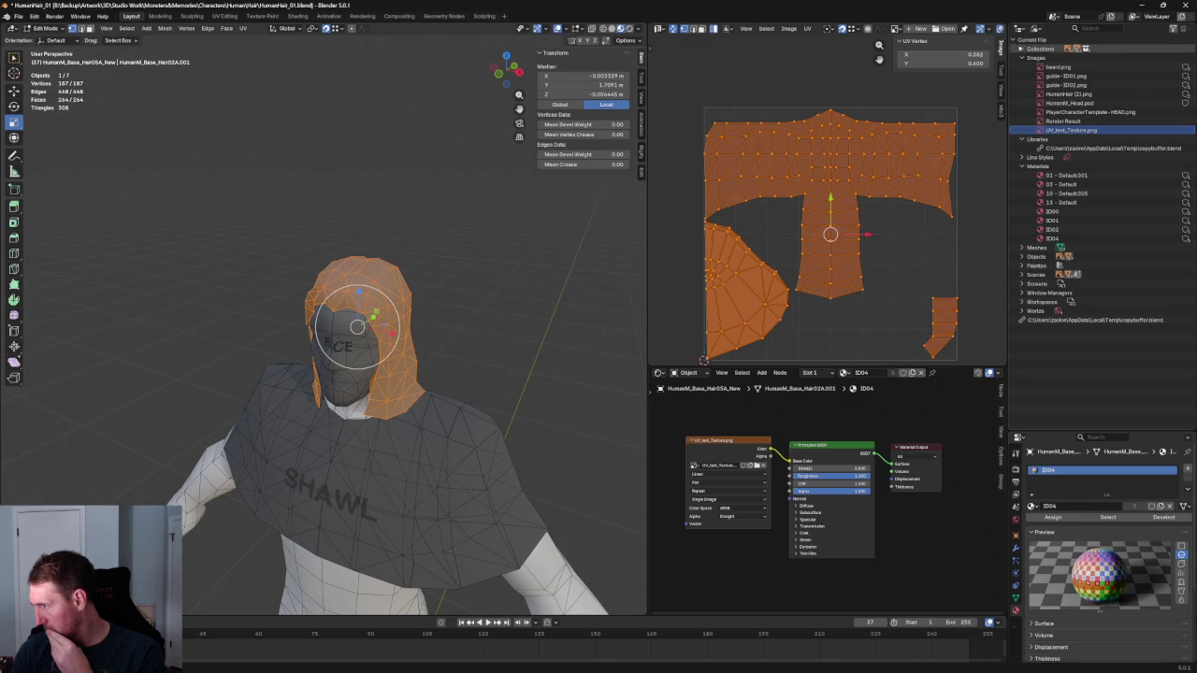
Switch the outliner display mode from Blender File to View Layer and select hair objects
left_click(1047, 239)
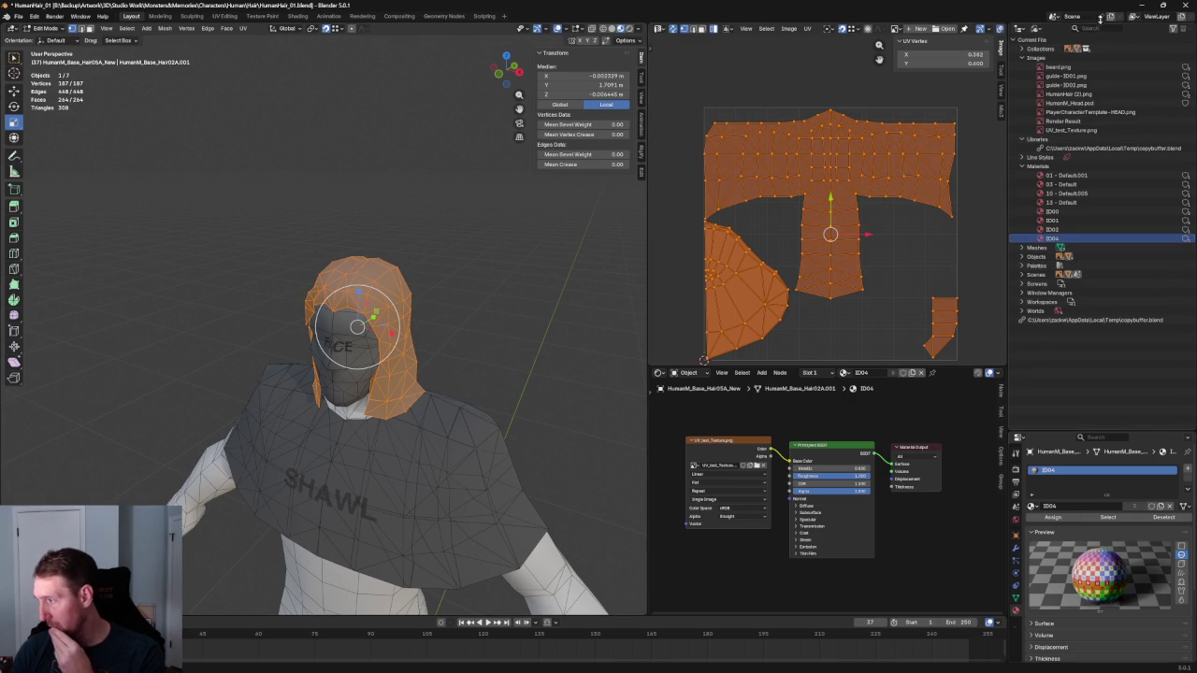
left_click(1035, 28)
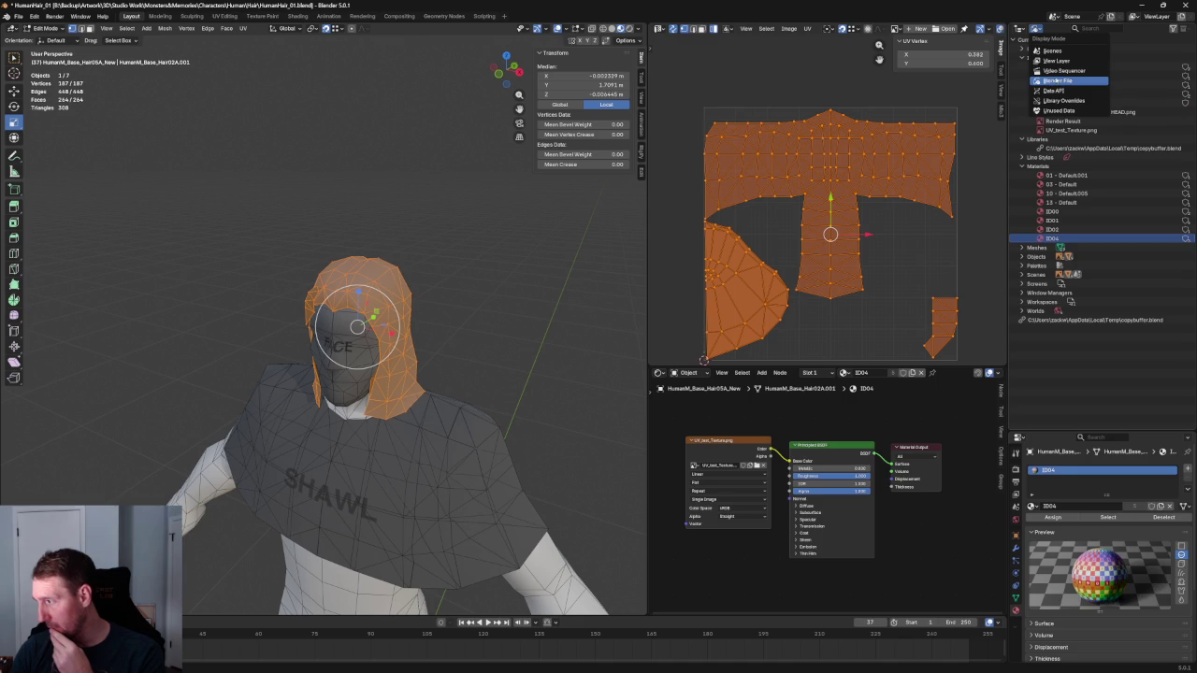
left_click(1051, 60)
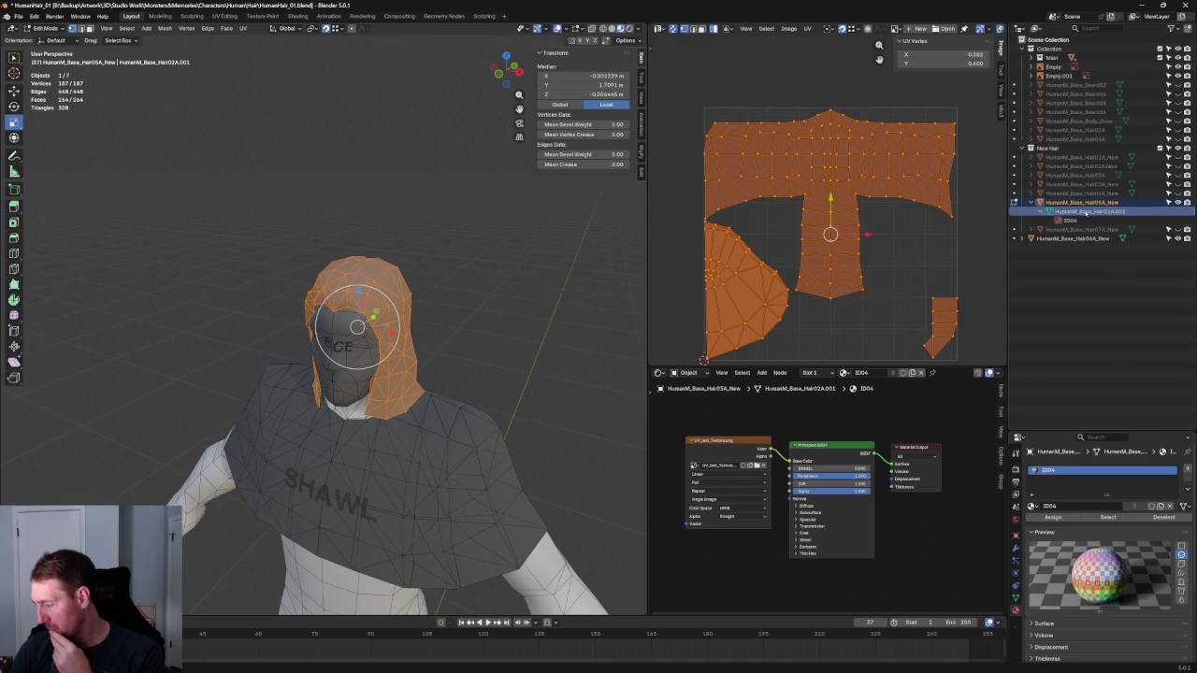
left_click(1073, 202)
left_click(1075, 175)
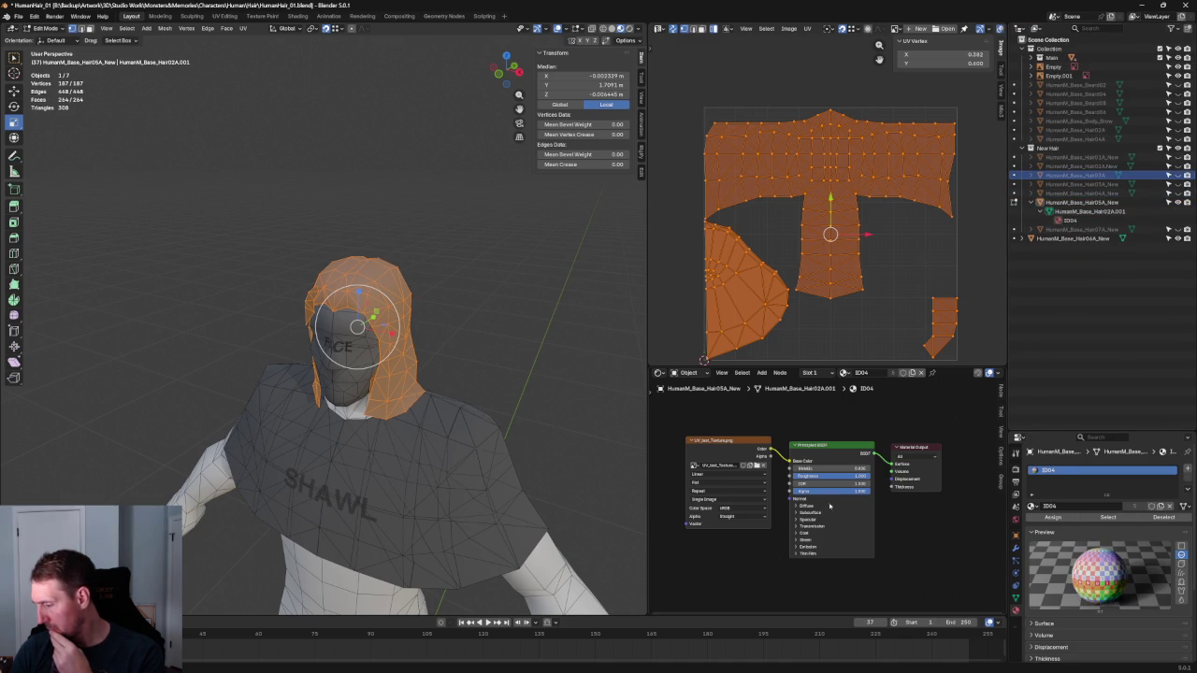
Re-enter edit mode on HumanM_Base_Hair05A_New and select the whole hair mesh
key("alt+a")
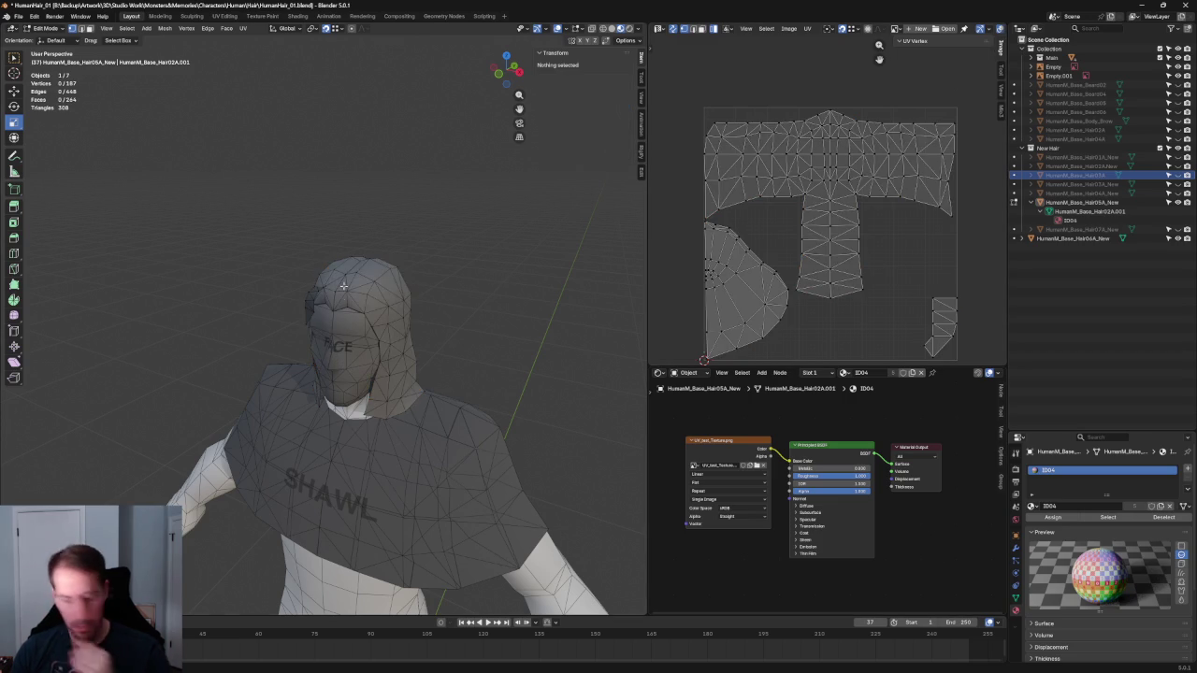
key("Tab")
left_click(368, 262)
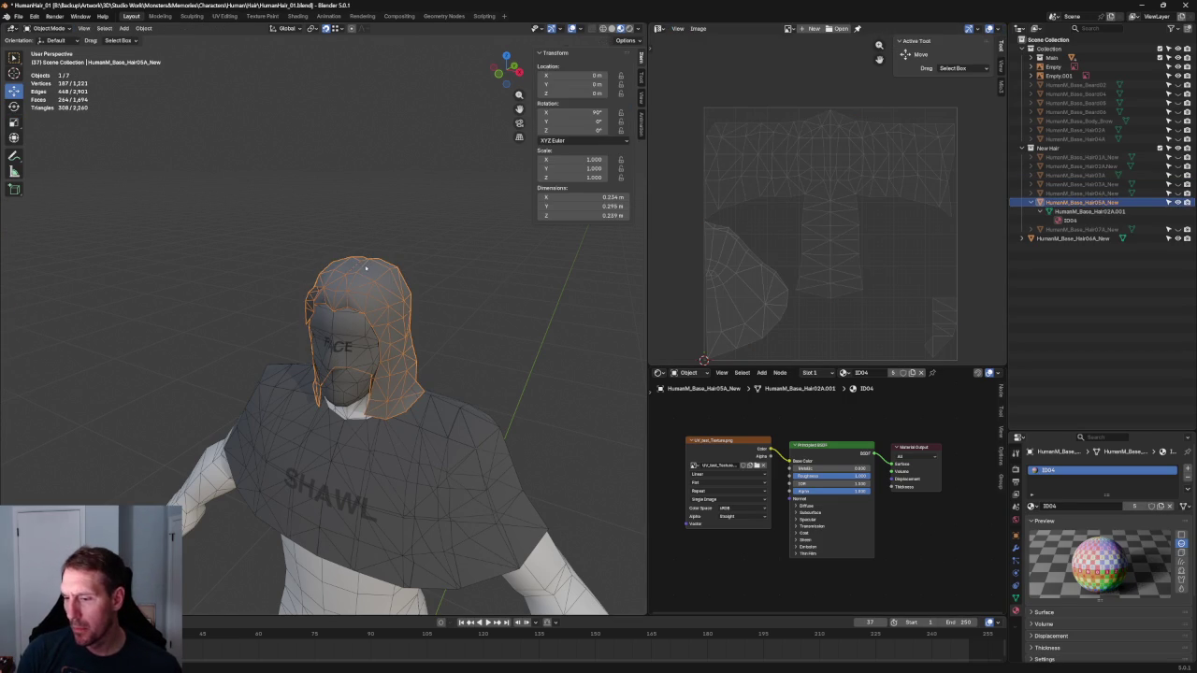
key("Tab")
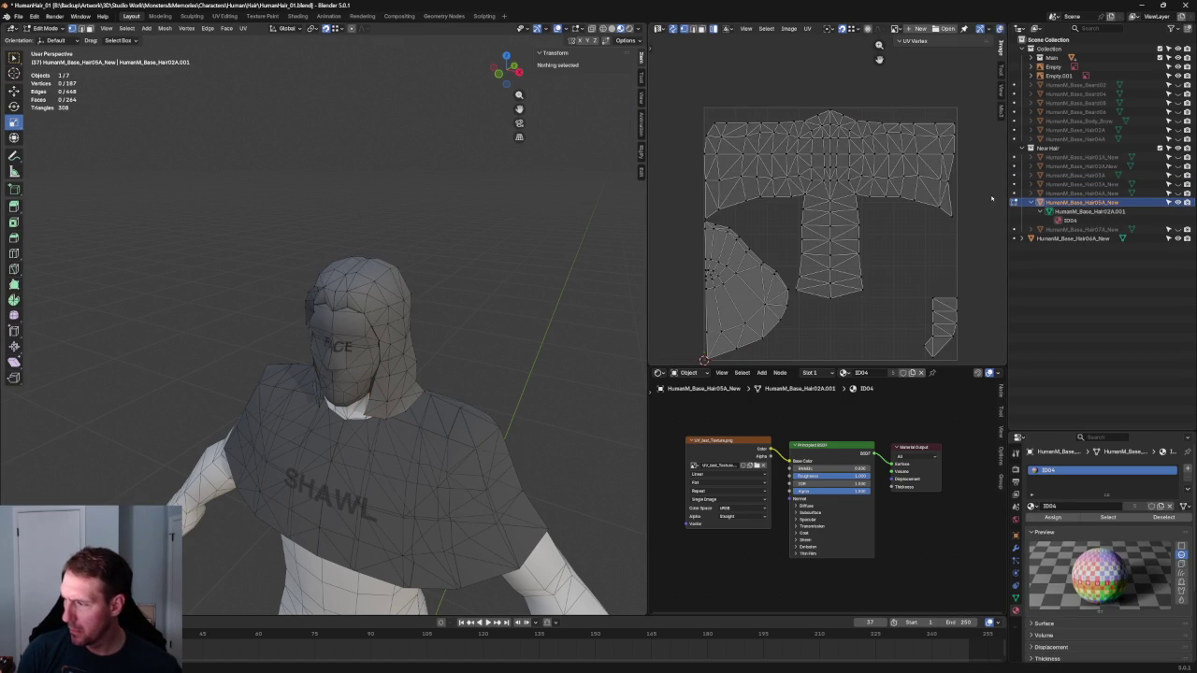
scroll(816, 160, "down", 3)
key("a")
scroll(639, 278, "up", 2)
scroll(639, 279, "up", 2)
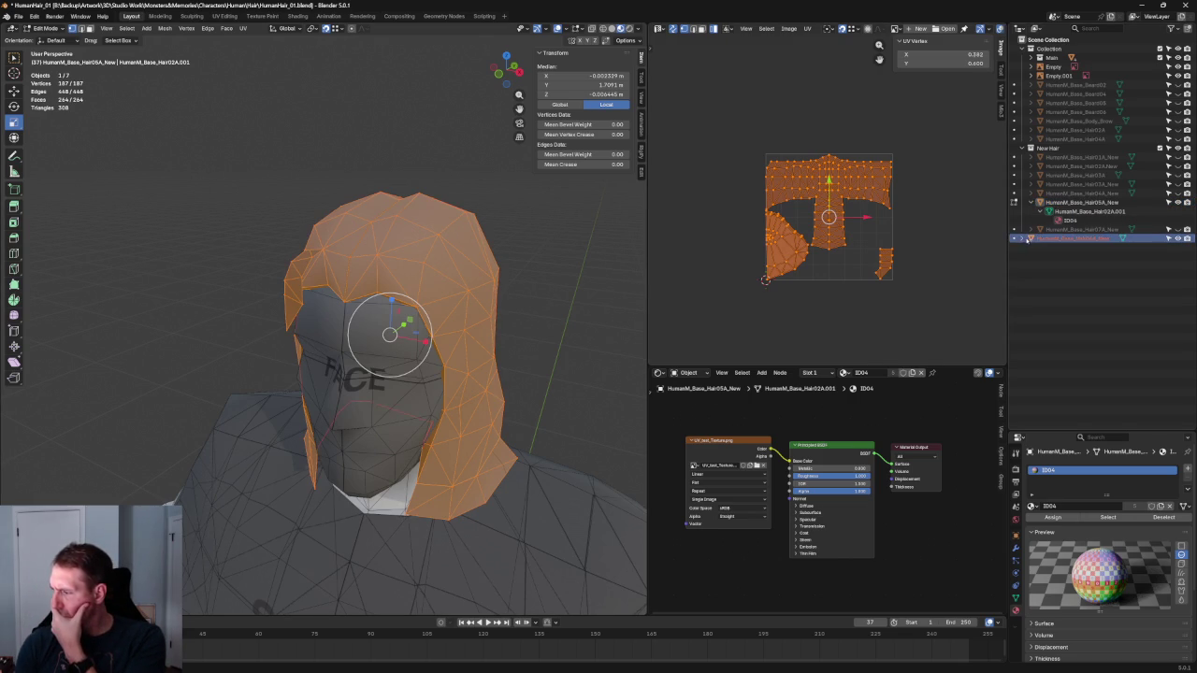
Replace HumanM_Base_Hair06A_New's ID01 material with the ID04 UV test material
left_click(1017, 239)
left_click(1029, 240)
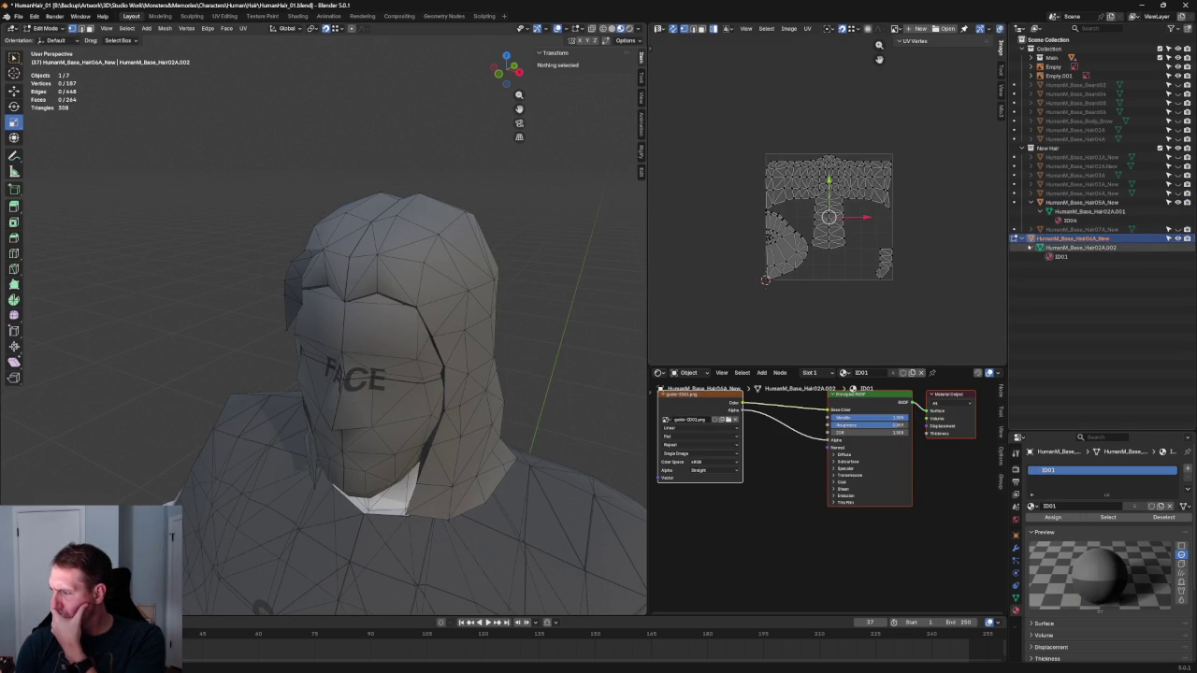
left_click(1057, 254)
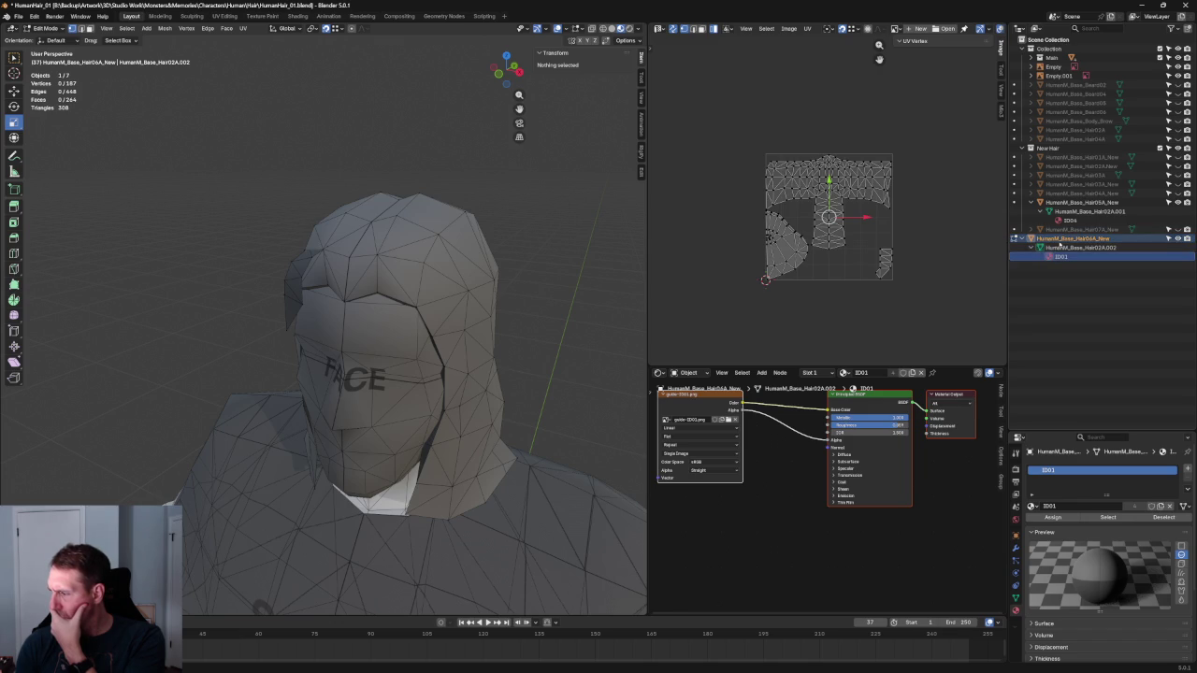
left_click(1032, 506)
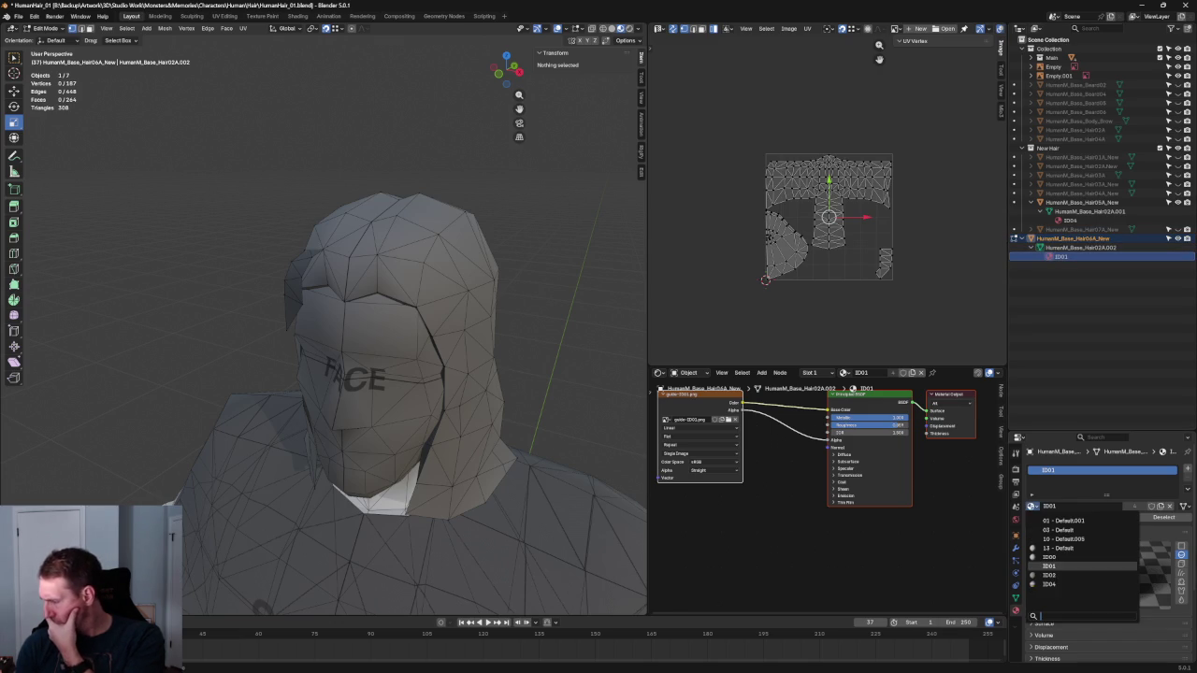
left_click(1049, 585)
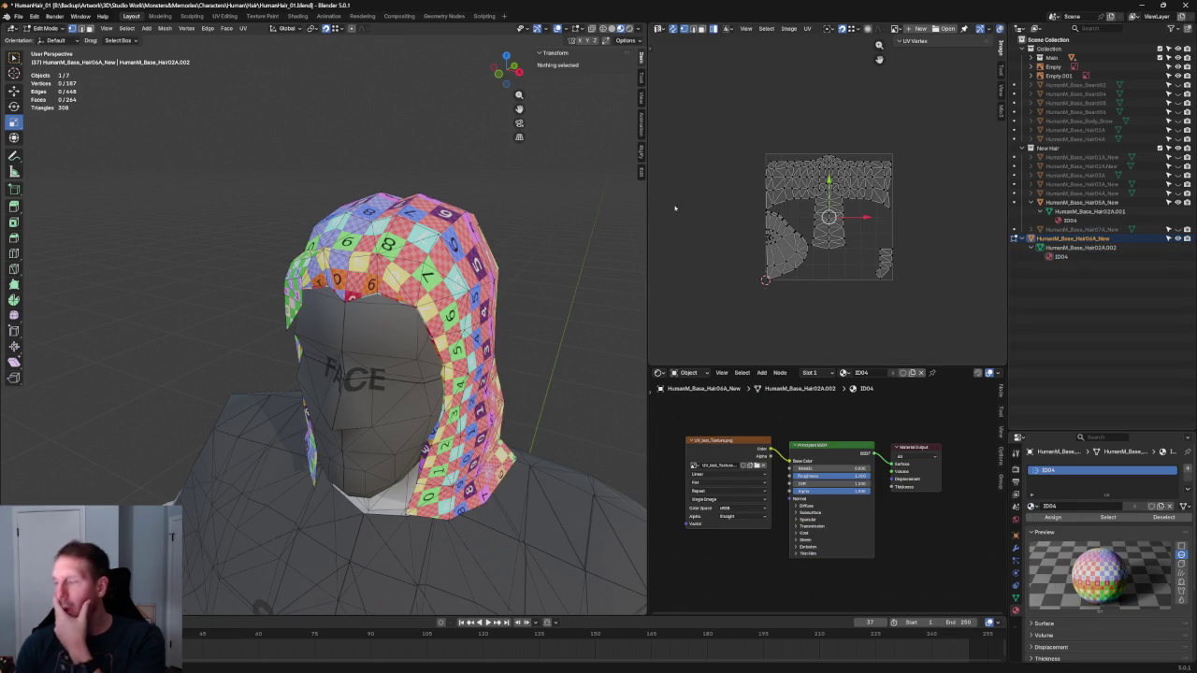
Collapse the hair rows and switch to HumanM_Base_Hair07A_New in object mode
left_click(1030, 239)
left_click(1030, 202)
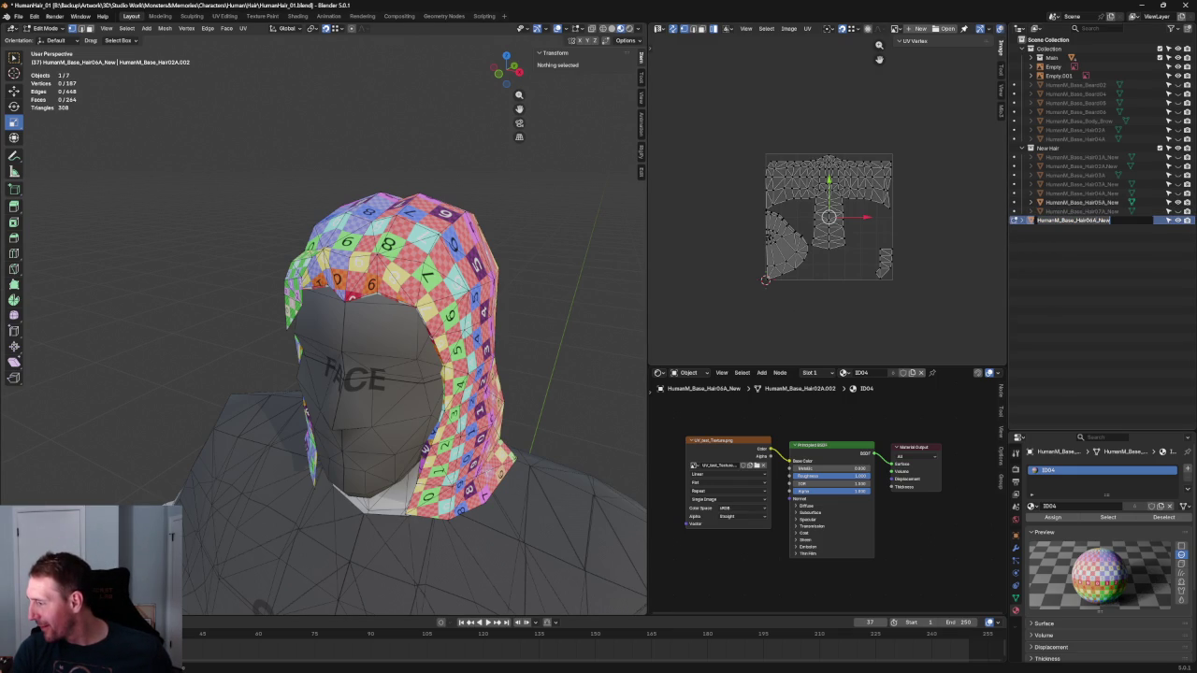
key("Return")
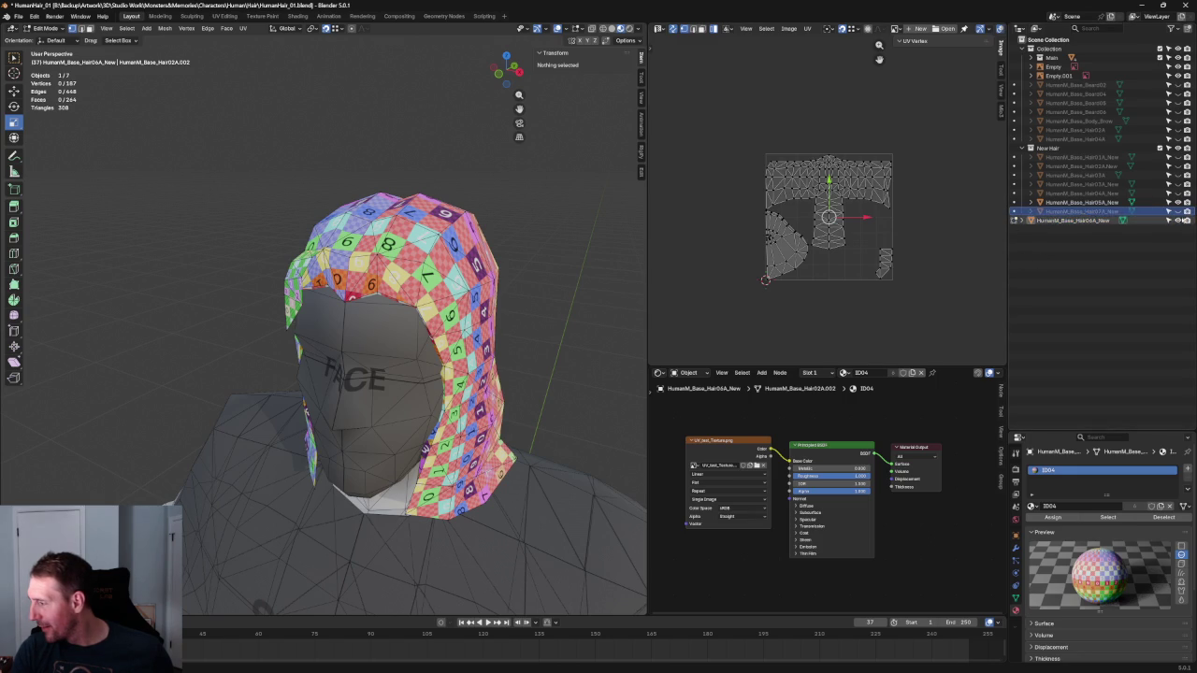
left_click(1014, 211)
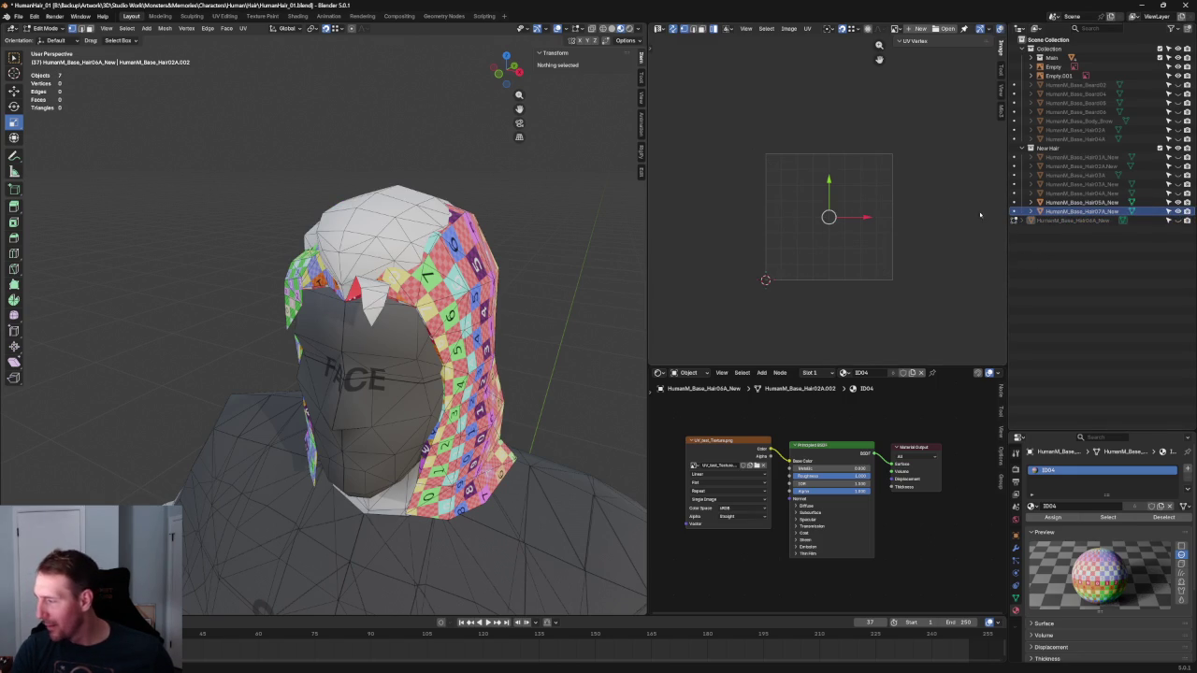
left_click(1082, 213)
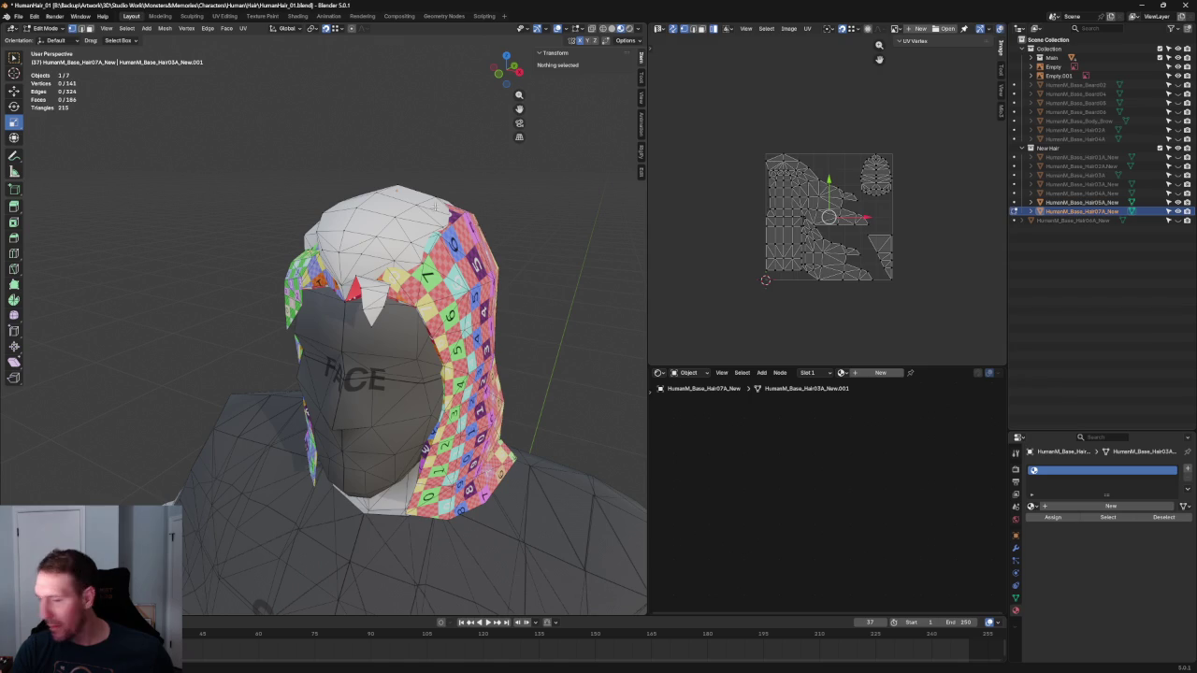
key("Tab")
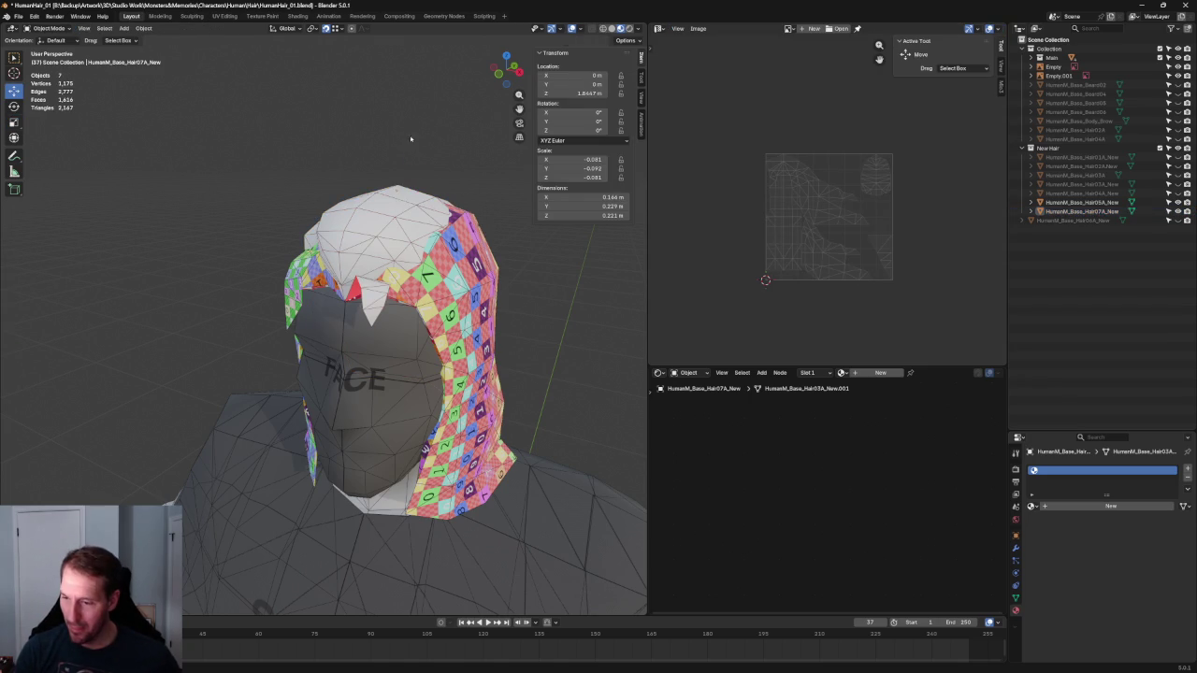
Hide Hair05A_New and assign the ID04 checker material to the selected hair
left_click(396, 223)
mouse_move(429, 219)
middle_mouse_down()
mouse_move(405, 291)
mouse_move(452, 278)
middle_mouse_up()
key("alt+z")
left_click(1177, 202)
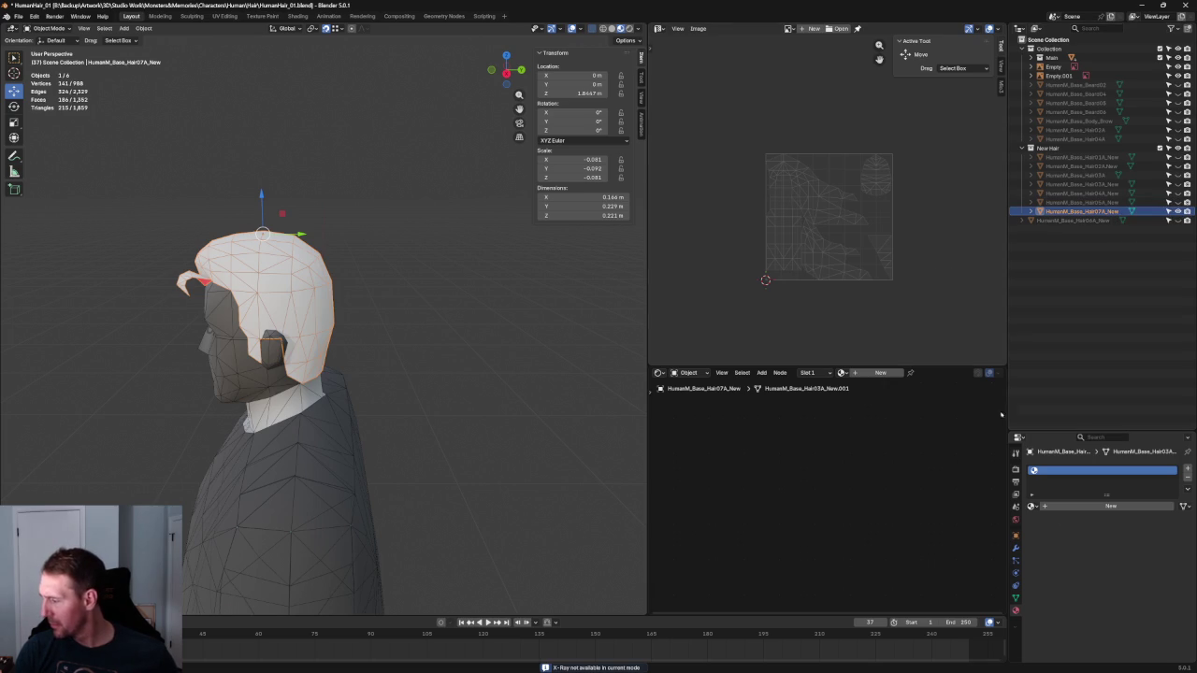
left_click(1033, 506)
left_click(1075, 584)
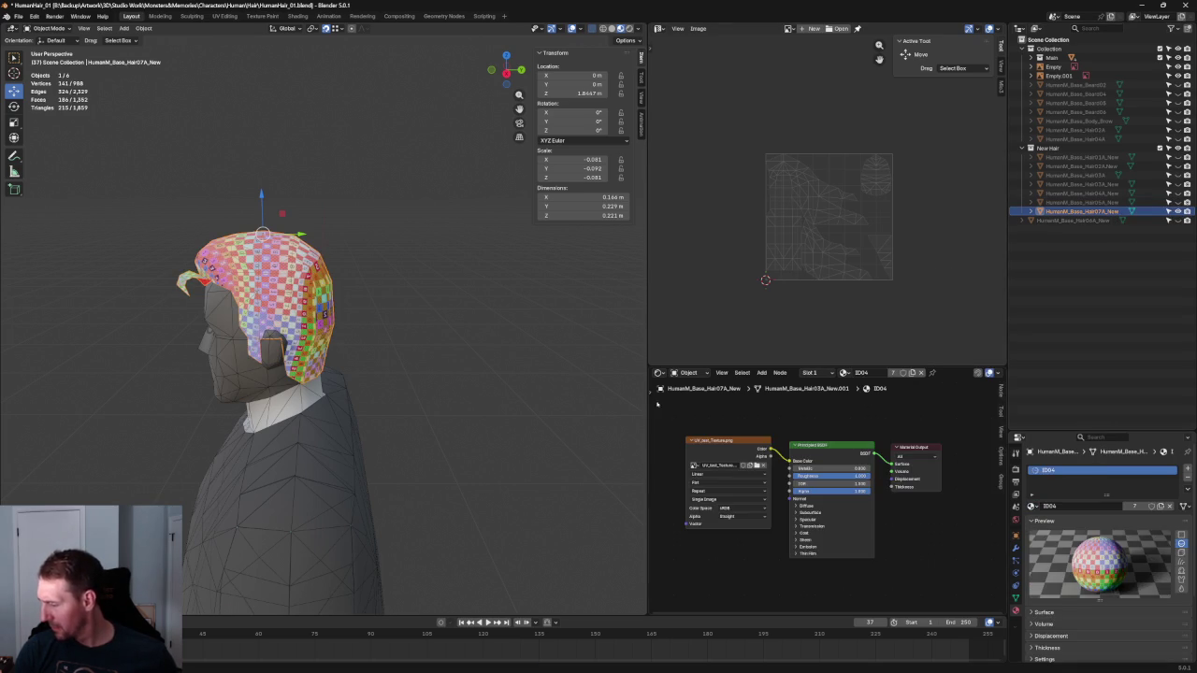
scroll(442, 248, "up", 3)
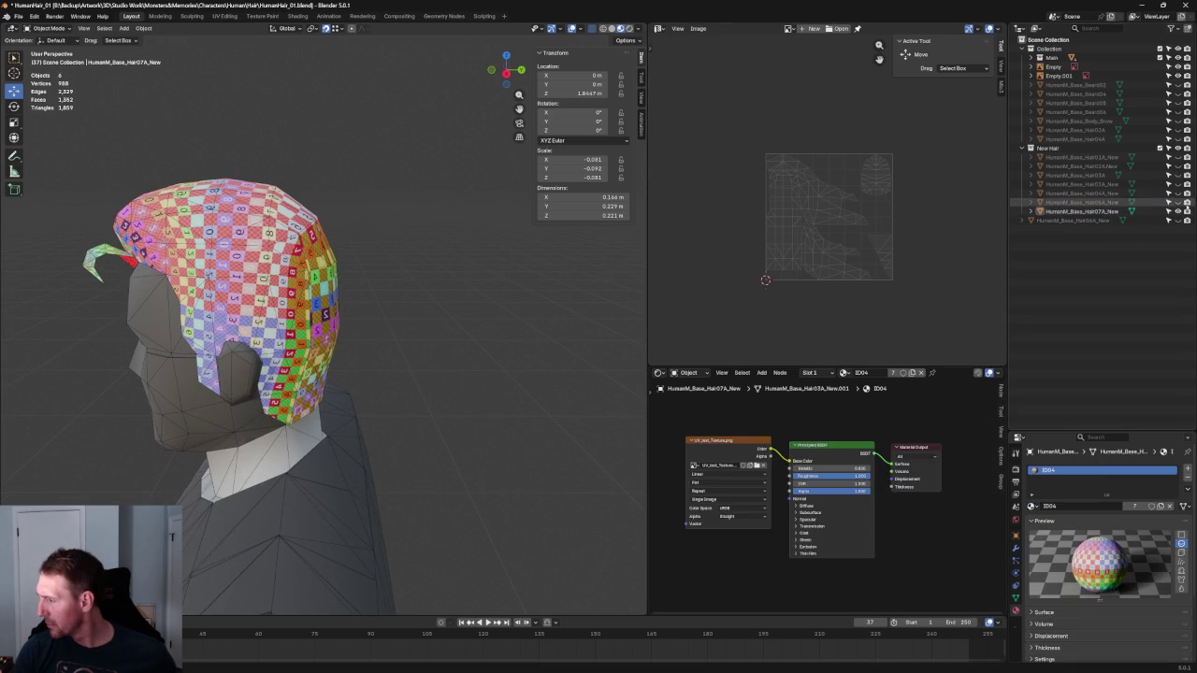
left_click(1177, 211)
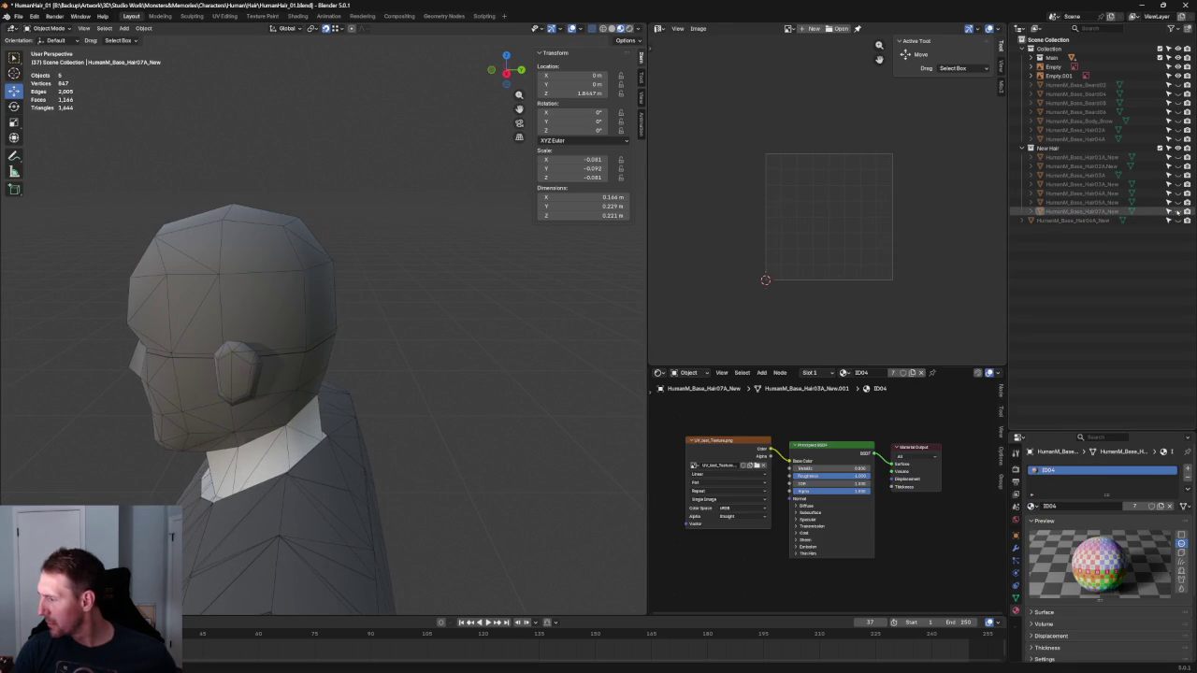
Move Hair06A_New into the New Hair collection and edit it alone on the head
left_click(1034, 221)
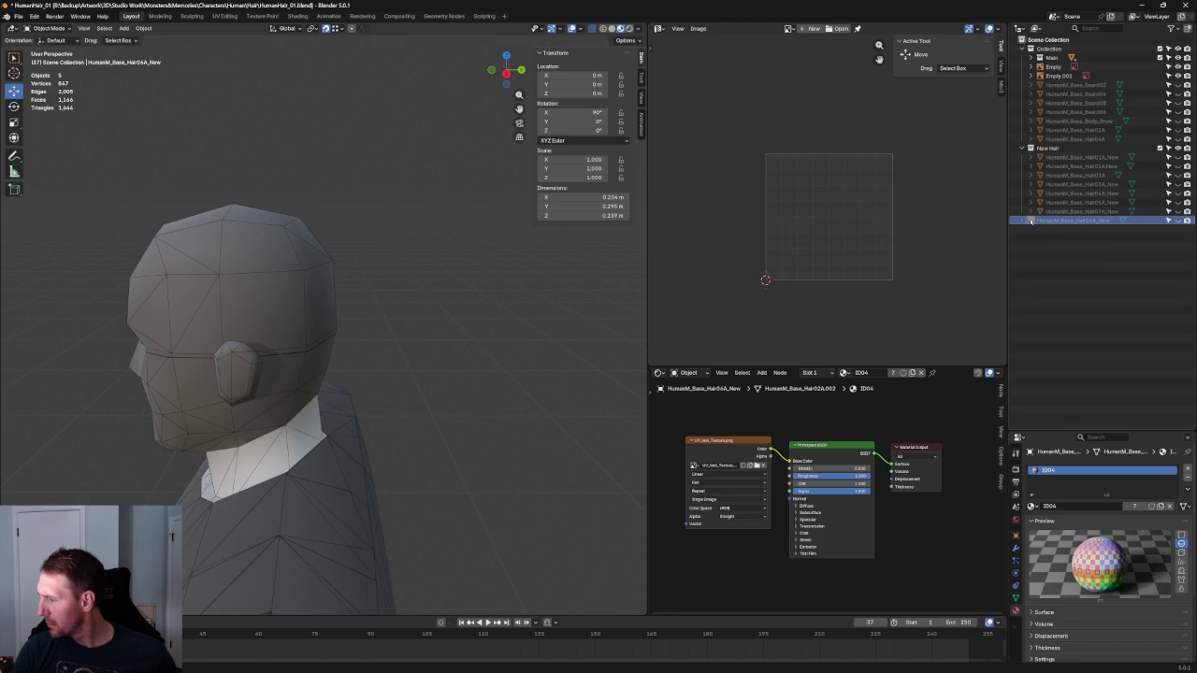
left_click_drag(1031, 214, 1049, 148)
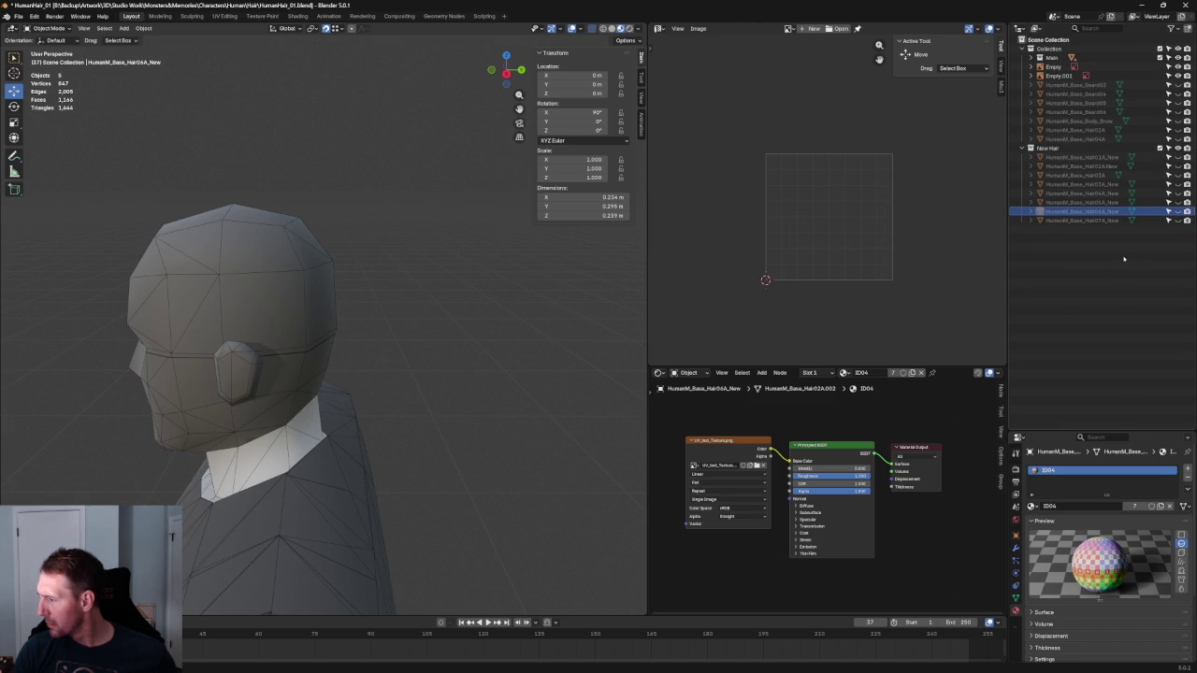
left_click(1177, 221)
left_click(1177, 221)
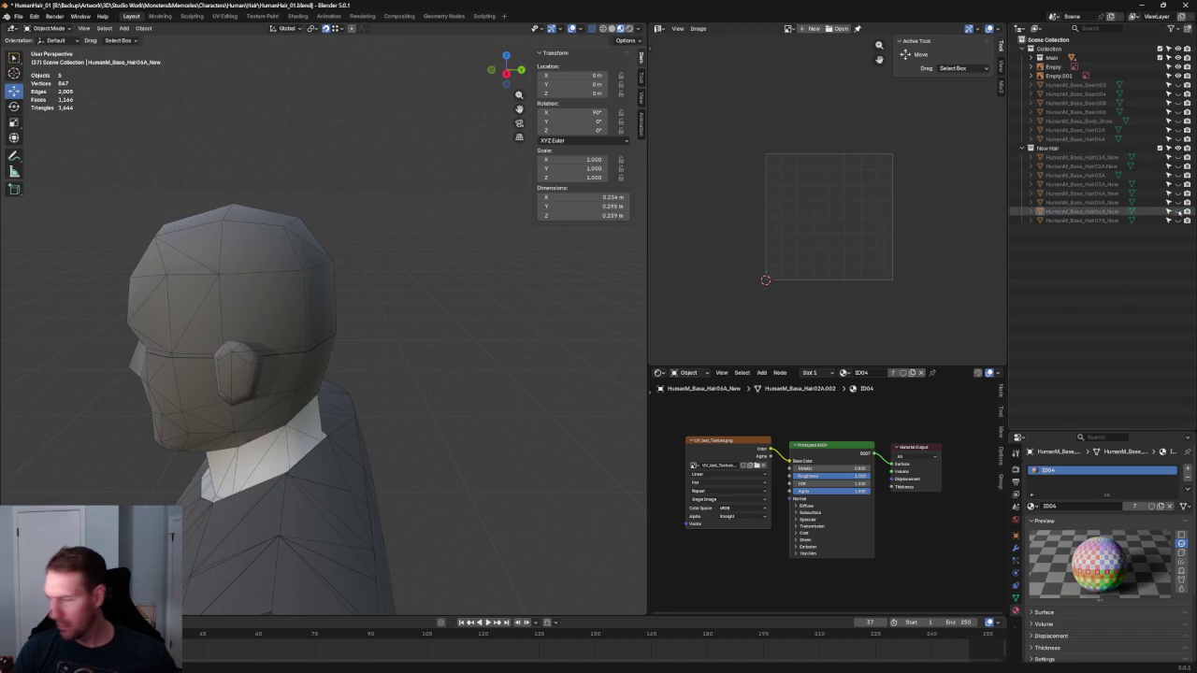
left_click(1177, 221)
left_click(1177, 220)
left_click(1178, 202)
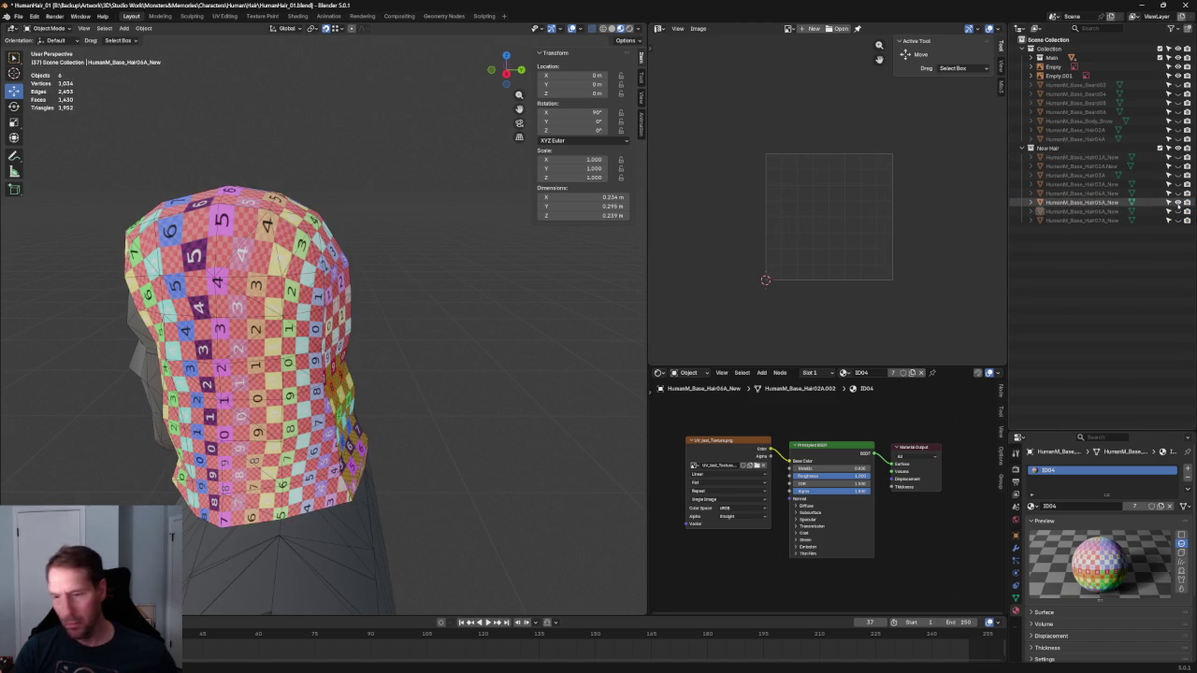
mouse_move(561, 275)
middle_mouse_down()
mouse_move(610, 264)
mouse_move(570, 273)
middle_mouse_up()
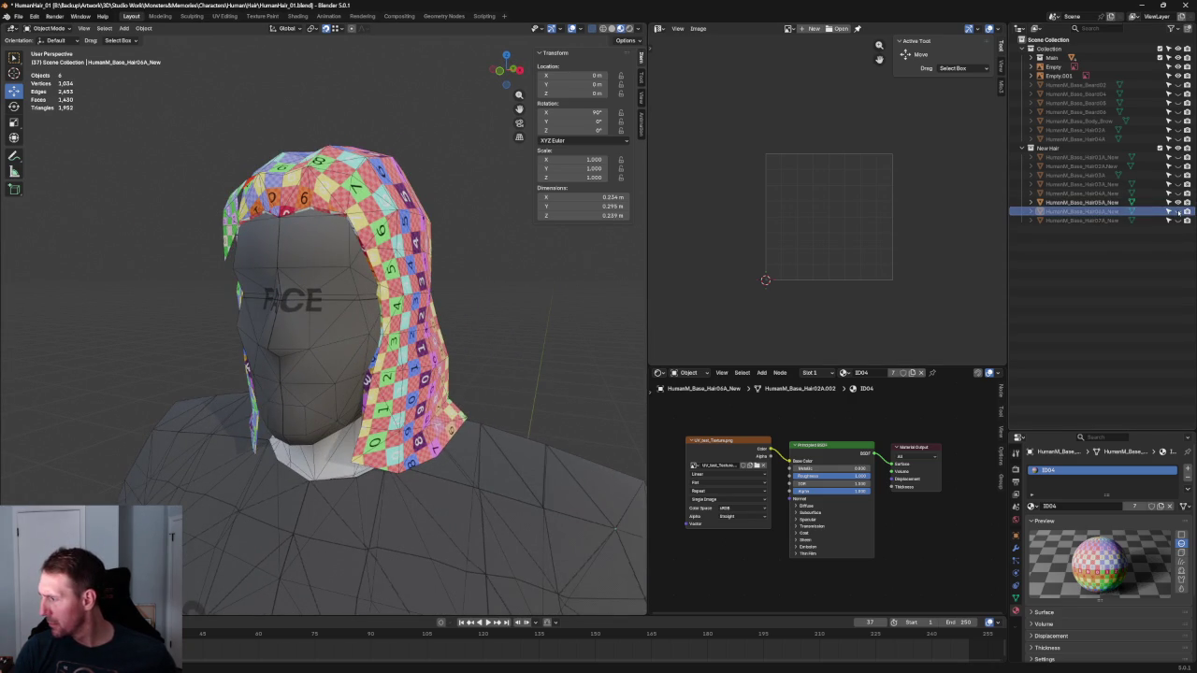
left_click(1099, 213)
left_click(1177, 202)
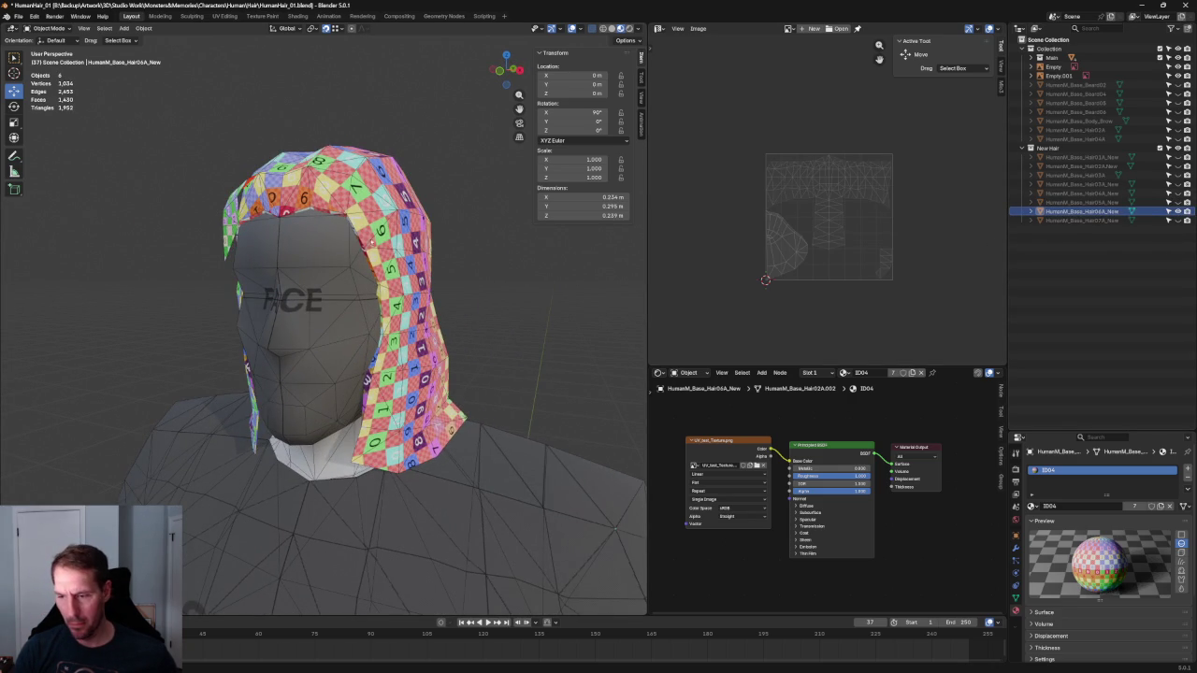
key("Tab")
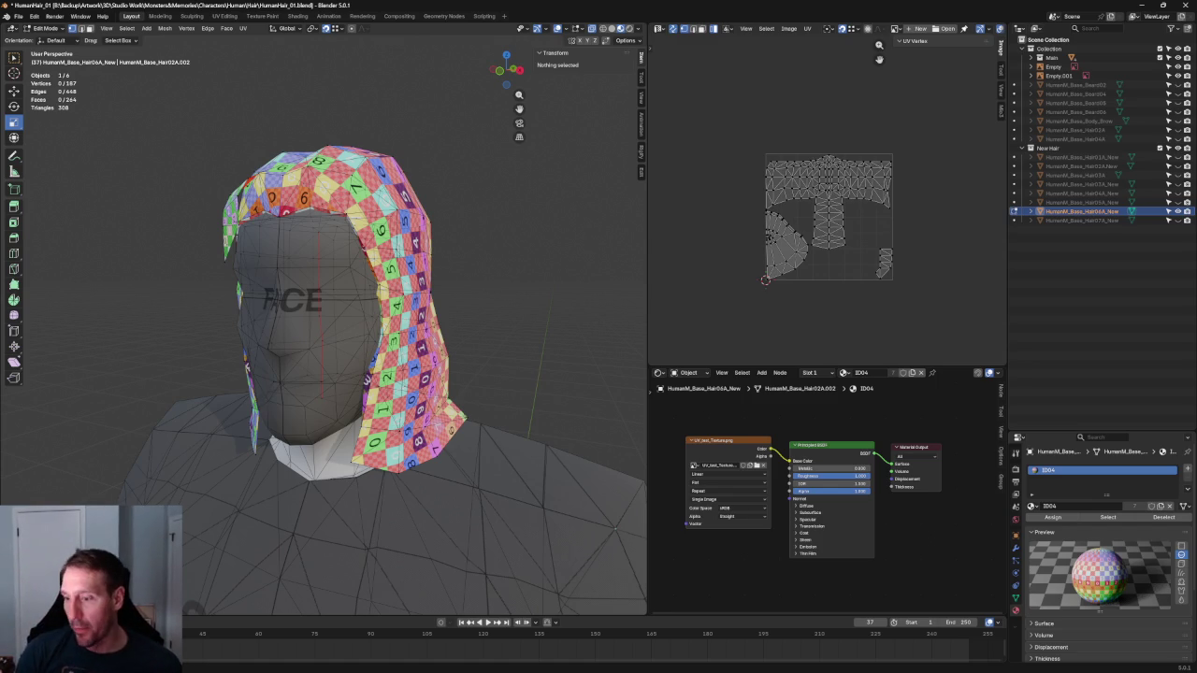
Go to front orthographic view with Solid shading and X-ray turned on
key("KP_1")
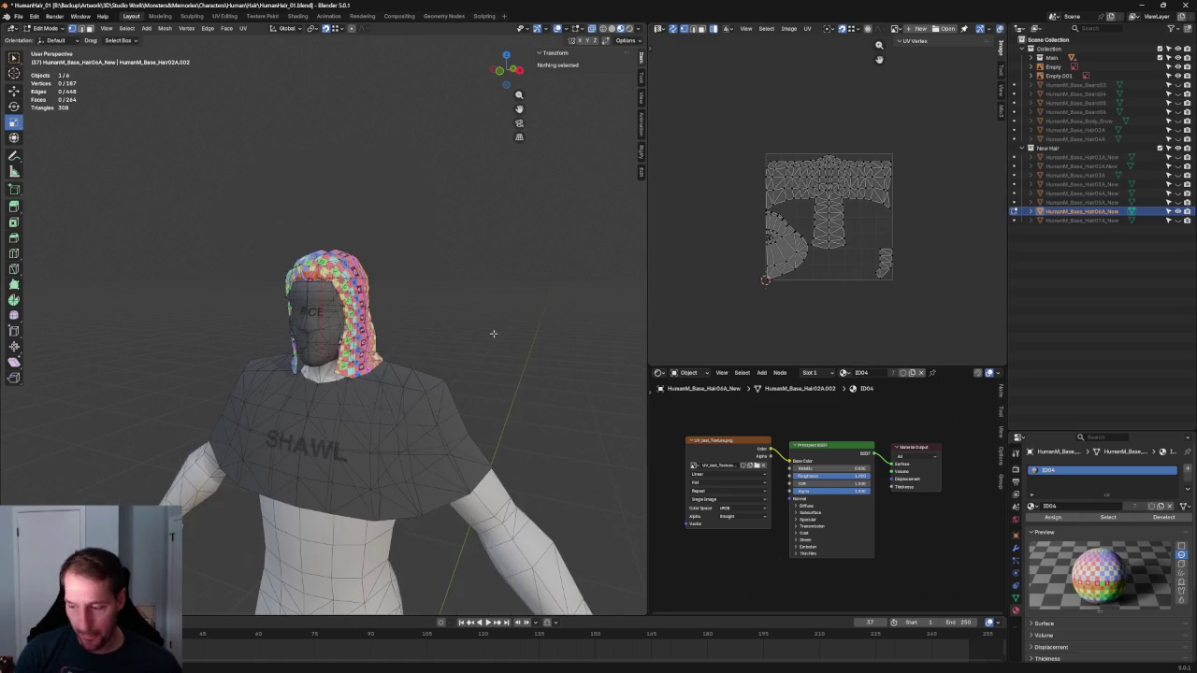
scroll(469, 319, "up", 5)
scroll(468, 319, "down", 5)
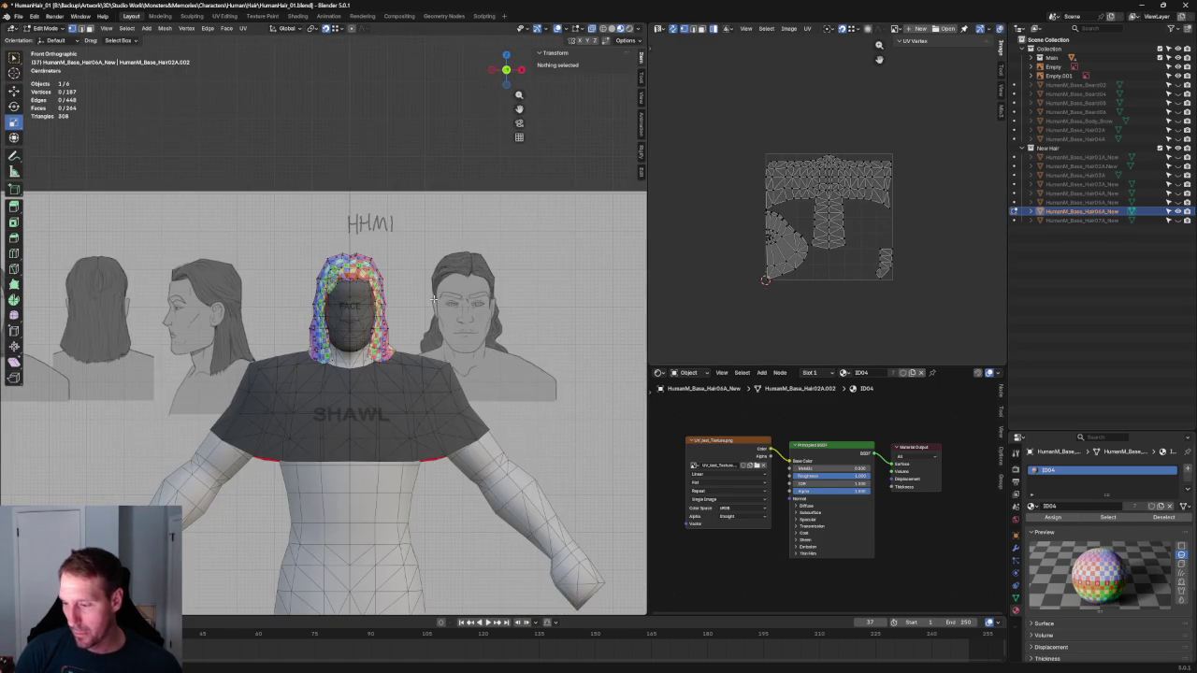
mouse_move(468, 319)
middle_mouse_down()
mouse_move(340, 318)
mouse_move(386, 322)
middle_mouse_up()
key("KP_1")
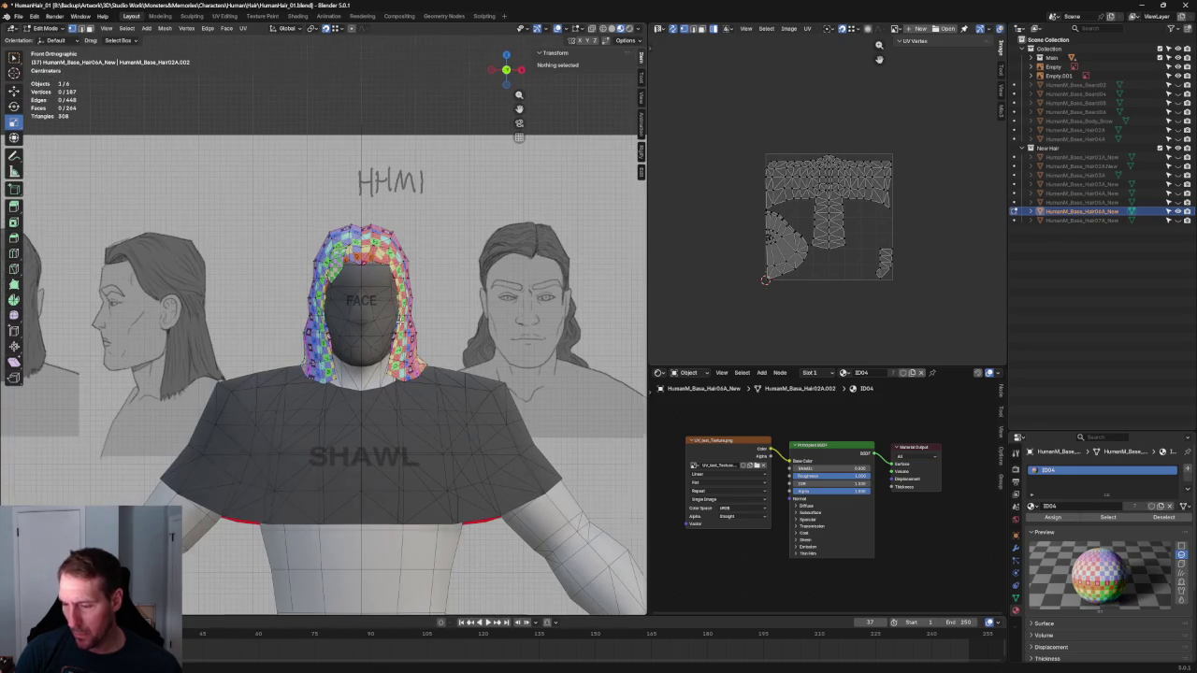
left_click(613, 28)
left_click(592, 28)
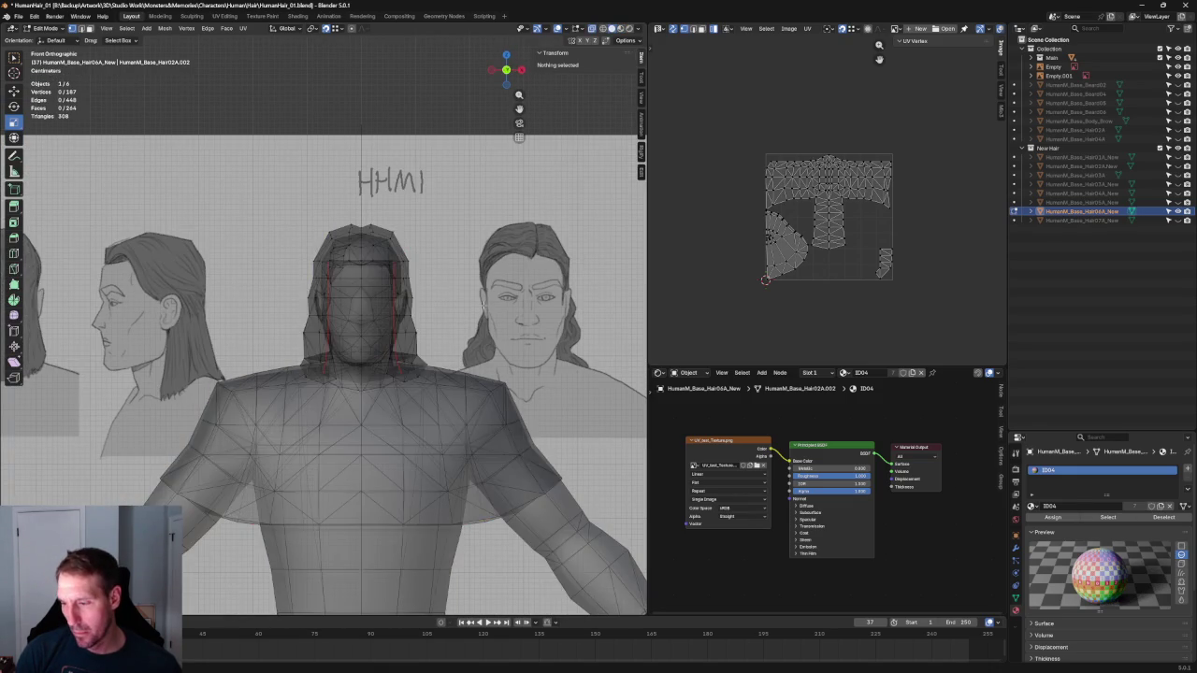
Switch to the right side view and zoom onto the head against the side sketch
scroll(465, 300, "up", 3)
scroll(465, 300, "down", 1)
scroll(476, 294, "down", 1)
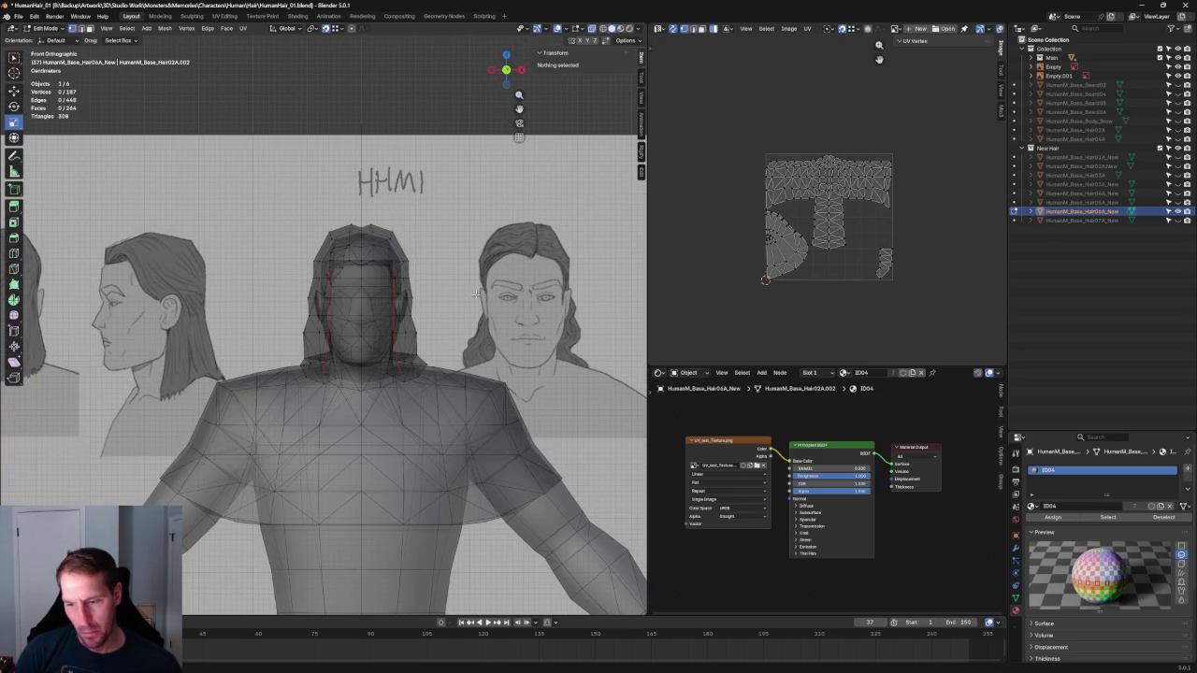
scroll(500, 292, "down", 1)
scroll(572, 327, "down", 1)
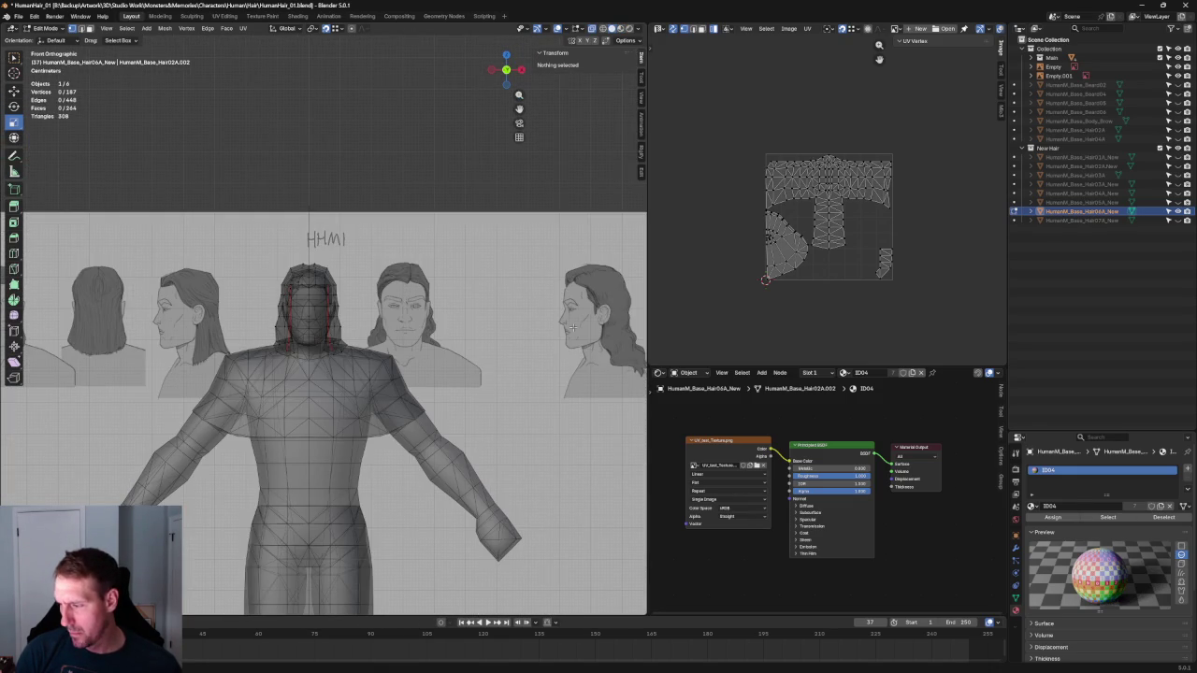
scroll(573, 327, "up", 1)
key("KP_3")
scroll(310, 331, "up", 3)
scroll(311, 331, "up", 2)
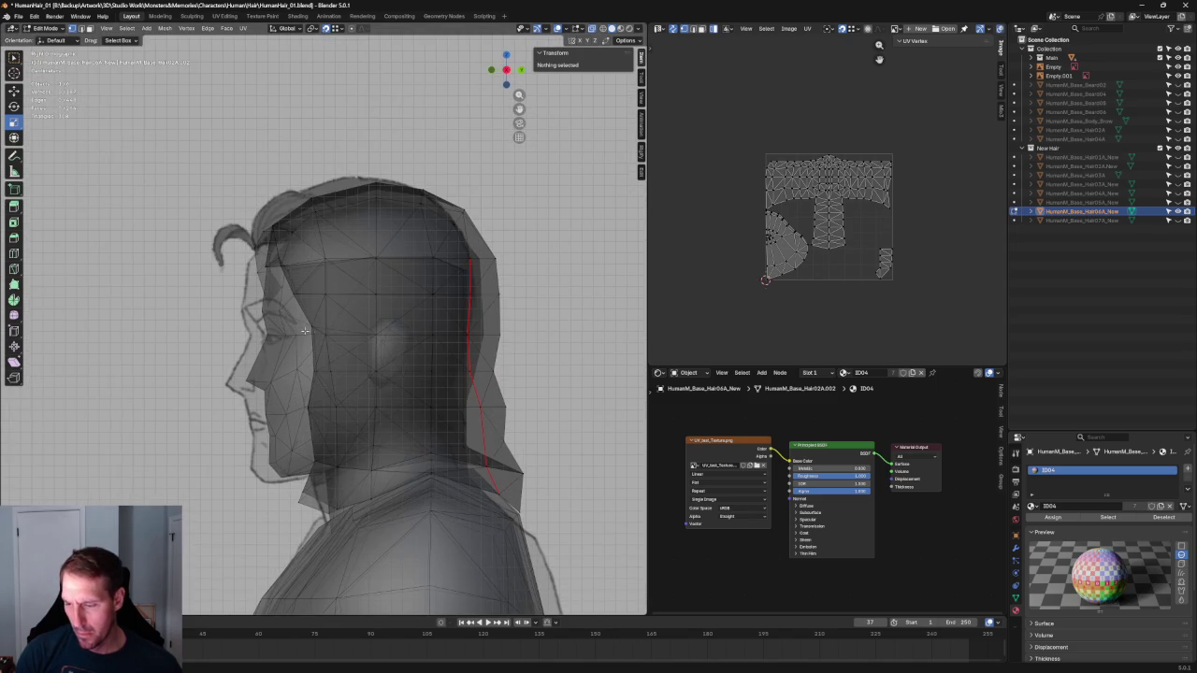
Delete the hair vertices hanging in front of the ear
left_click_drag(337, 440, 364, 519)
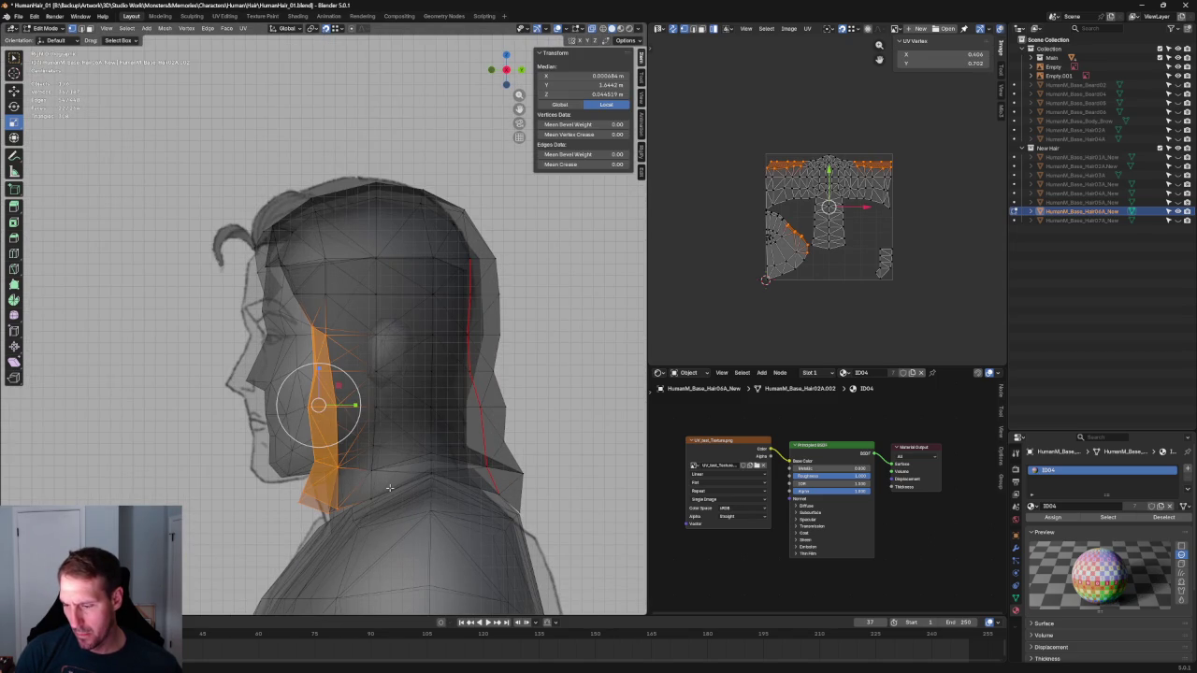
key("x")
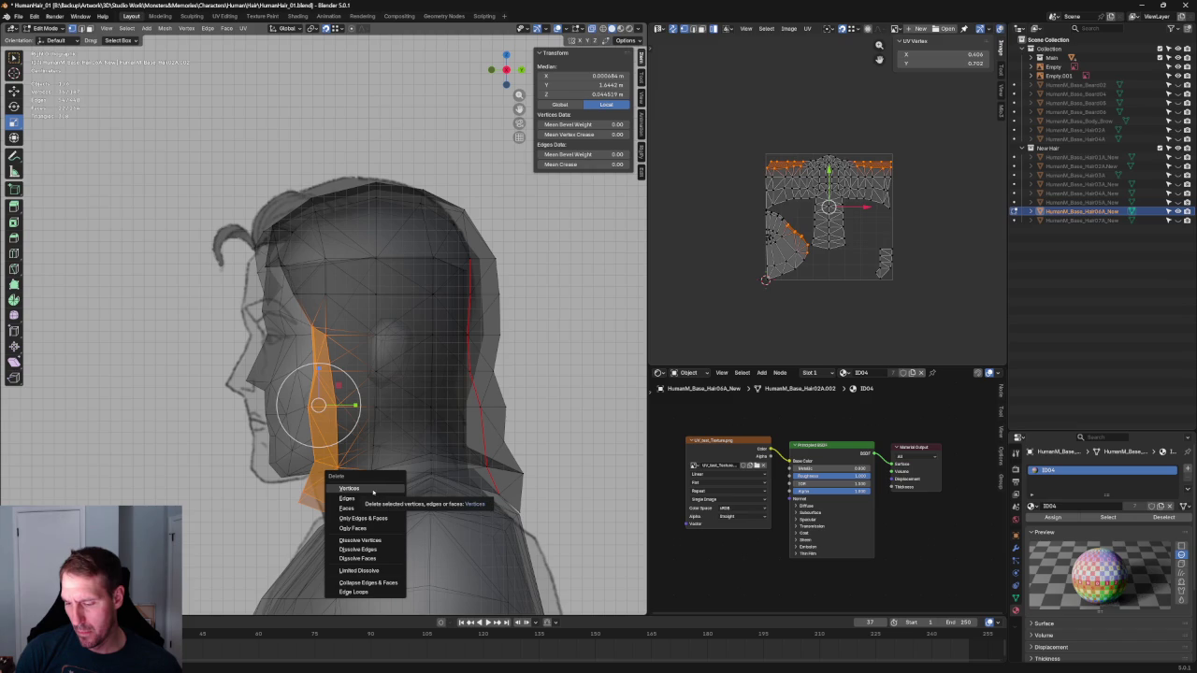
left_click(363, 488)
scroll(359, 461, "down", 4)
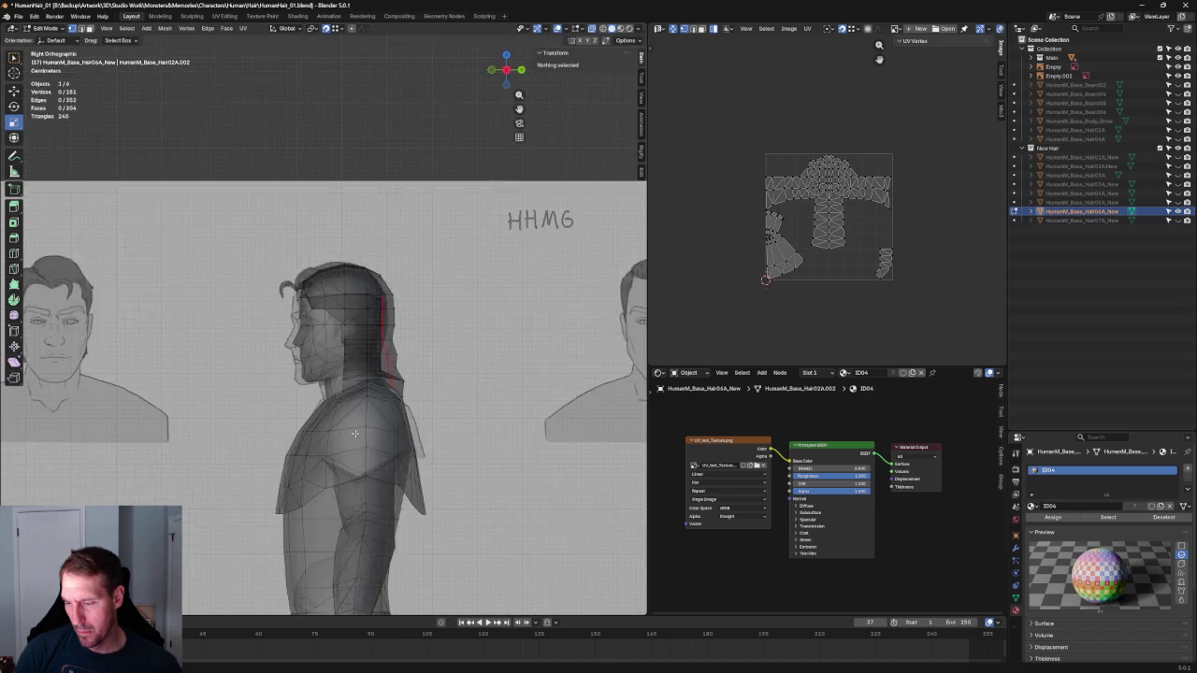
scroll(358, 433, "down", 2)
Inspect the head in front and right side views, toggling see-through display
key("KP_1")
key("alt+z")
scroll(497, 443, "up", 2)
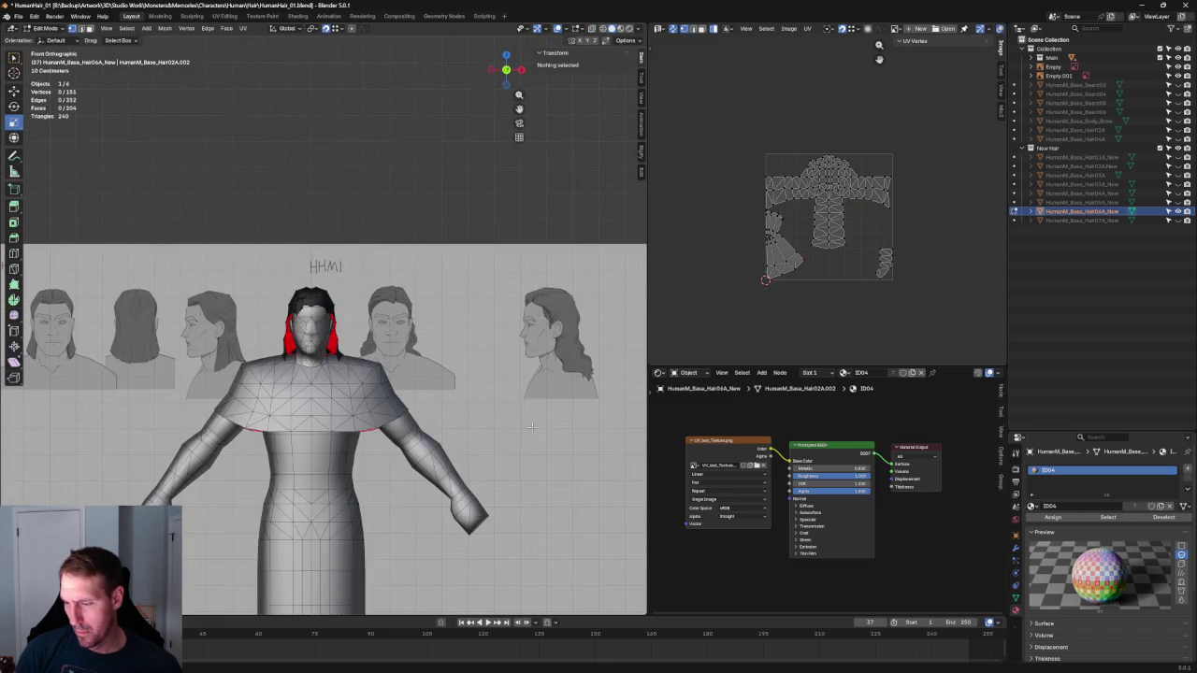
scroll(497, 443, "up", 4)
middle_click_drag(477, 379, 403, 379, "shift")
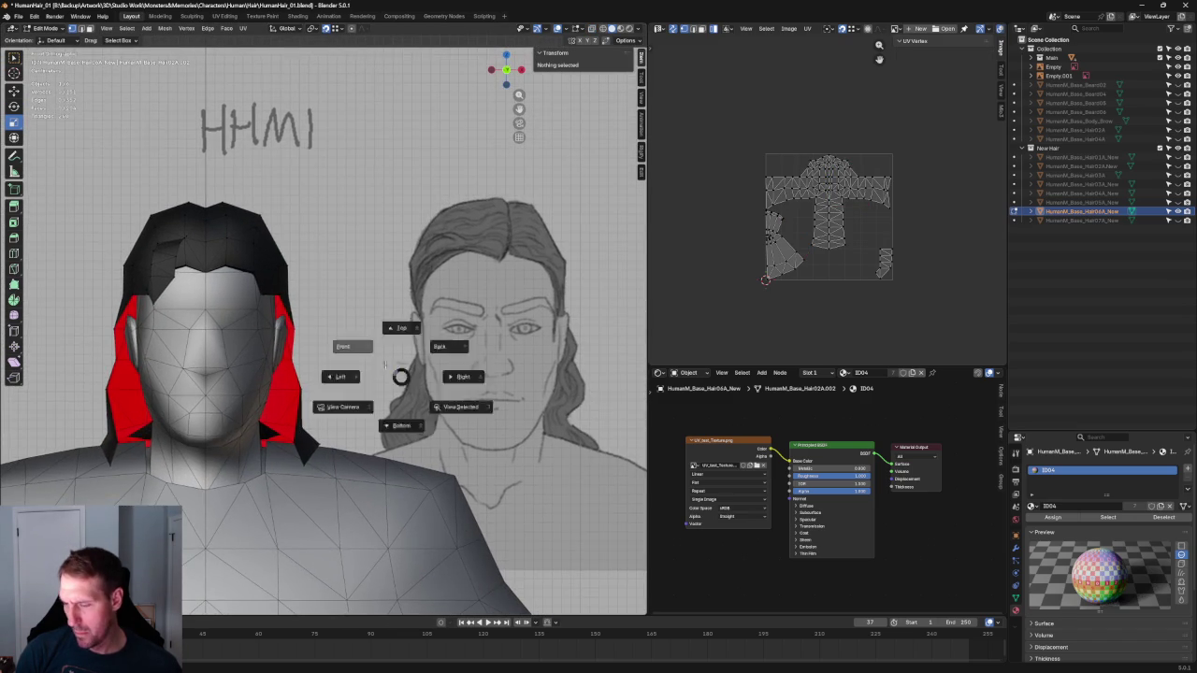
key("KP_3")
key("alt+z")
scroll(414, 334, "up", 1)
scroll(387, 307, "up", 1)
key("alt+z")
scroll(387, 307, "up", 4)
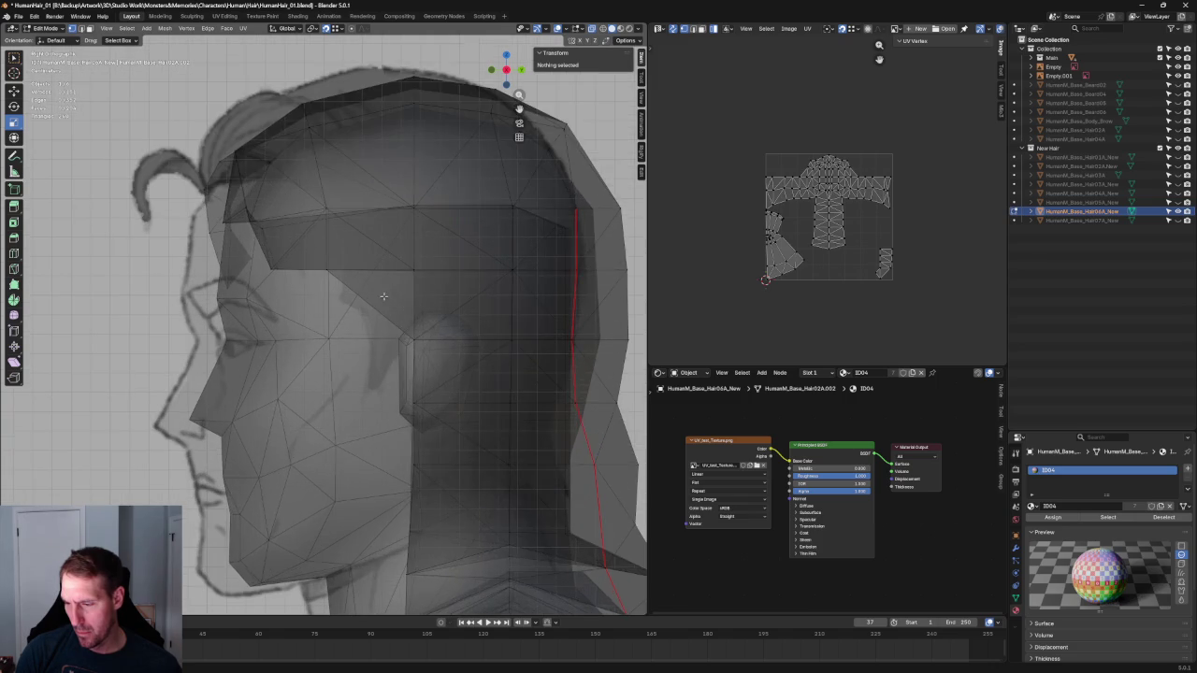
scroll(383, 296, "down", 2)
Pick hair vertices near the temple from the right side view
left_click(369, 303)
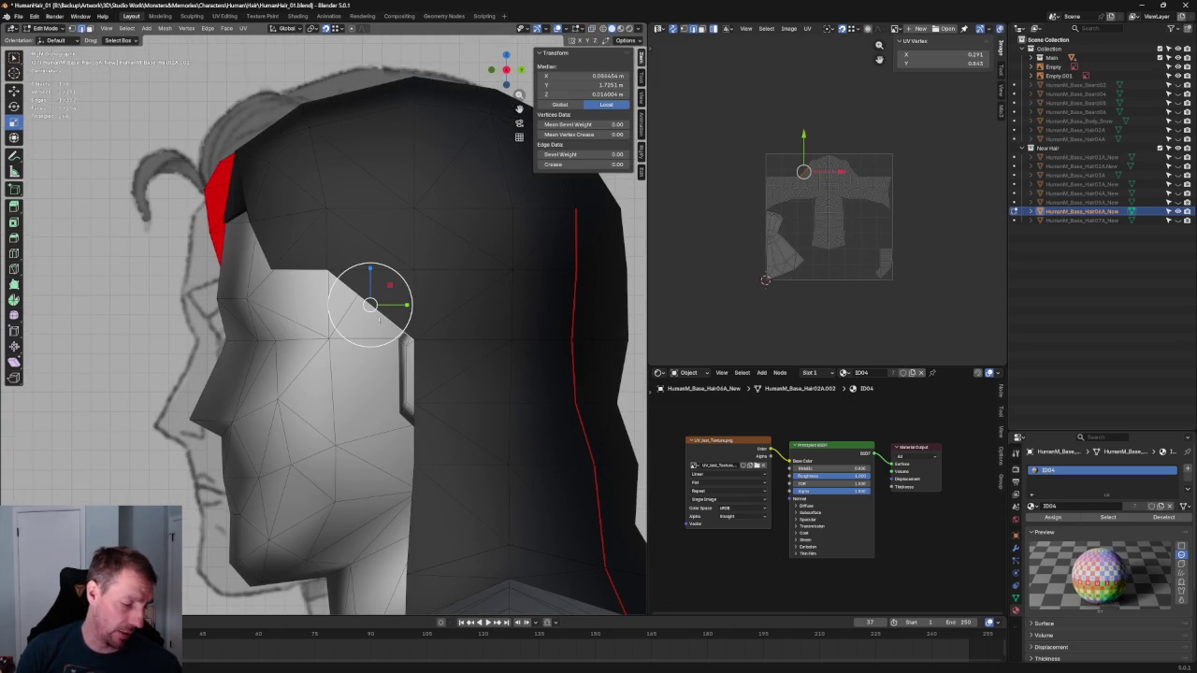
key("alt+z")
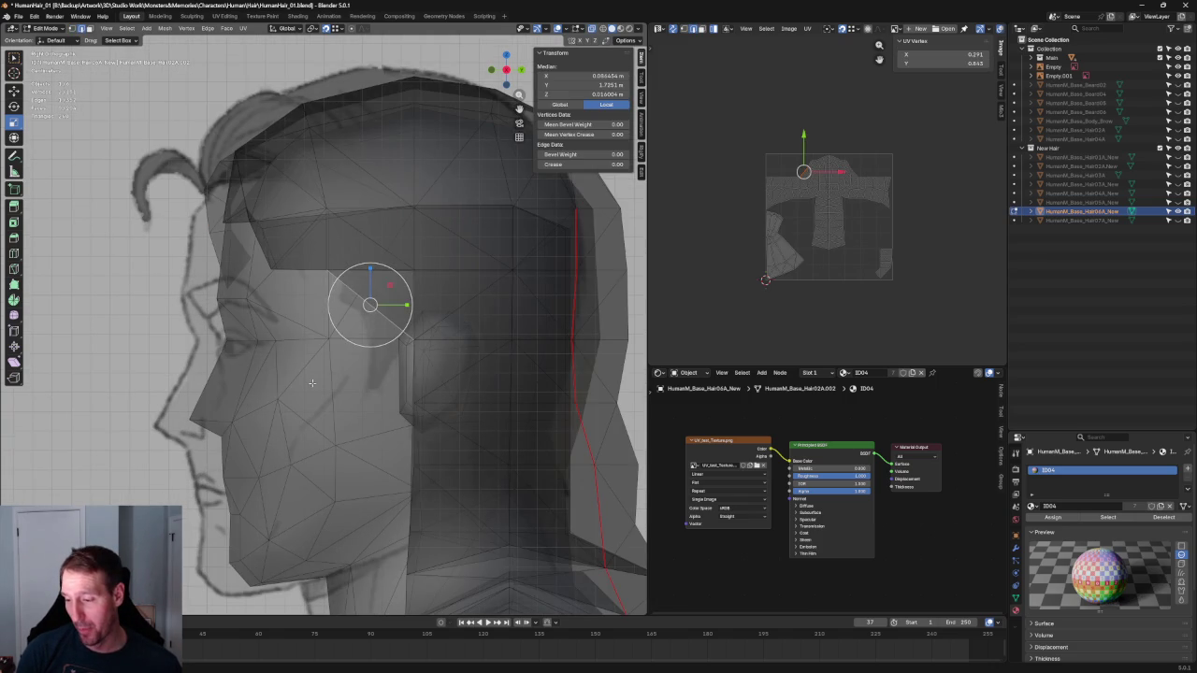
key("alt+z")
mouse_move(312, 382)
middle_mouse_down()
mouse_move(541, 360)
mouse_move(315, 342)
middle_mouse_up()
key("KP_3")
scroll(294, 316, "up", 2)
scroll(294, 316, "up", 2)
scroll(299, 337, "up", 1)
key("j")
left_click(409, 356)
key("alt+a")
key("alt+z")
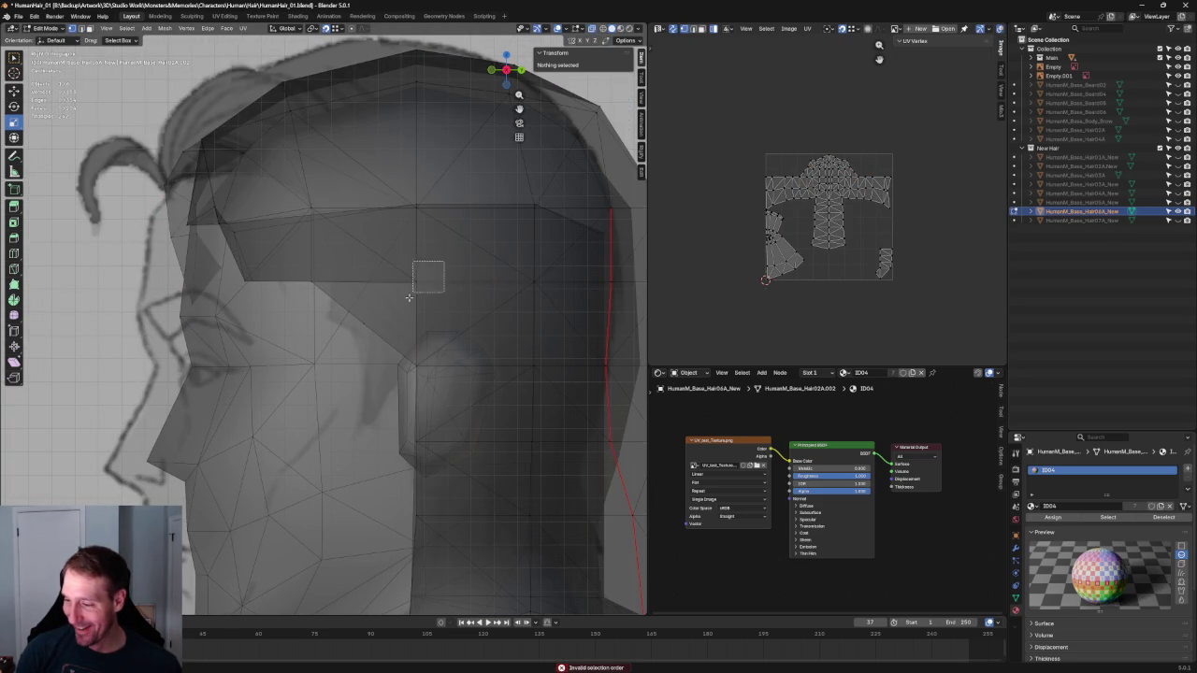
Connect two temple vertices with a new edge using Connect Vertex Pairs
left_click(415, 281)
left_click(382, 316, "shift")
right_click(356, 319)
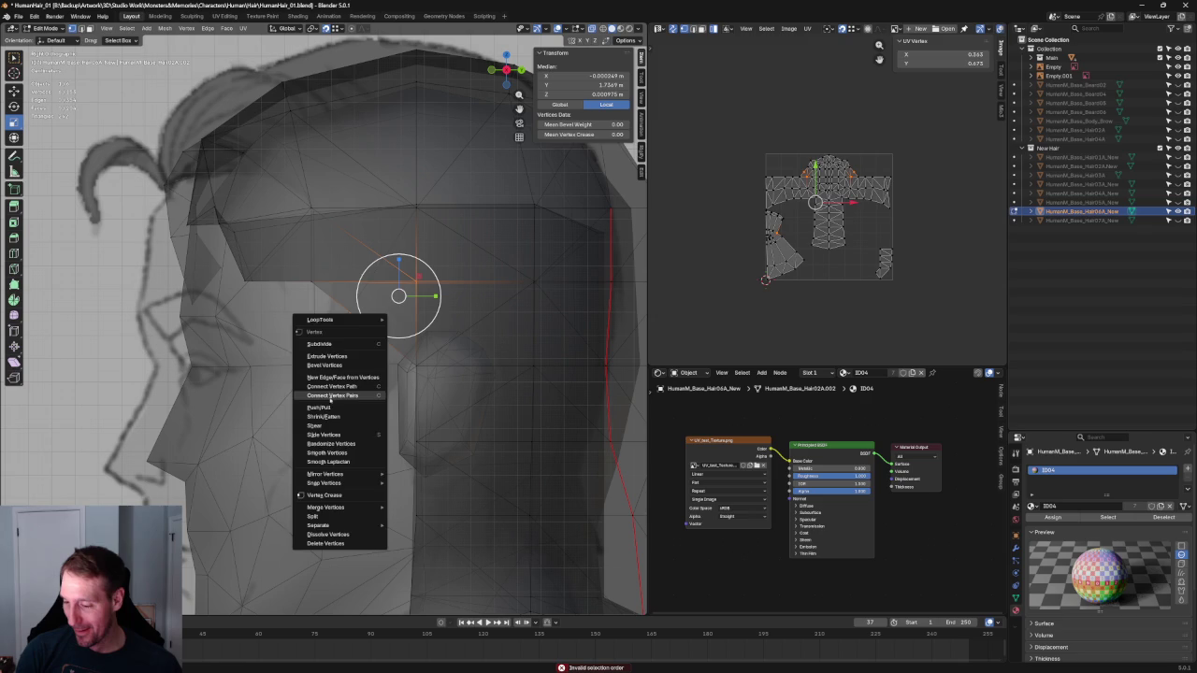
left_click(332, 396)
Move a temple vertex to follow the hairline, then zoom out
left_click(360, 320)
key("g")
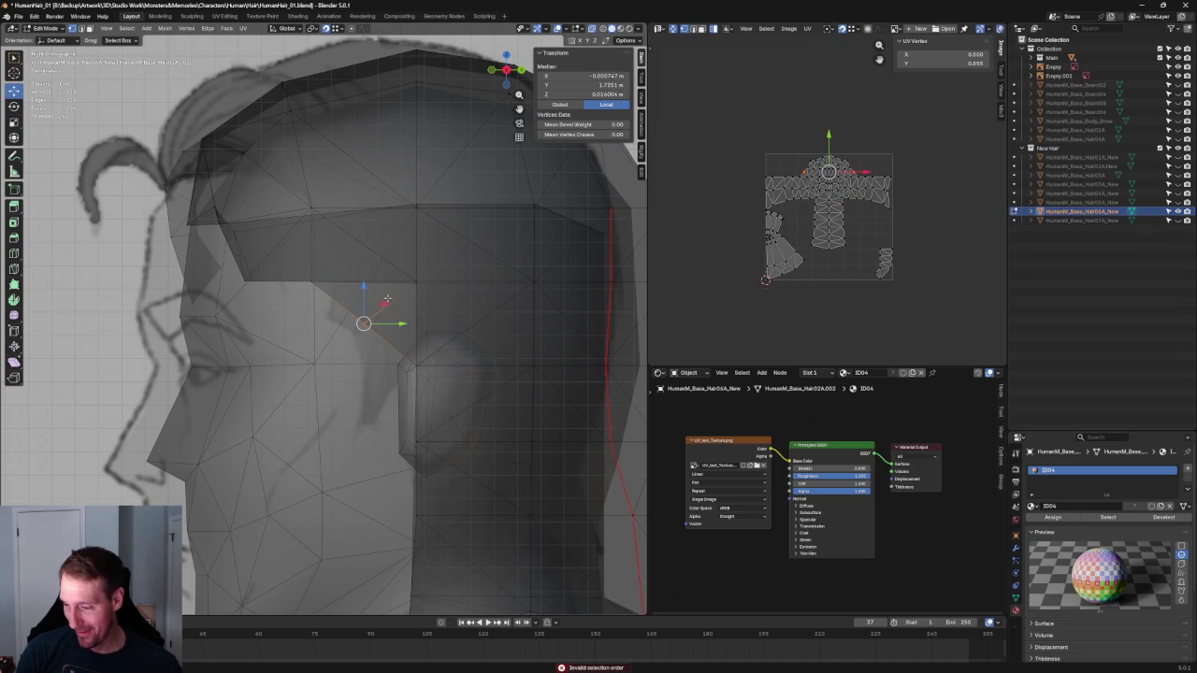
left_click_drag(364, 323, 370, 320)
left_click(370, 319)
key("alt+a")
scroll(364, 336, "down", 6)
scroll(358, 366, "down", 1)
scroll(358, 367, "down", 4)
scroll(479, 327, "down", 5)
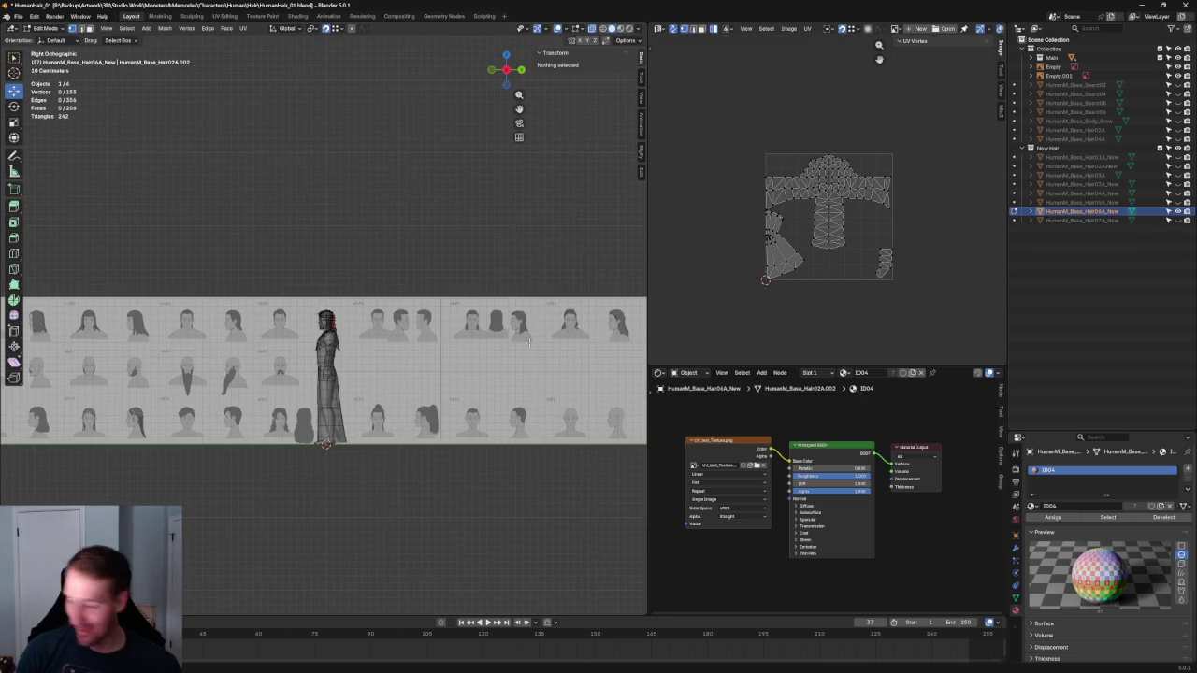
In object mode, slide the reference sheet Empty sideways along Y
key("Tab")
left_click(327, 322)
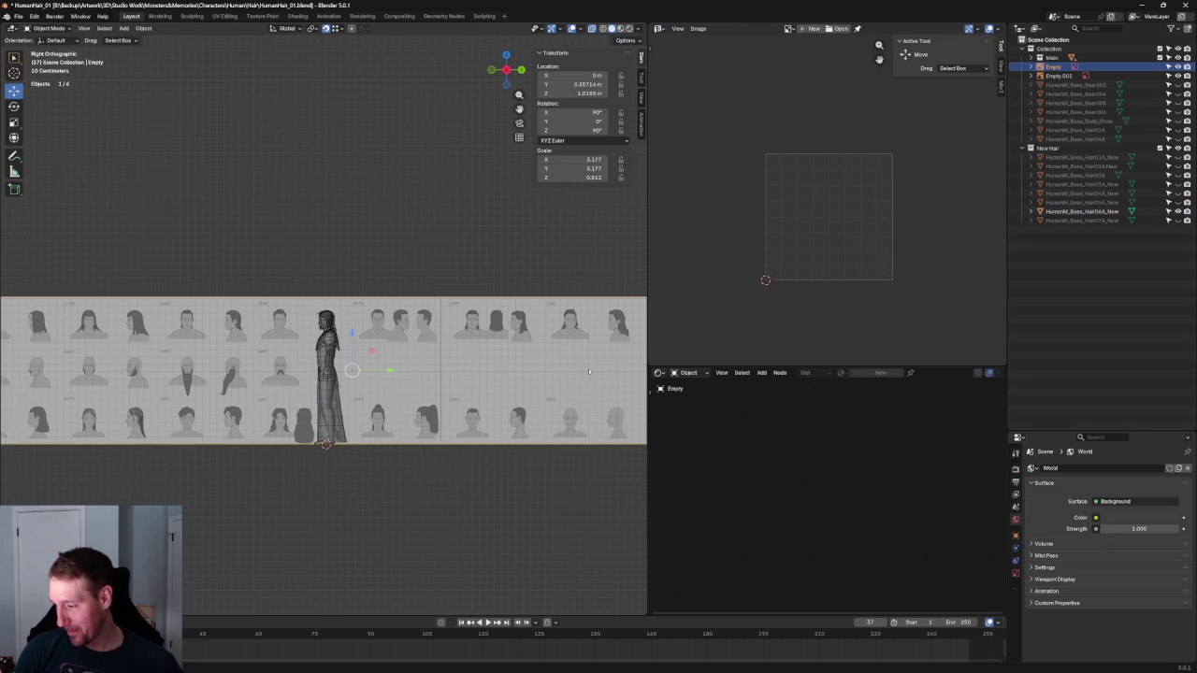
scroll(526, 382, "down", 2)
scroll(525, 382, "up", 4)
scroll(526, 382, "up", 1)
left_click_drag(425, 446, 75, 401)
left_click(74, 400)
Nudge the sheet so the long-hair side sketch sits behind the head, then frame the head
scroll(274, 434, "up", 3)
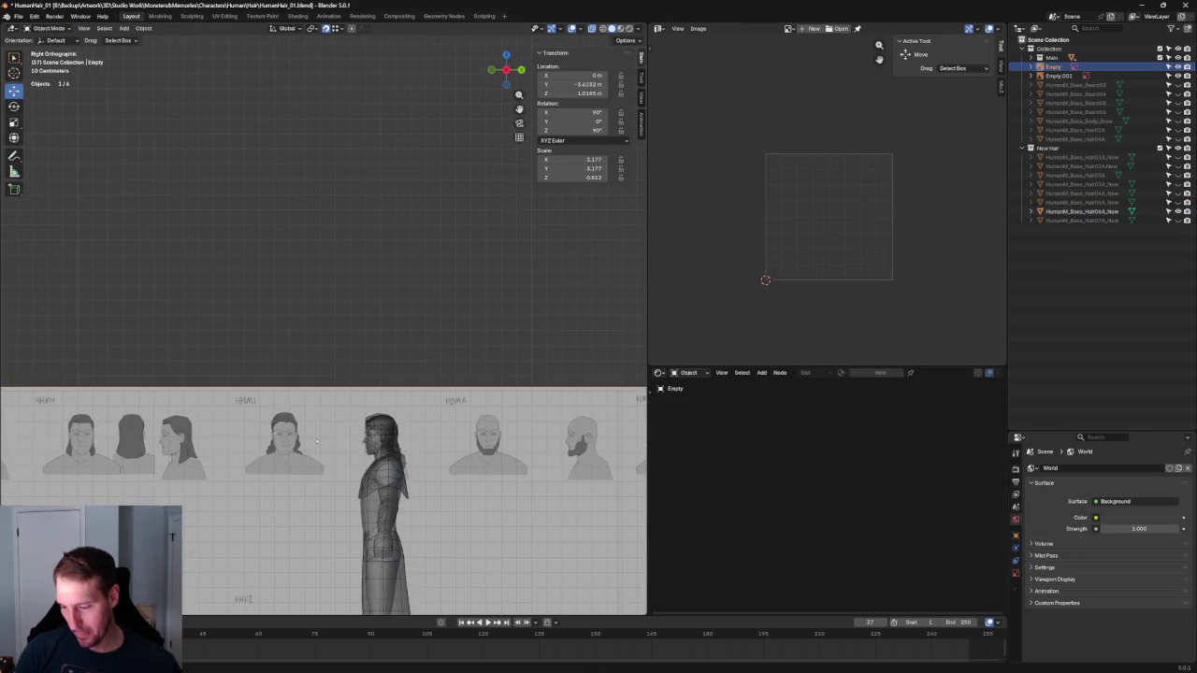
scroll(414, 301, "up", 2)
scroll(435, 306, "up", 2)
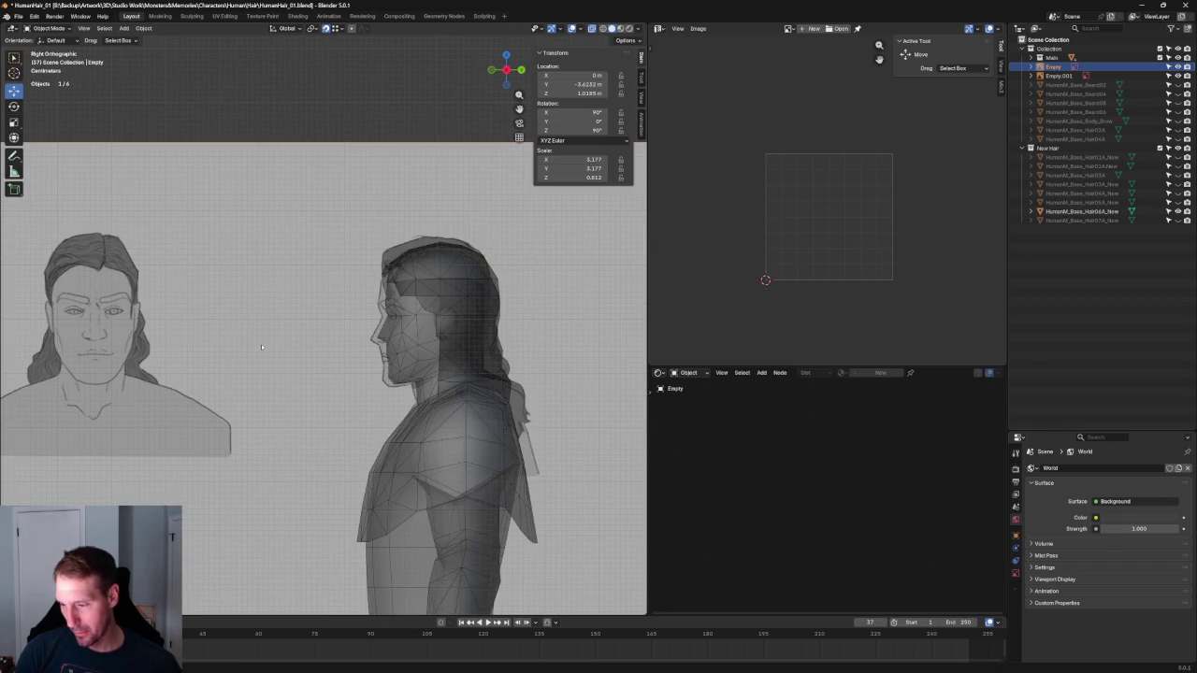
scroll(262, 346, "down", 3)
scroll(326, 324, "down", 1)
scroll(449, 312, "down", 2)
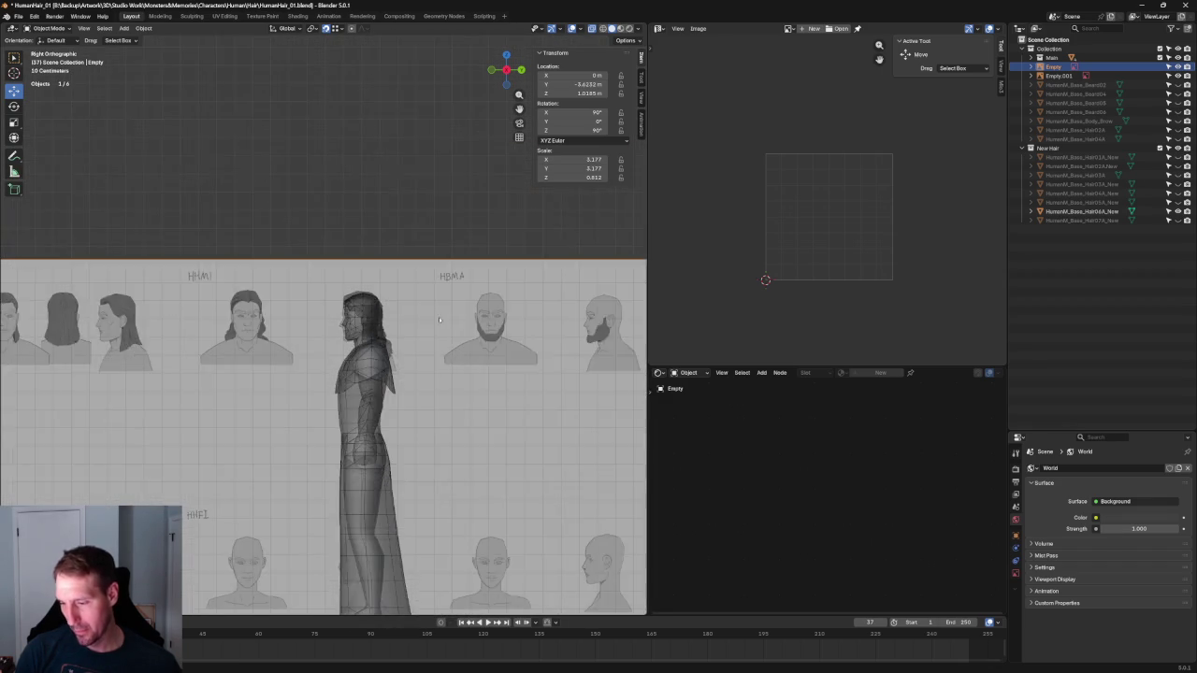
scroll(449, 312, "down", 2)
middle_click_drag(80, 403, 221, 403, "shift")
mouse_move(148, 418)
left_mouse_down()
mouse_move(139, 381)
mouse_move(113, 380)
left_mouse_up()
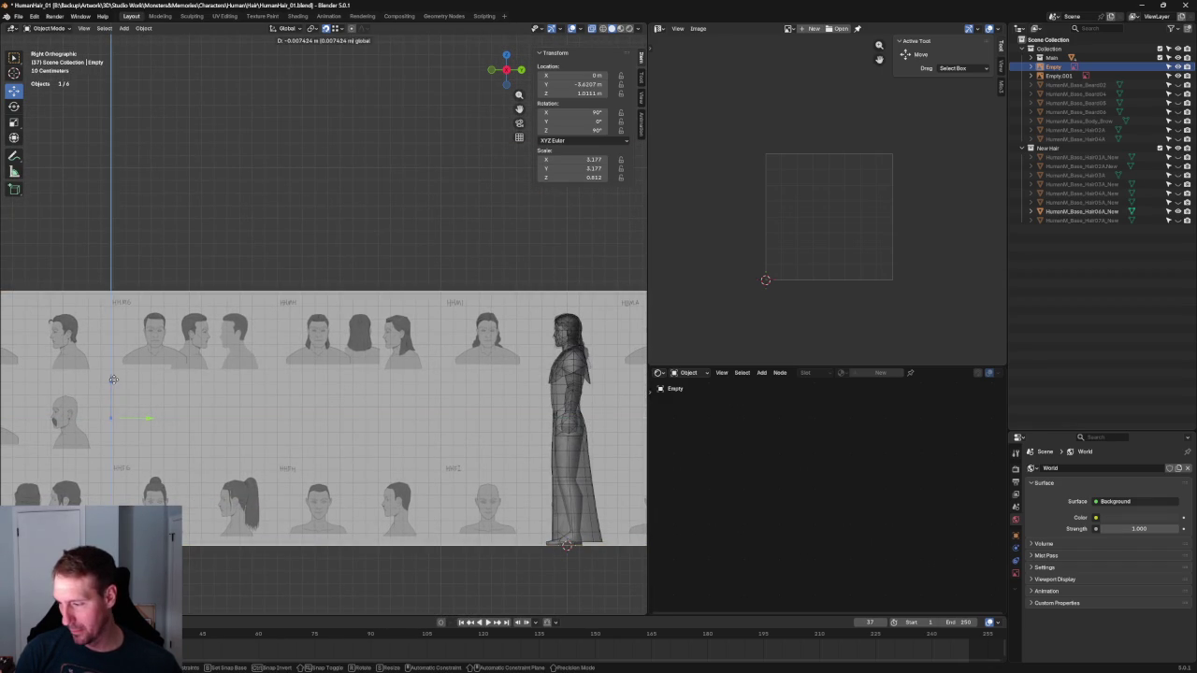
left_click(452, 259)
middle_click_drag(452, 259, 489, 356, "ctrl")
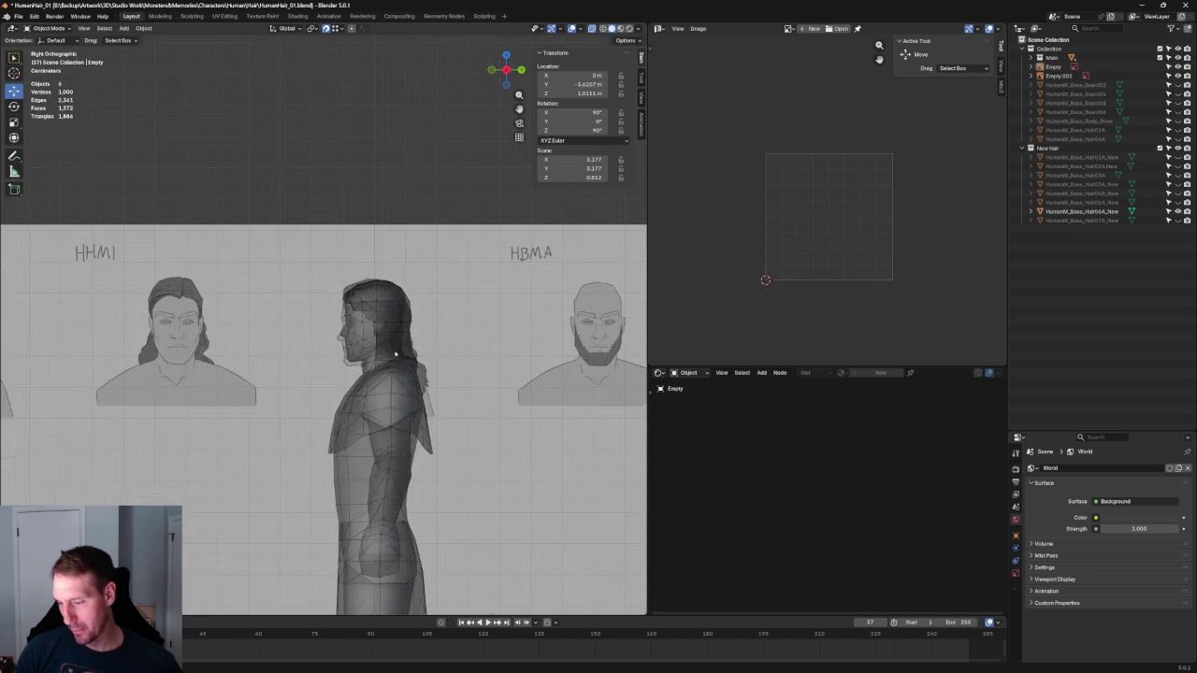
scroll(457, 355, "up", 2)
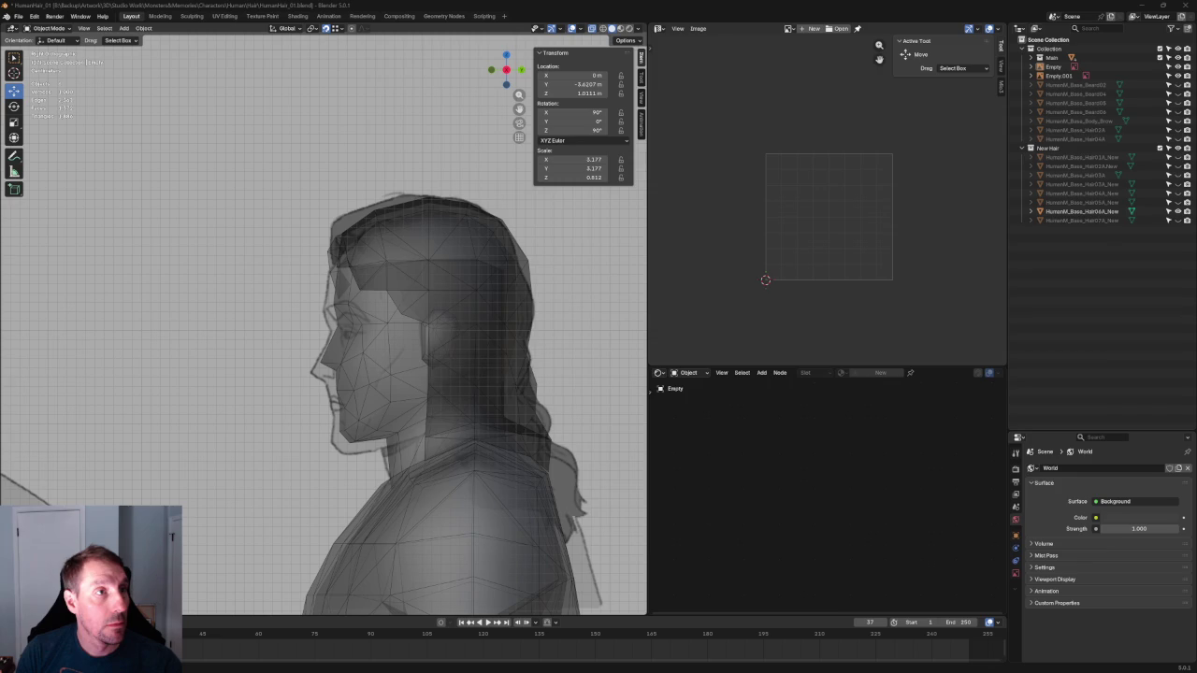
key("alt+Tab")
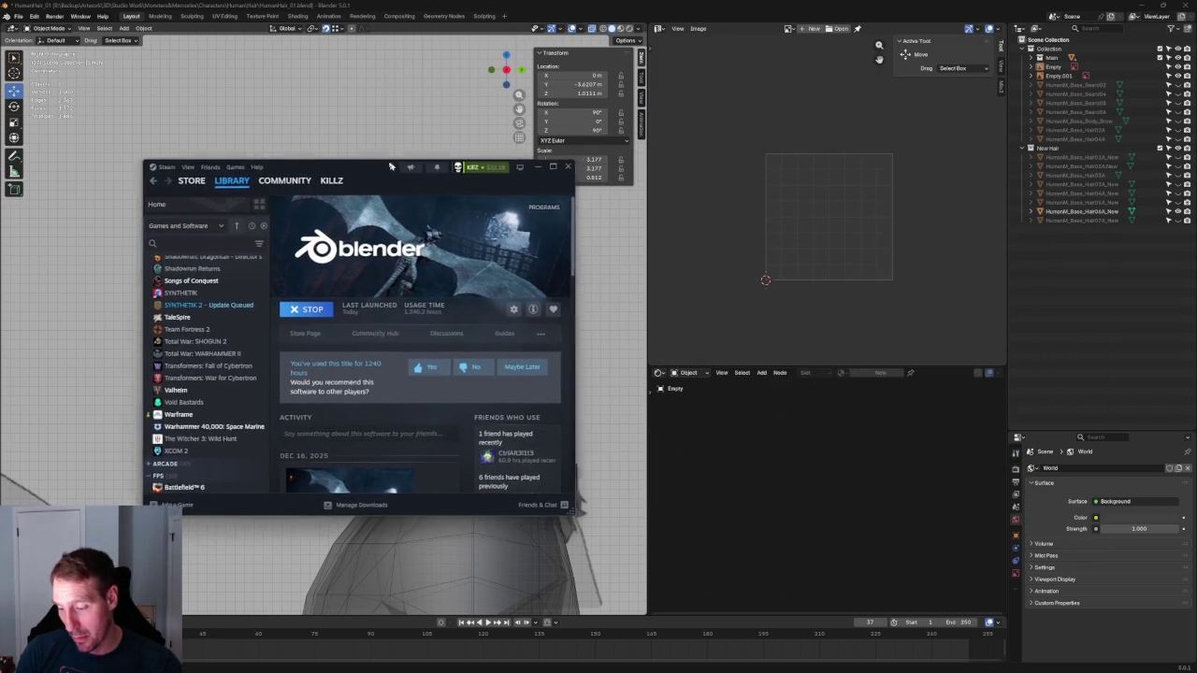
key("alt+Tab")
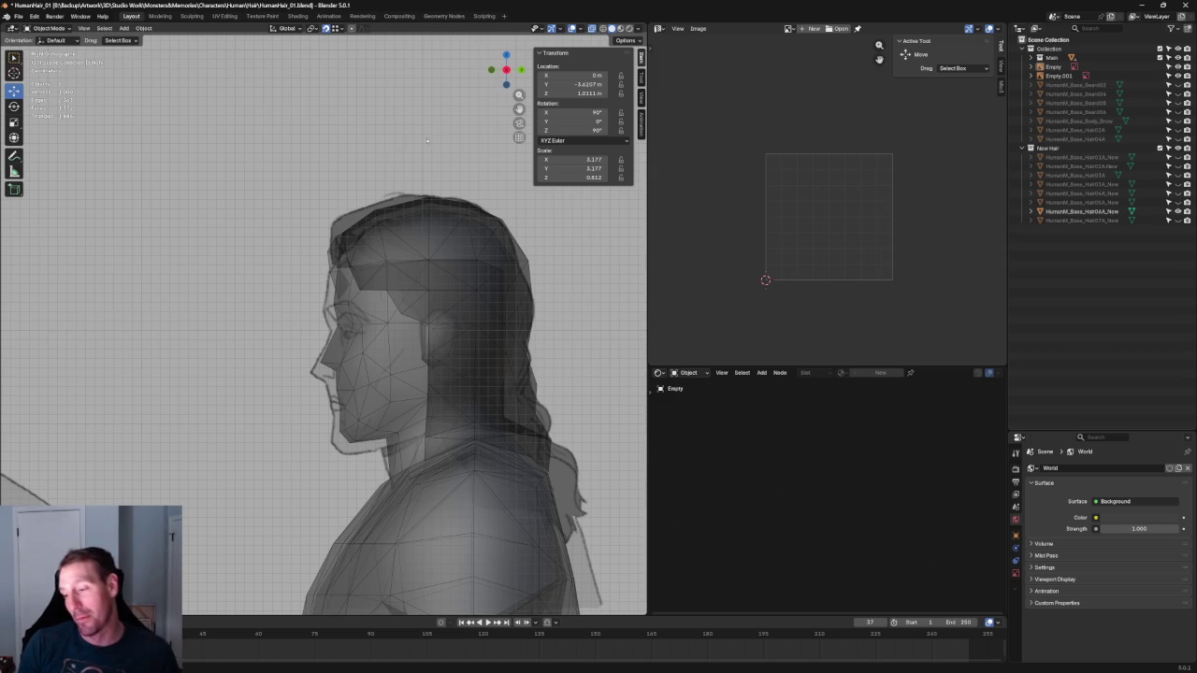
key("KP_3")
In edit mode on the hair, move a top vertex onto the sketch outline
scroll(395, 184, "up", 4)
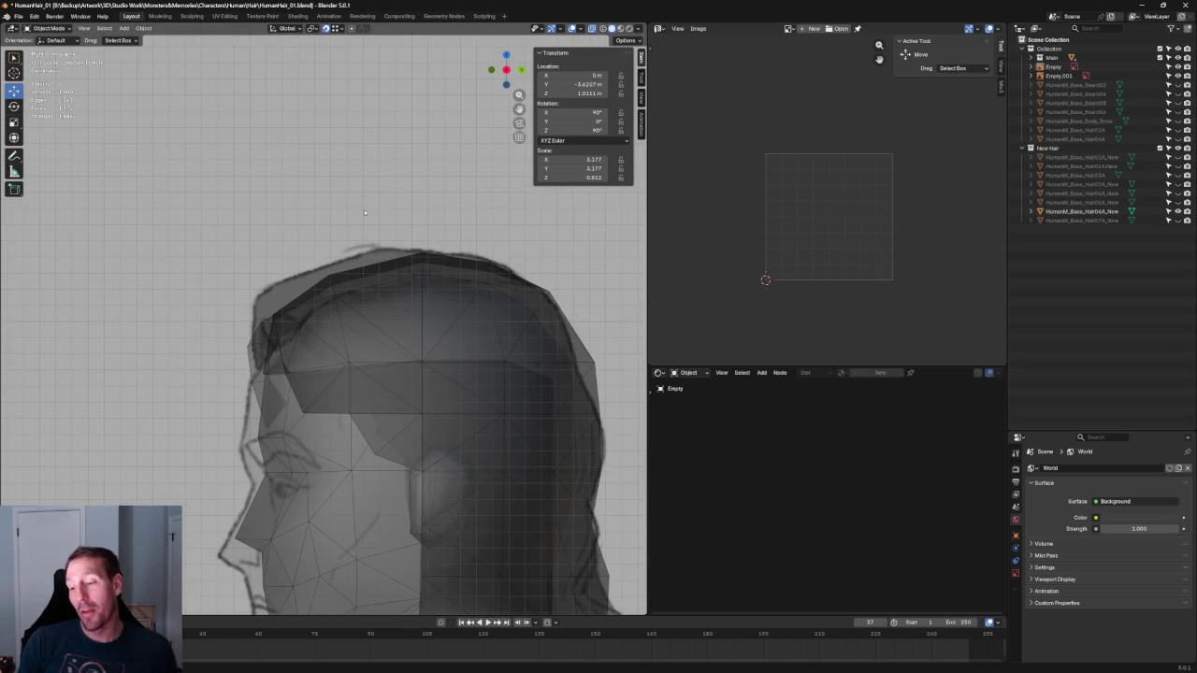
scroll(360, 224, "up", 2)
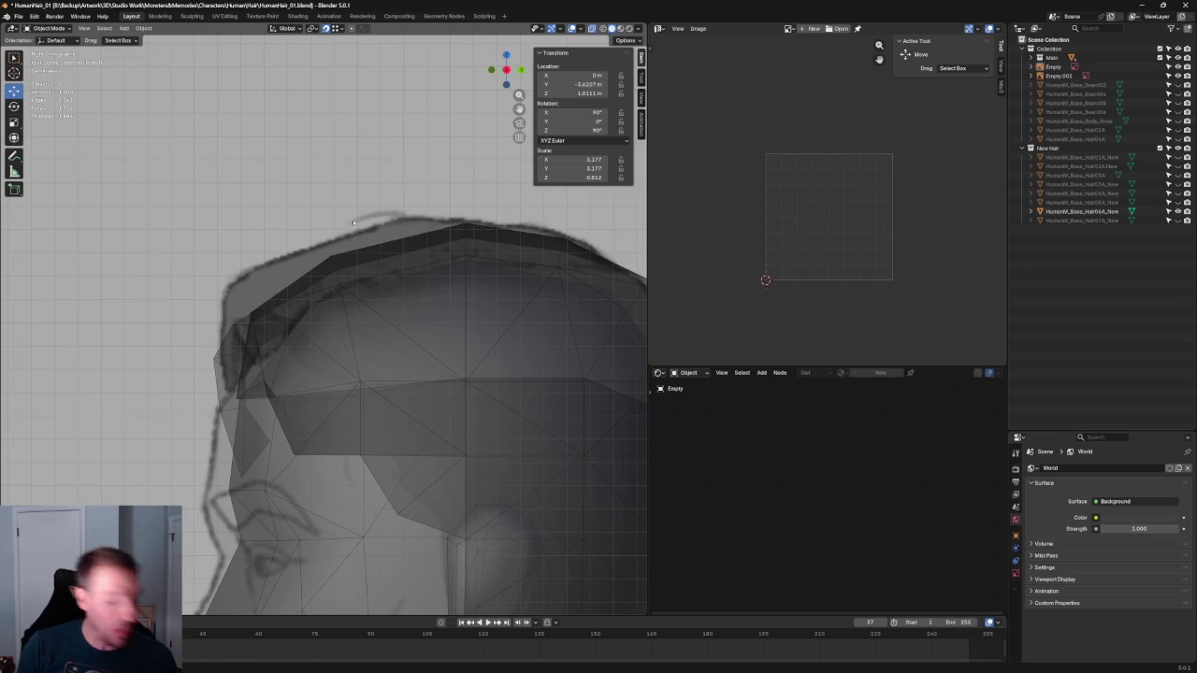
left_click(387, 245)
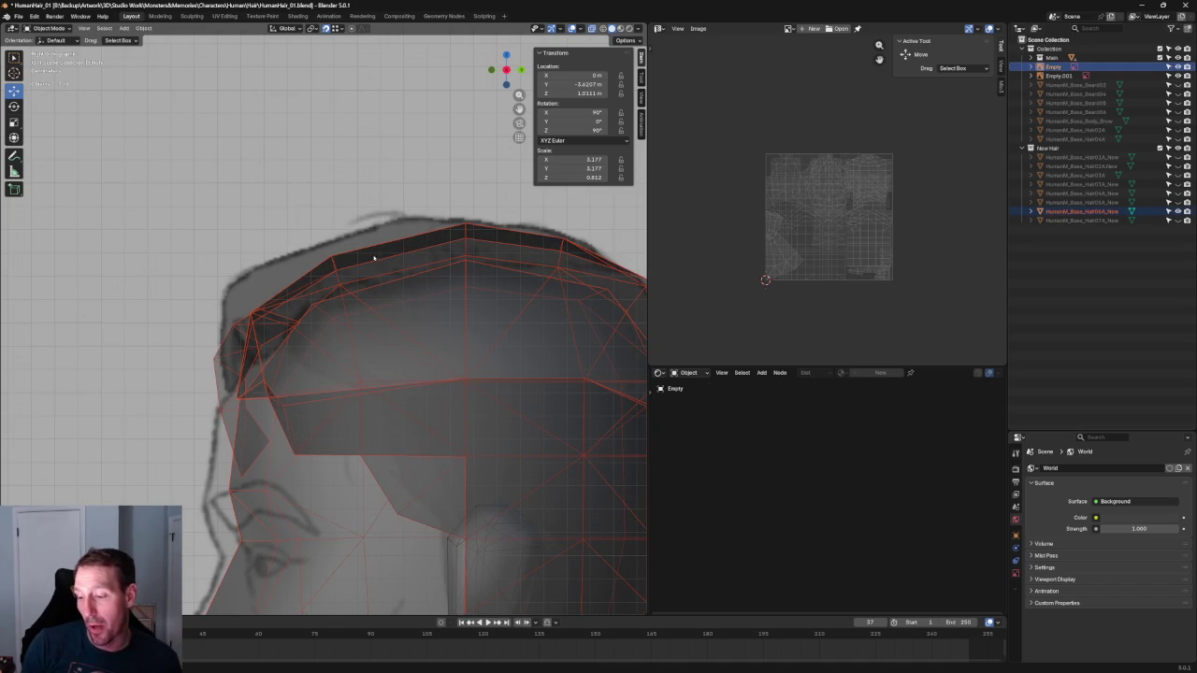
left_click(382, 256)
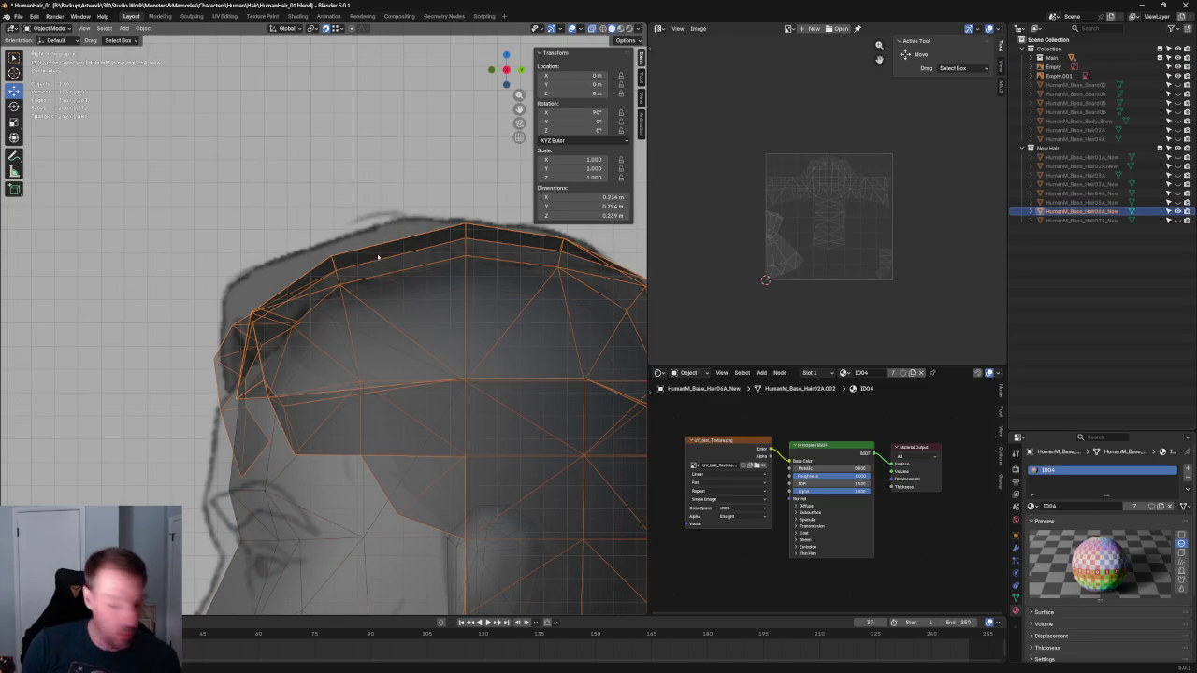
key("Tab")
left_click_drag(401, 328, 322, 236)
key("g")
left_click(339, 221)
Adjust the top-centre vertex vertically and check the hair from the front in solid view
left_click_drag(503, 215, 415, 311)
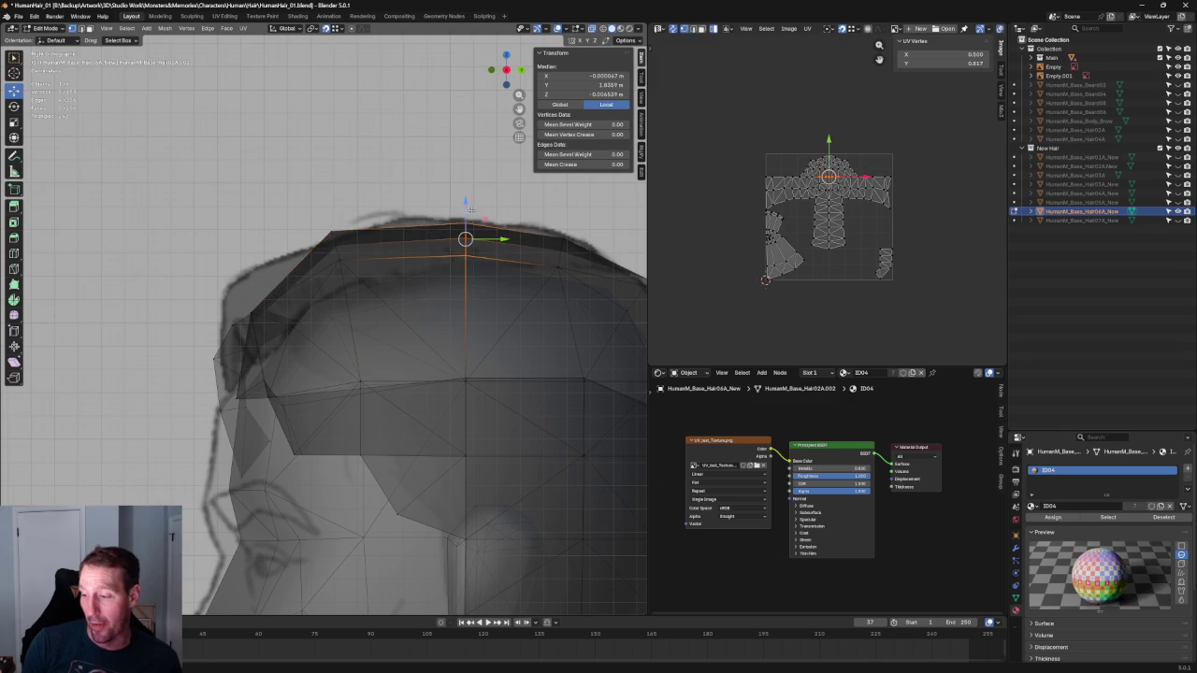
key("g")
key("z")
key("Escape")
left_click_drag(227, 269, 365, 343)
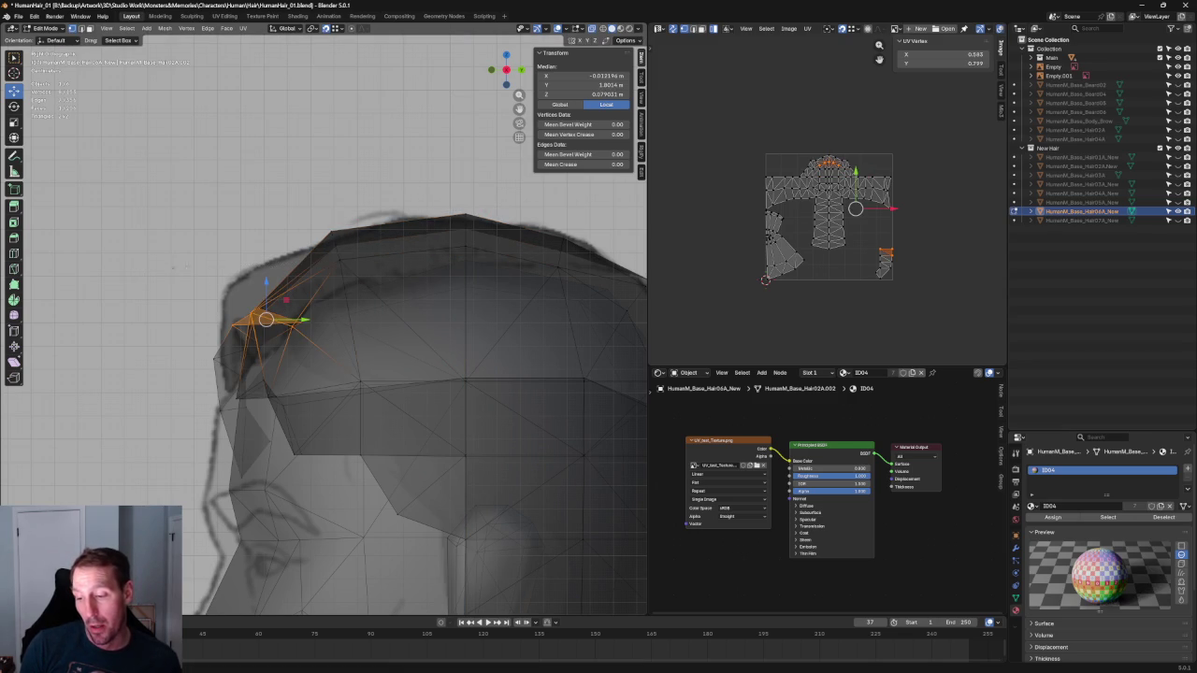
left_click(168, 269)
middle_click_drag(168, 270, 378, 326)
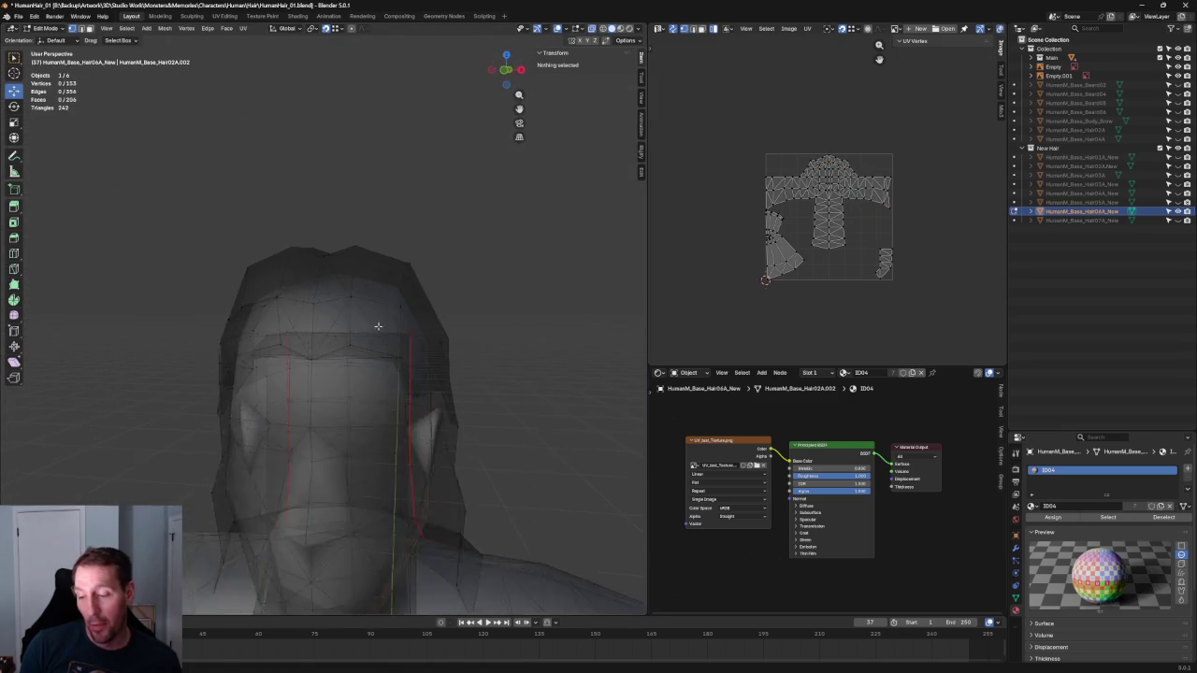
scroll(414, 304, "up", 2)
key("alt+z")
left_click(418, 297)
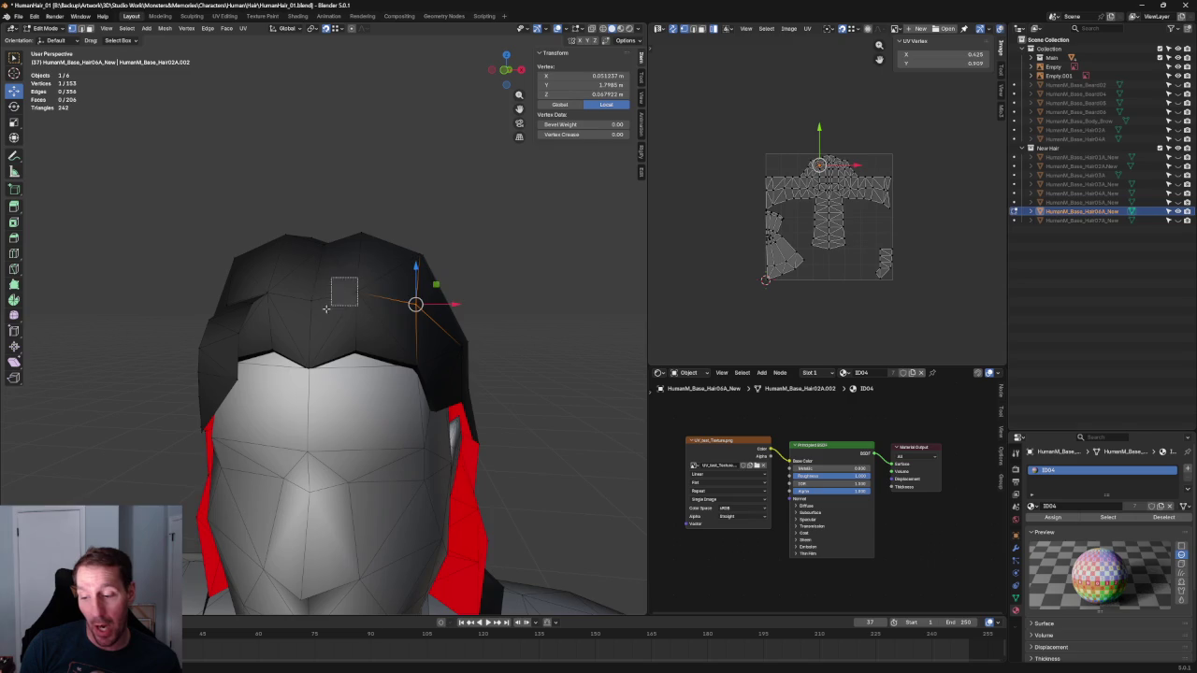
middle_click_drag(418, 298, 292, 293)
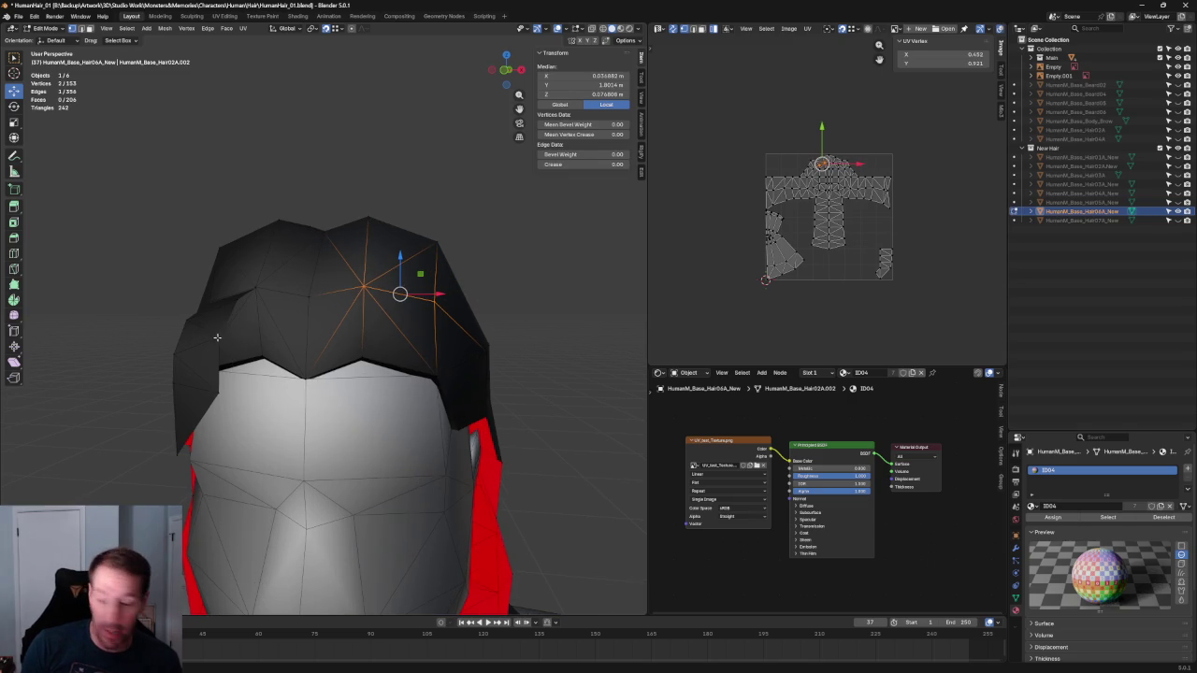
Select the loose strand piece and move it left along X
key("Tab")
key("Tab")
left_click(219, 334)
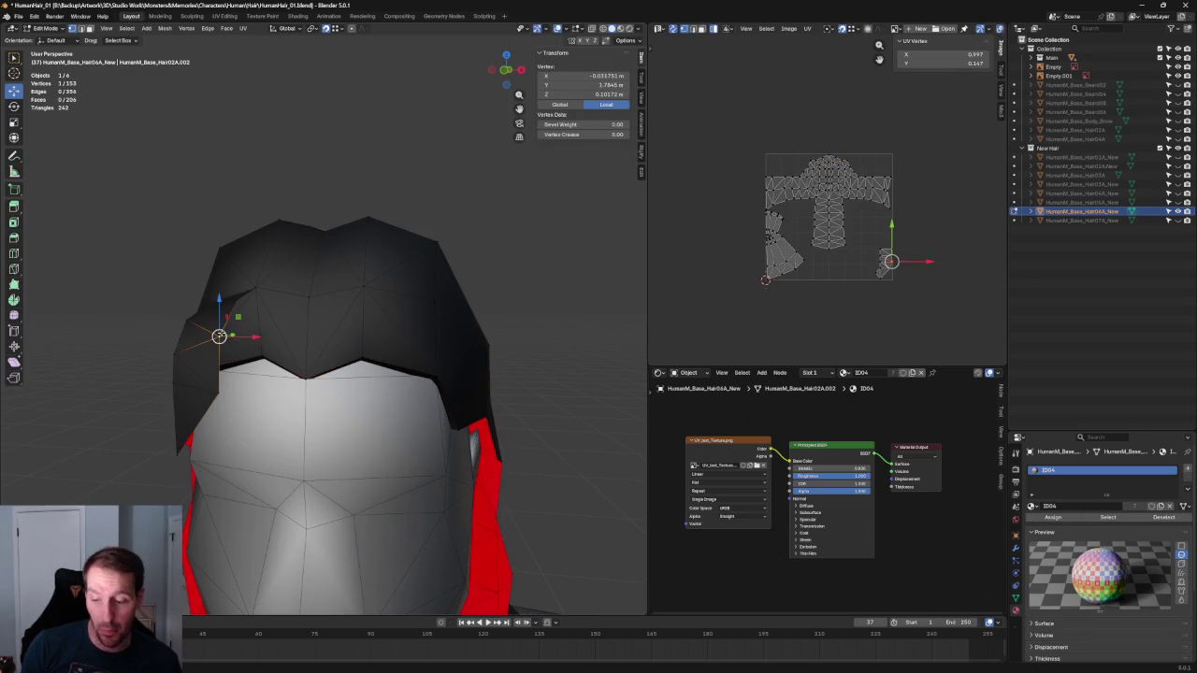
key("ctrl+l")
key("g")
key("x")
left_click(349, 285)
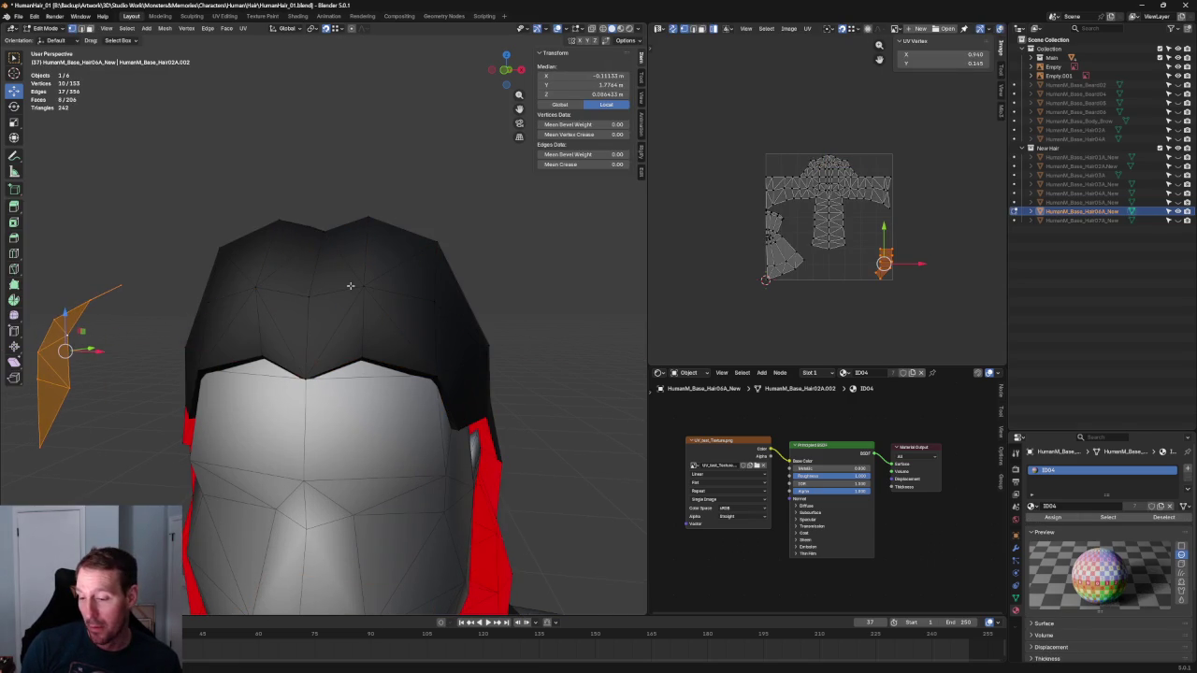
scroll(212, 301, "down", 2)
Move the strand piece further left along X
middle_click_drag(213, 301, 371, 291)
key("l")
key("ctrl+z")
key("g")
key("x")
left_click(182, 278)
Return to the see-through right side view and select a front hairline vertex
key("alt+a")
key("KP_3")
scroll(332, 297, "up", 3)
key("alt+z")
left_click_drag(280, 260, 401, 342)
Move the front hair vertex up and forward along Y, checking it in front and side X-ray views
key("g")
key("y")
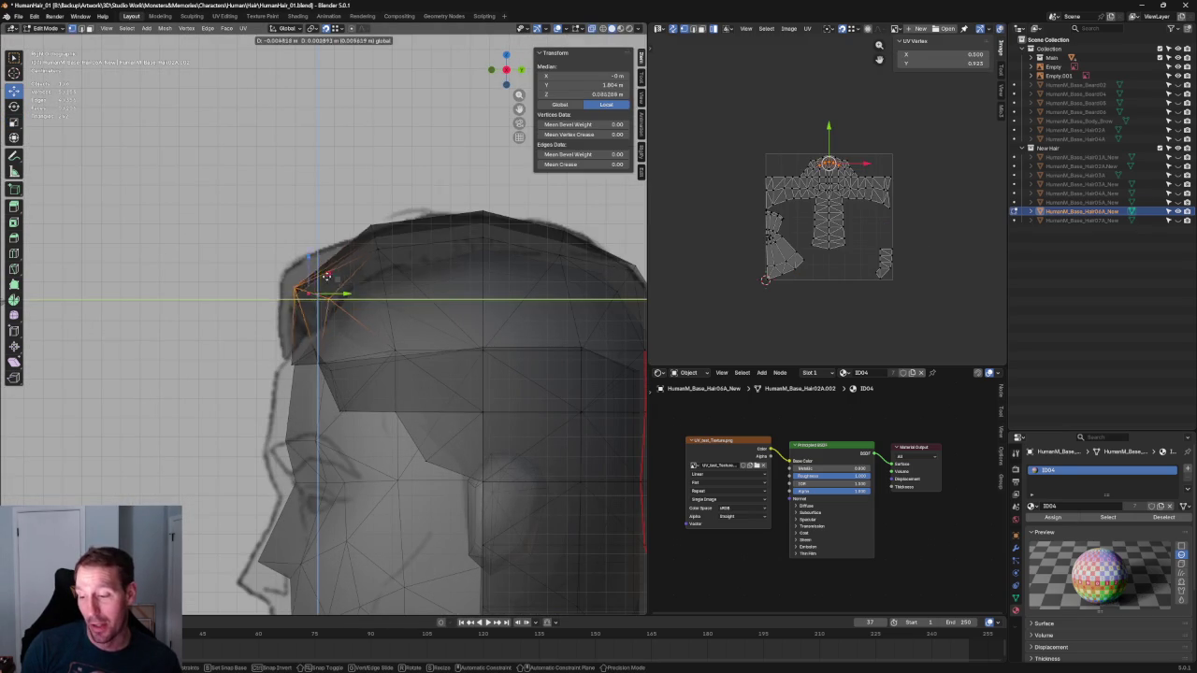
left_click(319, 318)
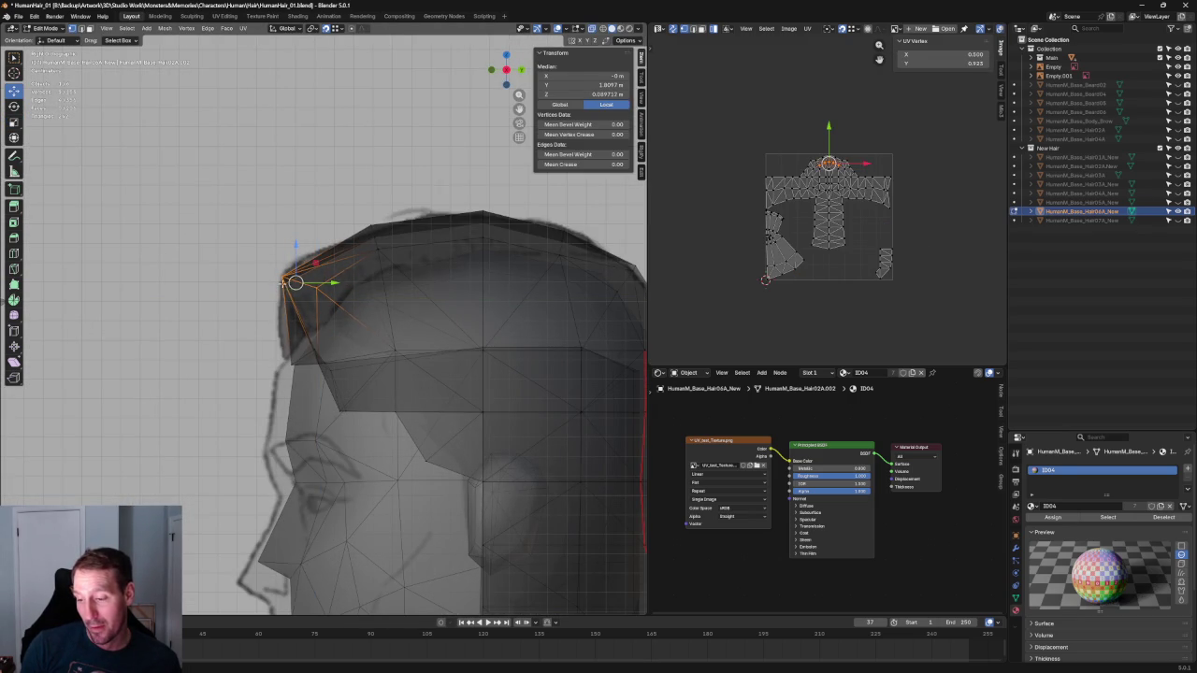
left_click(295, 282)
key("alt+z")
key("KP_1")
scroll(324, 298, "up", 2)
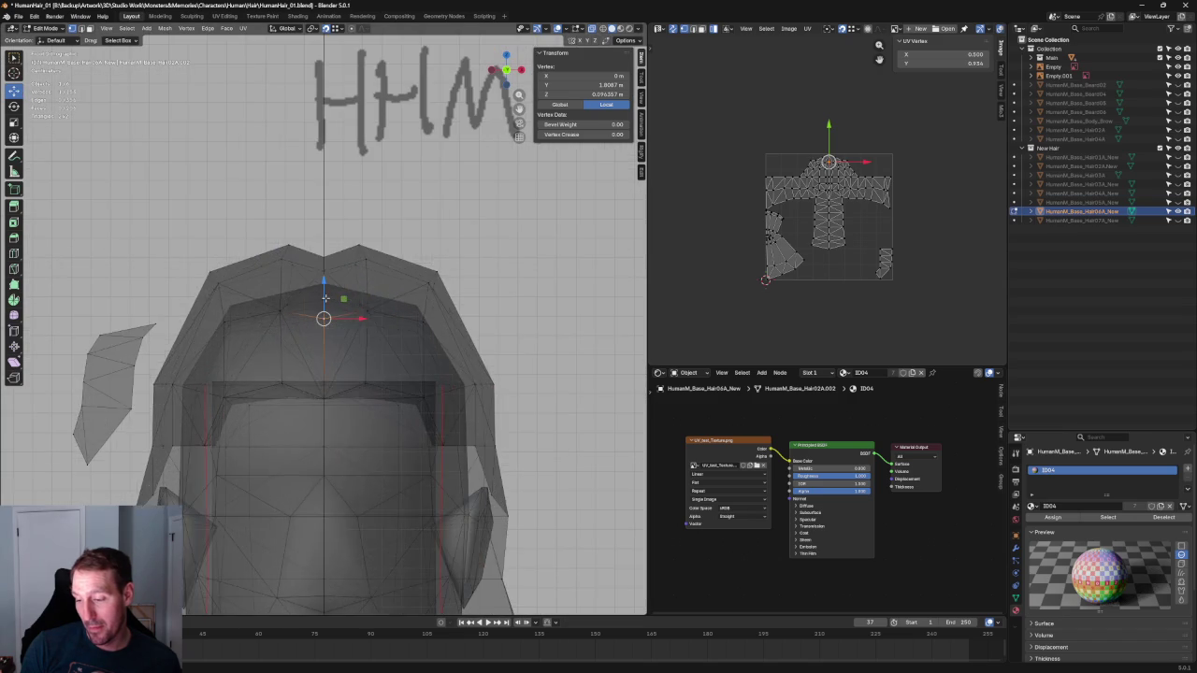
key("alt+z")
key("KP_3")
key("alt+z")
left_click_drag(358, 319, 320, 327)
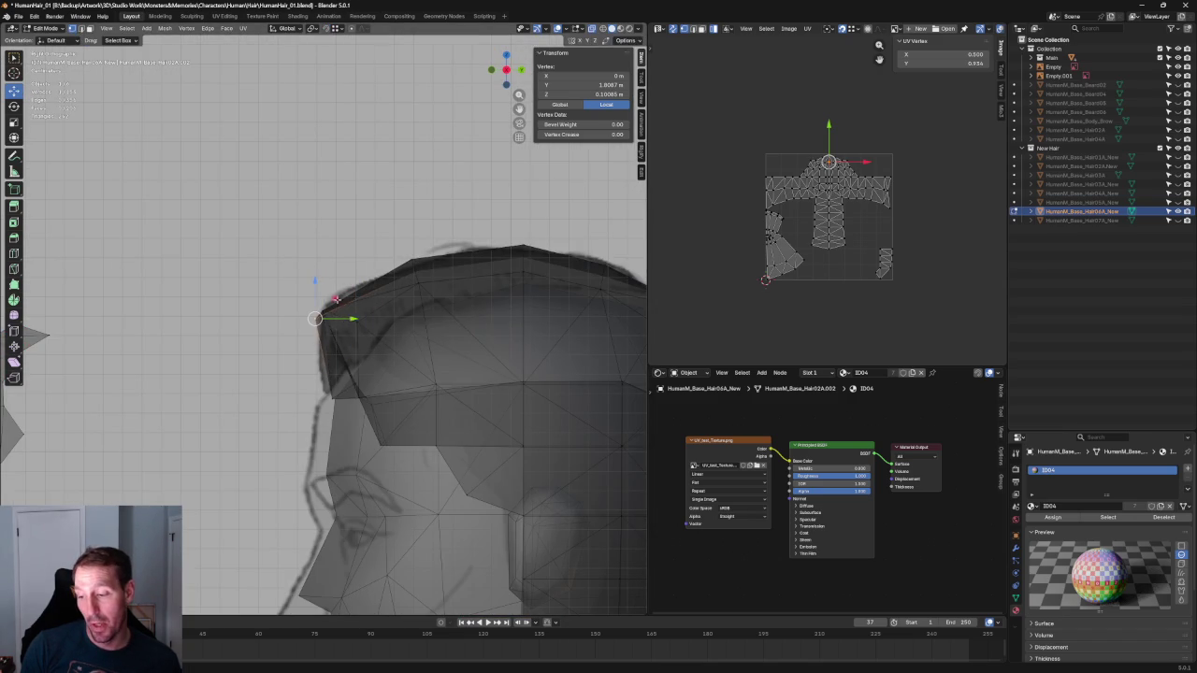
Move a different top hair vertex along one axis
left_click(328, 302)
left_click_drag(360, 301, 344, 281)
scroll(299, 325, "up", 1)
scroll(299, 325, "up", 1)
scroll(299, 325, "up", 1)
scroll(299, 325, "down", 3)
scroll(440, 402, "up", 3)
Box-select the vertices at the hairline edge and move them into place
key("alt+z")
left_click_drag(364, 411, 303, 457)
key("alt+z")
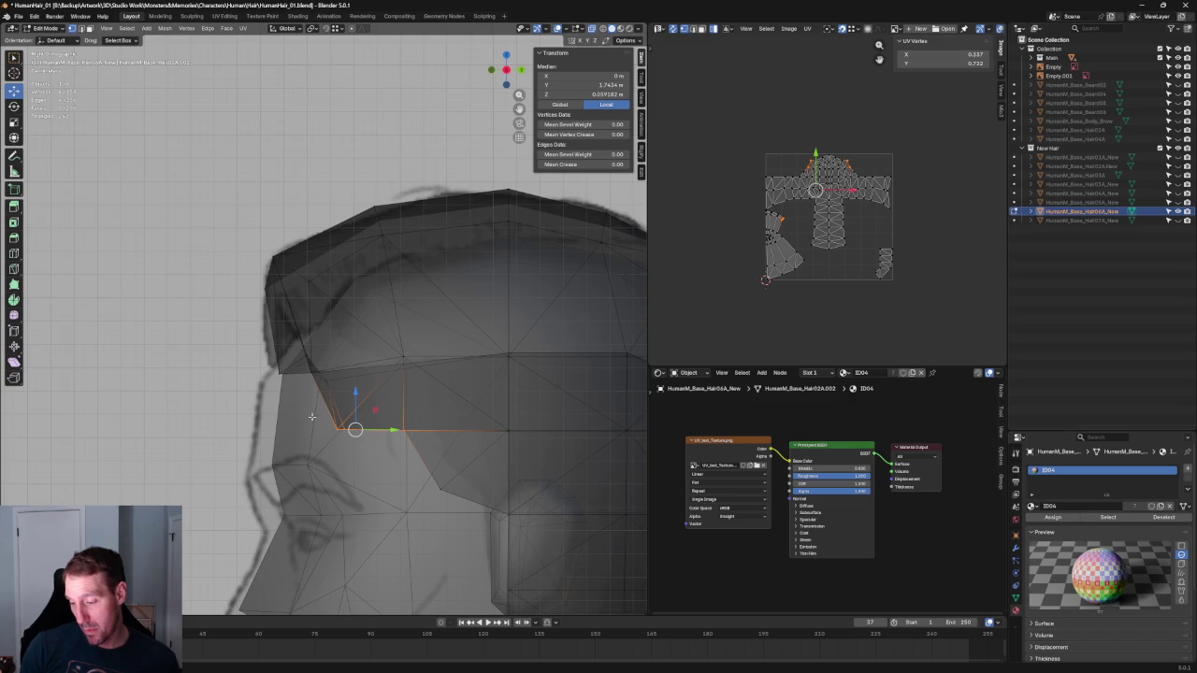
key("alt+z")
key("g")
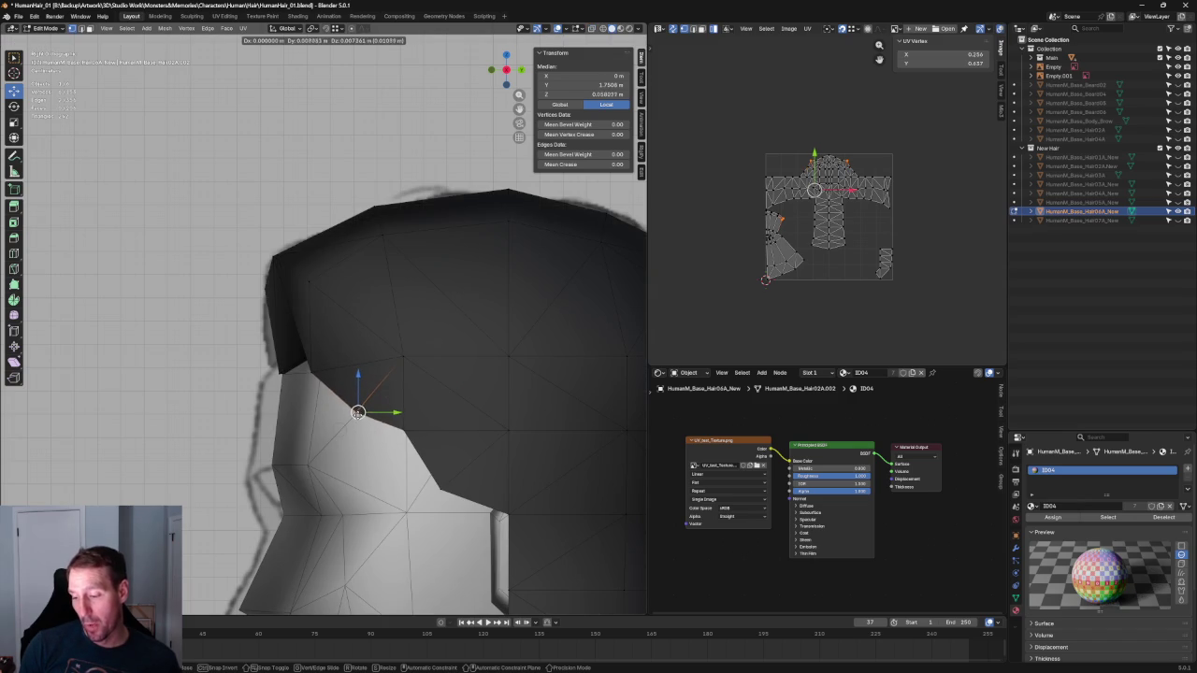
left_click(356, 412)
Reposition the sideburn vertex and the lower vertex near the ear, locking moves off X
left_click(403, 429)
key("g")
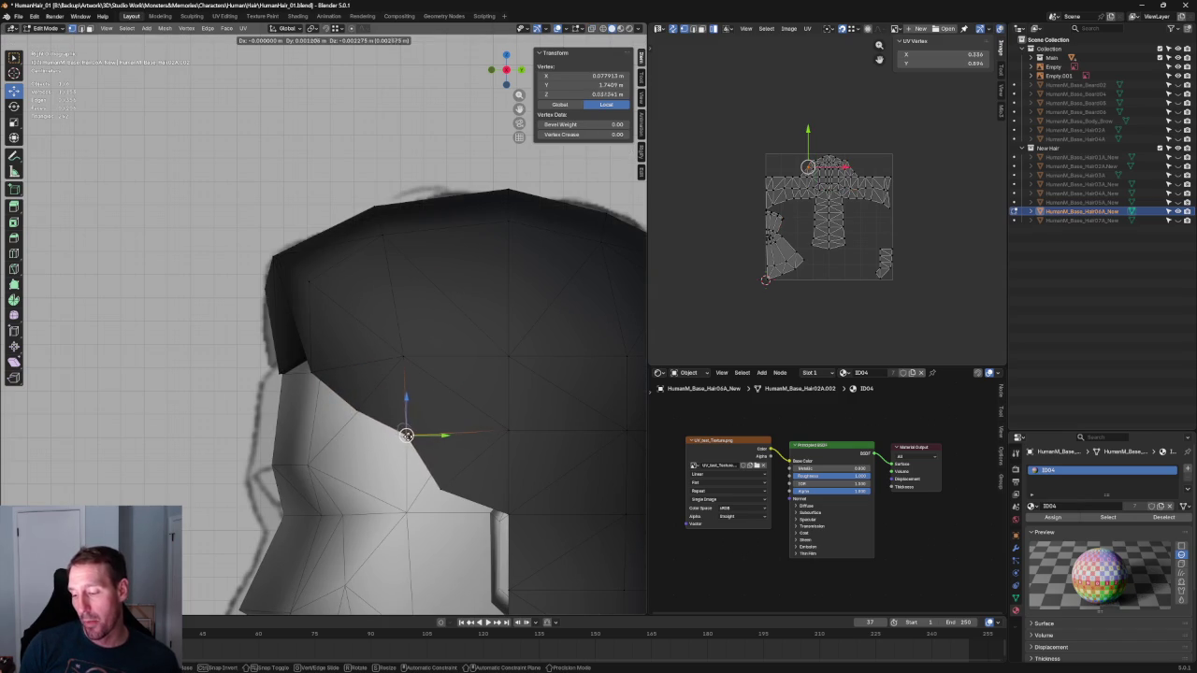
left_click(408, 435)
left_click(439, 488)
key("alt+z")
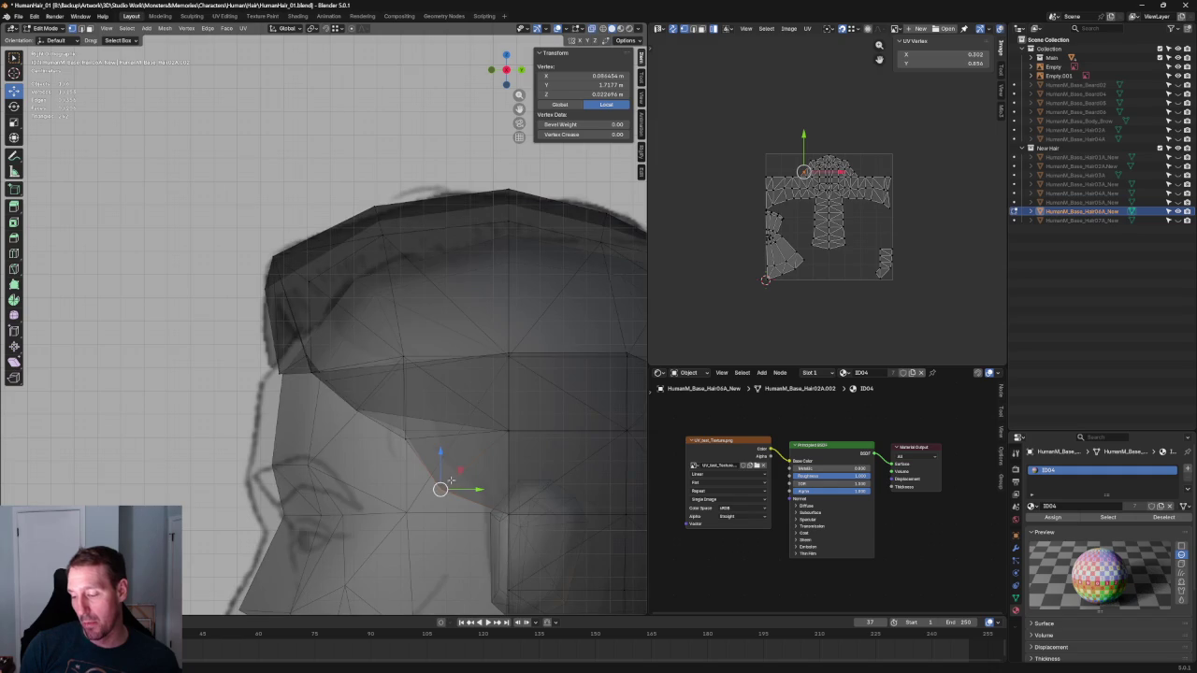
key("g")
key("shift+x")
left_click(470, 469)
key("g")
key("y")
key("Escape")
Move another side hair vertex with the move locked to the side plane
left_click(403, 430)
scroll(403, 430, "up", 3)
key("g")
key("shift+x")
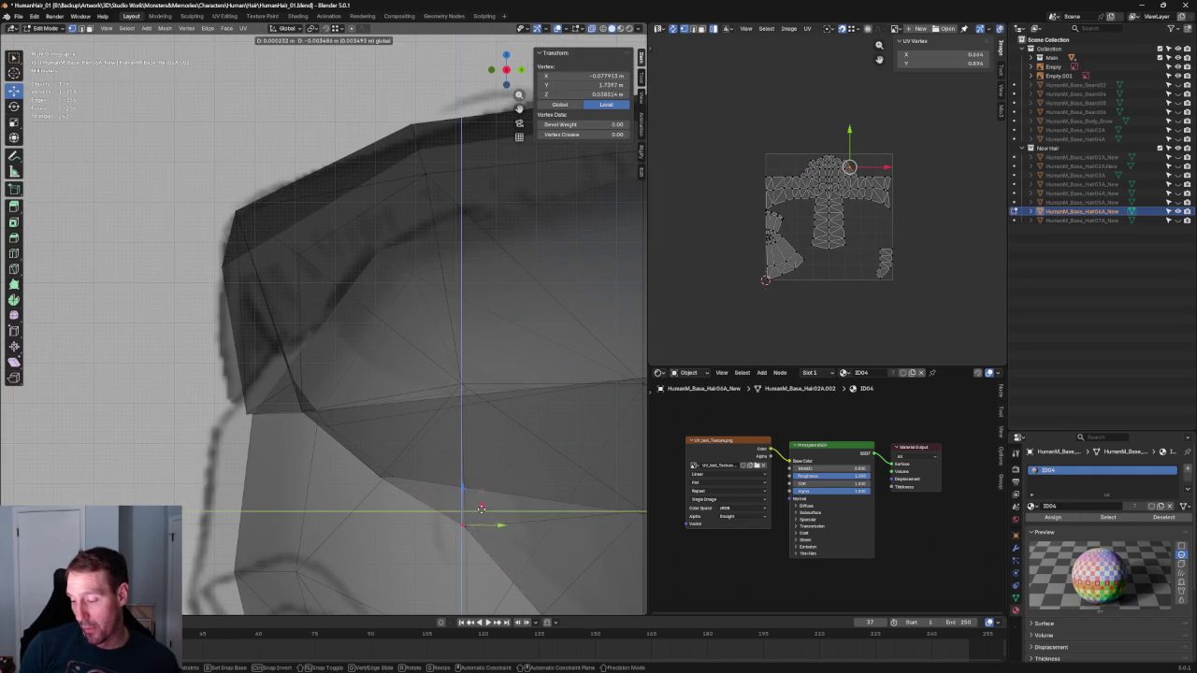
left_click(482, 505)
middle_click_drag(402, 505, 286, 495)
Nudge the temple vertex slightly along Z
left_click(283, 356)
scroll(352, 359, "down", 2)
key("shift+space")
key("g")
left_click_drag(322, 353, 359, 336)
Inspect the reshaped hair in solid display from the right side and rear three-quarter
key("KP_3")
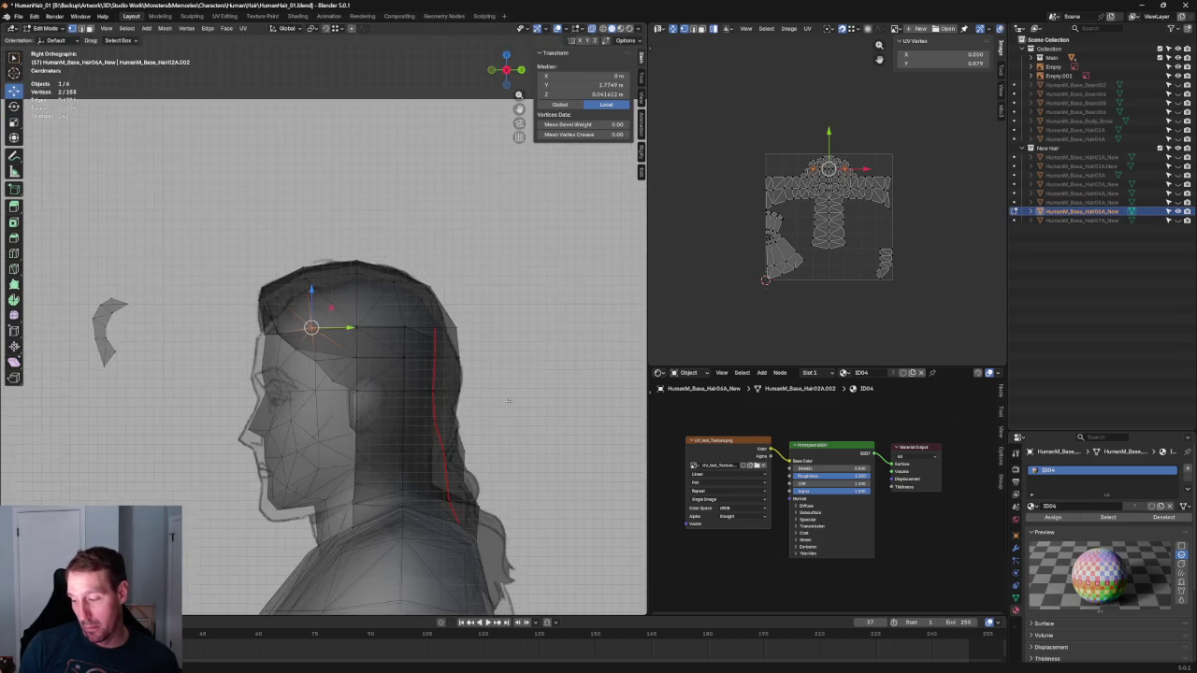
scroll(428, 245, "up", 3)
scroll(428, 245, "up", 2)
key("alt+z")
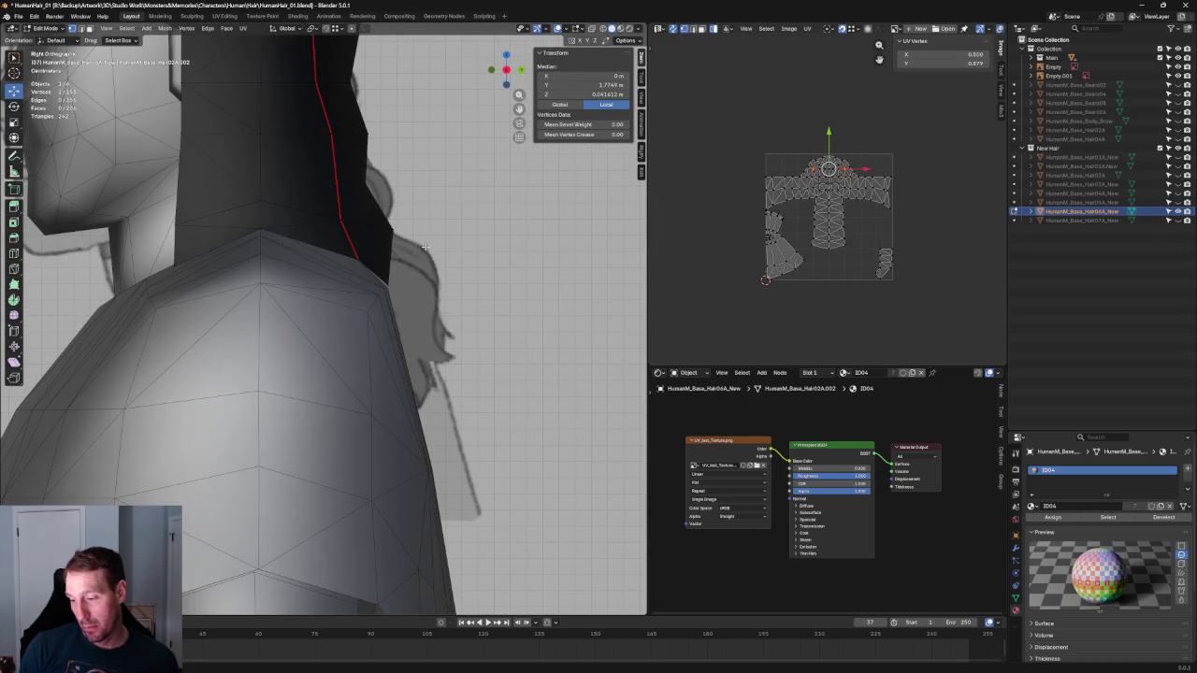
scroll(427, 246, "down", 5)
mouse_move(439, 264)
middle_mouse_down()
mouse_move(423, 283)
mouse_move(532, 270)
middle_mouse_up()
scroll(462, 278, "up", 3)
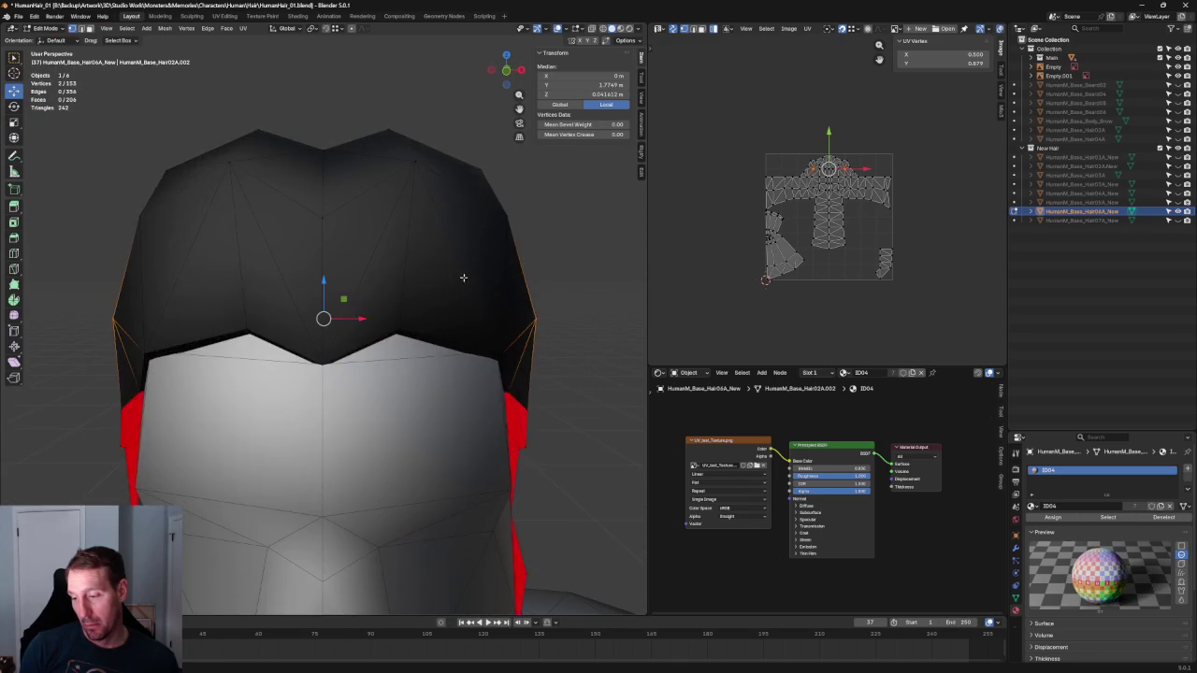
Return to a front-then-perspective view, enable X-ray, and pick a vertex on the neck
key("KP_1")
scroll(430, 279, "down", 4)
scroll(411, 280, "down", 1)
scroll(404, 282, "down", 1)
middle_click_drag(404, 282, 369, 267)
scroll(366, 339, "up", 2)
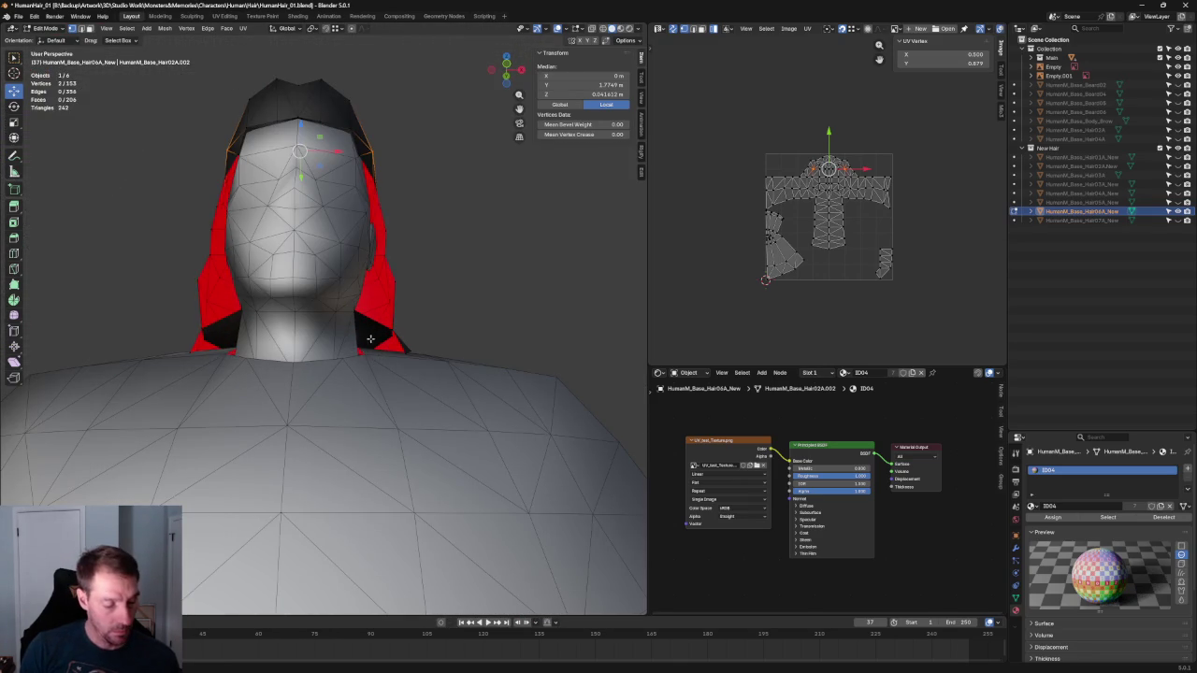
key("alt+z")
left_click(353, 309)
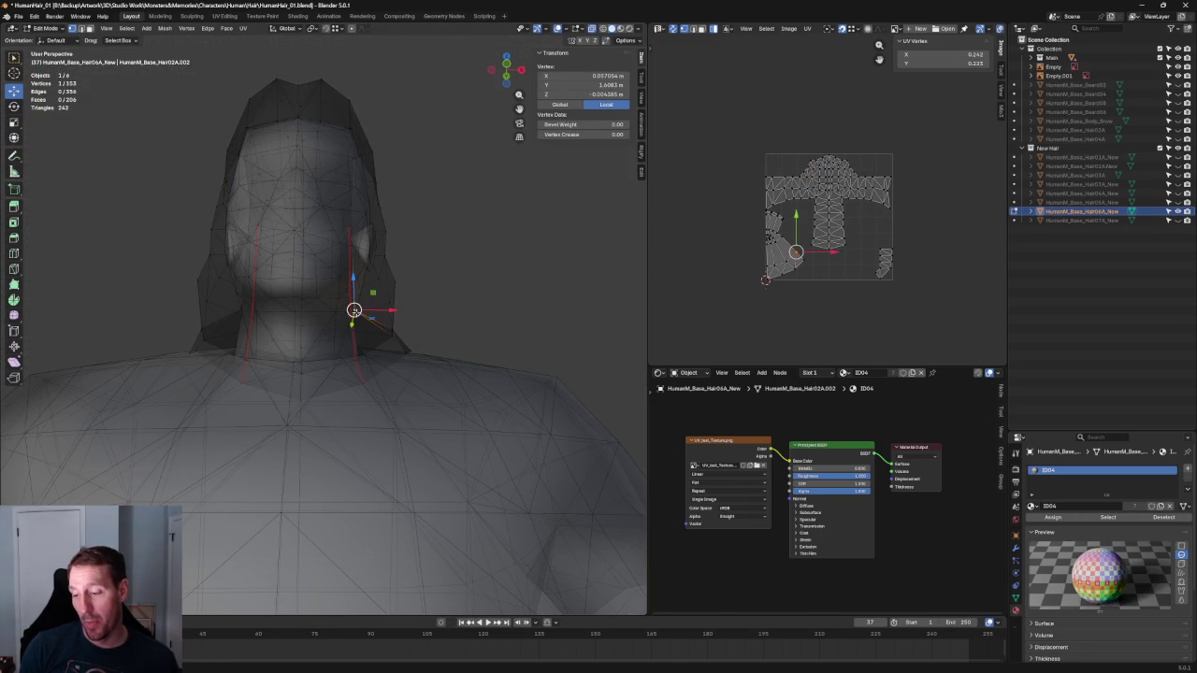
Select the linked neck piece, keep only the neck band, delete it, then undo
key("ctrl+l")
mouse_move(391, 269)
middle_mouse_down()
mouse_move(281, 303)
mouse_move(310, 298)
middle_mouse_up()
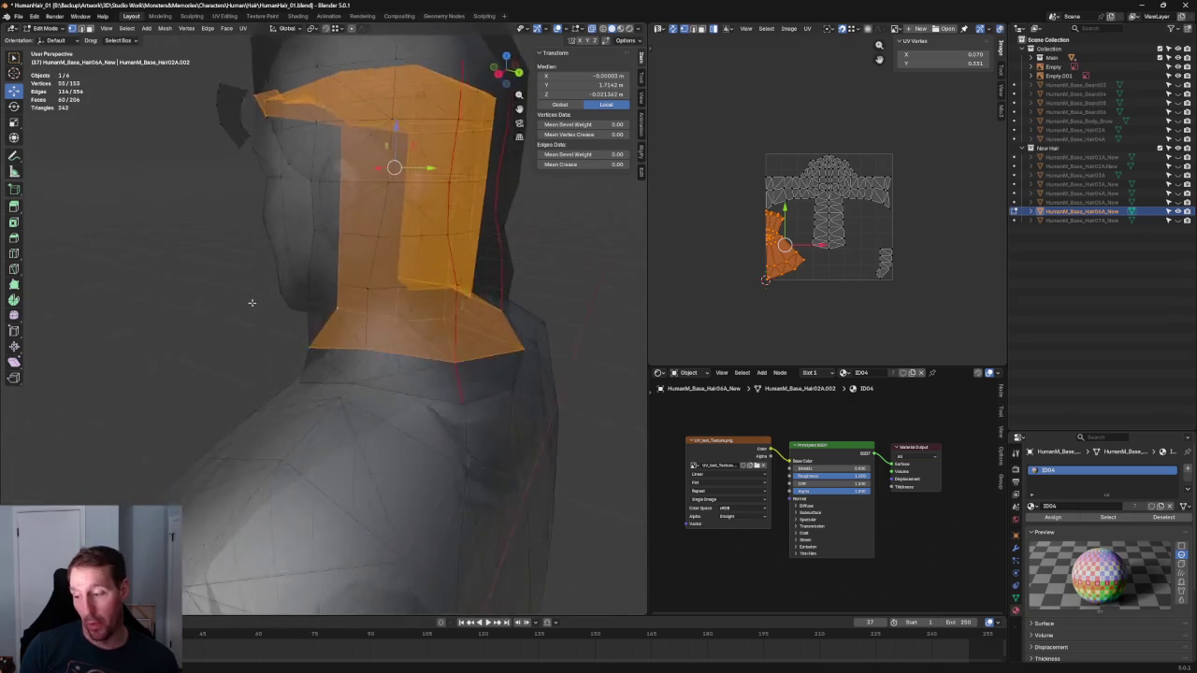
left_click_drag(467, 95, 165, 238, "ctrl")
middle_click_drag(519, 196, 538, 199)
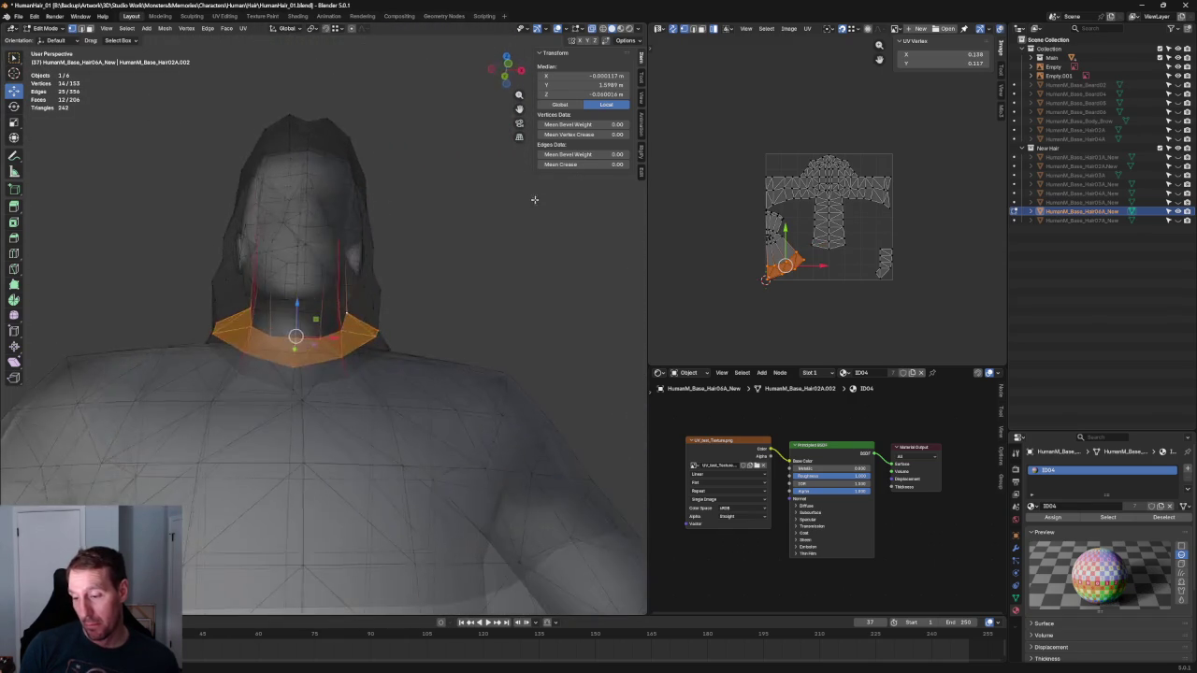
scroll(370, 296, "up", 4)
key("x")
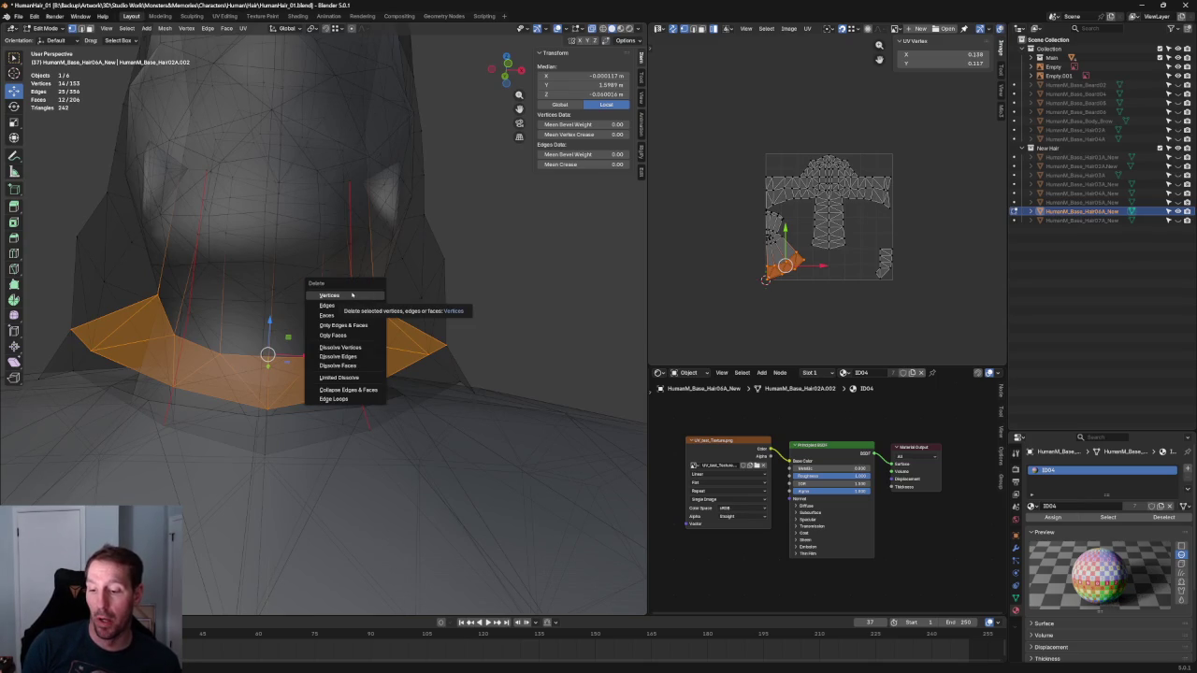
left_click(351, 296)
scroll(354, 290, "down", 3)
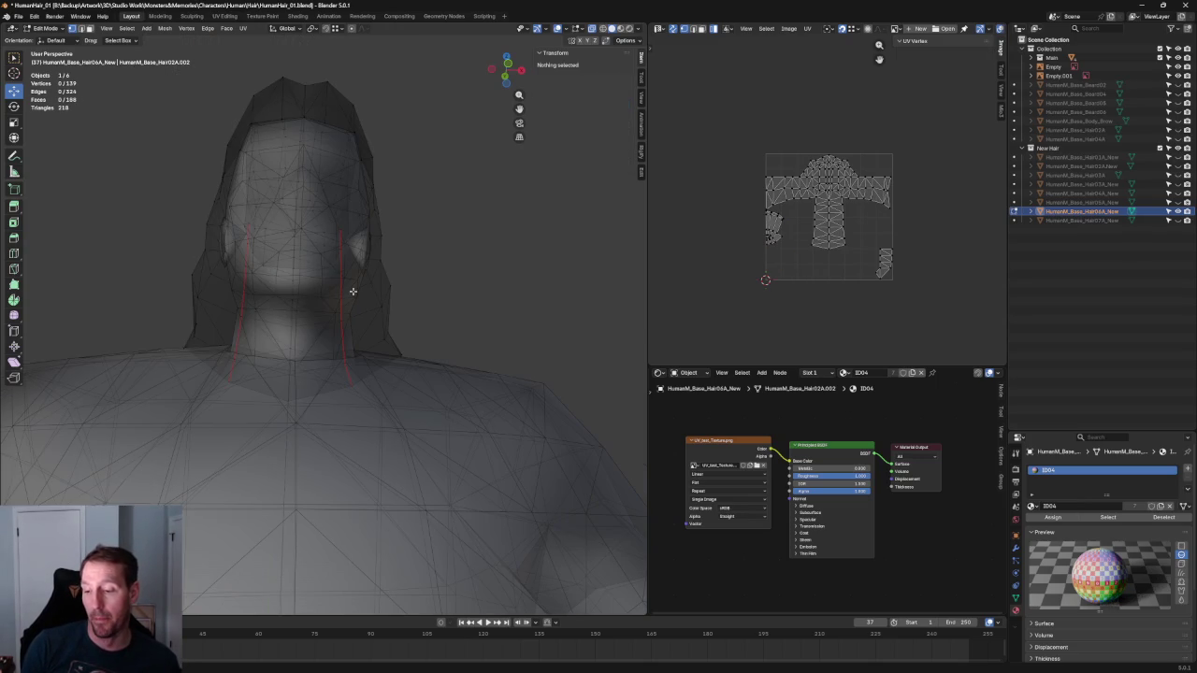
key("ctrl+z")
Deselect the outer neck-band faces and delete the seven remaining vertices, leaving 146
middle_click_drag(342, 325, 377, 302)
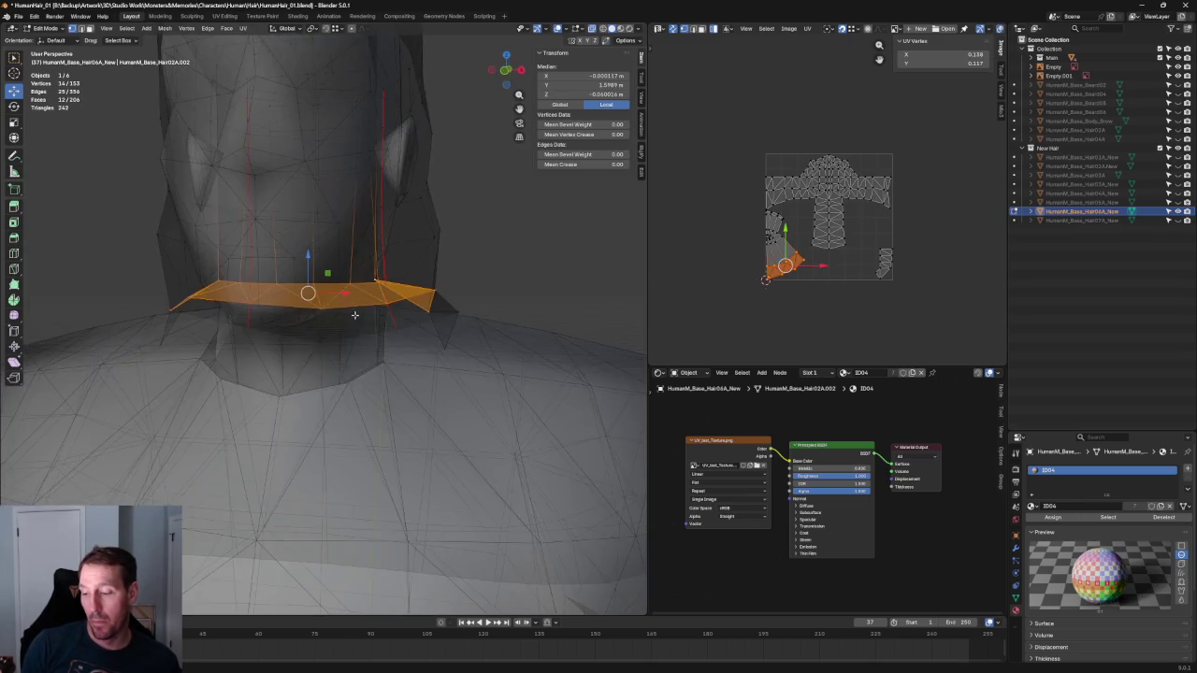
left_click_drag(377, 302, 236, 346, "ctrl")
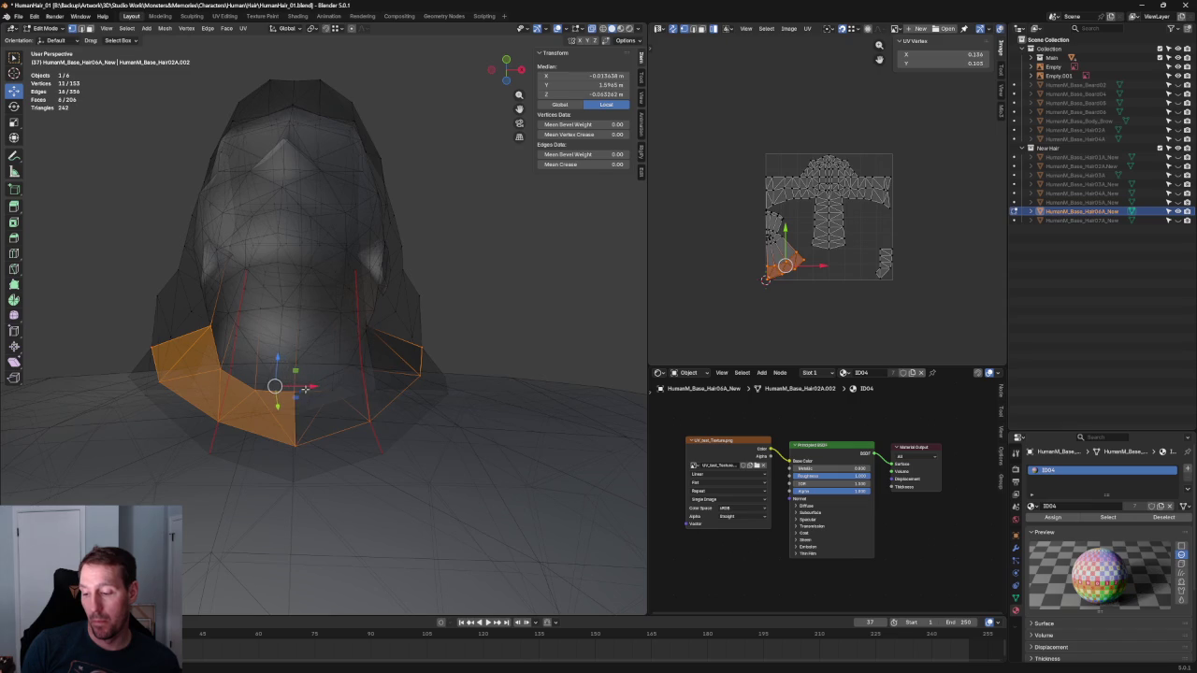
left_click_drag(224, 304, 159, 374, "ctrl")
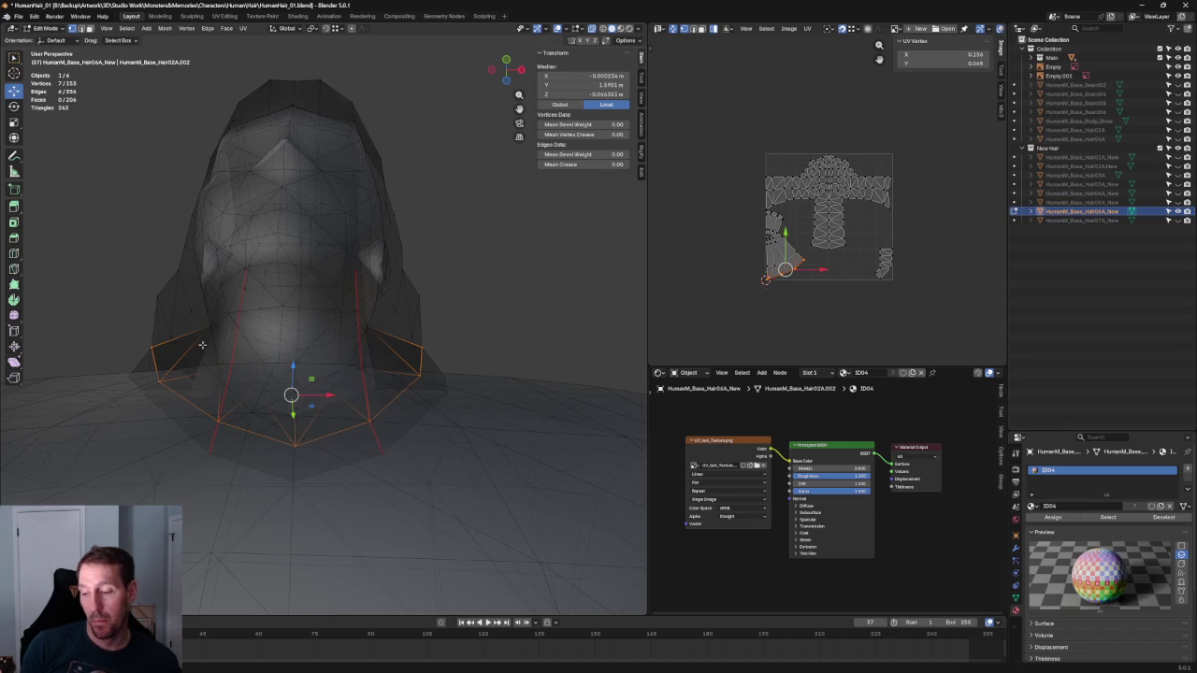
key("x")
left_click(203, 347)
scroll(521, 273, "down", 5)
middle_click_drag(380, 219, 281, 299)
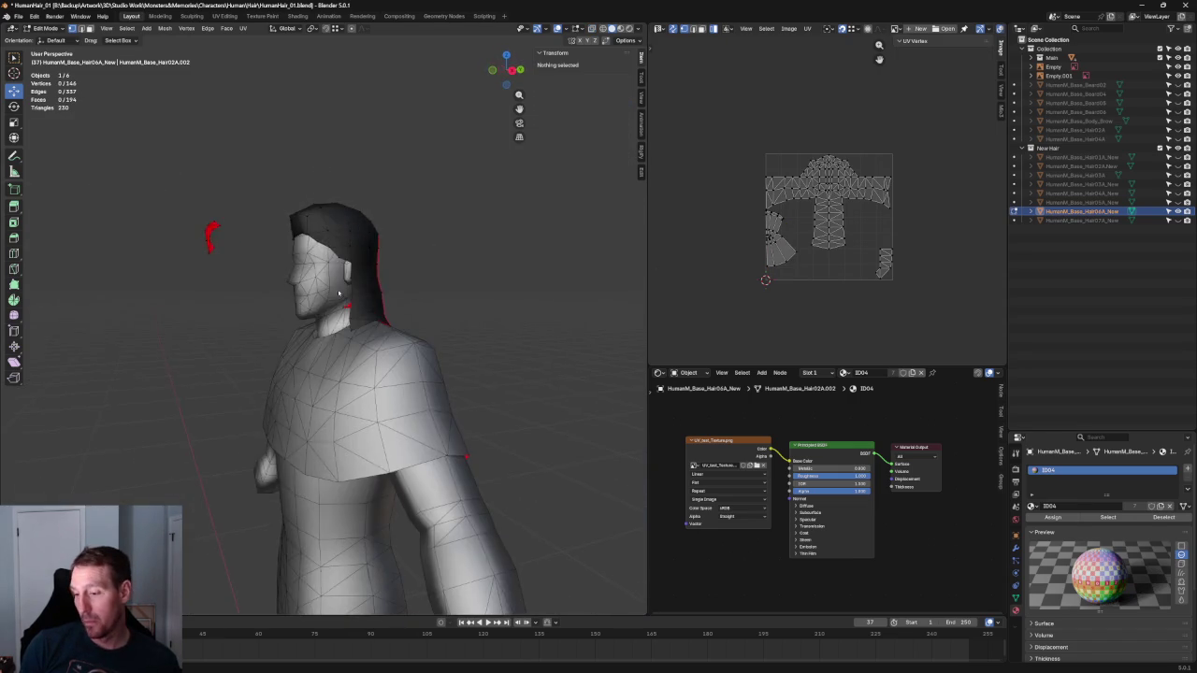
Box-select the stray hair piece beside the head and delete its vertices, leaving 136
key("KP_1")
scroll(309, 242, "up", 3)
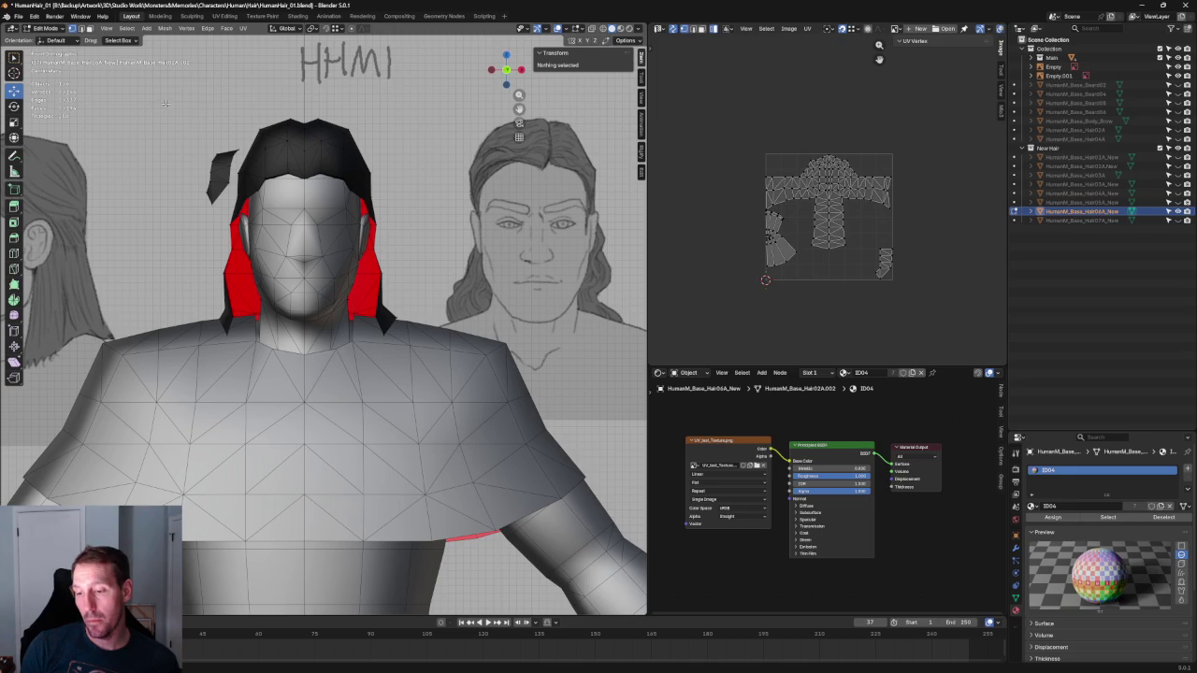
middle_click_drag(164, 101, 215, 309)
scroll(207, 402, "down", 3)
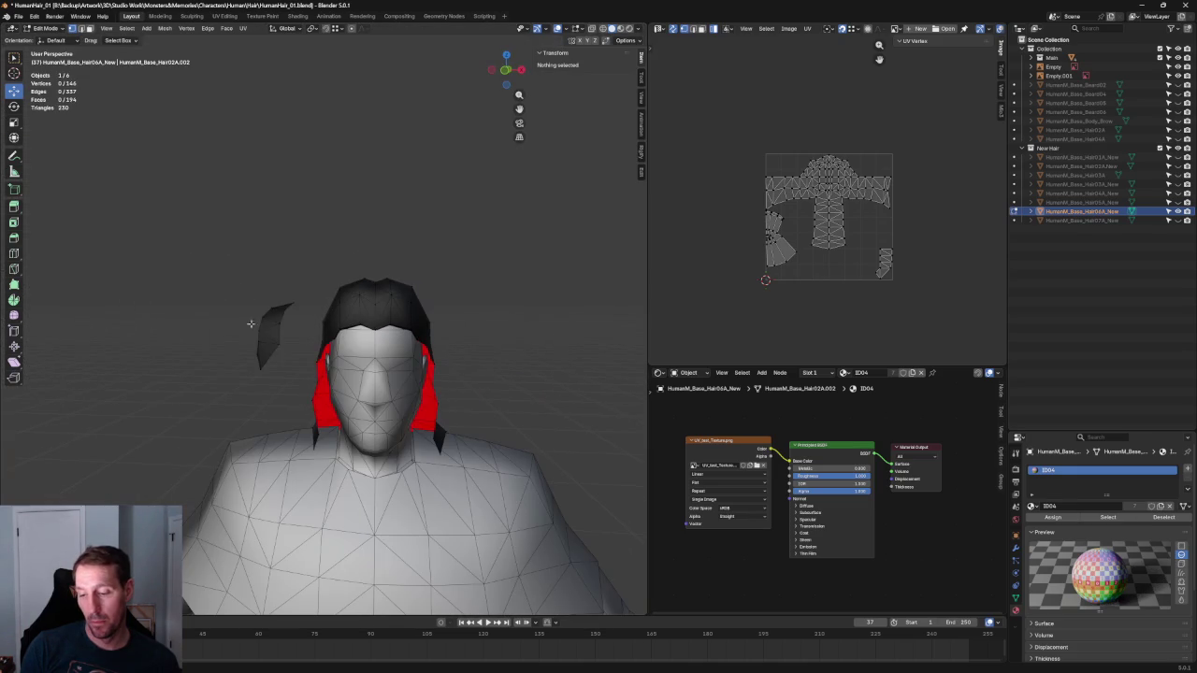
left_click_drag(301, 274, 225, 375)
key("x")
left_click(186, 422)
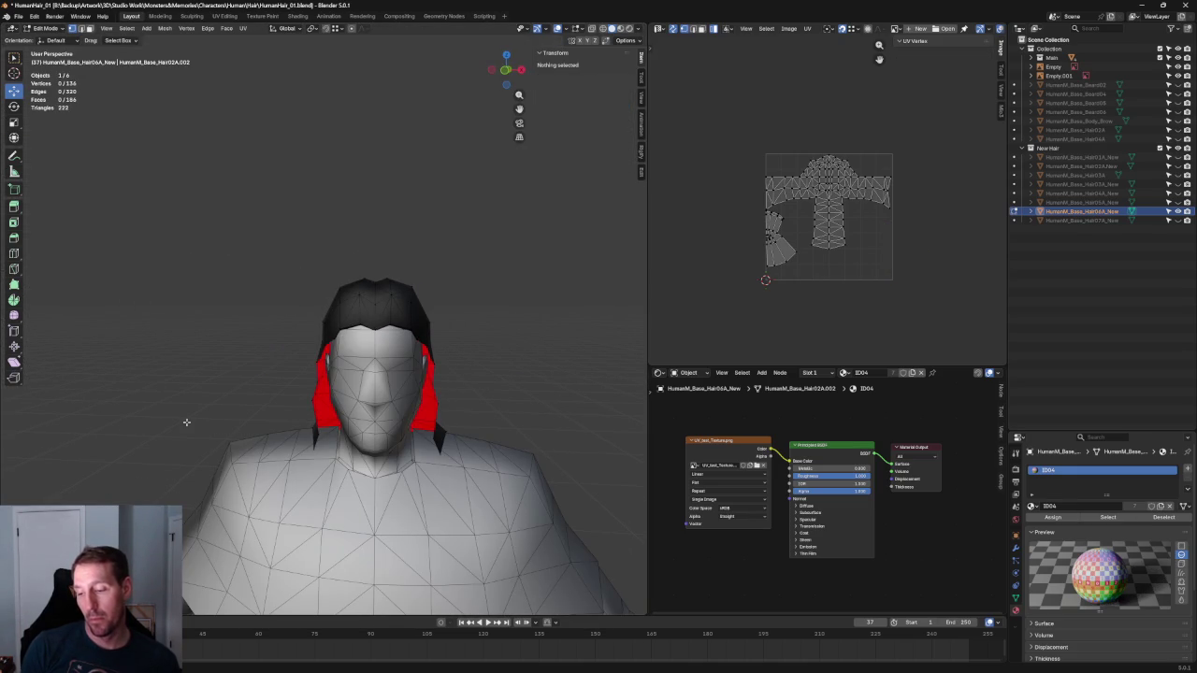
scroll(373, 396, "down", 2)
mouse_move(443, 281)
middle_mouse_down()
mouse_move(435, 256)
mouse_move(435, 267)
middle_mouse_up()
In front view, select the matching vertices on both sides of the hair
key("a")
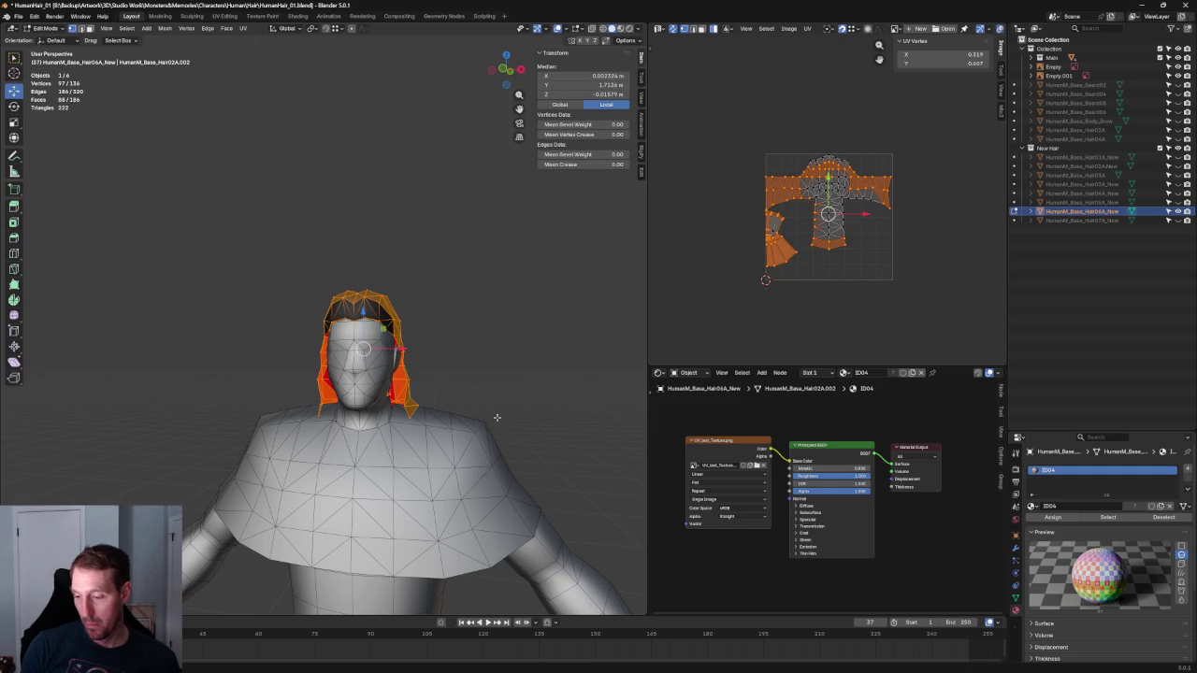
key("KP_1")
key("alt+a")
scroll(524, 280, "up", 2)
scroll(524, 280, "up", 2)
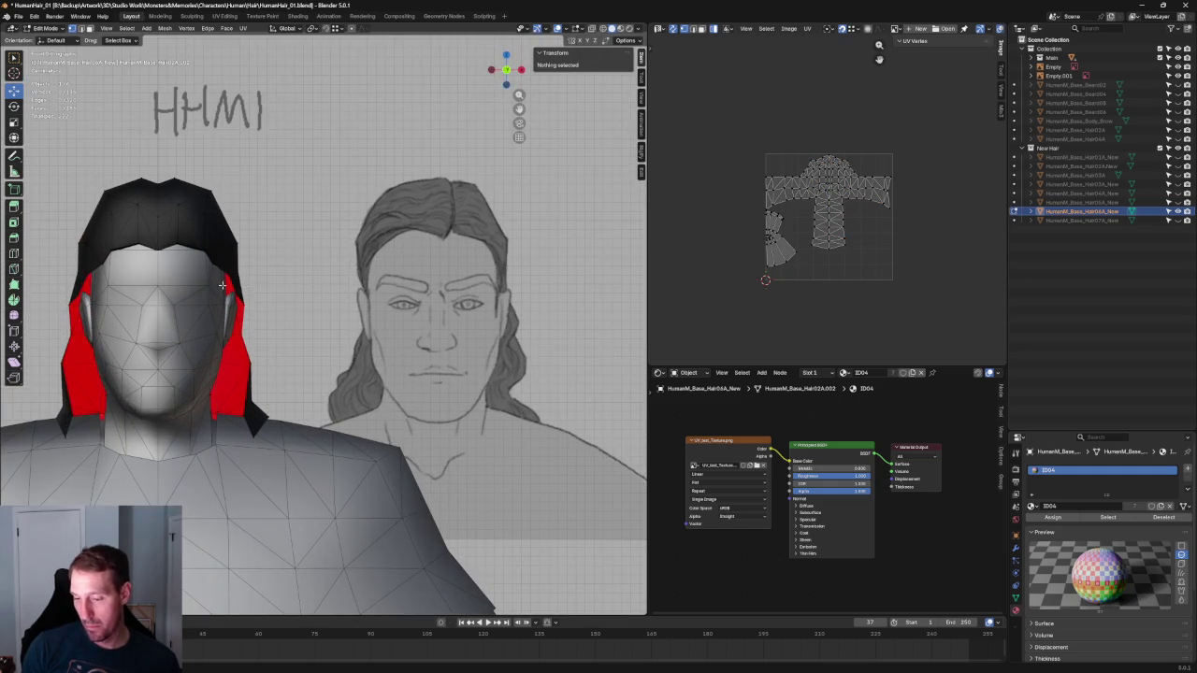
left_click(239, 291)
scroll(350, 404, "up", 2)
key("g")
key("x")
key("Escape")
left_click(111, 432, "shift")
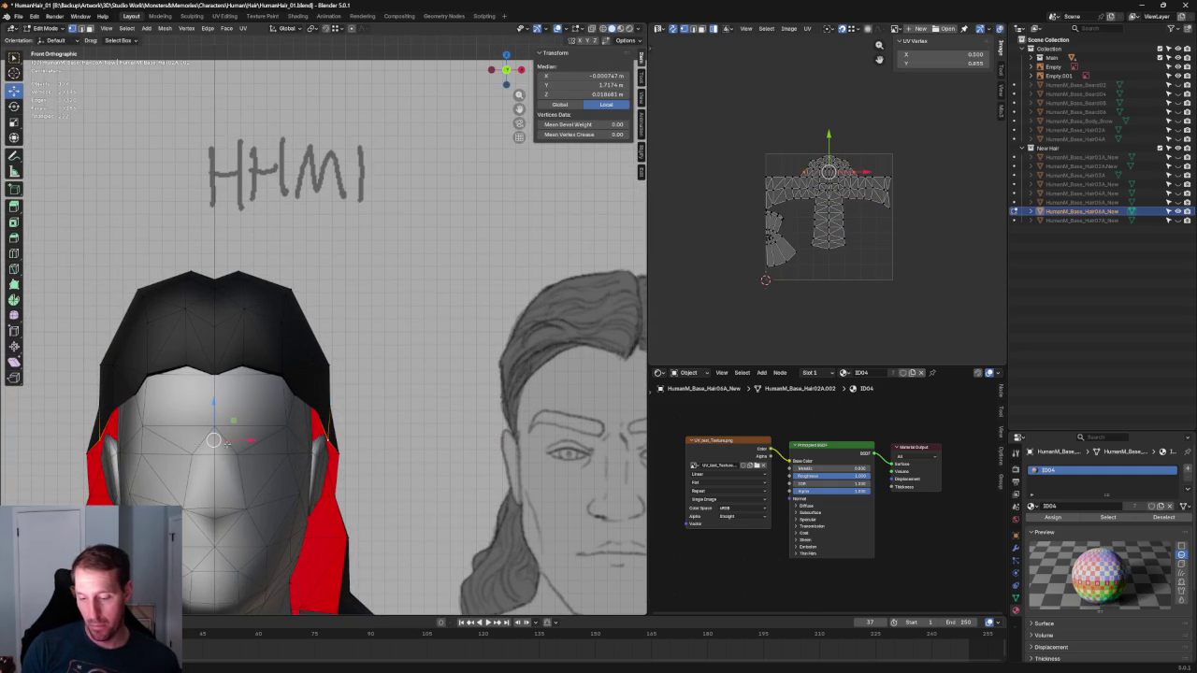
Narrow the hair sides by scaling along X, then scale again with soft falloff
key("s")
key("x")
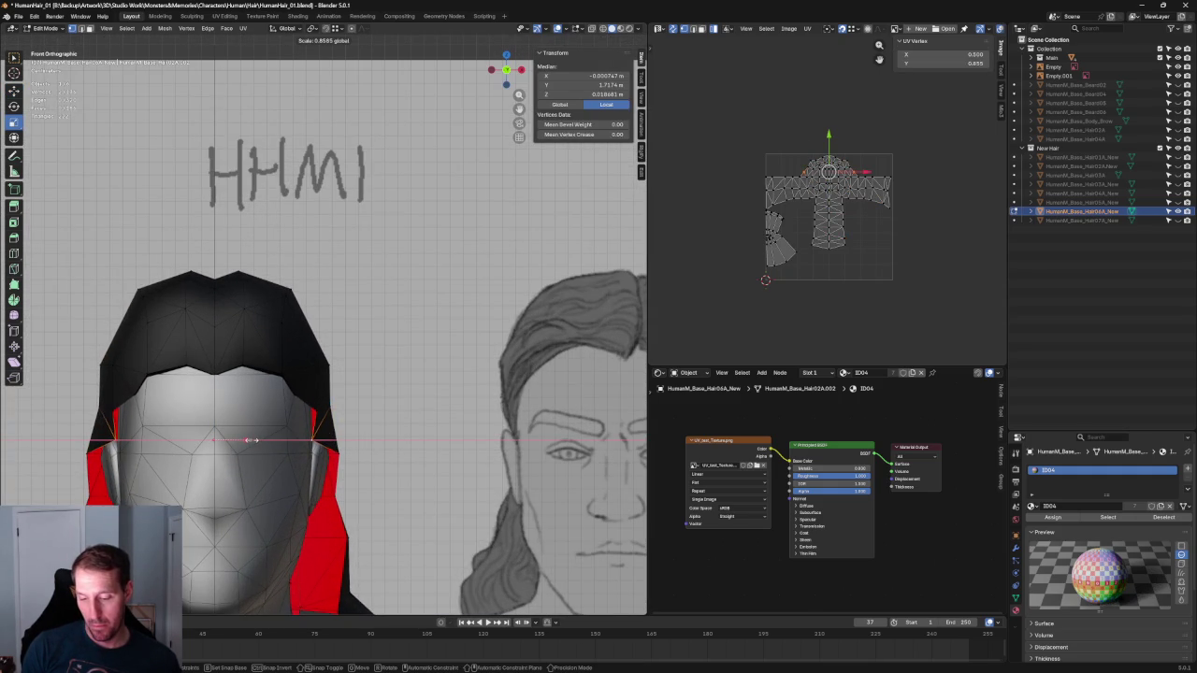
left_click(283, 445)
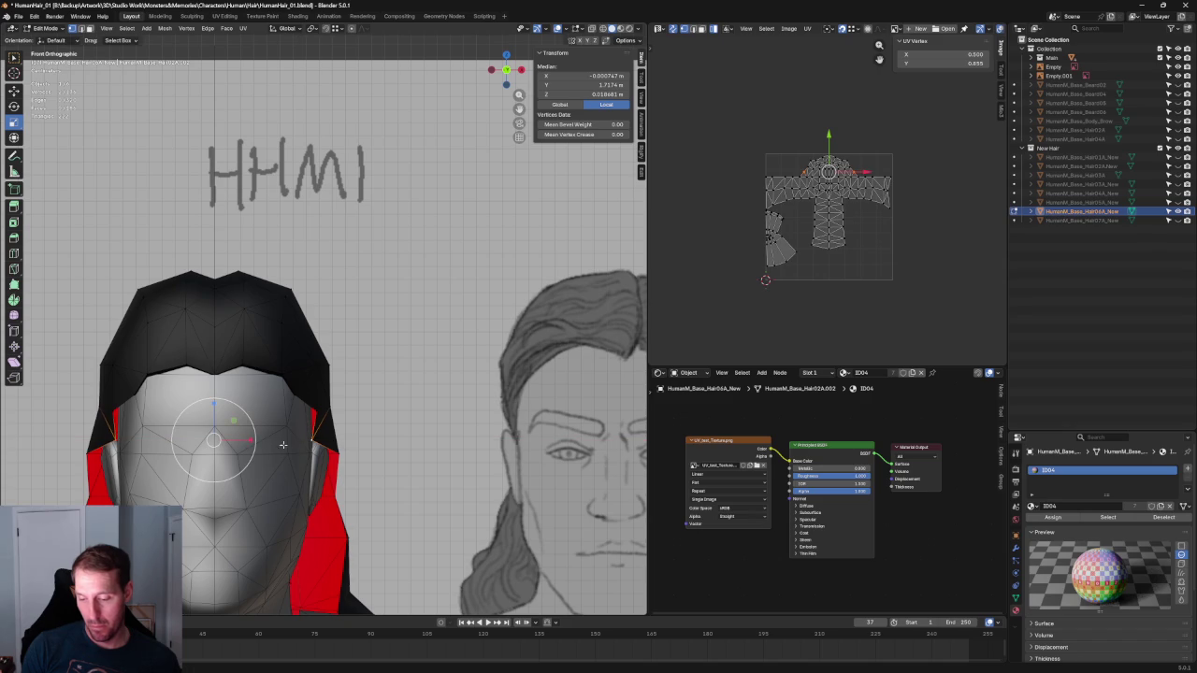
key("ctrl+l")
left_click(110, 458)
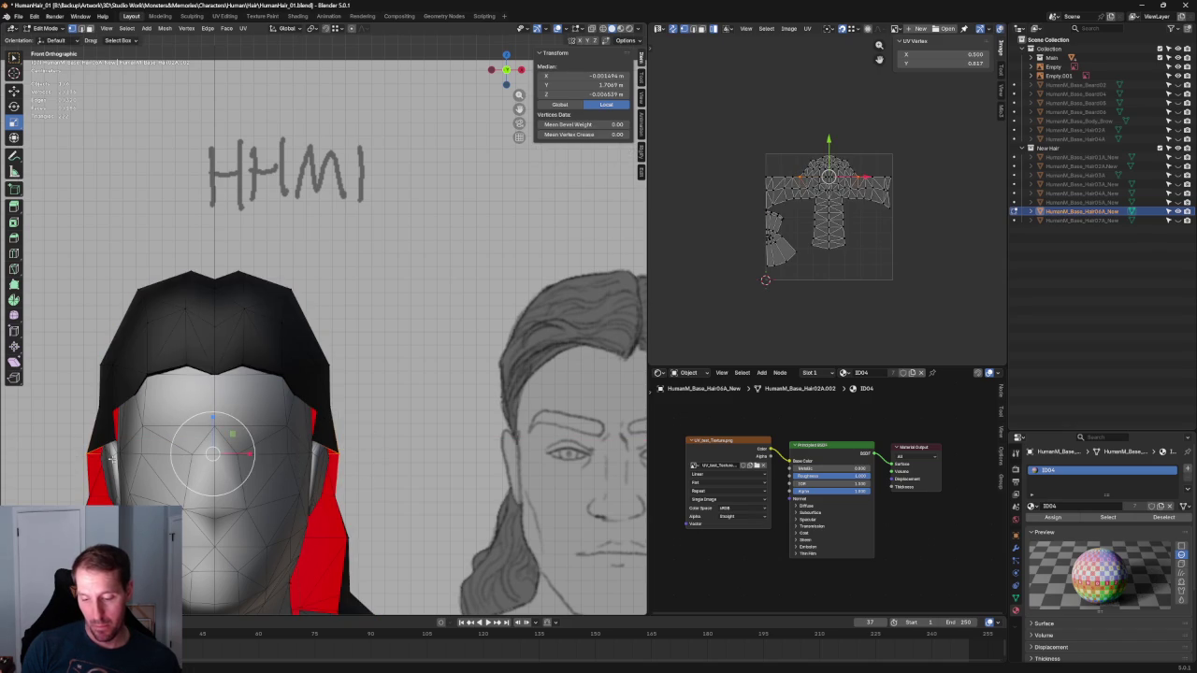
key("s")
left_click(245, 448)
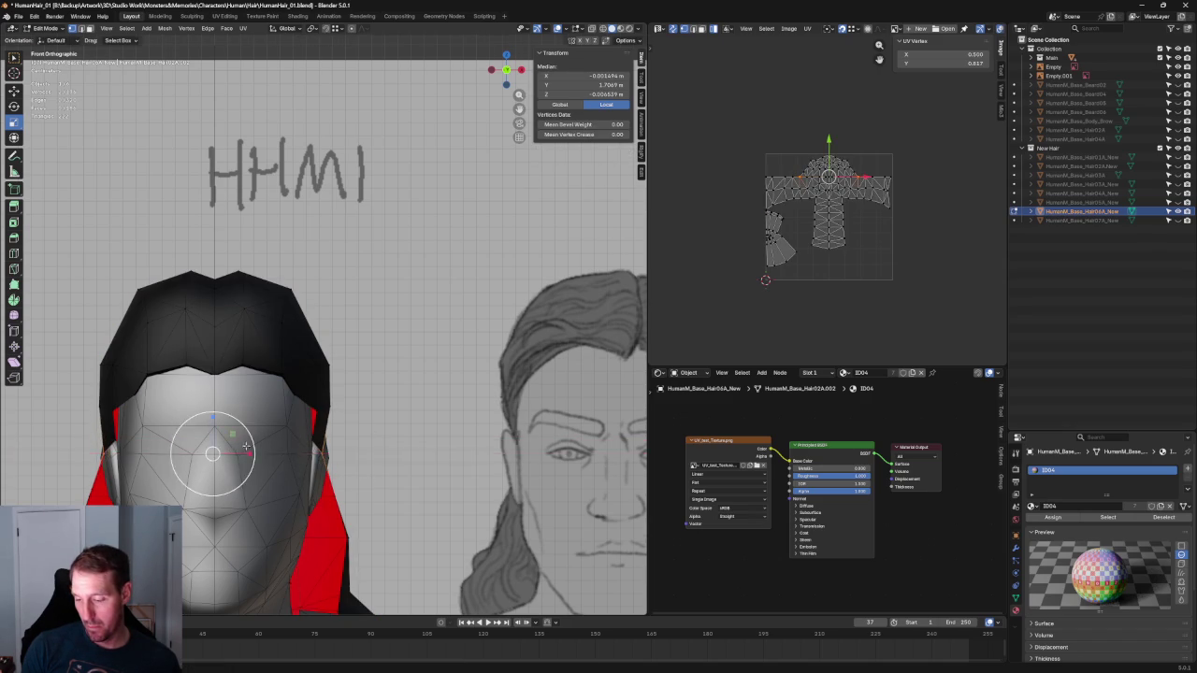
In right side view, move the selected vertices front-to-back along Y
key("KP_3")
scroll(406, 307, "up", 2)
scroll(406, 307, "up", 2)
scroll(406, 308, "up", 2)
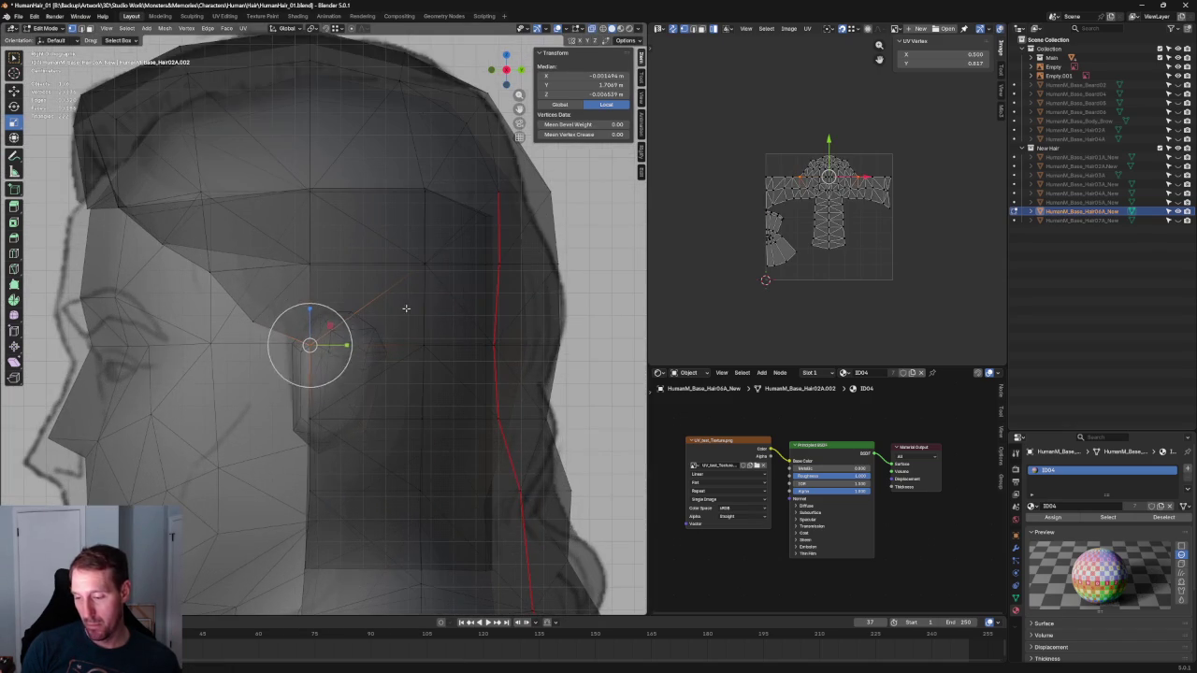
key("g")
key("y")
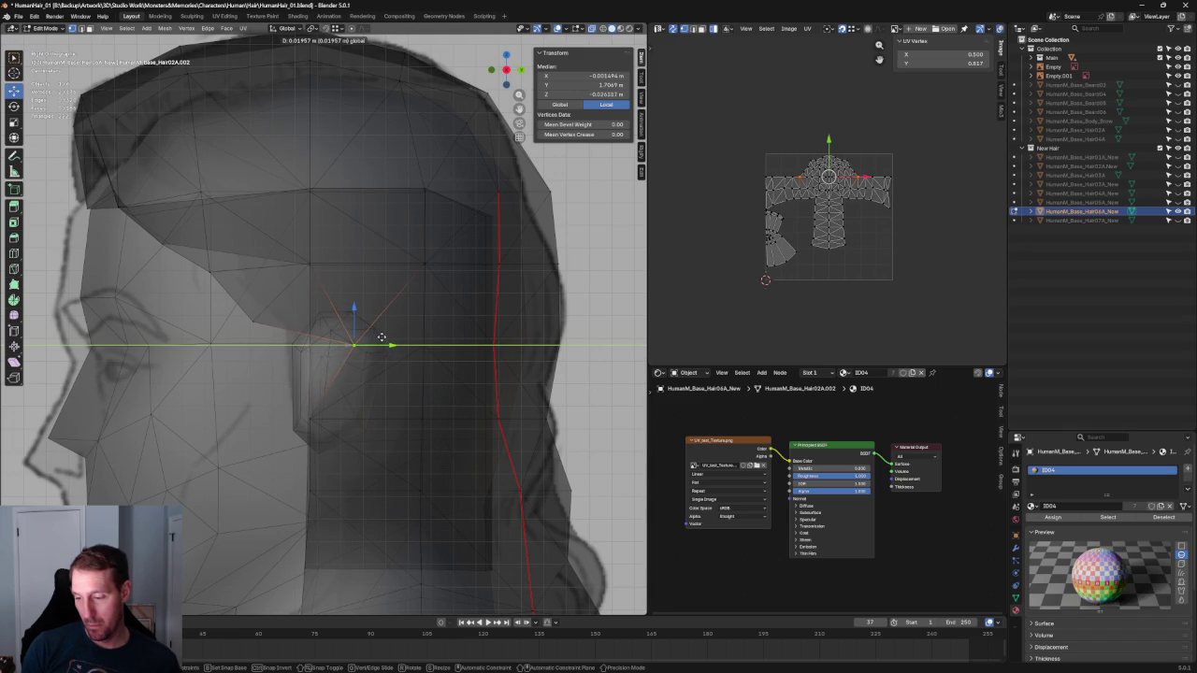
left_click(381, 336)
middle_click_drag(355, 404, 359, 402)
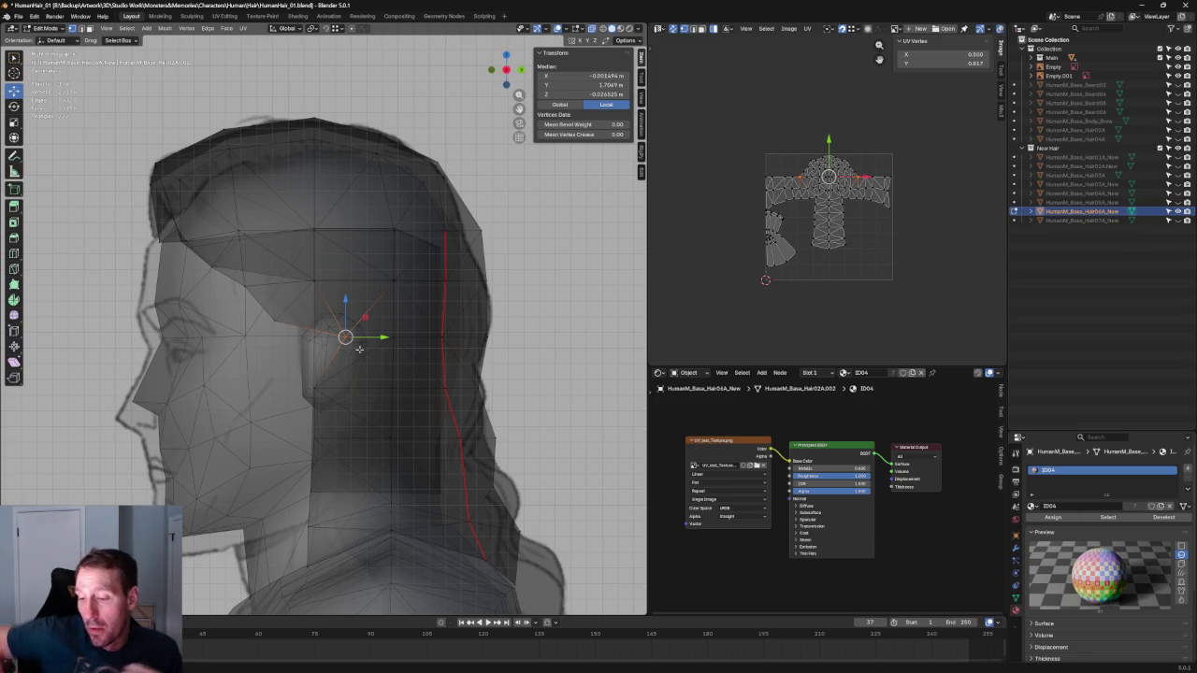
Box-select the vertices near the back edge of the hair in right side view
key("KP_3")
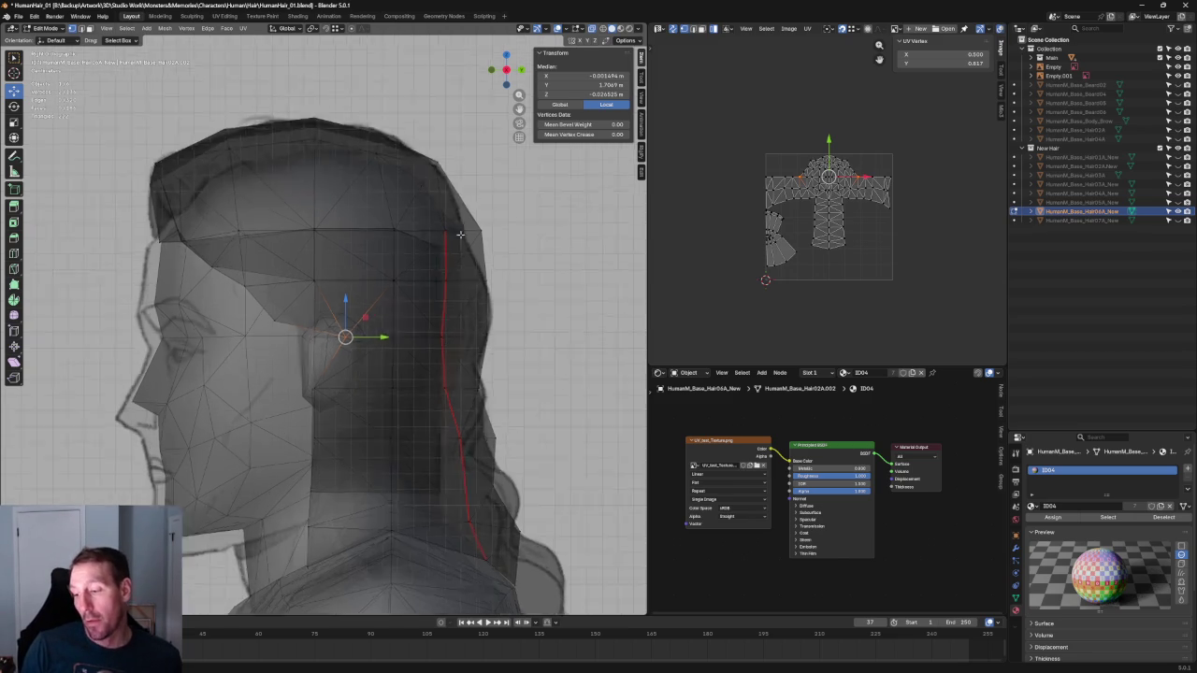
scroll(439, 280, "up", 2)
scroll(487, 219, "up", 3)
left_click_drag(409, 237, 281, 300)
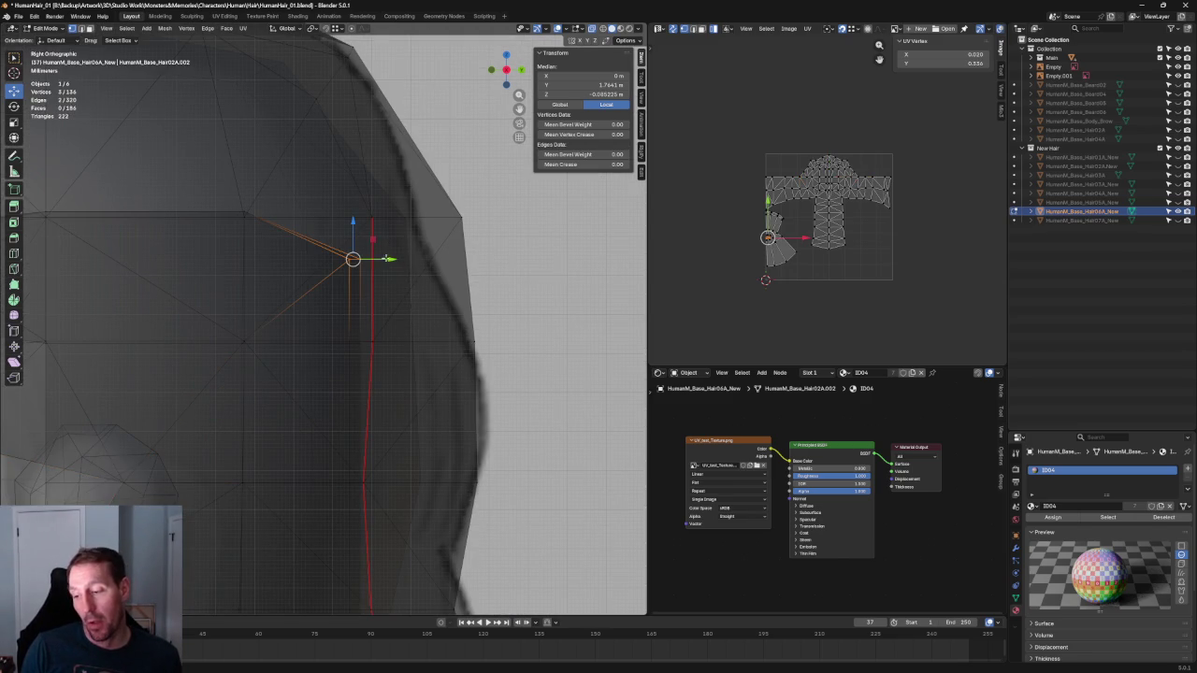
key("g")
key("y")
key("Escape")
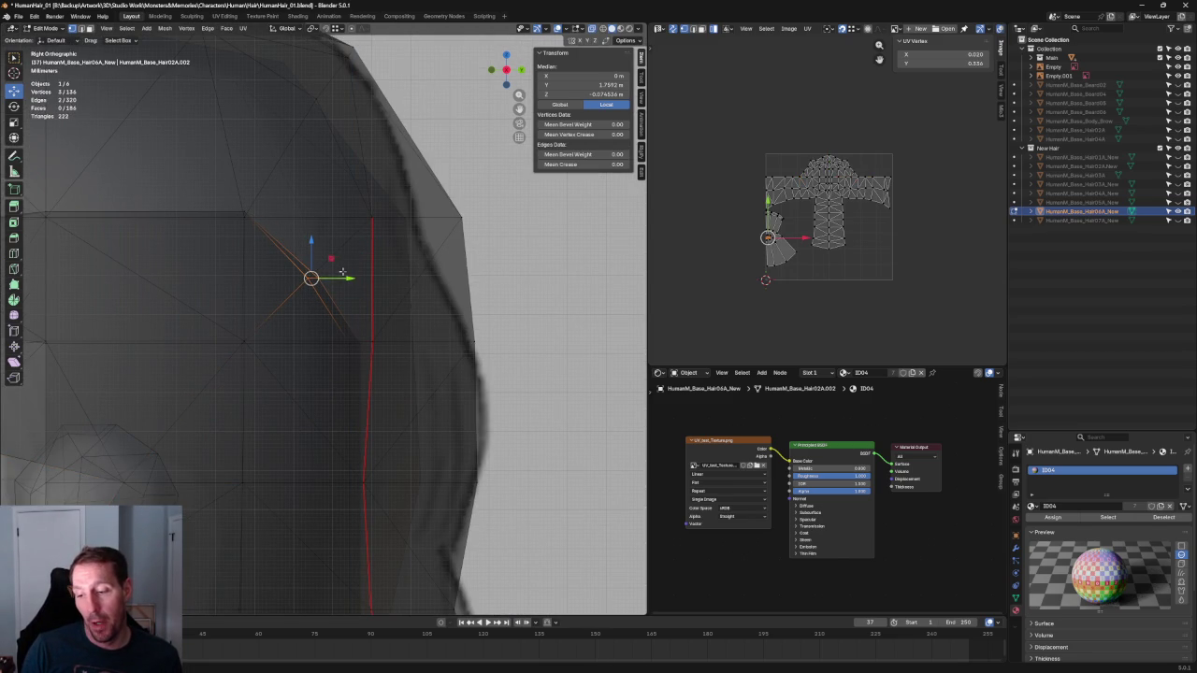
scroll(253, 218, "down", 3)
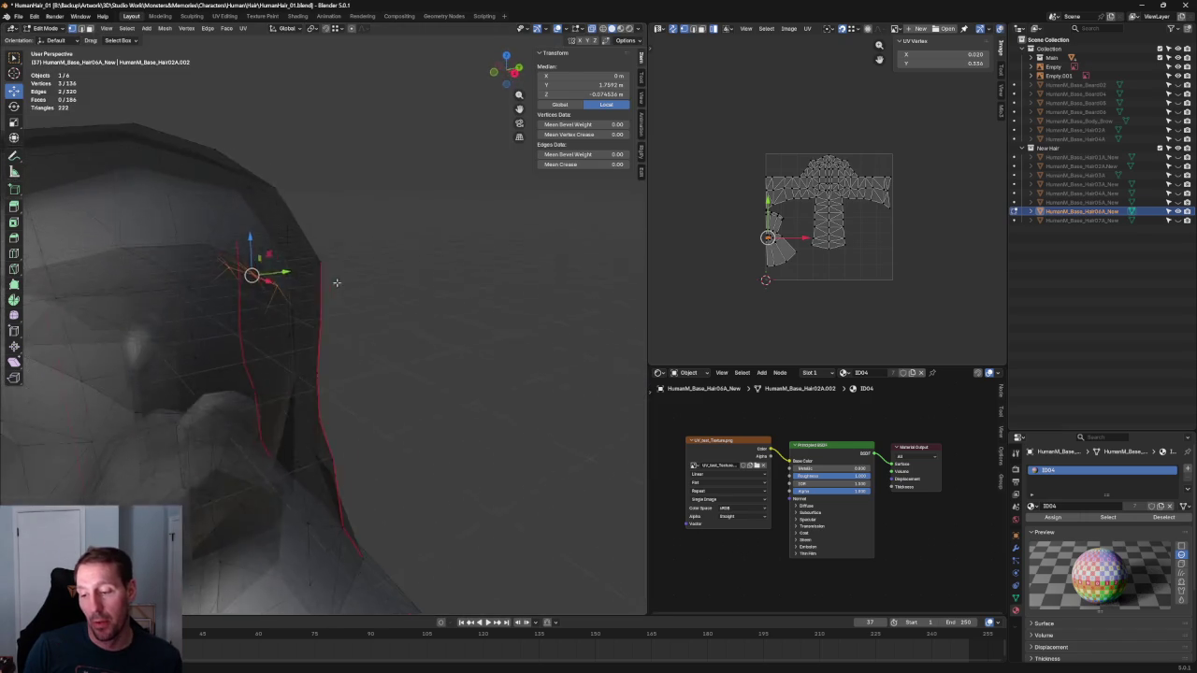
Add more vertices near the ear to the selection and lower them
middle_click_drag(313, 259, 317, 280)
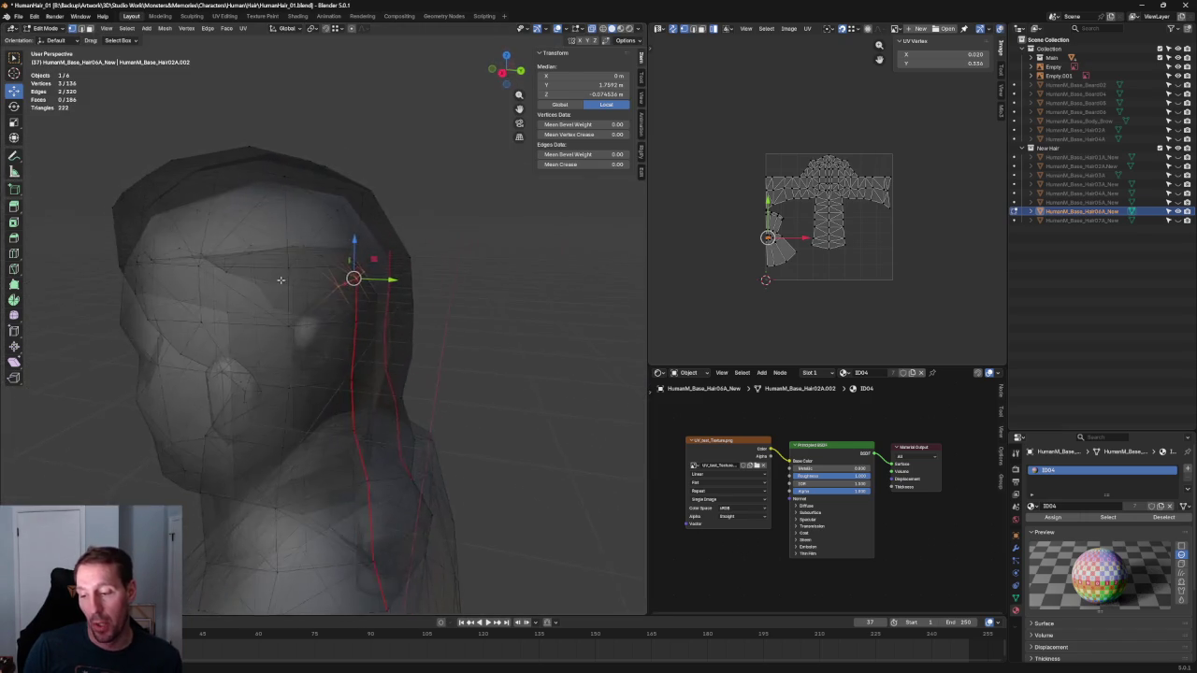
key("KP_3")
scroll(309, 270, "up", 3)
scroll(308, 270, "down", 2)
left_click_drag(348, 359, 452, 398, "shift")
left_click_drag(357, 321, 358, 362)
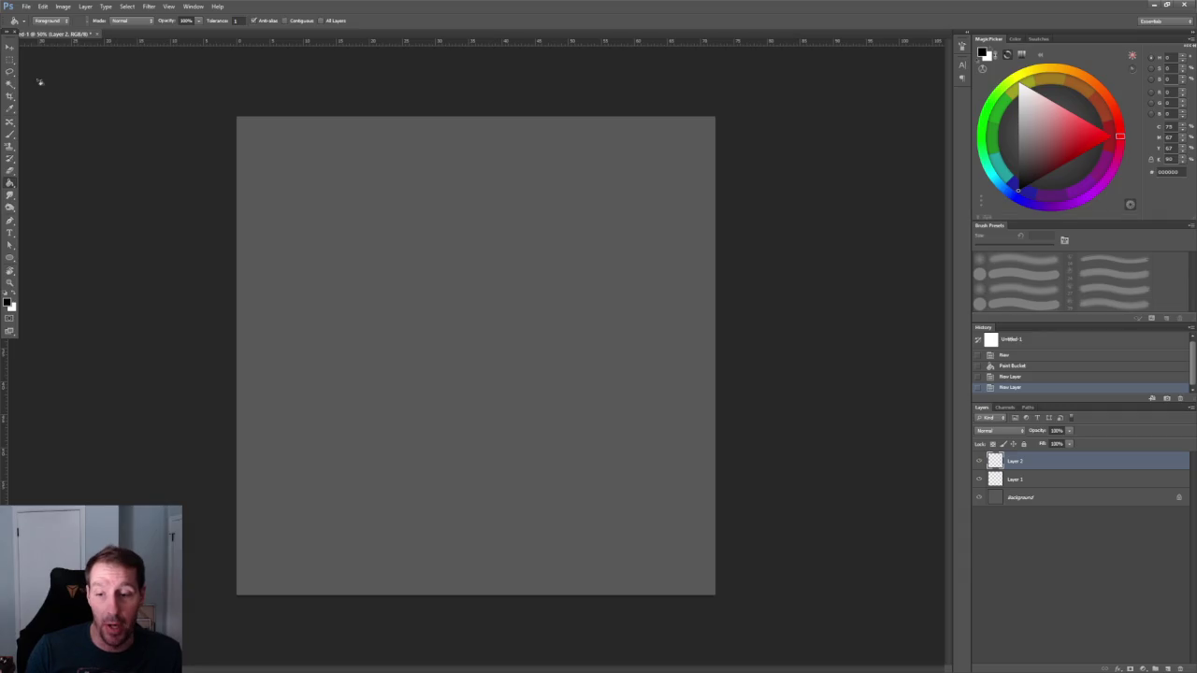
With the Brush tool, sketch the head outline top and a short chin stroke
left_click(10, 134)
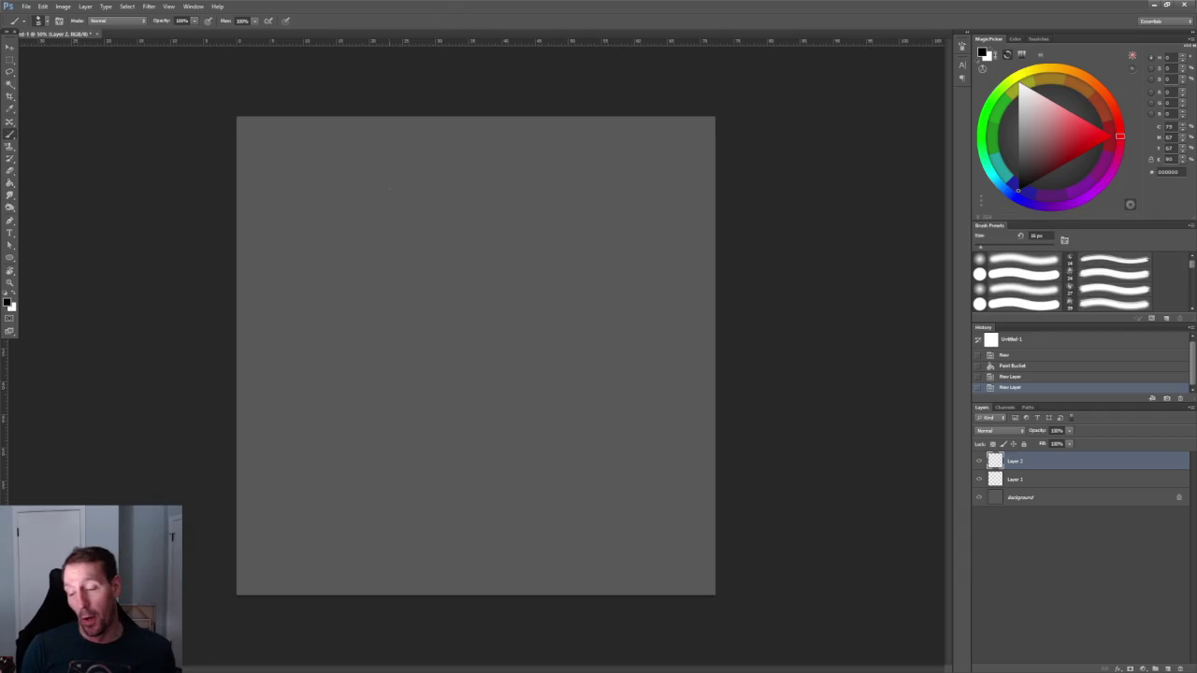
scroll(396, 181, "up", 2, "alt")
scroll(355, 206, "up", 1, "alt")
scroll(318, 300, "up", 2, "alt")
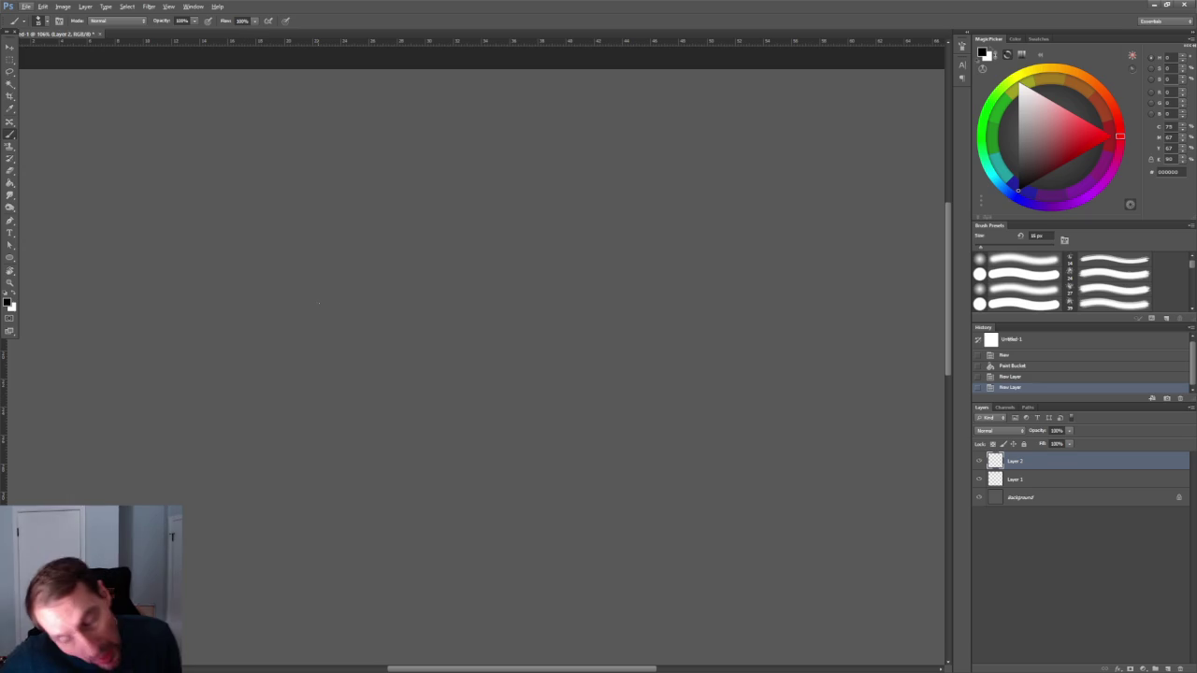
mouse_move(205, 272)
left_mouse_down()
mouse_move(252, 219)
mouse_move(291, 271)
mouse_move(271, 285)
left_mouse_up()
left_click(251, 217)
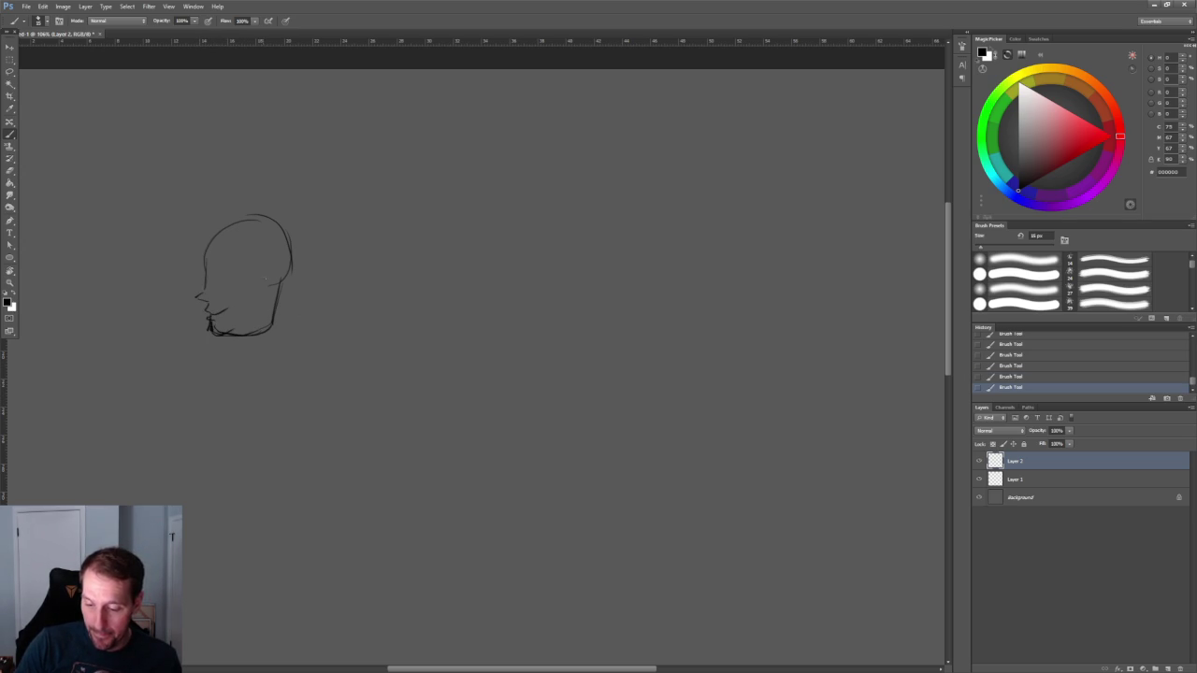
left_click_drag(208, 310, 221, 316)
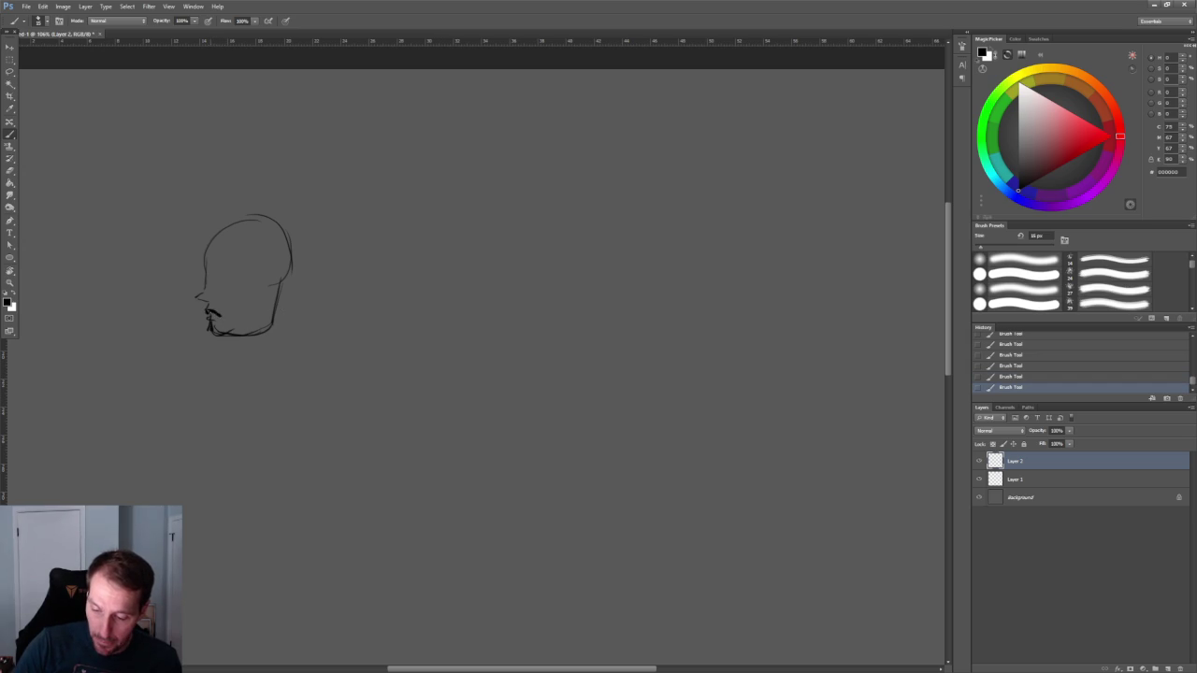
Draw the face block edge and jaw line, then refine the back and top of the skull
scroll(219, 308, "up", 5, "alt")
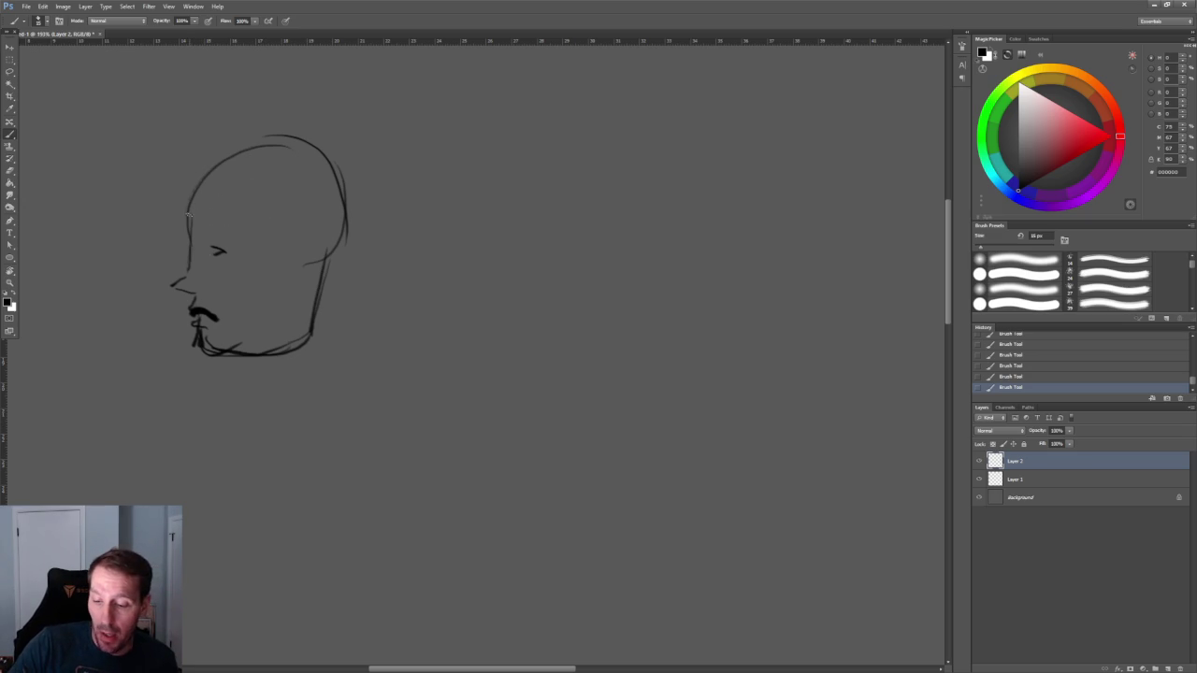
mouse_move(187, 213)
left_mouse_down()
mouse_move(237, 211)
mouse_move(264, 333)
left_mouse_up()
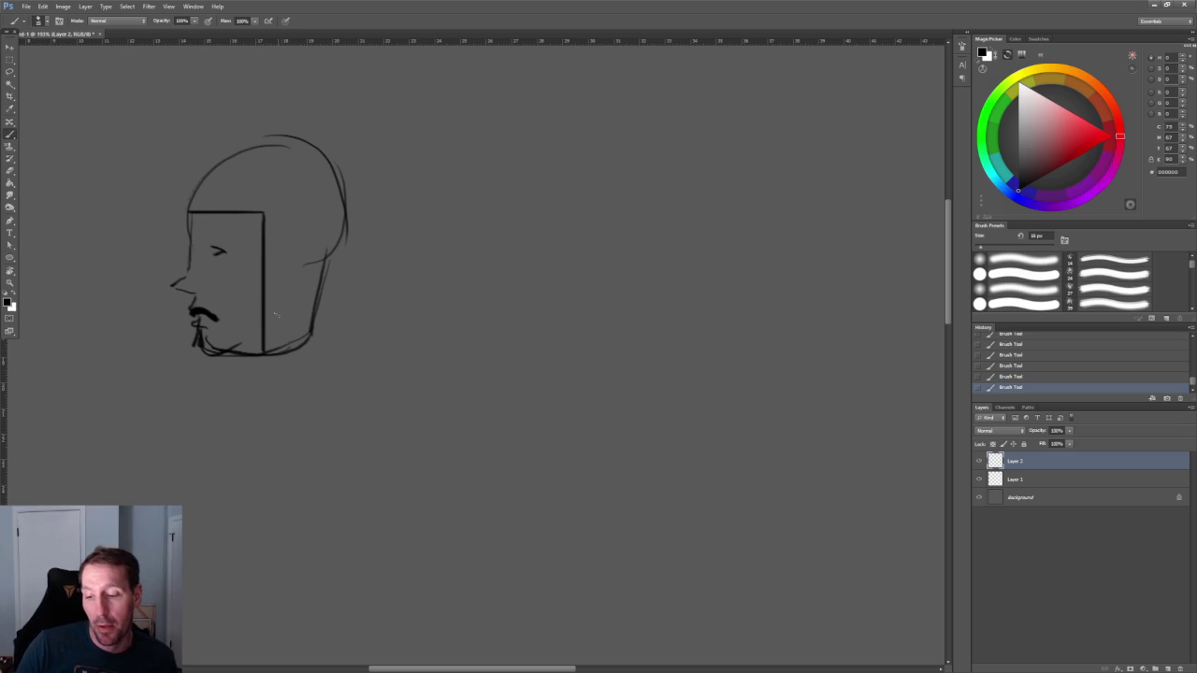
left_click_drag(328, 268, 314, 342)
left_click_drag(313, 140, 355, 219)
mouse_move(215, 143)
left_mouse_down()
mouse_move(185, 180)
mouse_move(193, 210)
mouse_move(355, 200)
mouse_move(576, 220)
left_mouse_up()
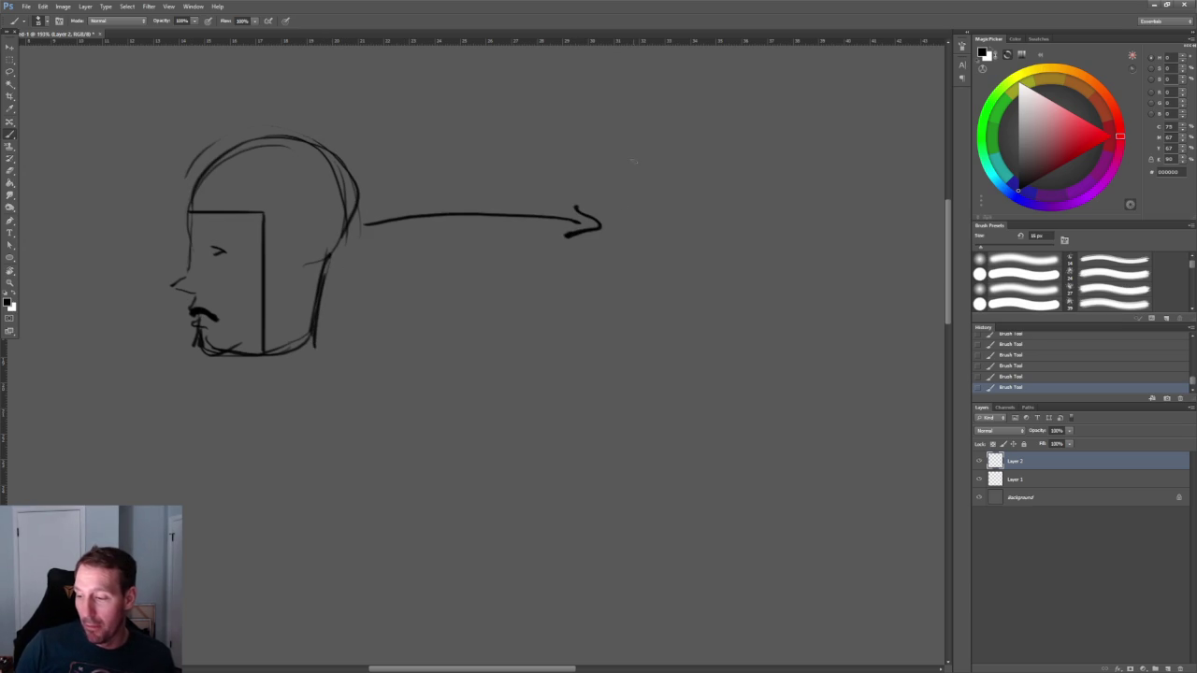
Lasso the head sketch and duplicate it to the right of the arrow
left_click_drag(659, 212, 802, 134)
key("ctrl+z")
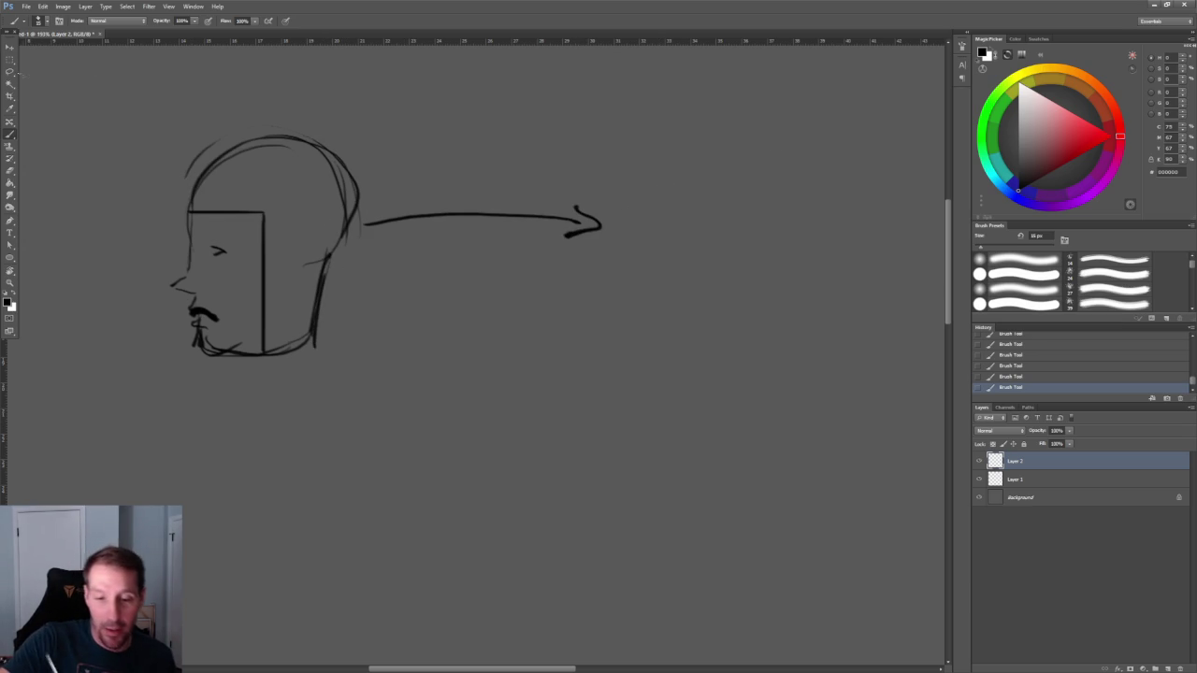
key("l")
left_click_drag(249, 309, 372, 256)
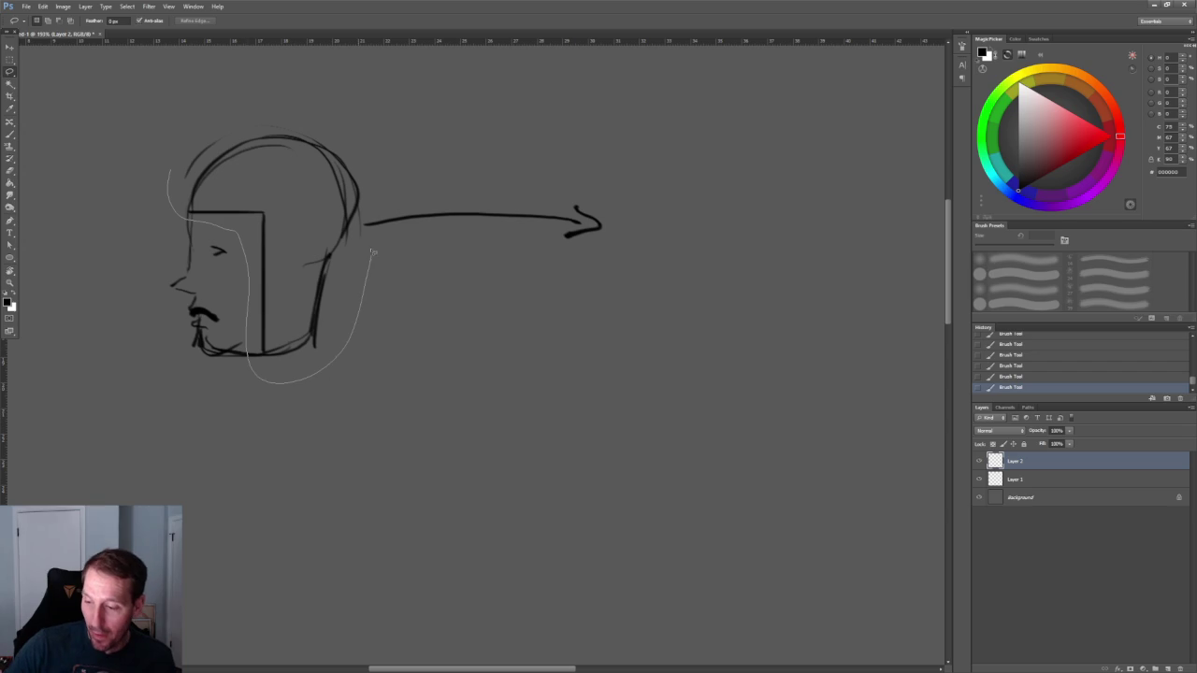
left_click_drag(382, 172, 169, 173)
key("v")
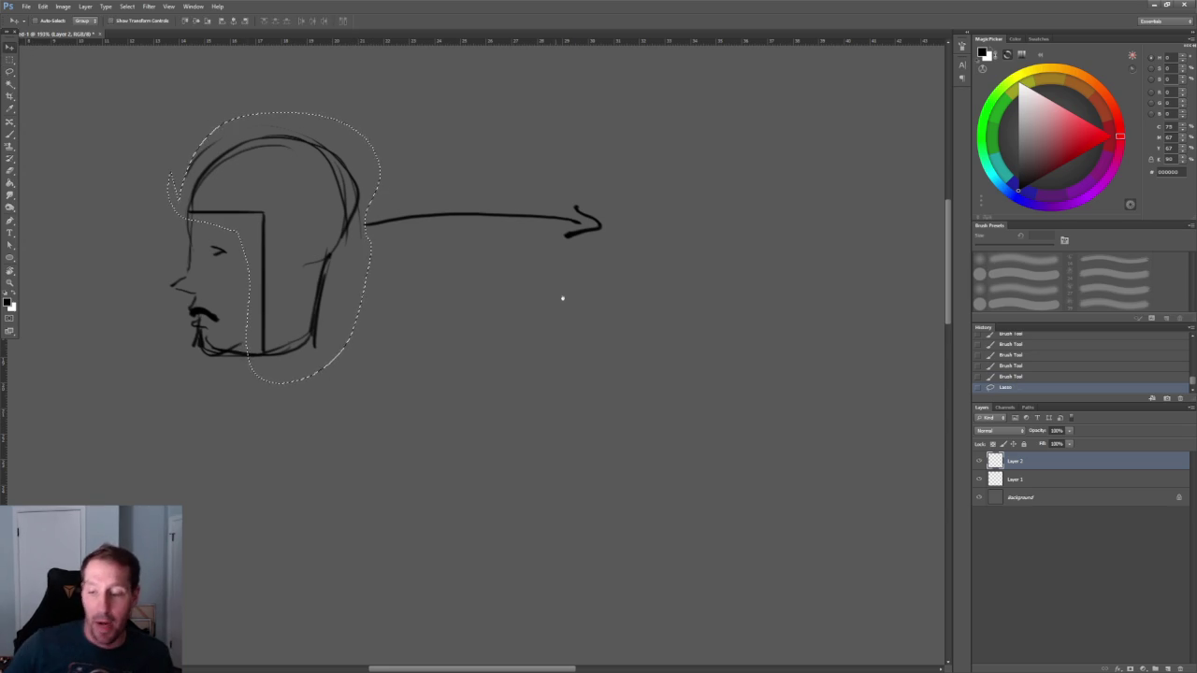
left_click_drag(496, 290, 414, 304)
left_click_drag(267, 225, 812, 229, "alt")
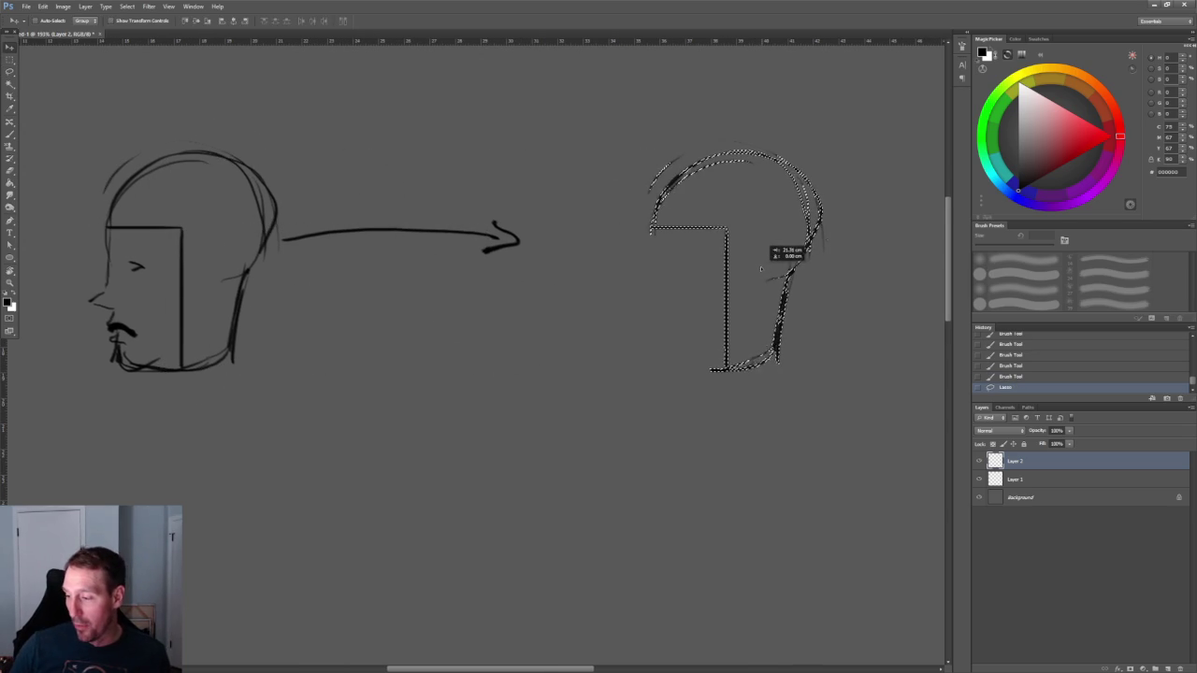
Shrink the copied head to about three quarters and sketch its nose profile
key("ctrl+t")
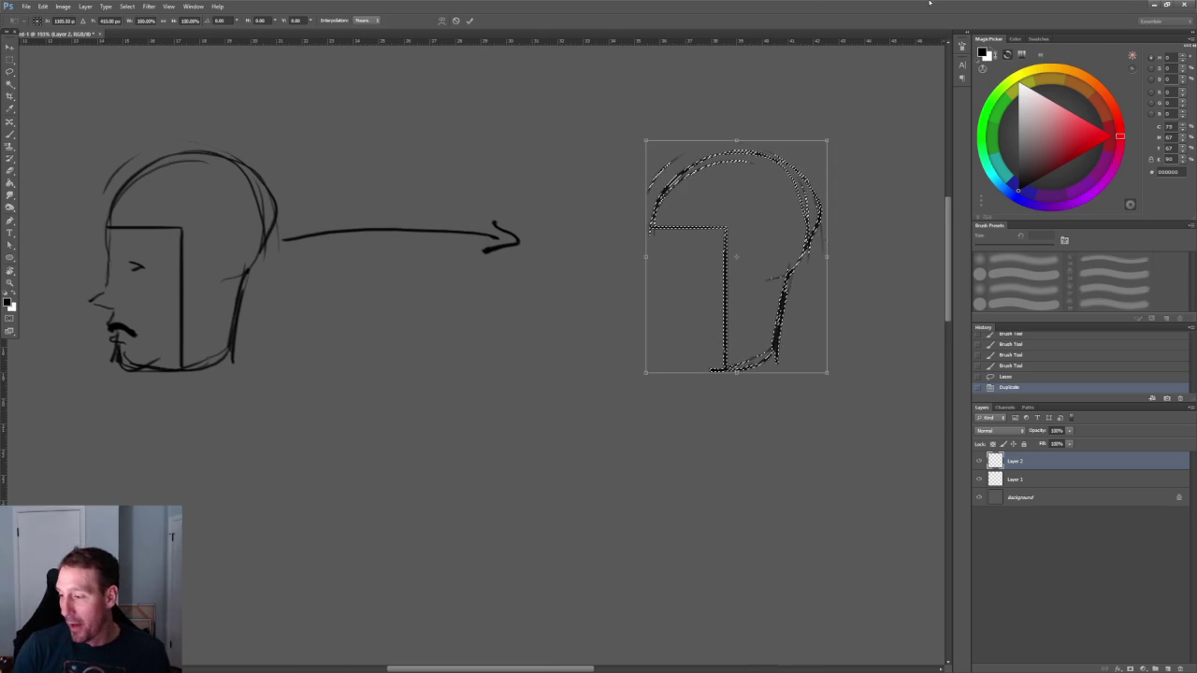
left_click_drag(827, 140, 788, 196)
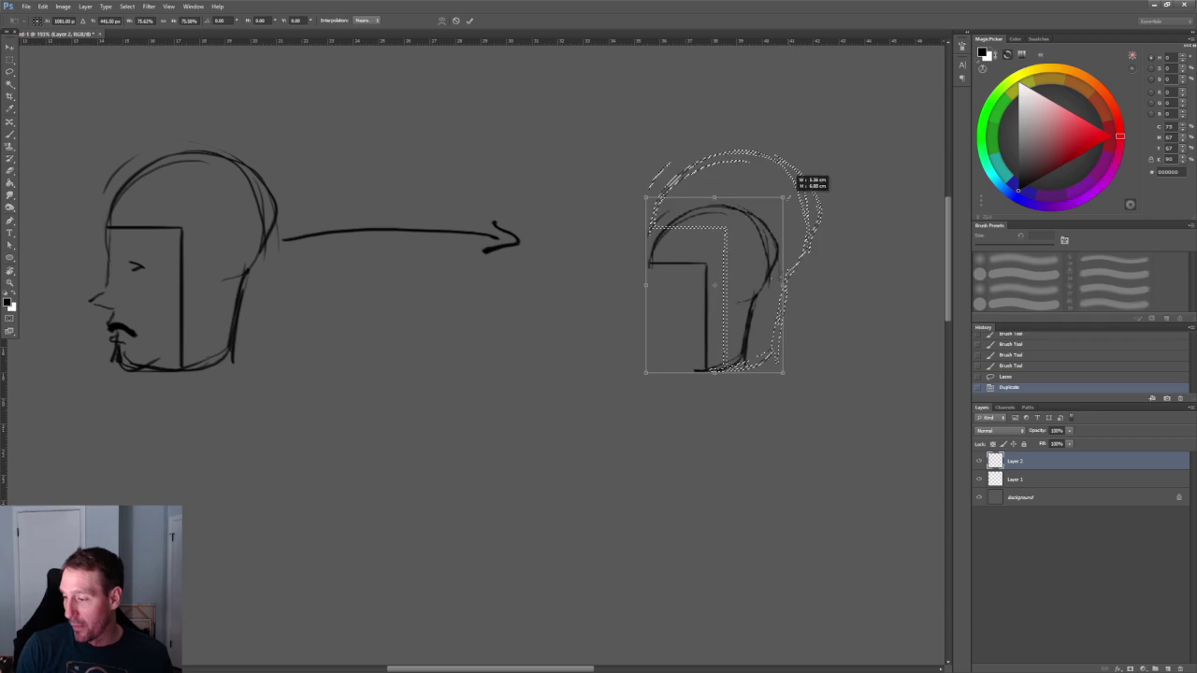
key("Return")
key("ctrl+d")
key("b")
mouse_move(649, 262)
left_mouse_down()
mouse_move(642, 311)
mouse_move(627, 315)
mouse_move(646, 352)
left_mouse_up()
key("ctrl+z")
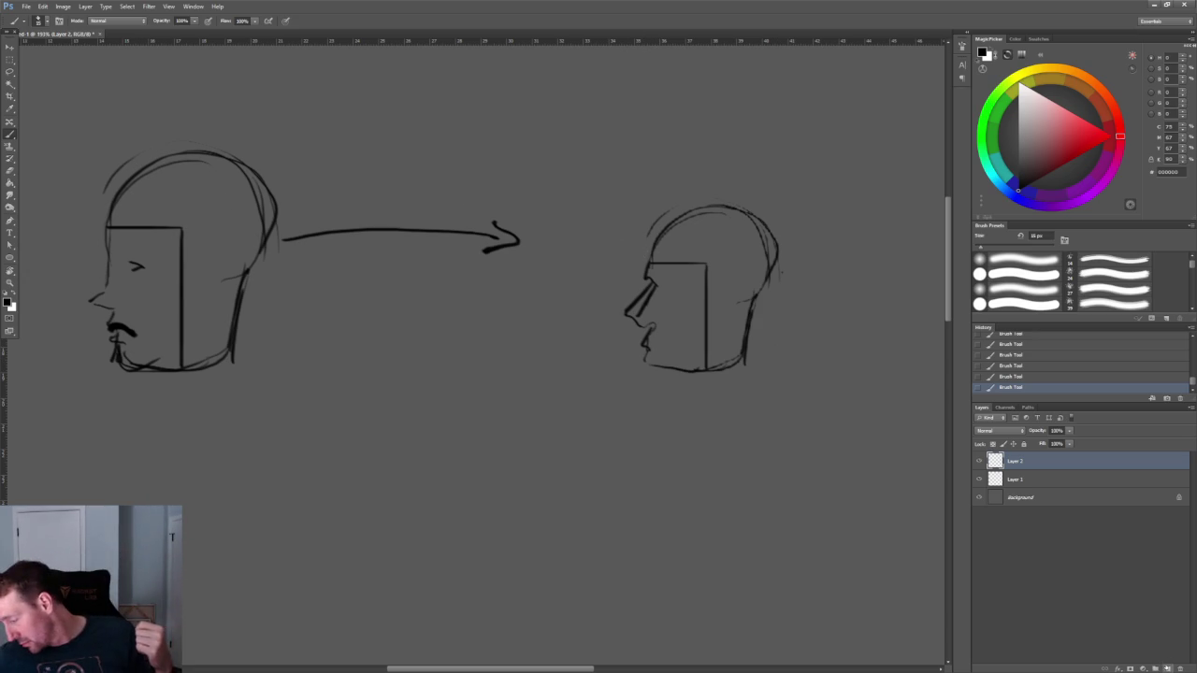
left_click(1041, 480)
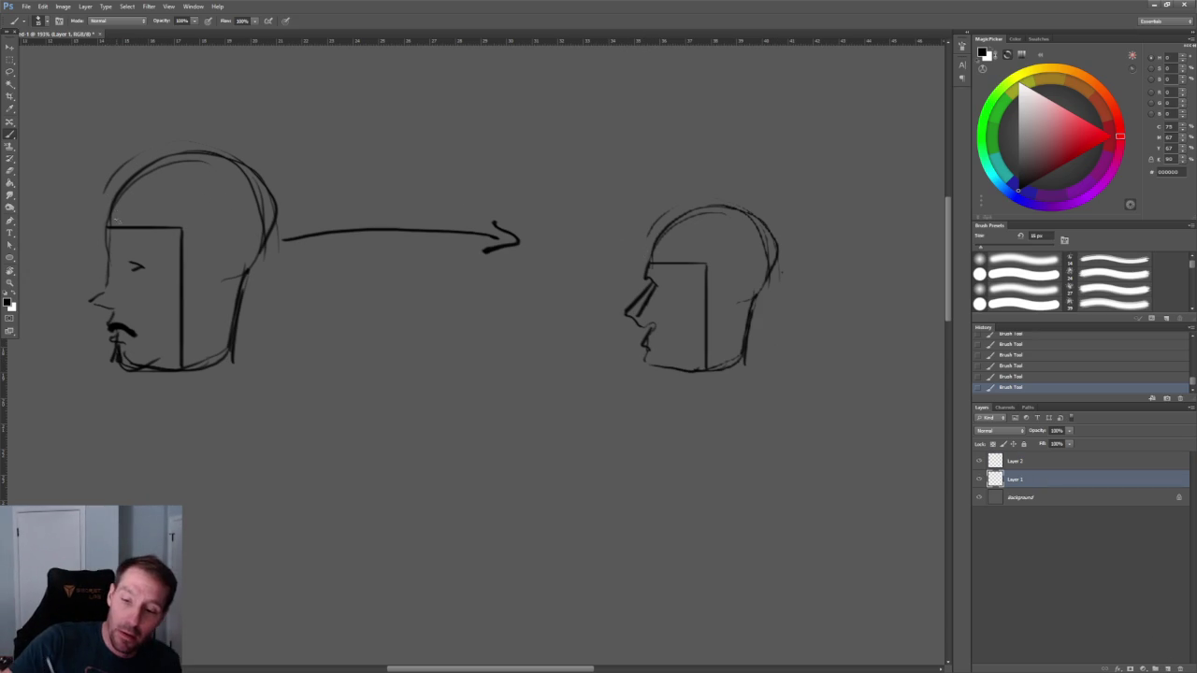
Sketch loose, wavy long hair around the left head on Layer 1, flowing past the jaw
left_click_drag(247, 152, 265, 273)
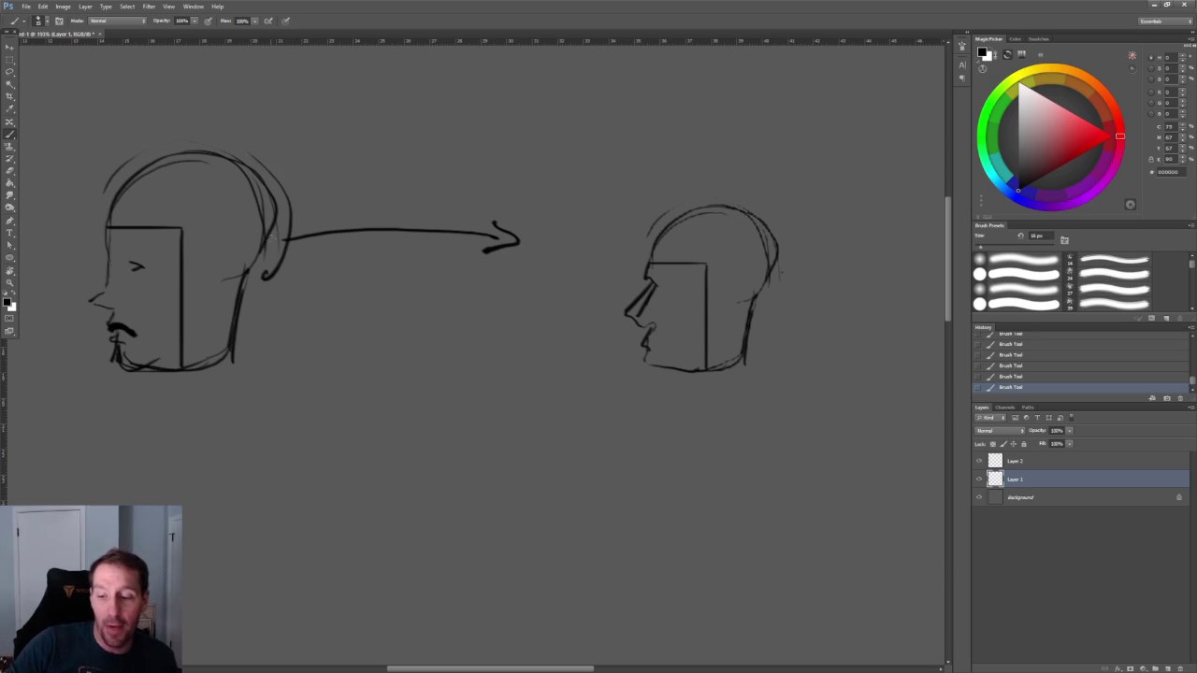
key("ctrl+z")
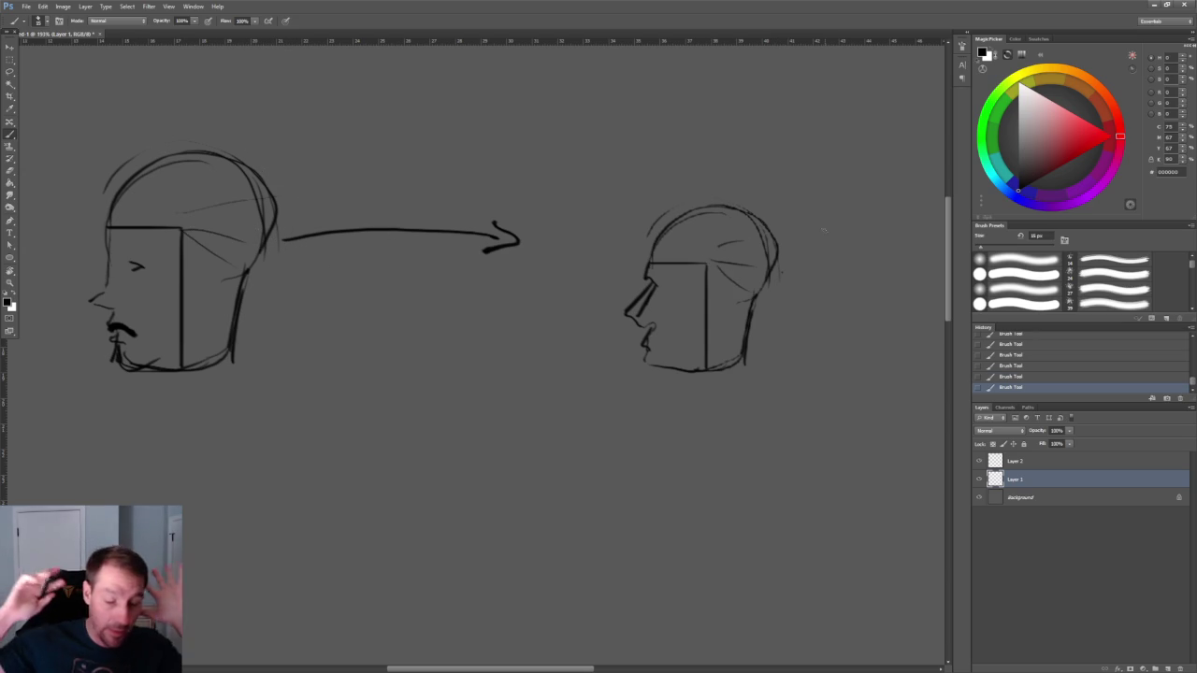
mouse_move(104, 199)
left_mouse_down()
mouse_move(73, 393)
mouse_move(124, 140)
mouse_move(320, 215)
mouse_move(278, 356)
mouse_move(244, 416)
left_mouse_up()
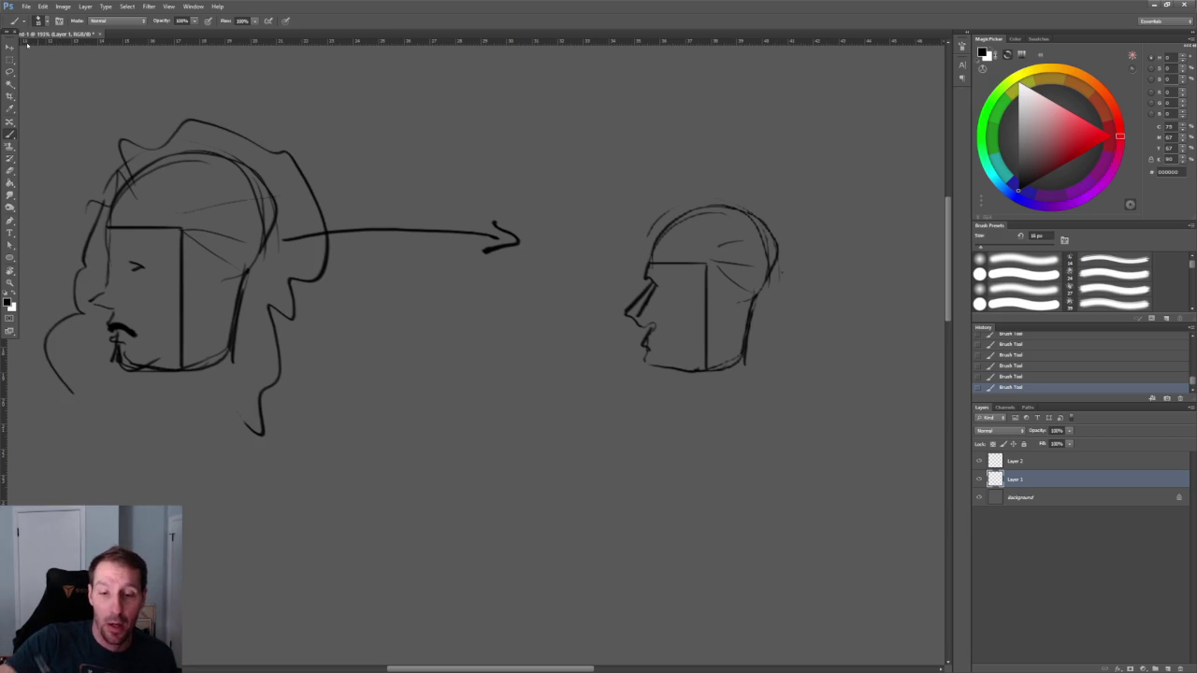
mouse_move(178, 219)
left_mouse_down()
mouse_move(204, 329)
mouse_move(224, 309)
mouse_move(230, 324)
left_mouse_up()
left_click_drag(258, 334, 247, 364)
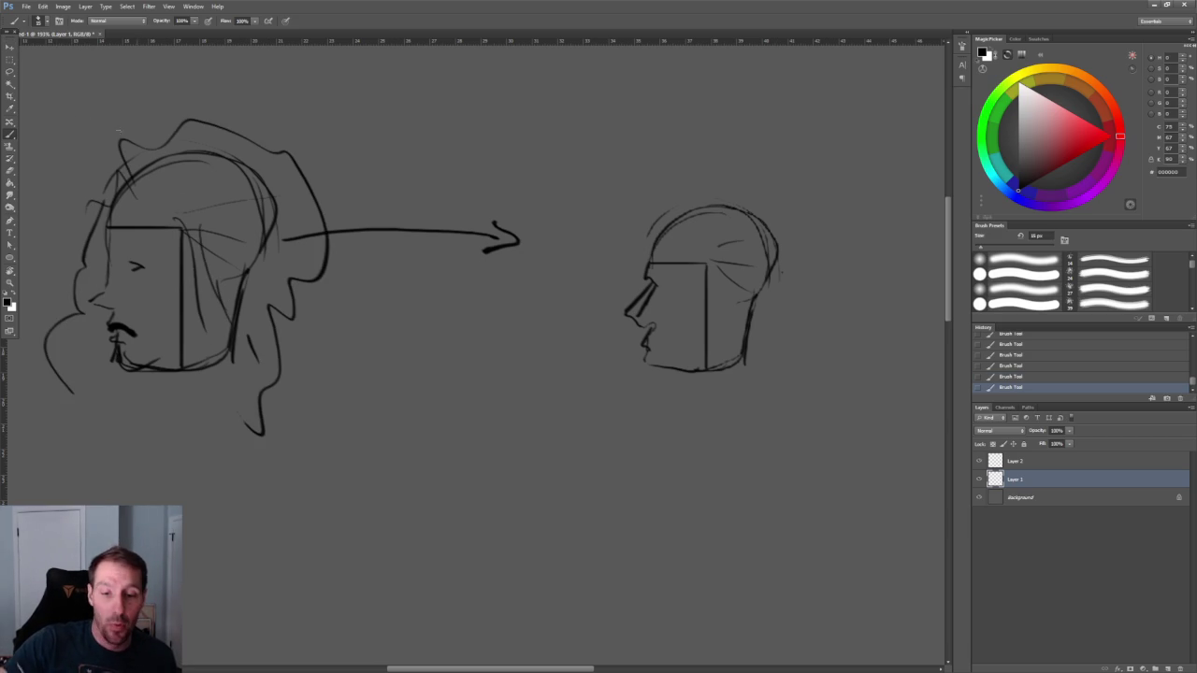
left_click(11, 72)
Copy the left head's hair onto the small right head, scaled down to fit it
left_click_drag(178, 234, 172, 264)
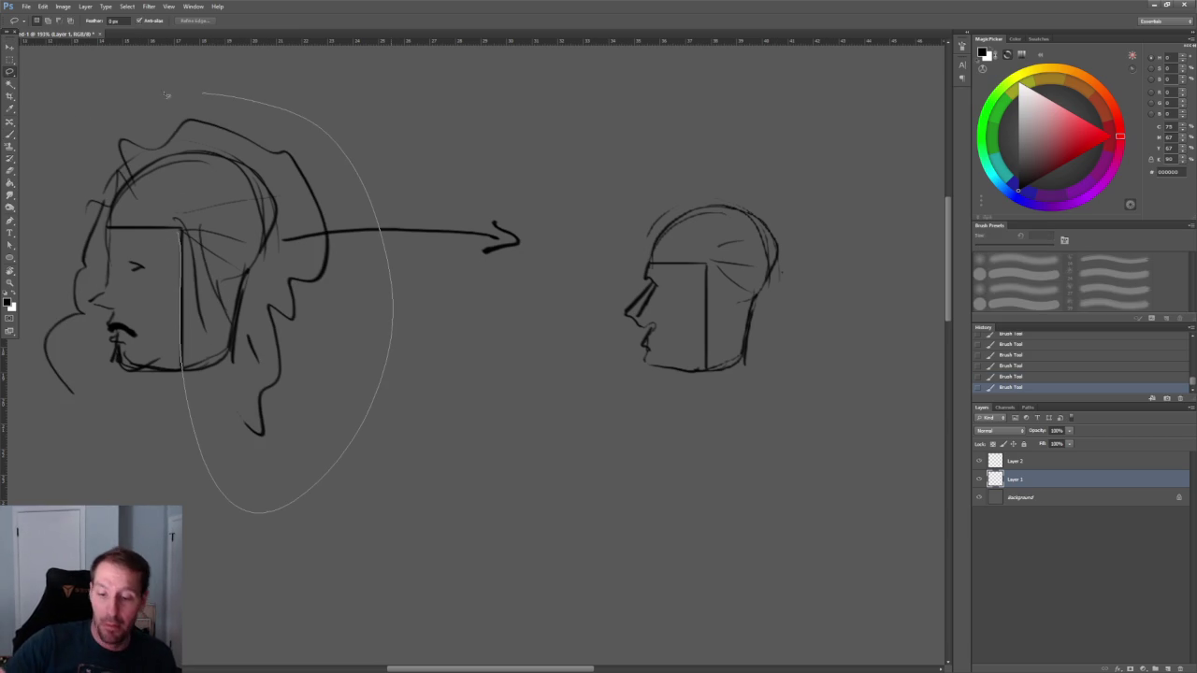
key("v")
left_click_drag(220, 224, 748, 227)
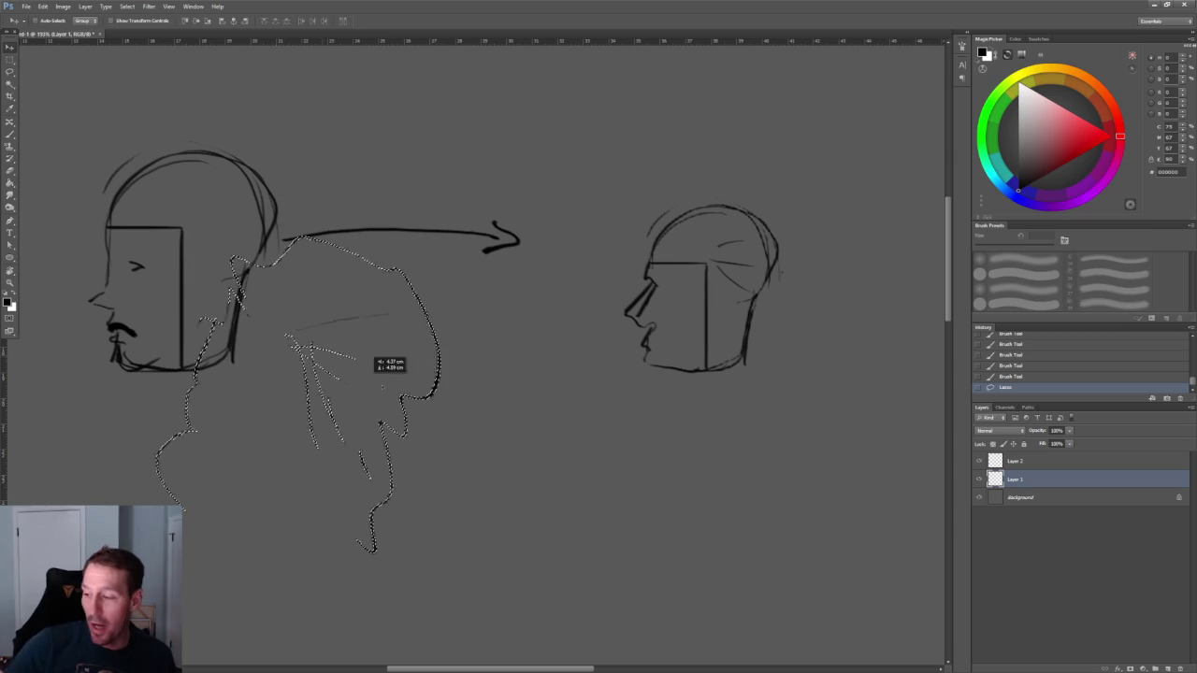
key("ctrl+z")
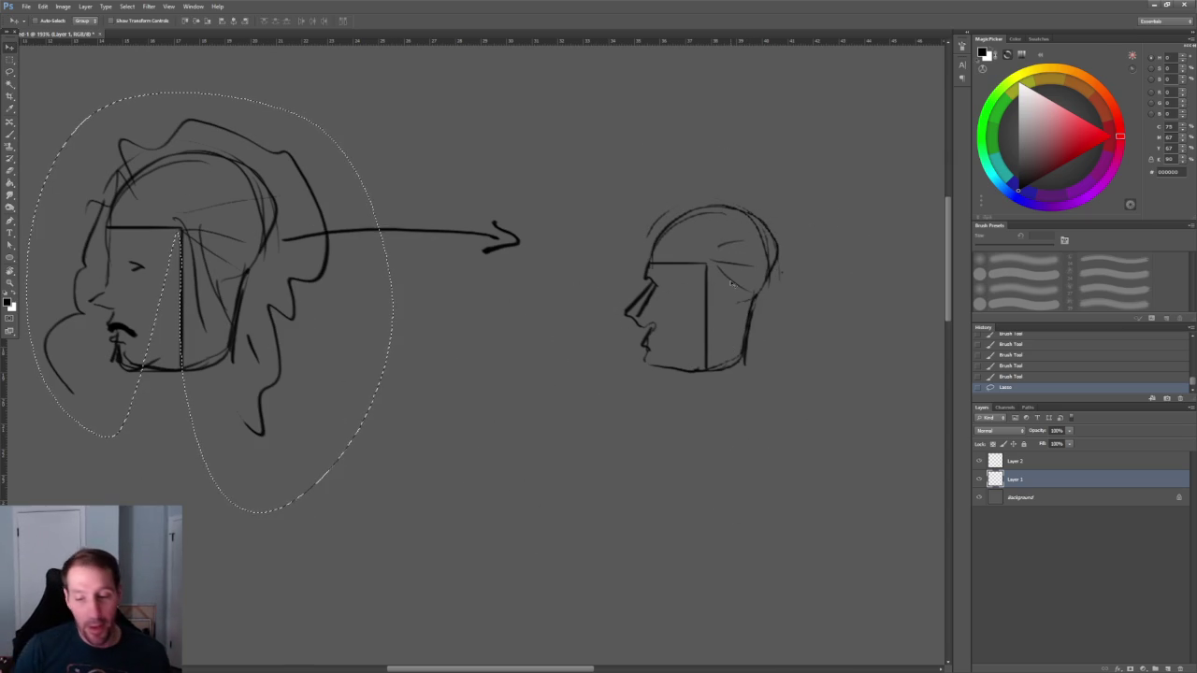
left_click_drag(234, 208, 739, 208, "alt")
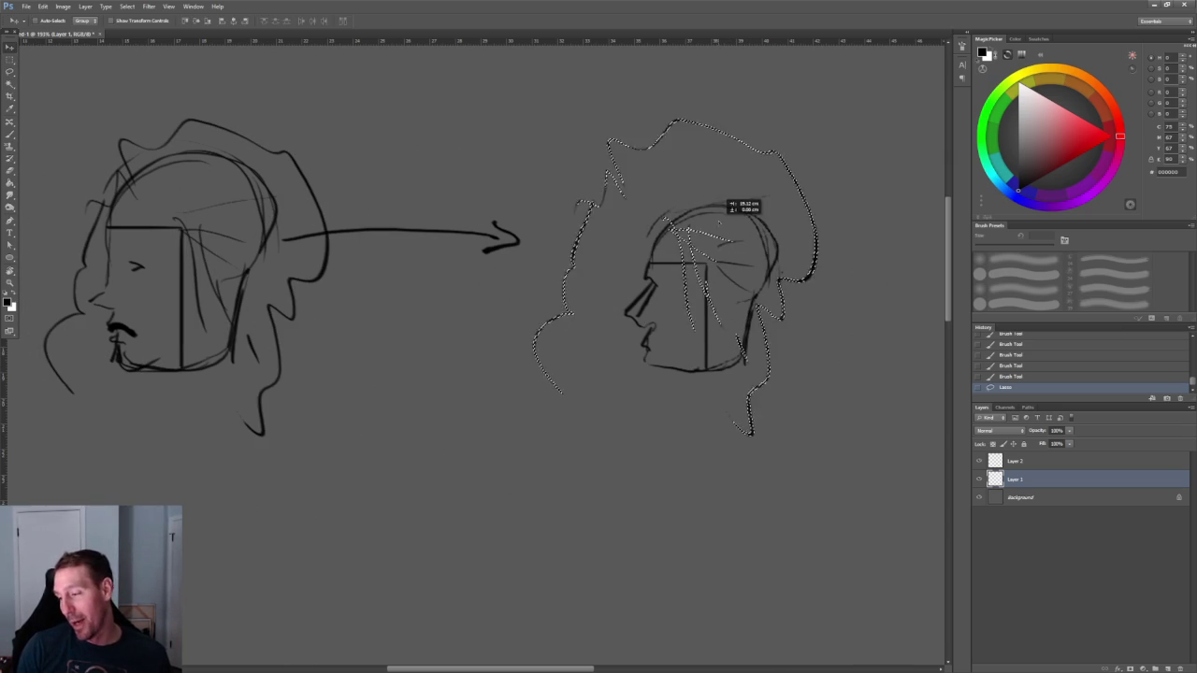
key("ctrl+t")
left_click_drag(542, 116, 609, 187)
left_click_drag(788, 283, 780, 276)
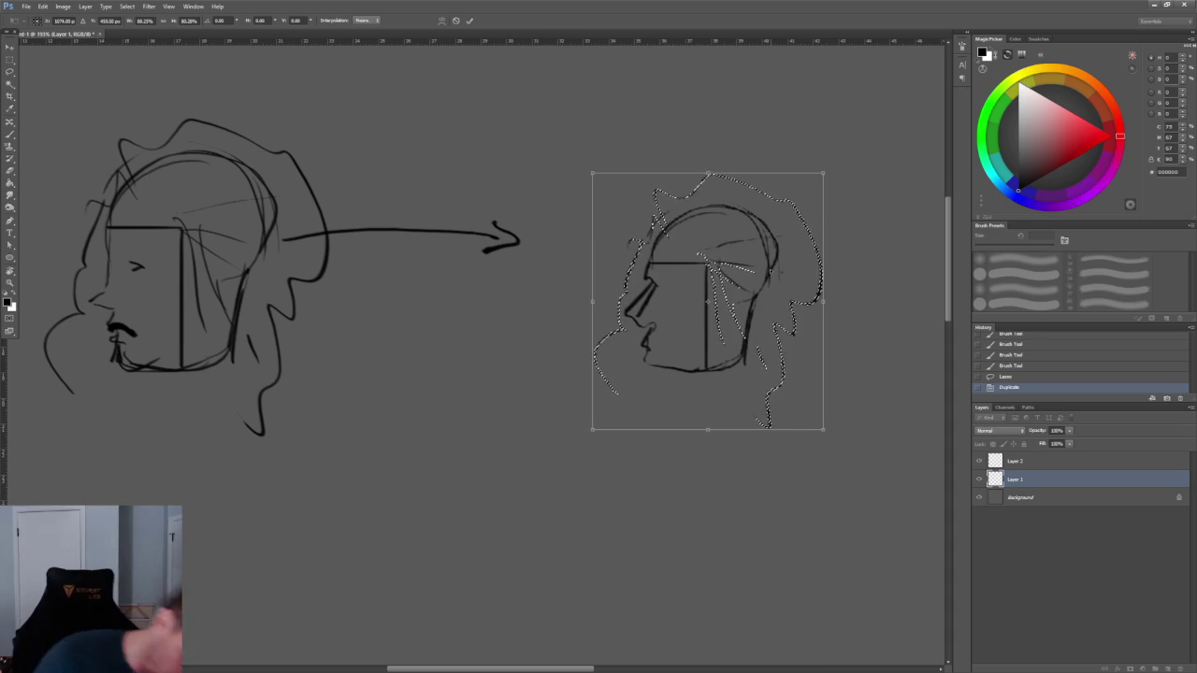
key("Return")
key("ctrl+d")
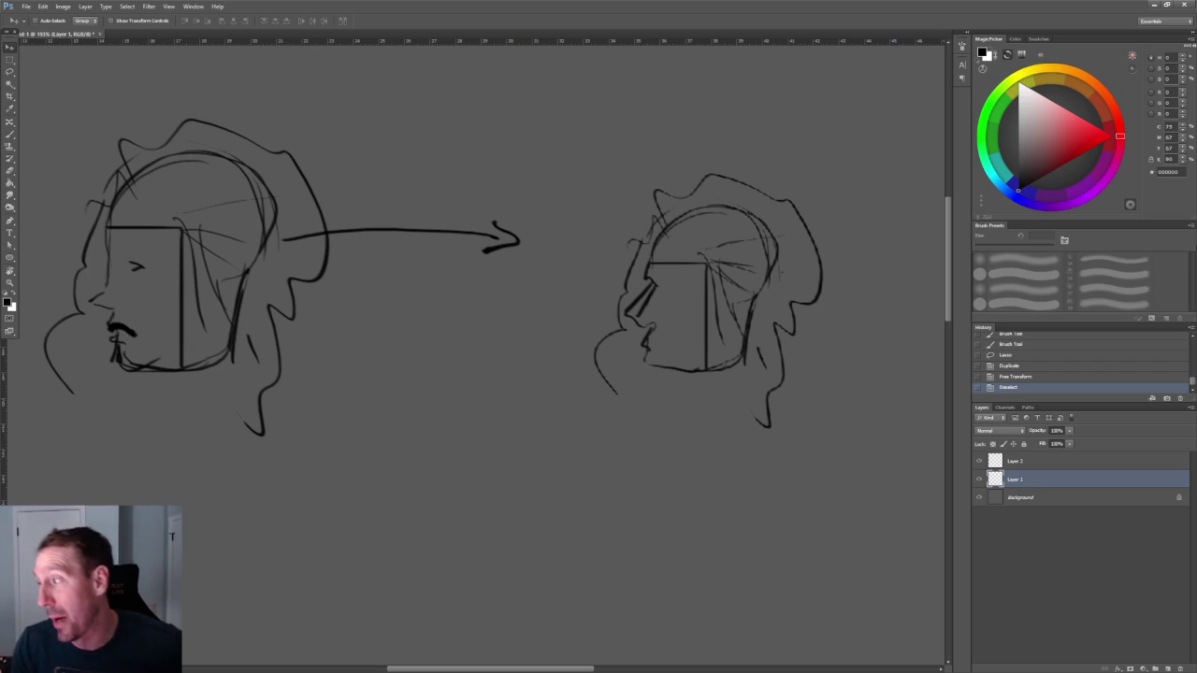
Close Photoshop, returning to the Blender hair model
left_click(1180, 4)
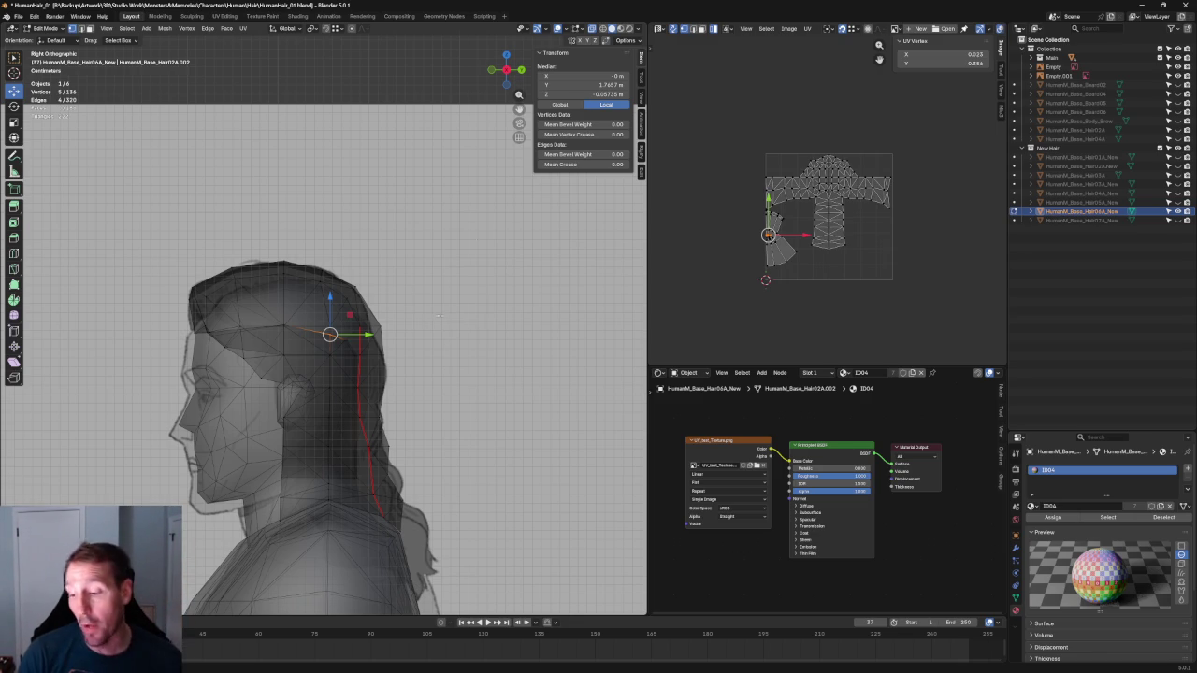
In front view, scale the left and right temple vertices of the hair to fit the head
scroll(358, 334, "up", 5)
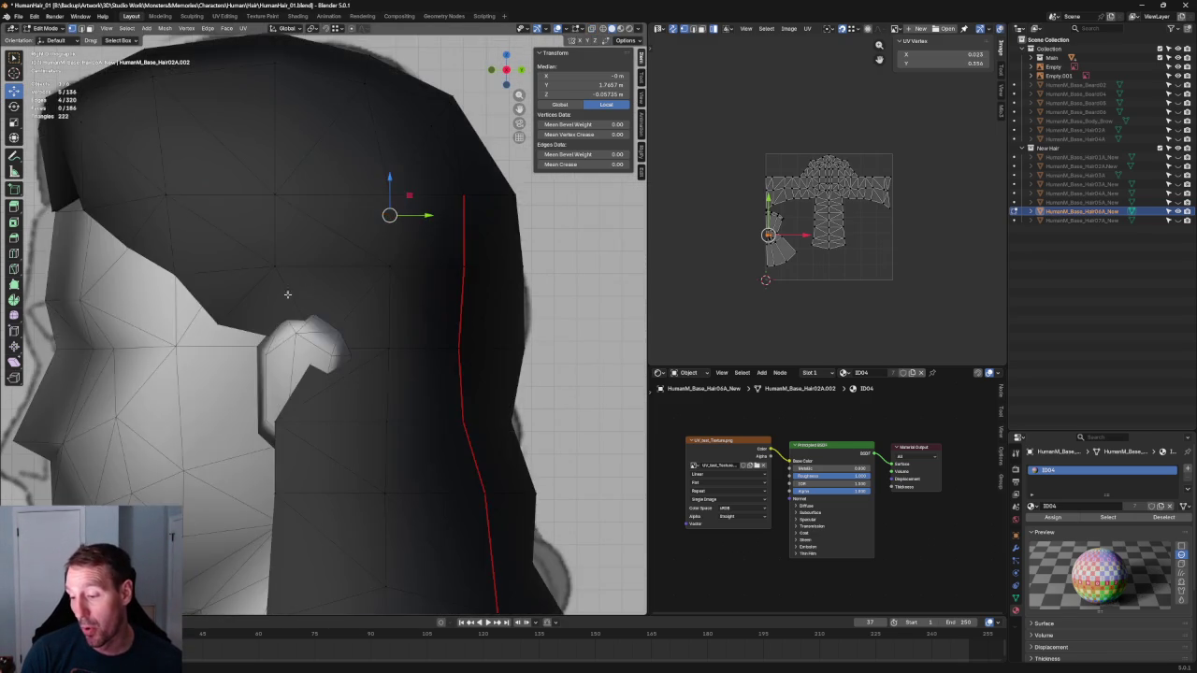
left_click(217, 322)
key("alt+z")
scroll(242, 309, "down", 5)
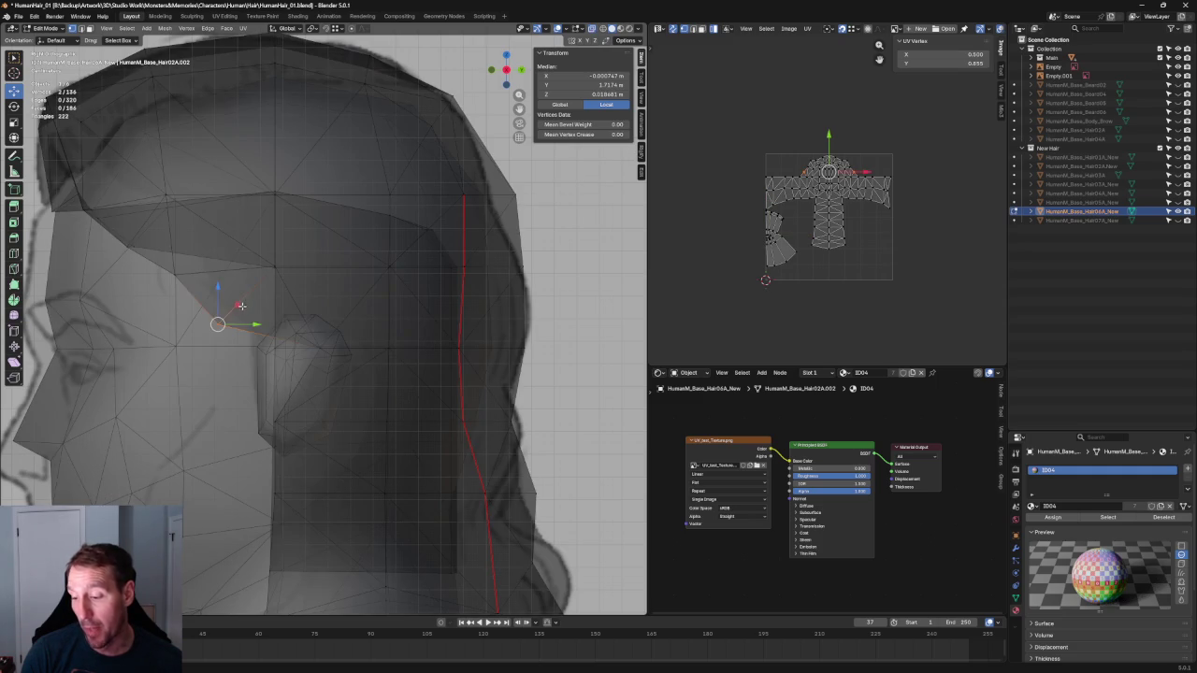
scroll(242, 308, "down", 2)
key("alt+z")
middle_click_drag(242, 308, 316, 304)
key("KP_1")
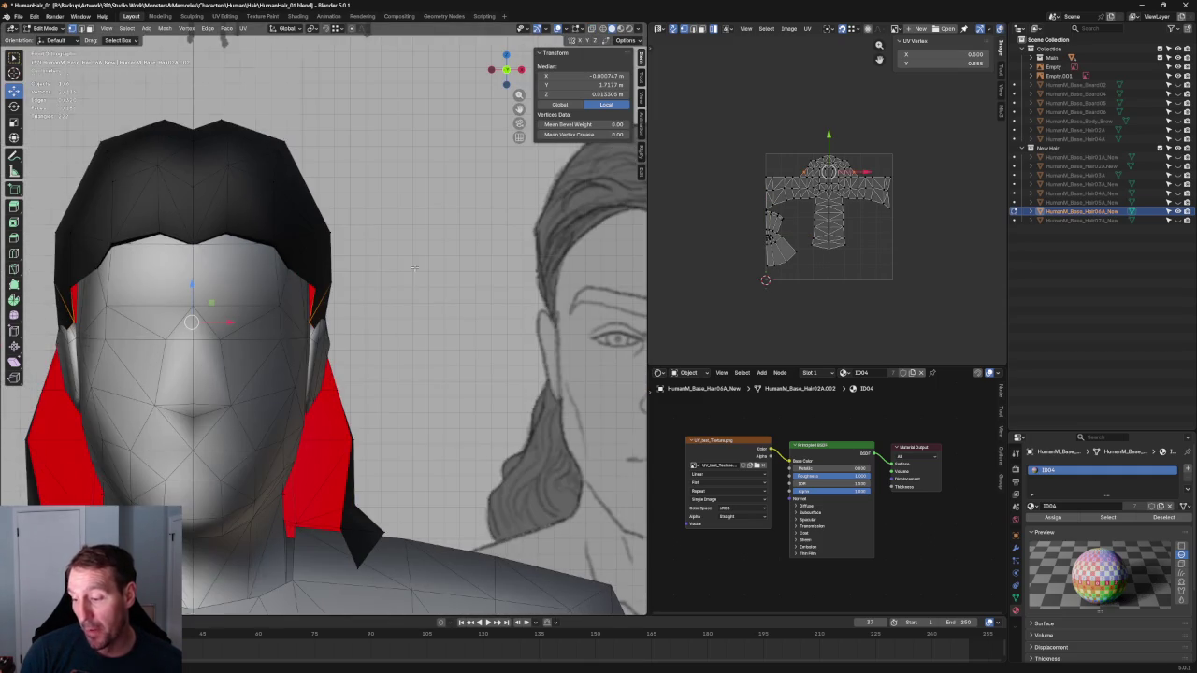
scroll(476, 258, "up", 3)
key("alt+z")
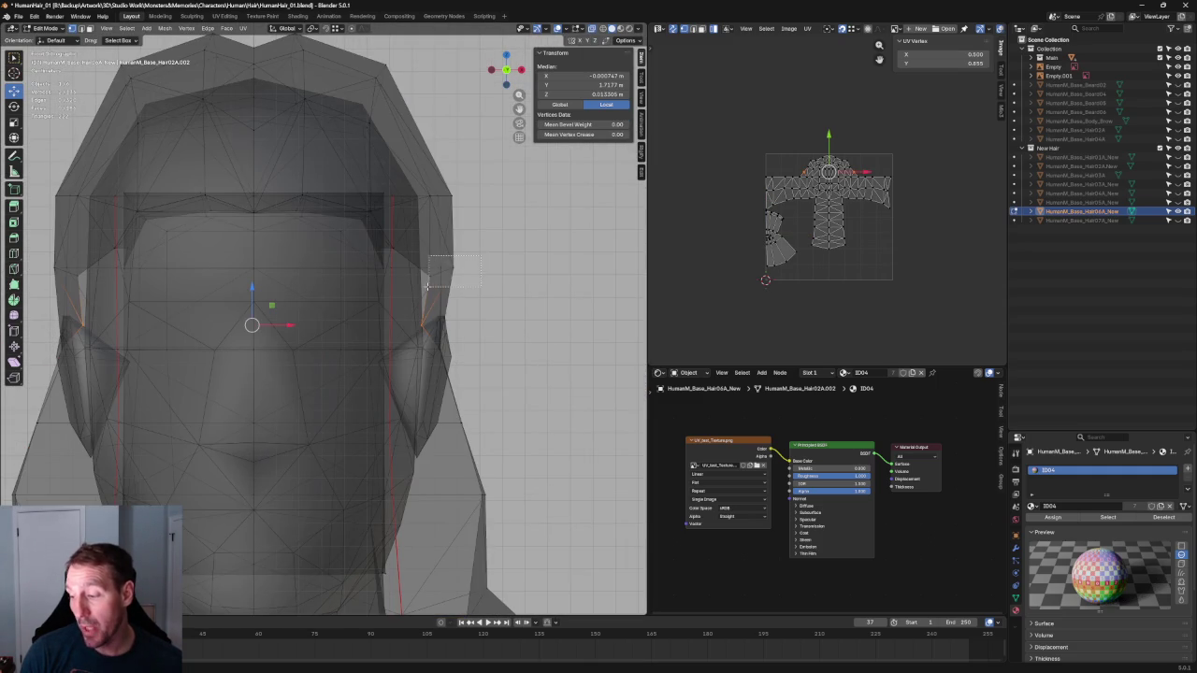
left_click_drag(428, 287, 426, 285)
left_click_drag(100, 254, 53, 297, "shift")
key("s")
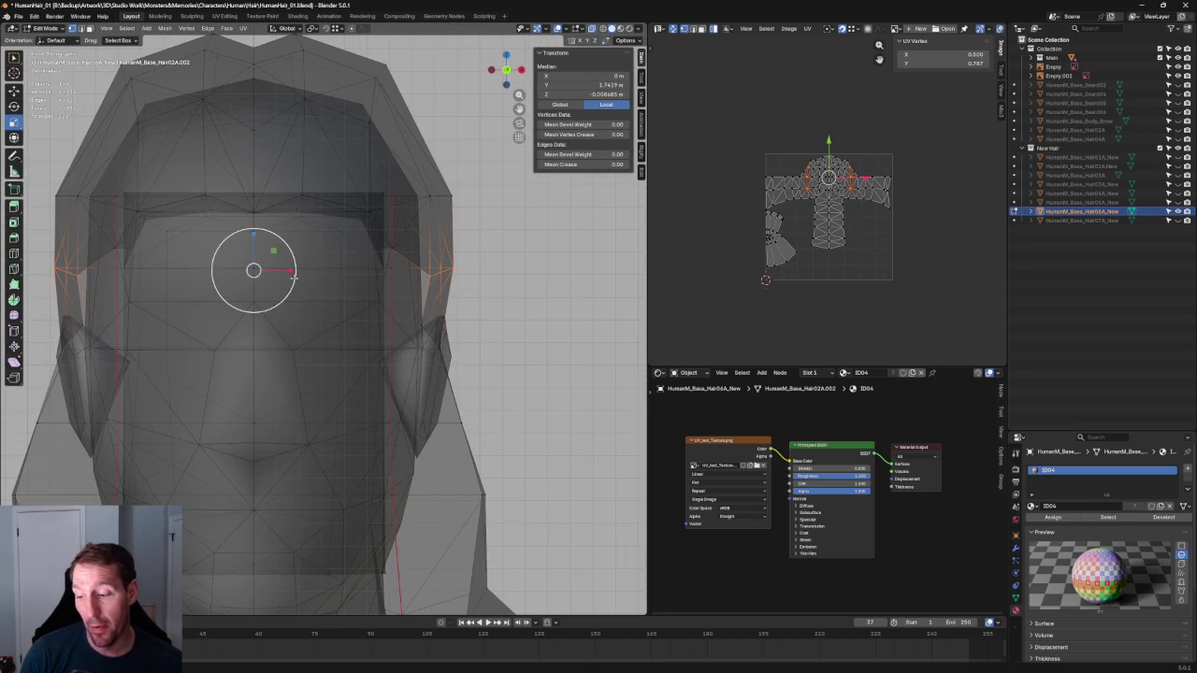
left_click_drag(291, 270, 293, 268)
key("alt+z")
key("alt+z")
Narrow the top hairline vertices side-to-side along X
left_click_drag(483, 169, 425, 210)
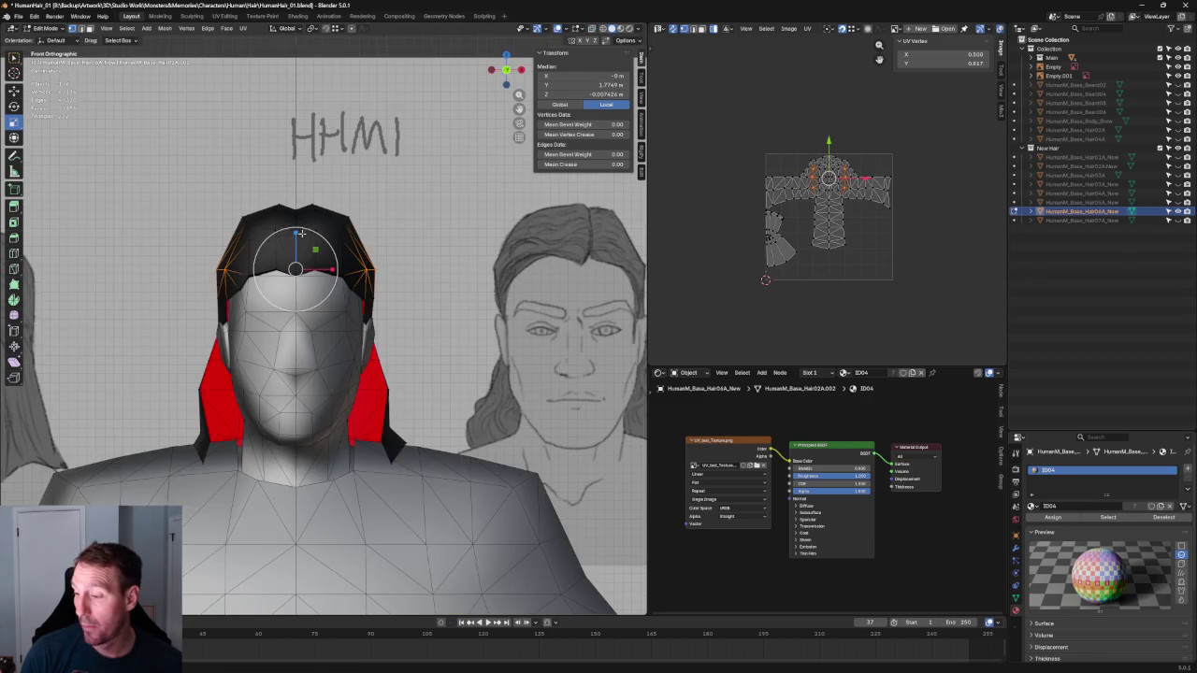
scroll(308, 232, "up", 2)
key("s")
key("x")
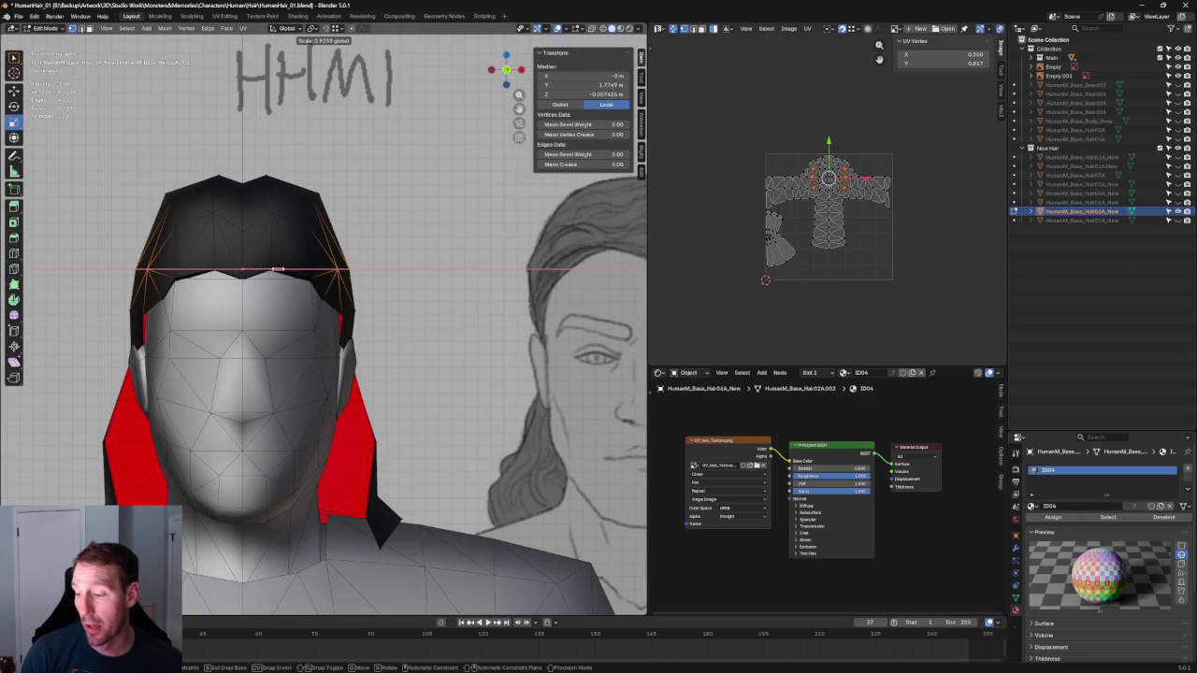
left_click(277, 269)
scroll(327, 262, "down", 1)
scroll(380, 259, "down", 2)
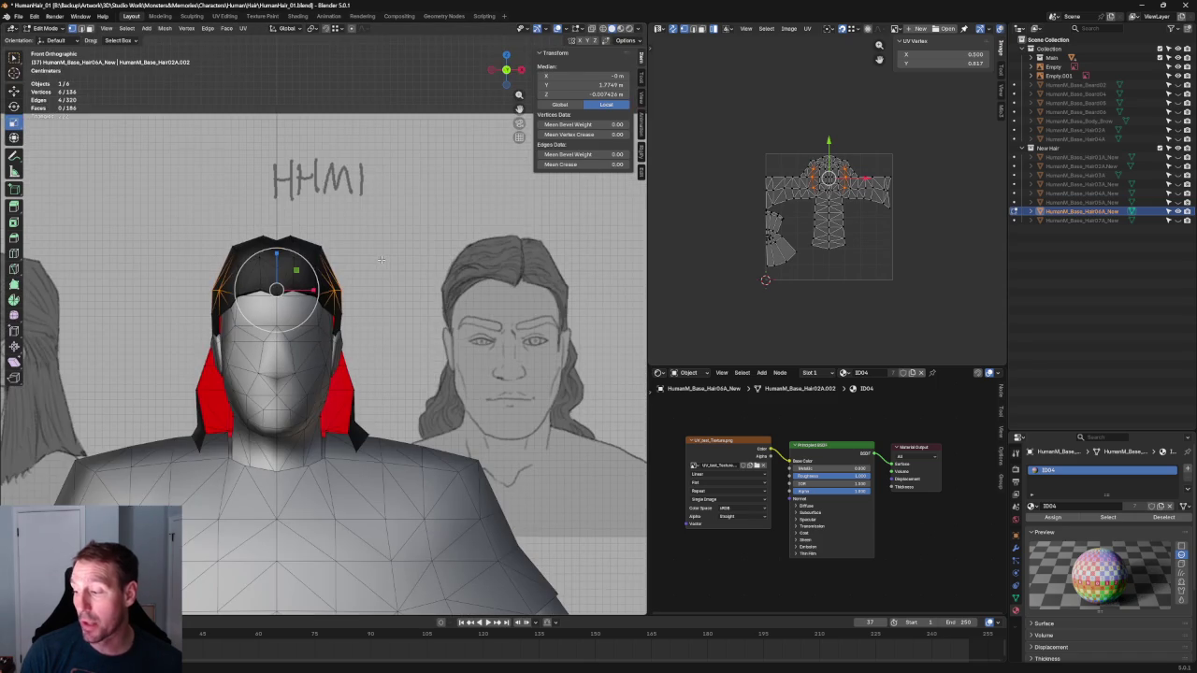
scroll(416, 253, "up", 1)
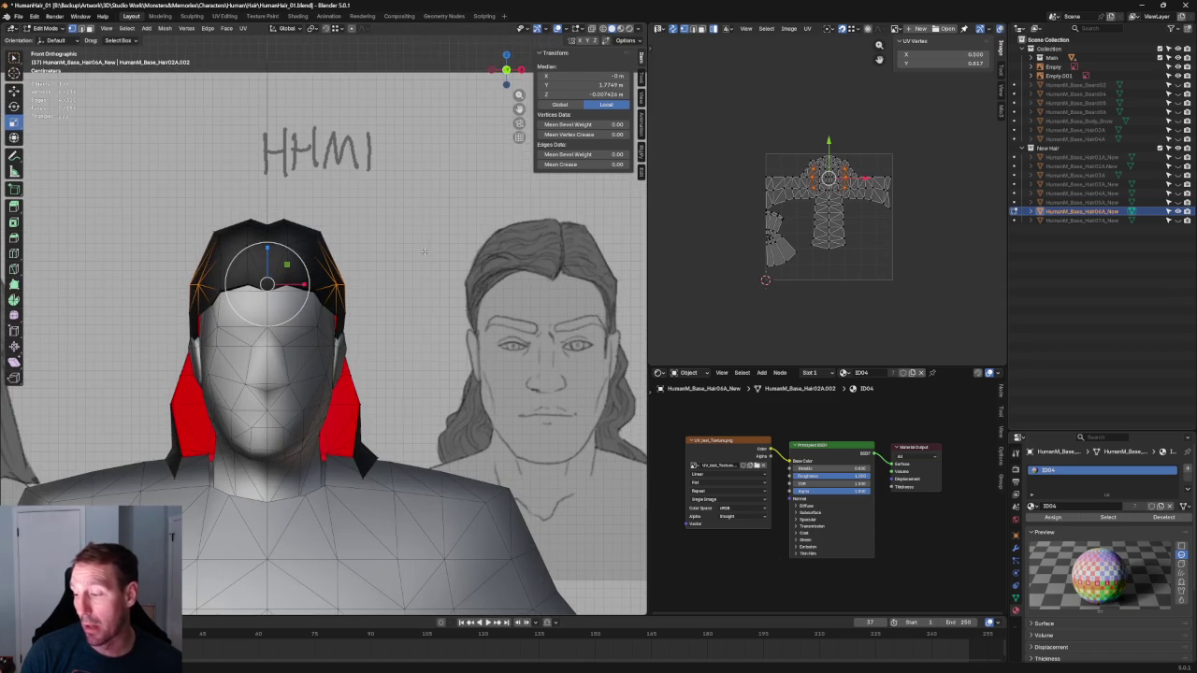
Try selecting crown vertices at the hair top with X-ray, then clear the selection
left_click(388, 234)
scroll(301, 244, "up", 2)
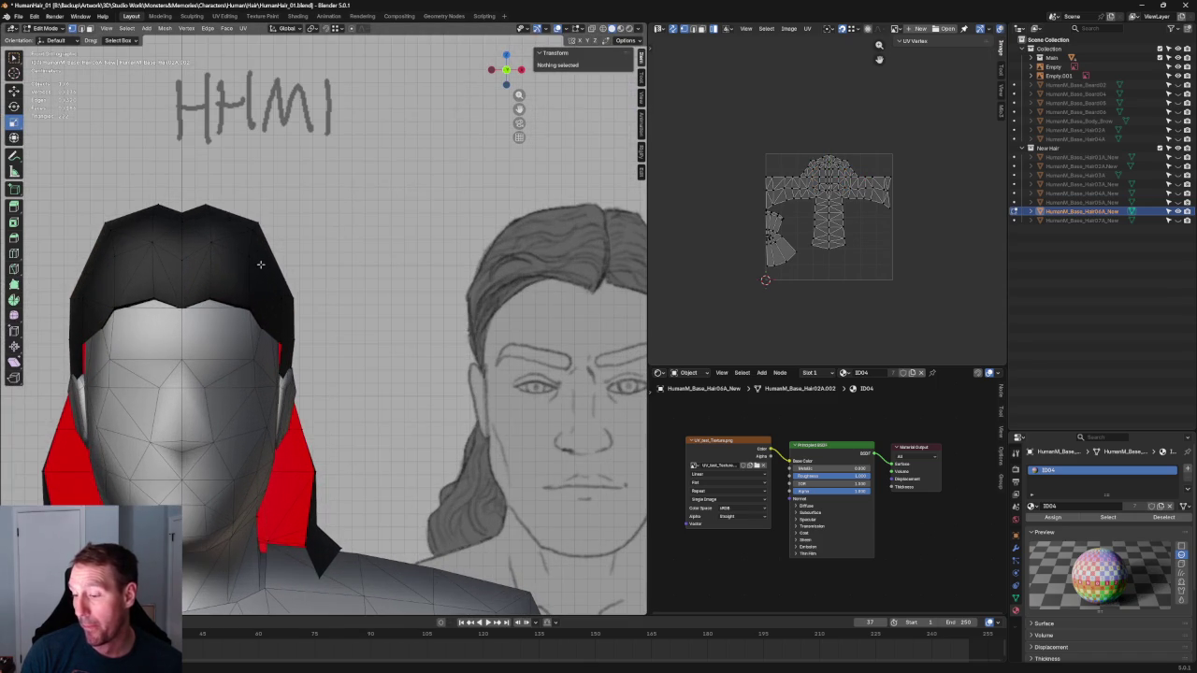
left_click(189, 258)
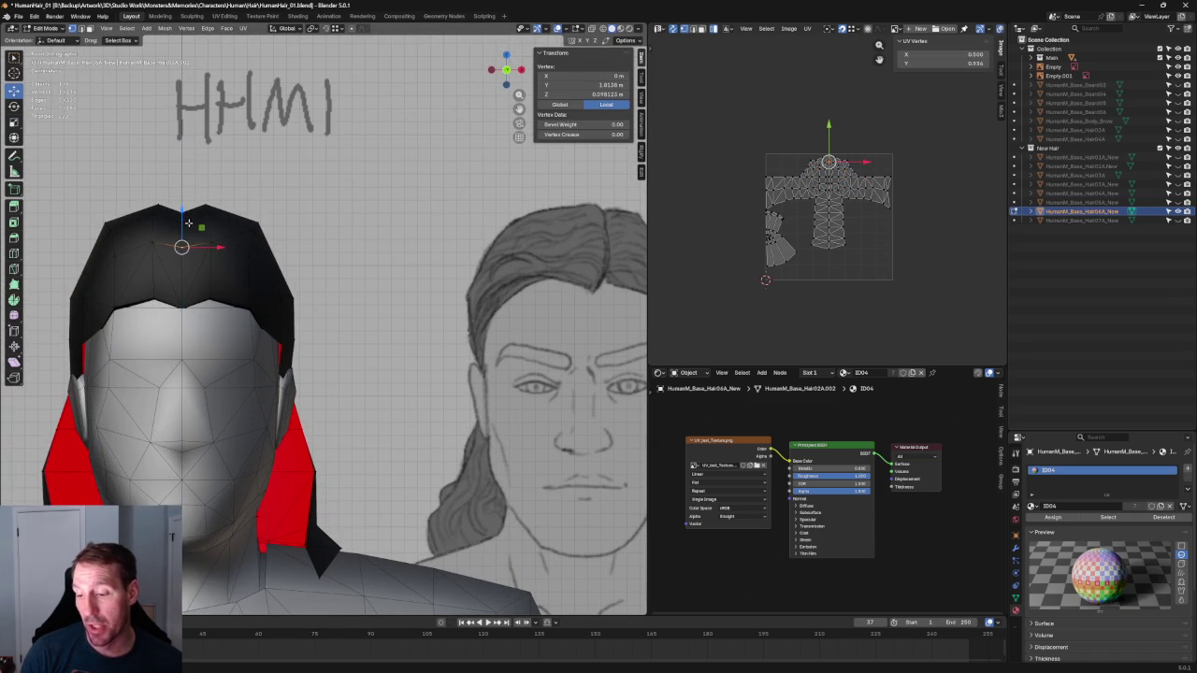
scroll(199, 199, "up", 1)
key("alt+z")
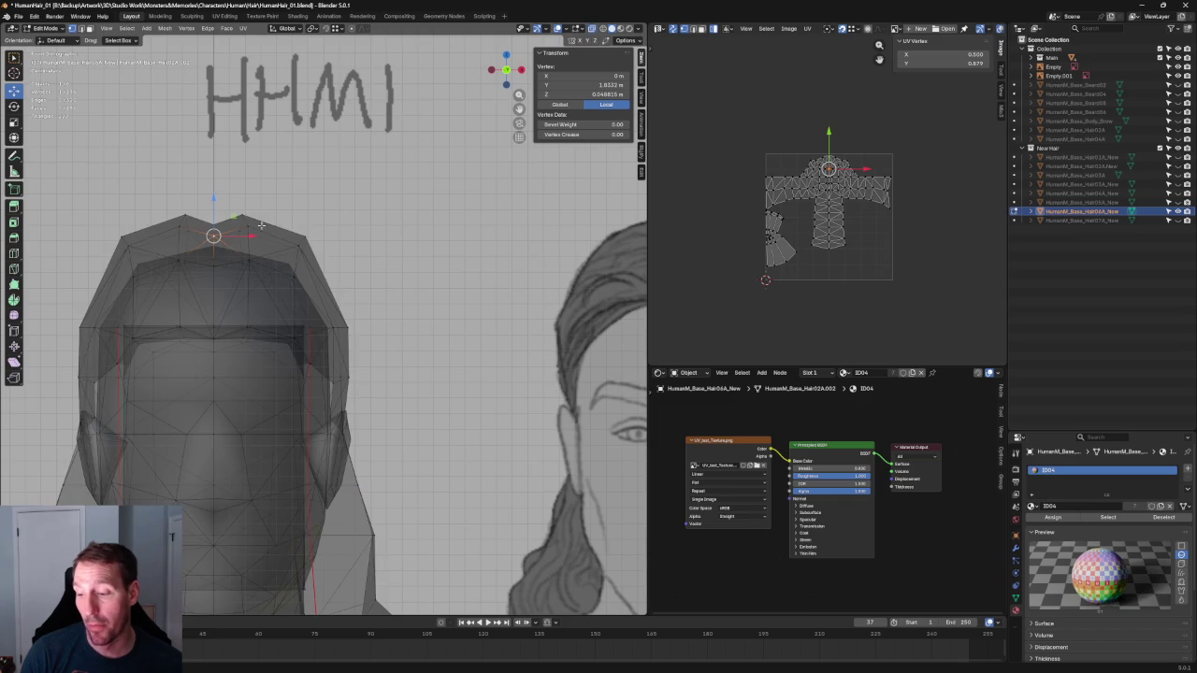
left_click_drag(230, 273, 228, 275)
key("alt+z")
key("alt+z")
key("alt+z")
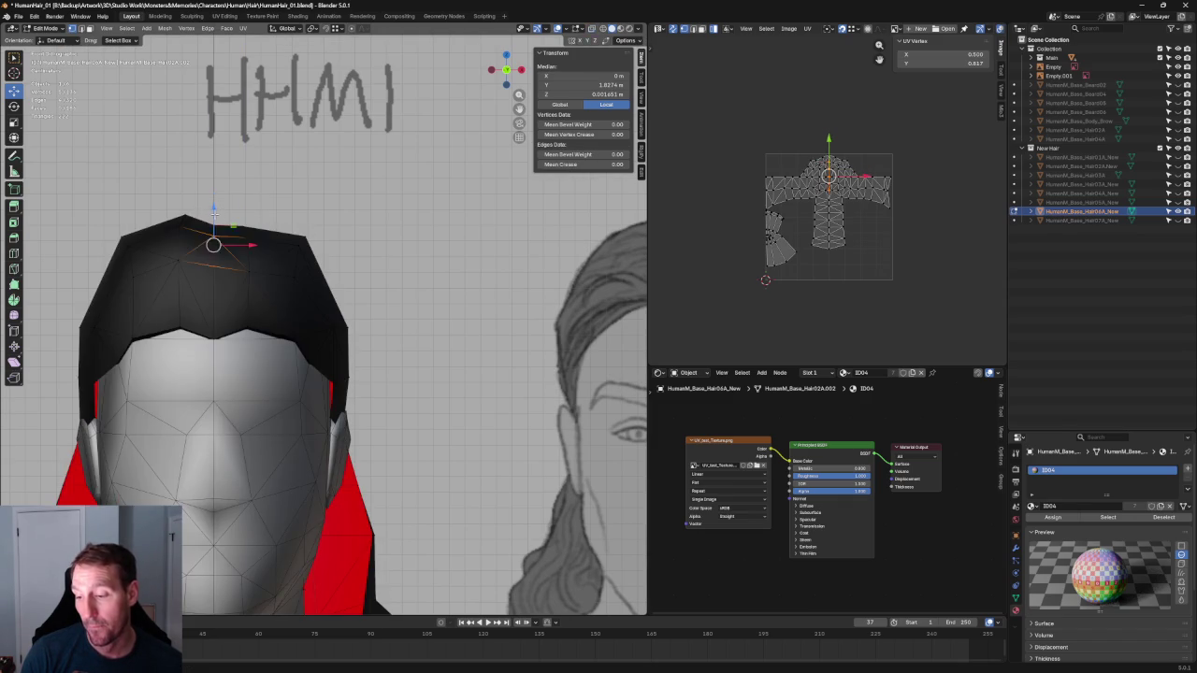
left_click(206, 254)
key("alt+a")
scroll(213, 228, "down", 3)
middle_click_drag(214, 229, 314, 269)
key("ctrl+KP_1")
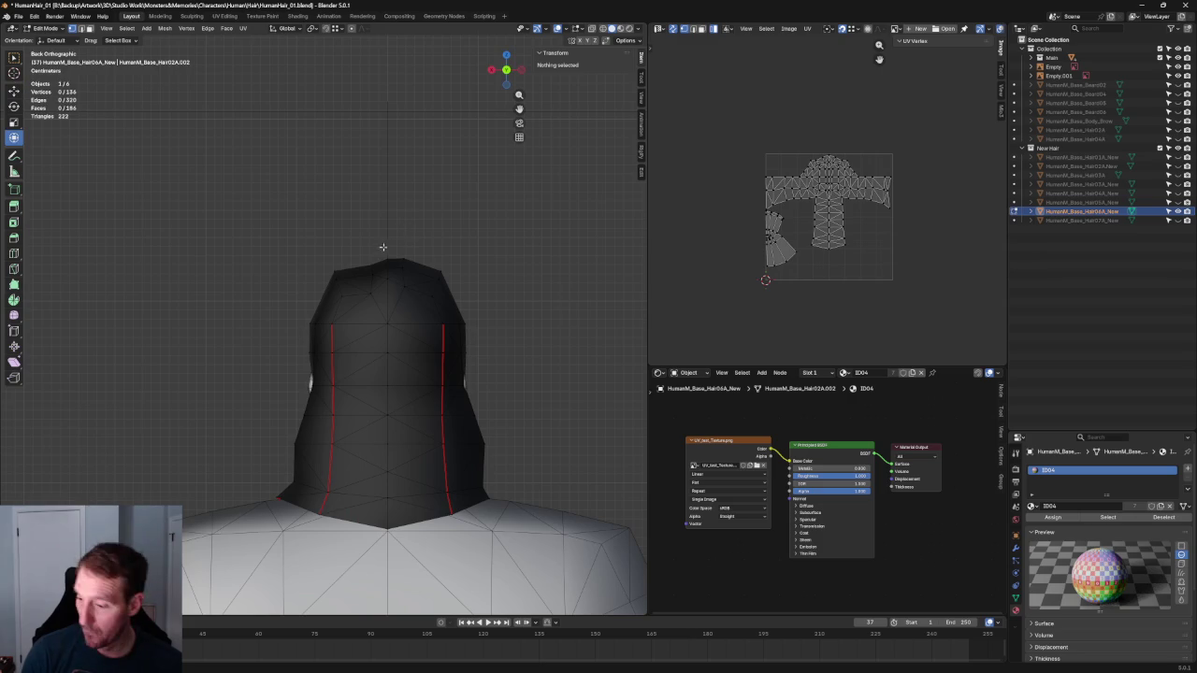
Move two crown vertices sideways along X
scroll(398, 260, "up", 2)
scroll(402, 241, "up", 2)
left_click(404, 239)
mouse_move(404, 240)
middle_mouse_down()
mouse_move(368, 304)
mouse_move(374, 282)
middle_mouse_up()
left_click(374, 284, "shift")
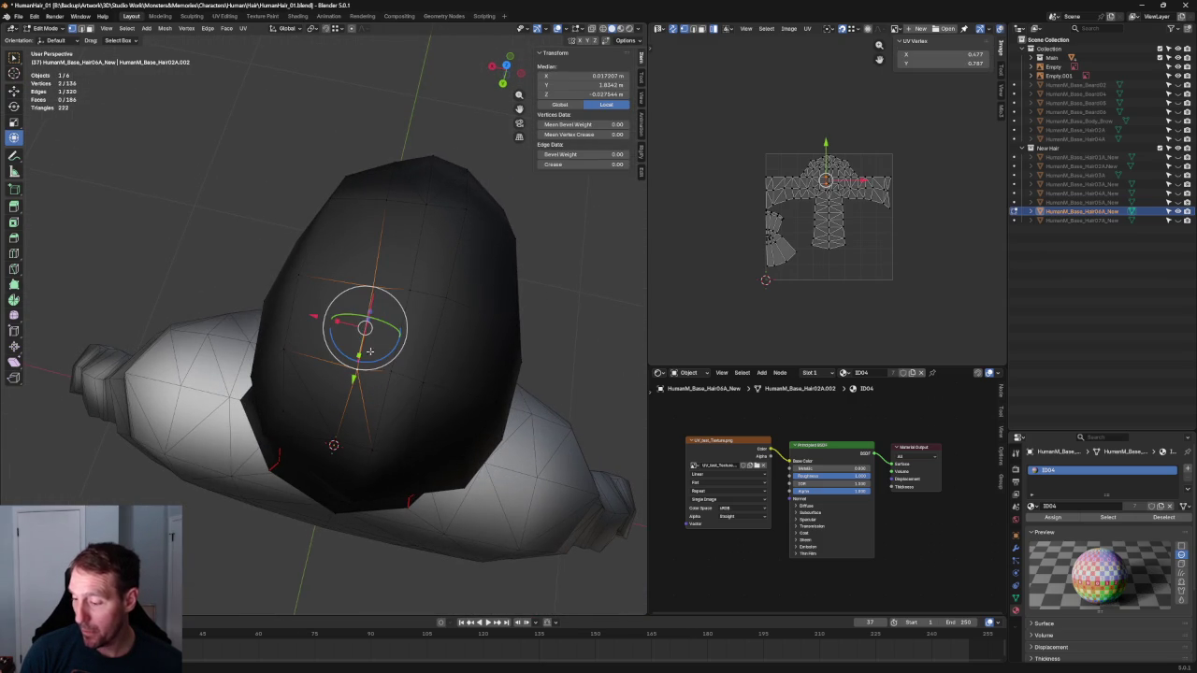
key("shift+space")
key("g")
Shift a single top vertex sideways along X in two small moves
key("g")
key("x")
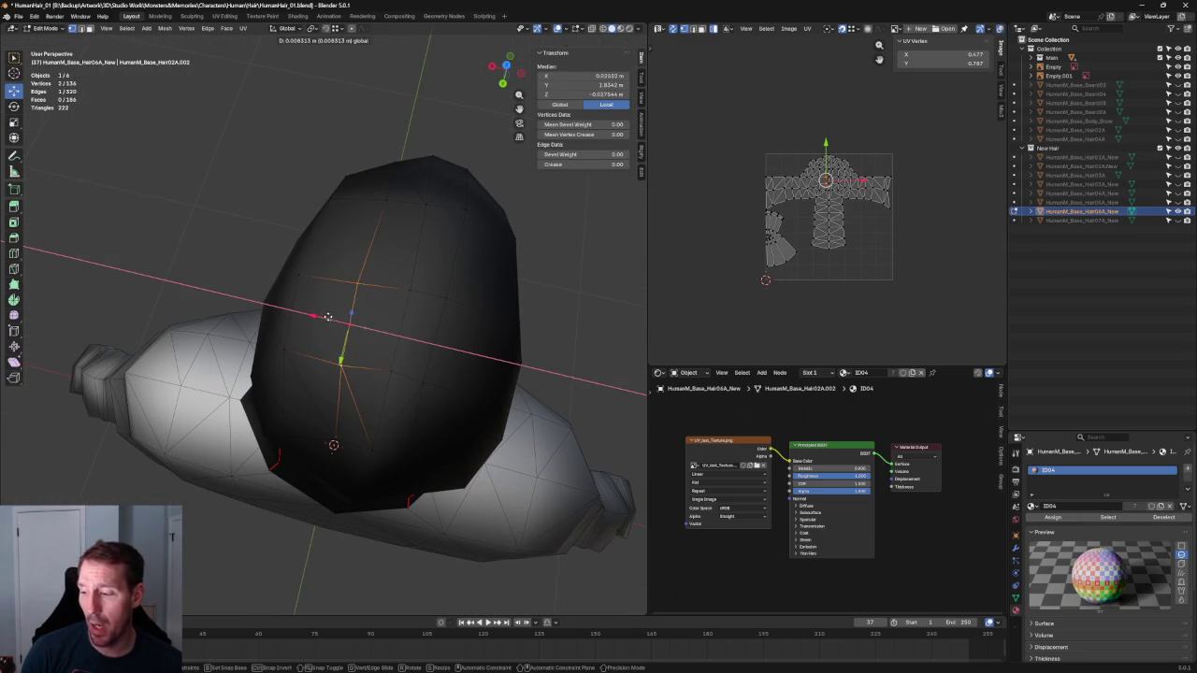
left_click(329, 317)
left_click(383, 195)
key("g")
key("x")
left_click(363, 192)
In back view, shift a vertex on the back of the crown left along X
key("g")
key("x")
left_click(348, 185)
scroll(337, 299, "down", 2)
key("ctrl+KP_1")
scroll(340, 292, "up", 3)
scroll(342, 288, "up", 2)
left_click(322, 274)
key("g")
key("x")
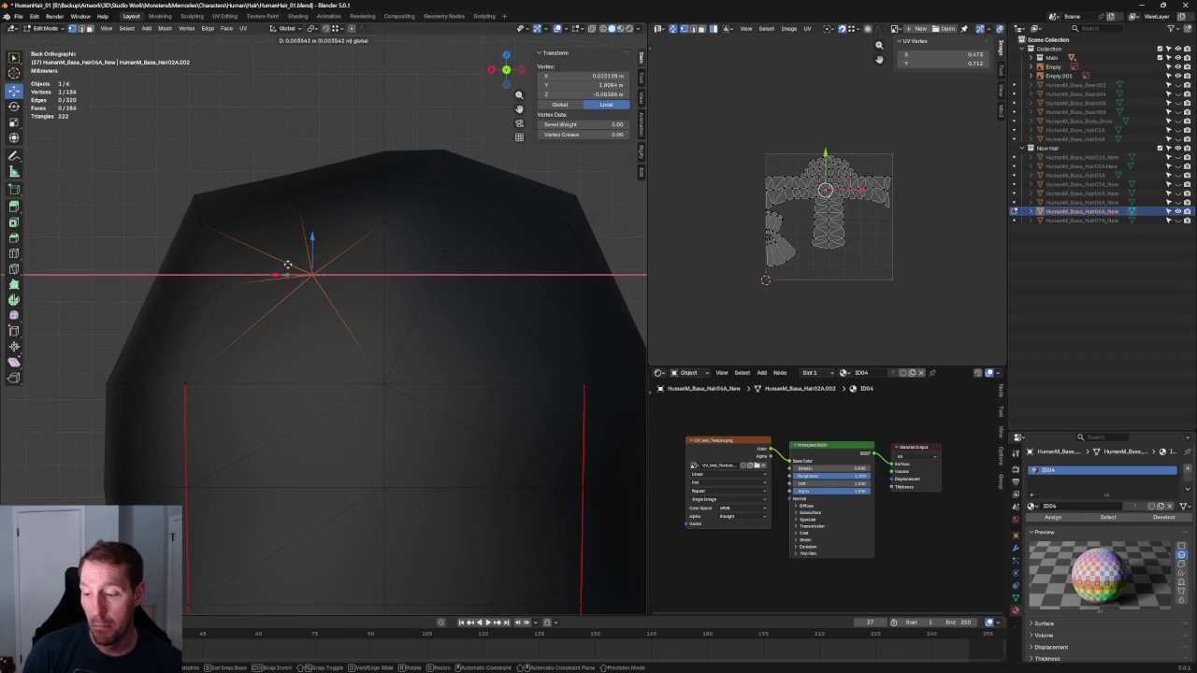
left_click(261, 259)
Select the hair's top-left corner vertices with X-ray, then reposition a top vertex
key("alt+z")
left_click_drag(128, 147, 242, 339)
key("alt+z")
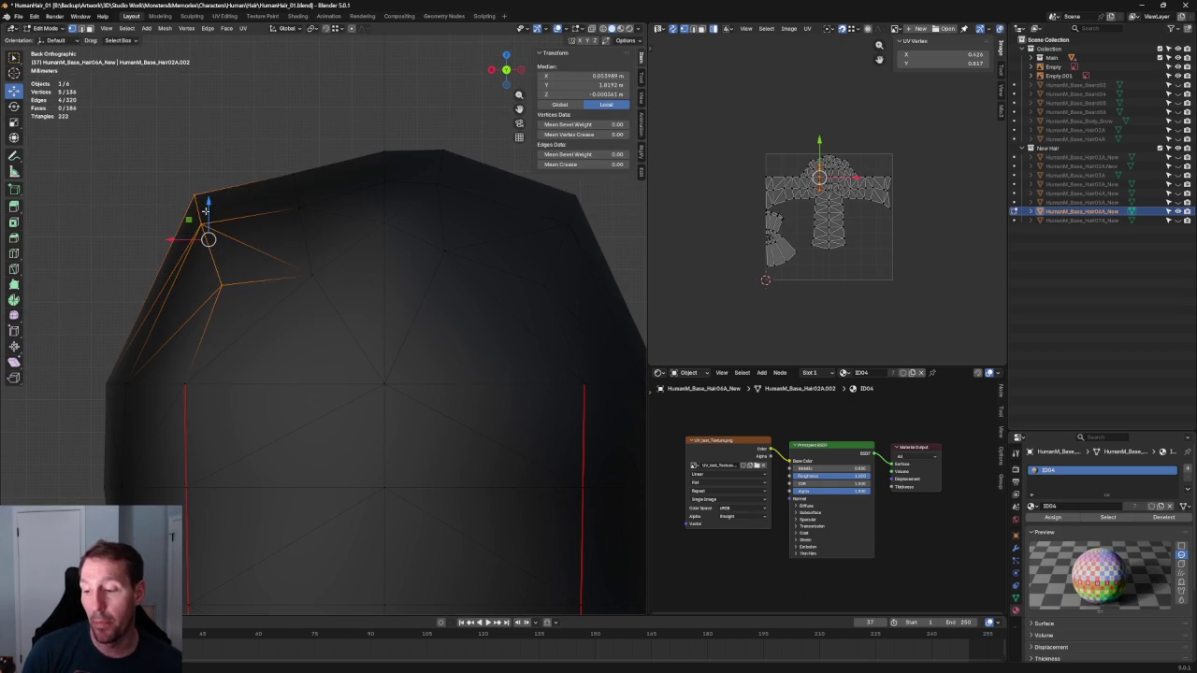
key("alt+z")
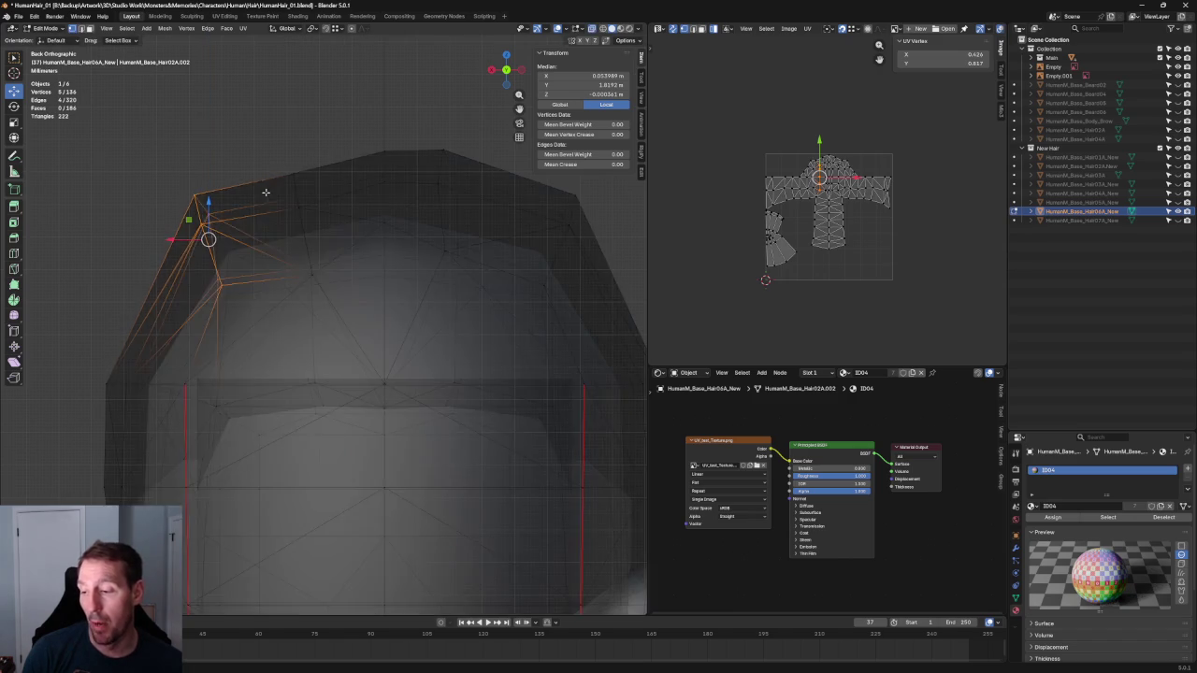
middle_click_drag(205, 235, 278, 243)
key("ctrl+KP_1")
key("alt+z")
left_click(346, 214)
key("alt+z")
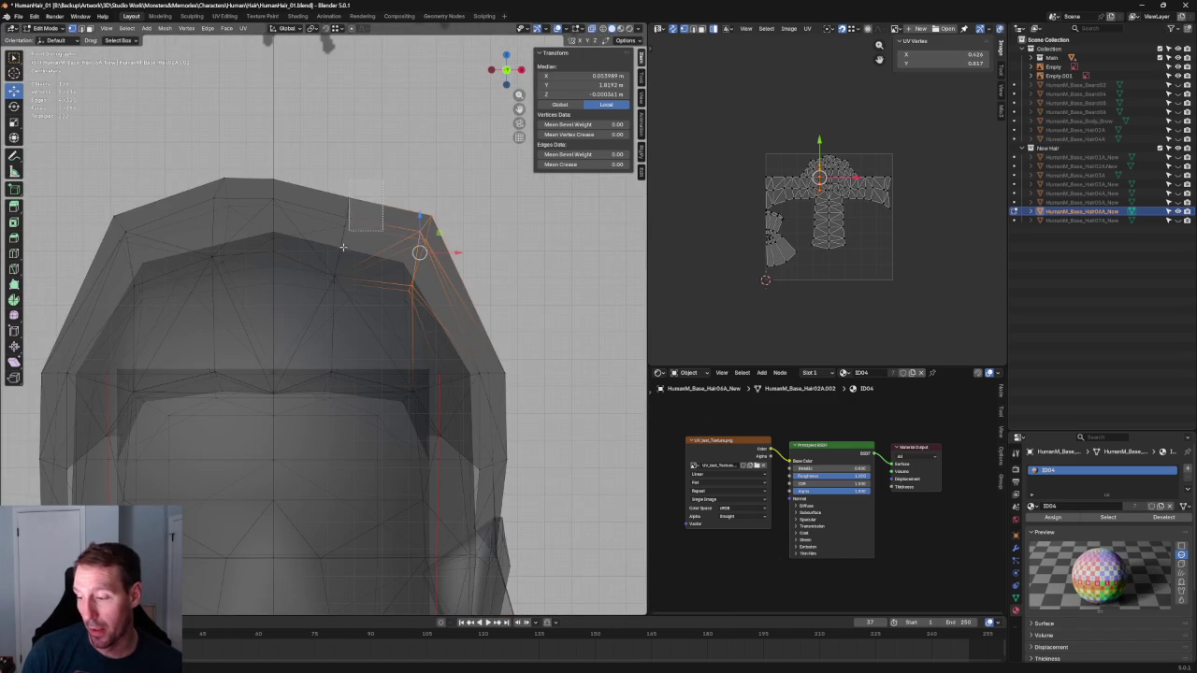
key("alt+z")
key("g")
left_click(348, 208)
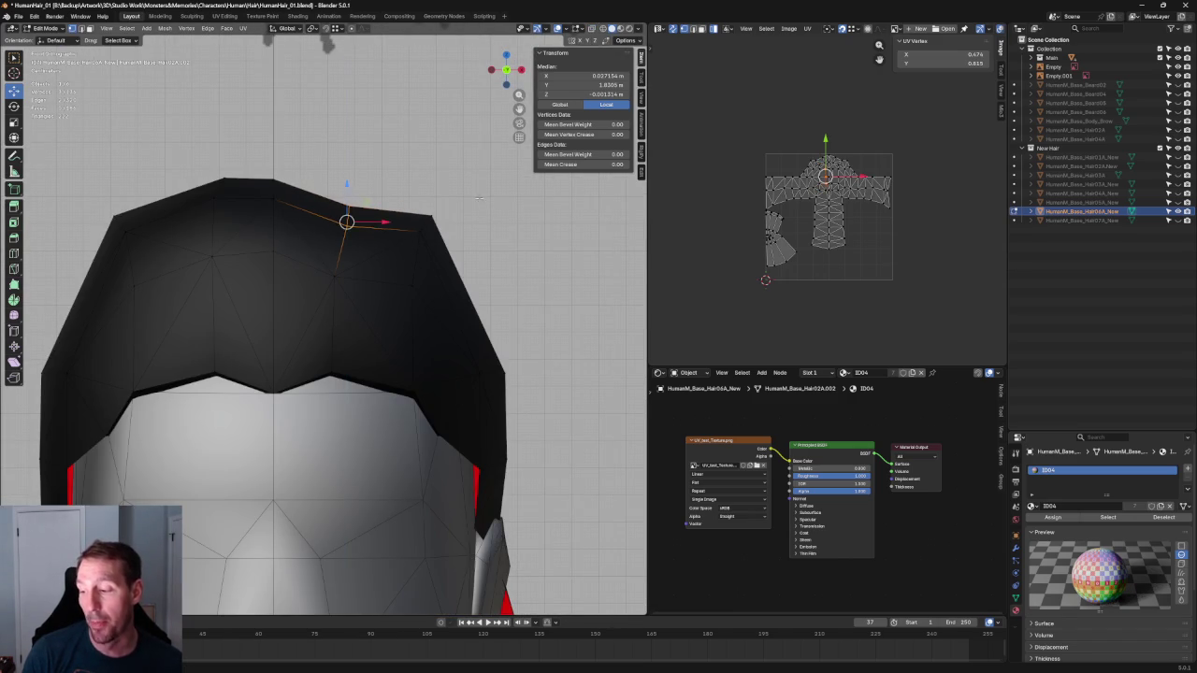
Nudge a vertex on the crown's right side slightly left
key("alt+a")
key("alt+z")
left_click(427, 242)
key("alt+z")
Try moving a lower crown vertex sideways, then cancel and deselect all
key("alt+z")
key("g")
key("shift+y")
left_click(439, 212)
left_click(451, 280)
key("alt+z")
key("g")
key("x")
key("Escape")
key("alt+a")
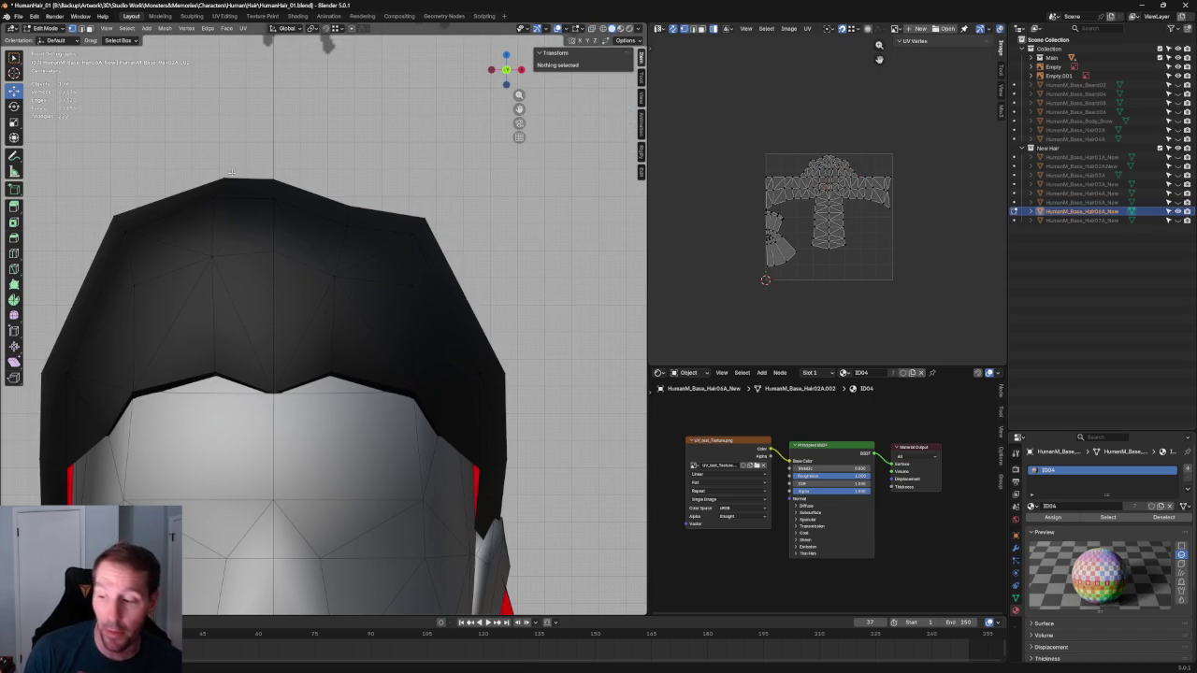
Shift the topmost crown vertex slightly left and raise the top-left vertex to local Y 1.8201 m
key("alt+z")
left_click(226, 177)
left_click_drag(251, 182, 224, 204)
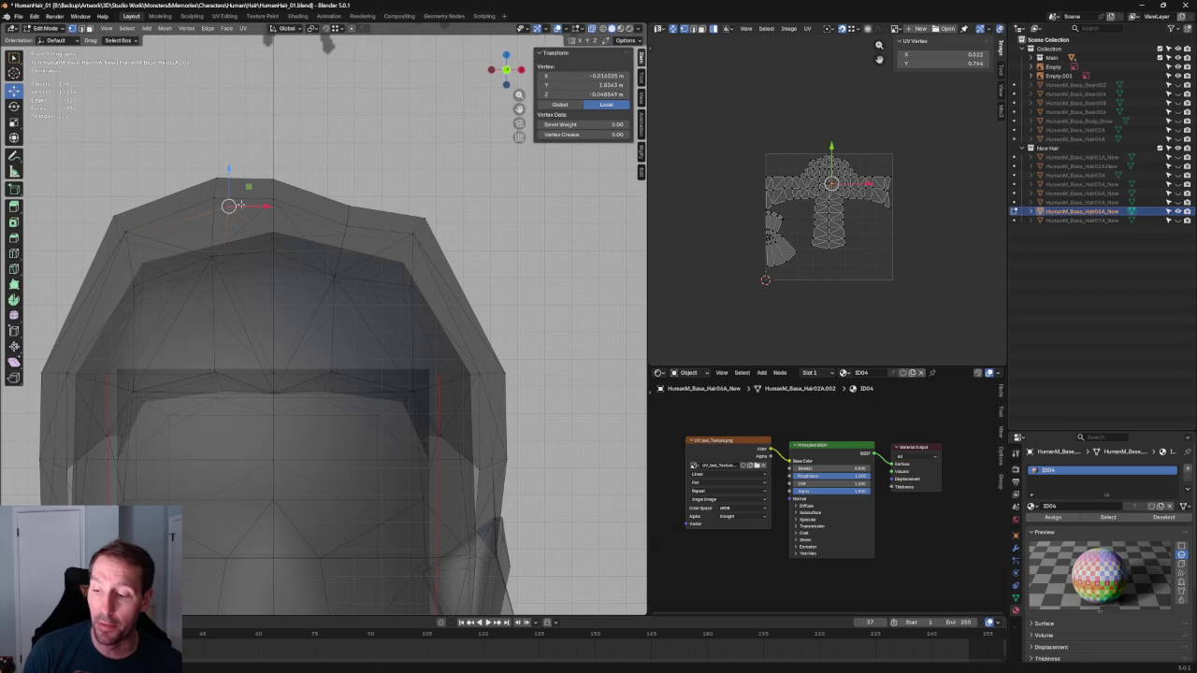
key("alt+a")
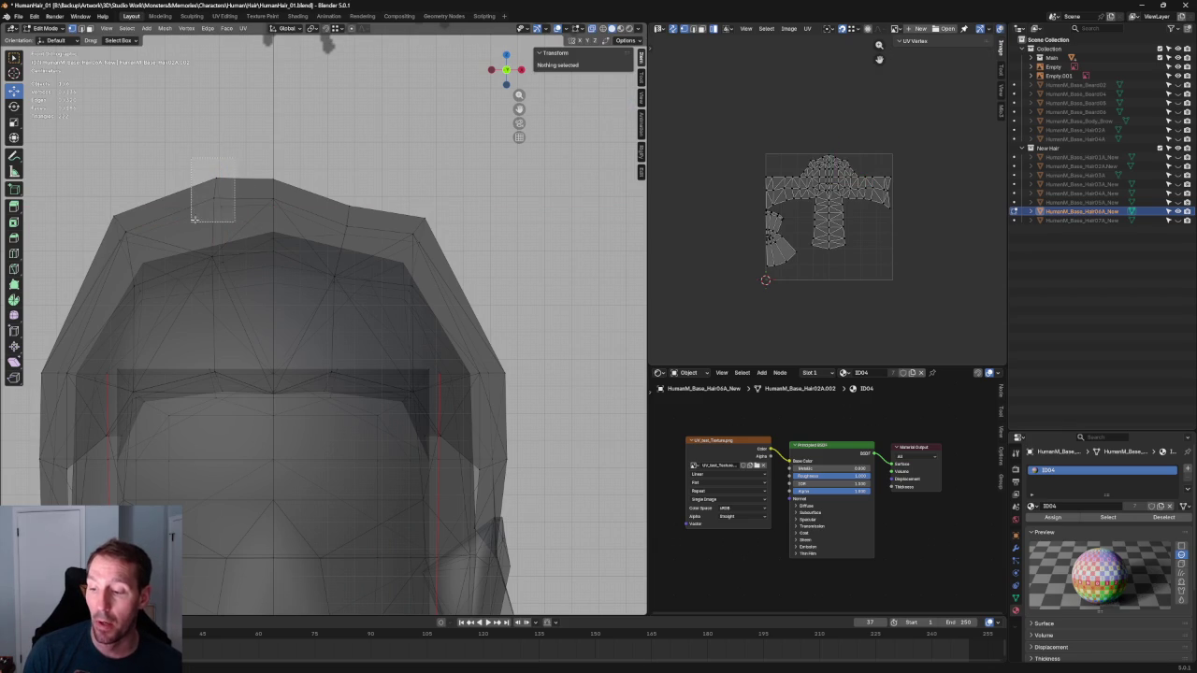
left_click(217, 208)
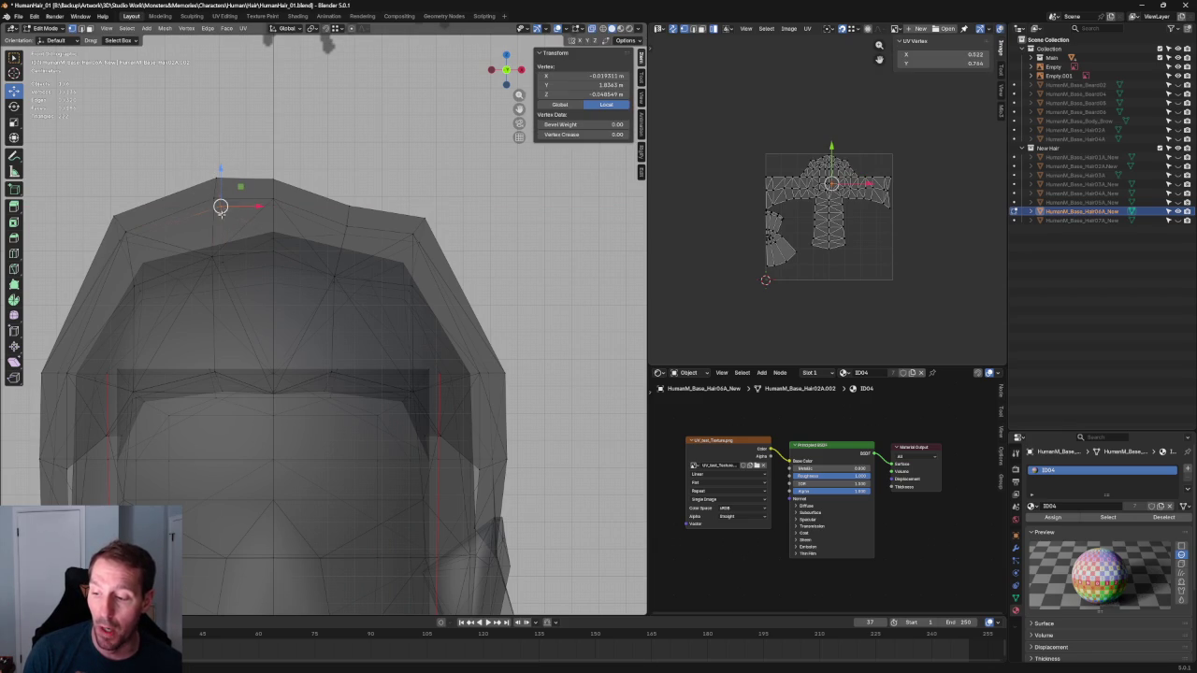
scroll(252, 255, "down", 3)
mouse_move(251, 255)
middle_mouse_down()
mouse_move(291, 276)
mouse_move(267, 308)
middle_mouse_up()
left_click_drag(280, 267, 286, 245)
mouse_move(286, 245)
middle_mouse_down()
mouse_move(302, 267)
mouse_move(259, 321)
mouse_move(374, 294)
mouse_move(347, 289)
mouse_move(406, 266)
mouse_move(468, 275)
mouse_move(328, 267)
mouse_move(324, 290)
mouse_move(325, 264)
middle_mouse_up()
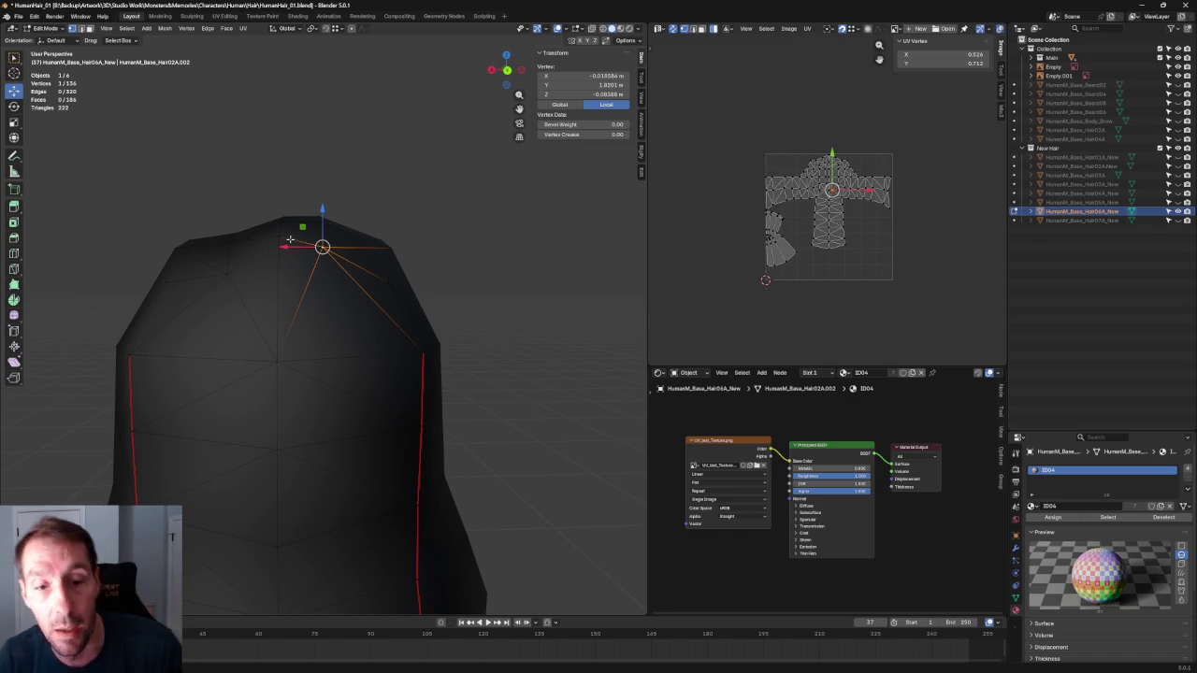
scroll(282, 251, "down", 3)
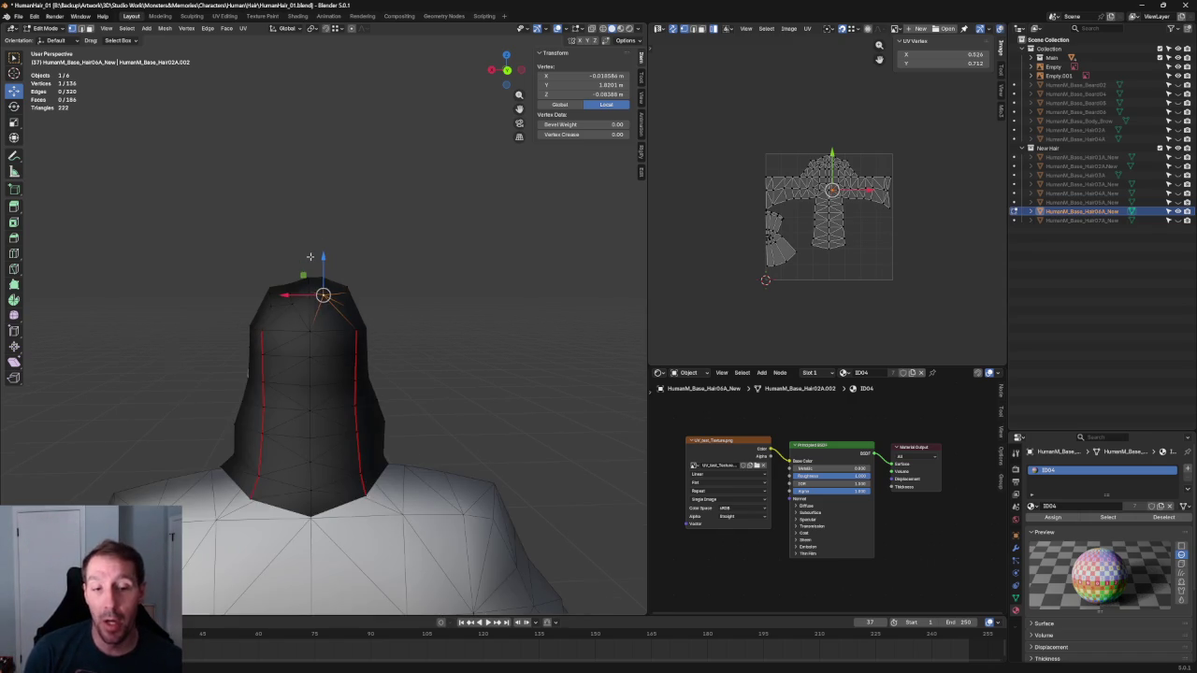
mouse_move(282, 251)
middle_mouse_down()
mouse_move(391, 285)
mouse_move(393, 262)
mouse_move(436, 260)
mouse_move(358, 243)
middle_mouse_up()
key("KP_1")
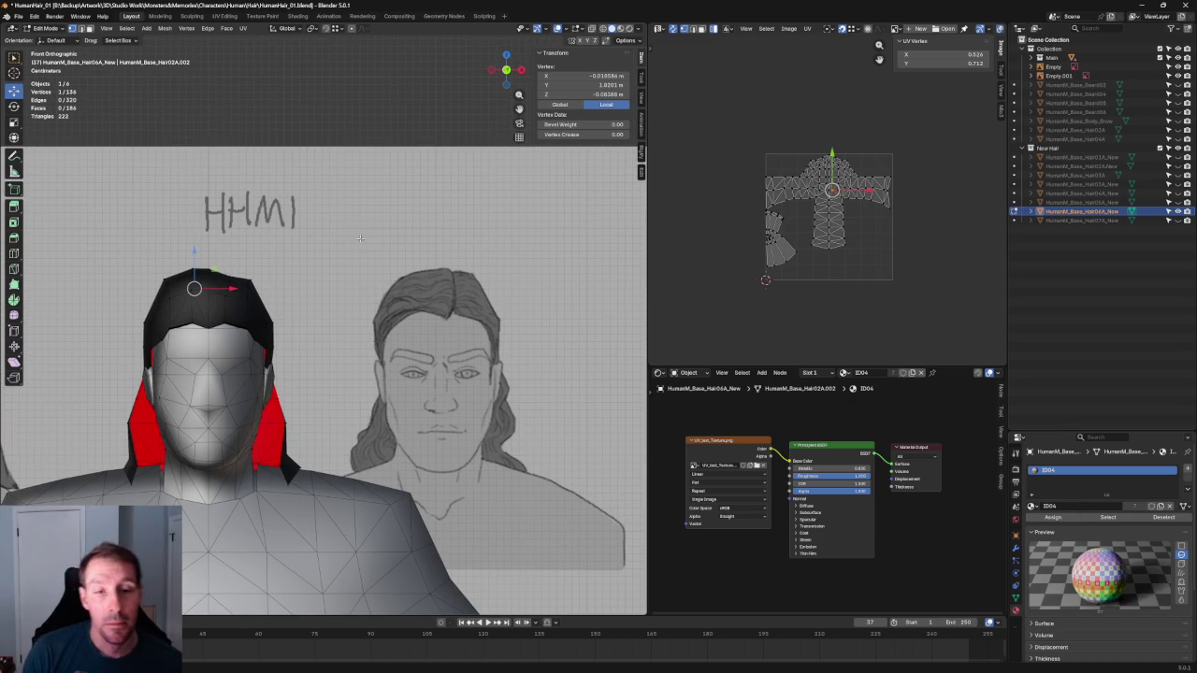
scroll(357, 240, "down", 1)
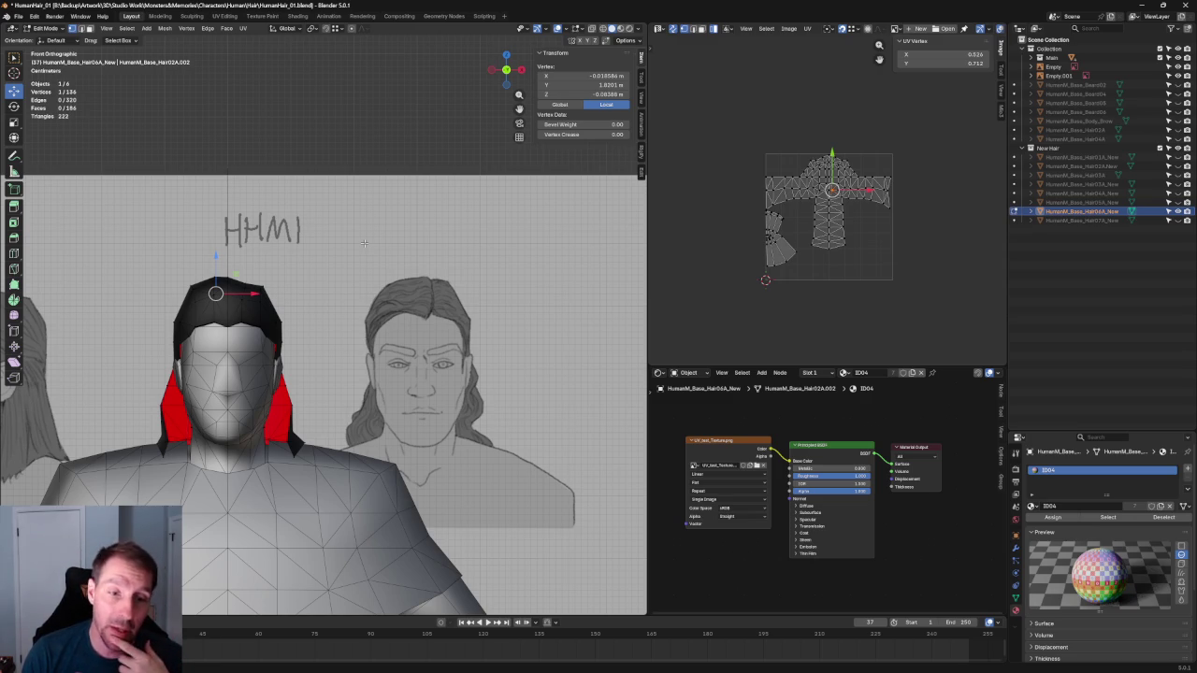
scroll(351, 256, "down", 2)
scroll(354, 243, "down", 3)
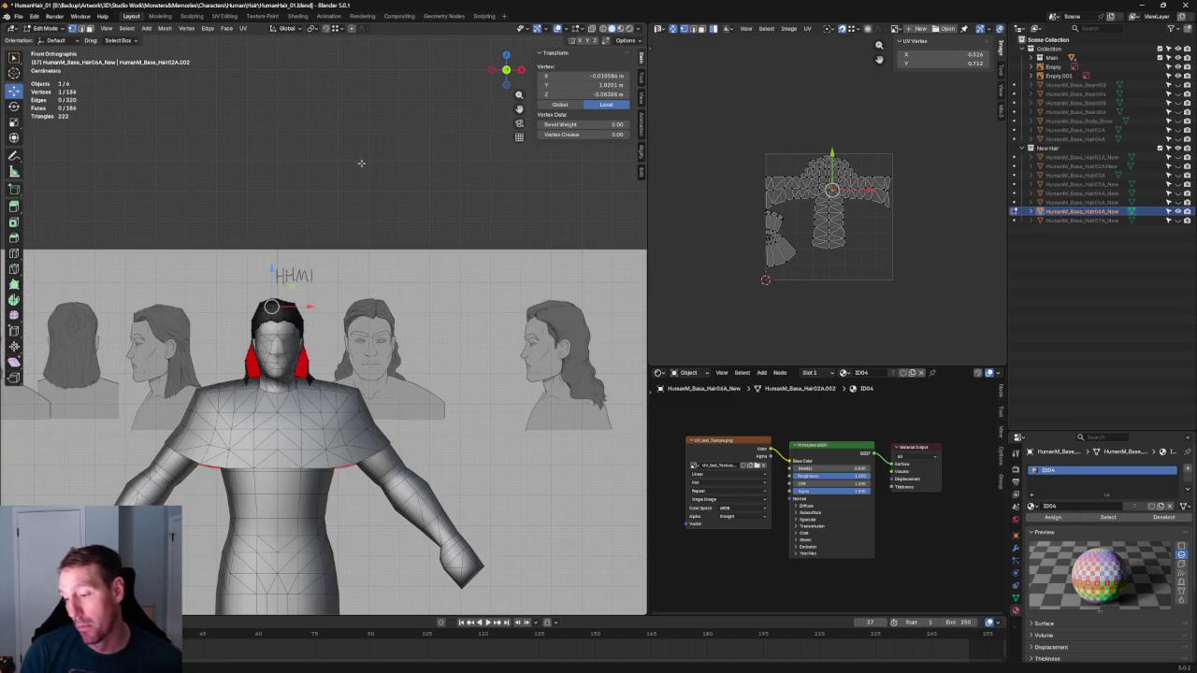
left_click(365, 187)
scroll(360, 214, "down", 2)
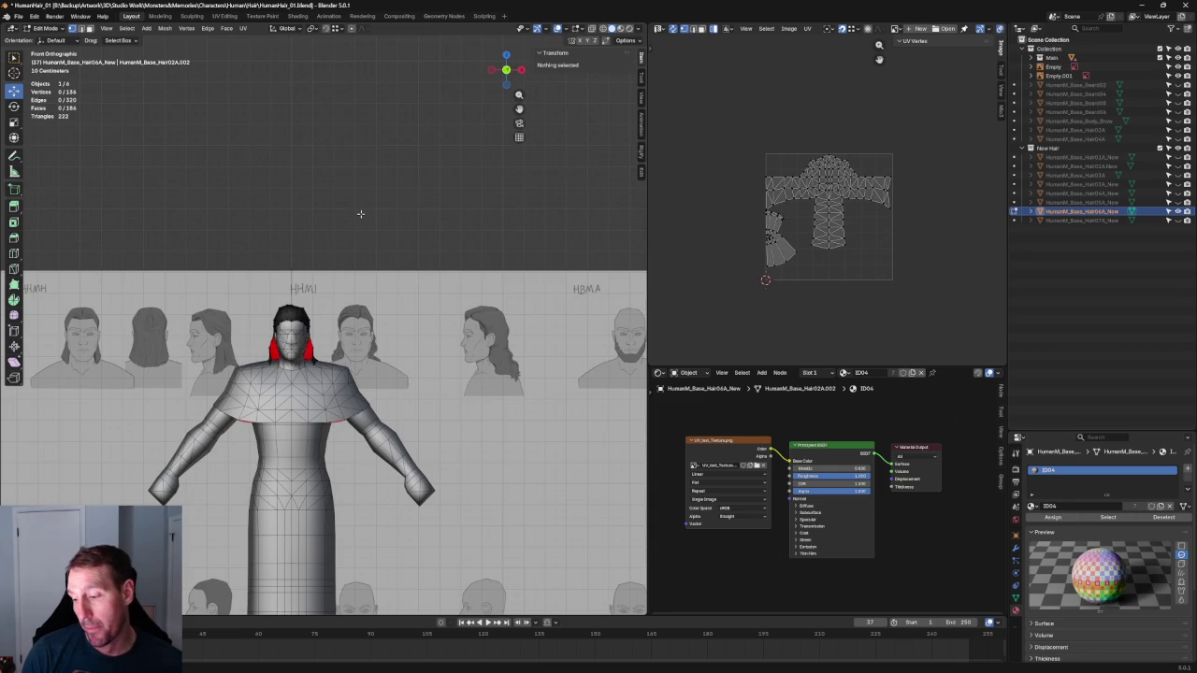
key("KP_3")
scroll(340, 269, "up", 4)
key("alt+z")
scroll(340, 268, "up", 2)
scroll(340, 268, "up", 3)
scroll(347, 308, "up", 4)
scroll(446, 334, "up", 1)
scroll(258, 323, "up", 2)
left_click_drag(221, 315, 112, 368)
scroll(187, 336, "down", 3)
mouse_move(187, 337)
middle_mouse_down()
mouse_move(224, 315)
mouse_move(411, 309)
middle_mouse_up()
Isolate the hair and join two inner-opening vertices with a new edge path (J)
left_click(400, 311)
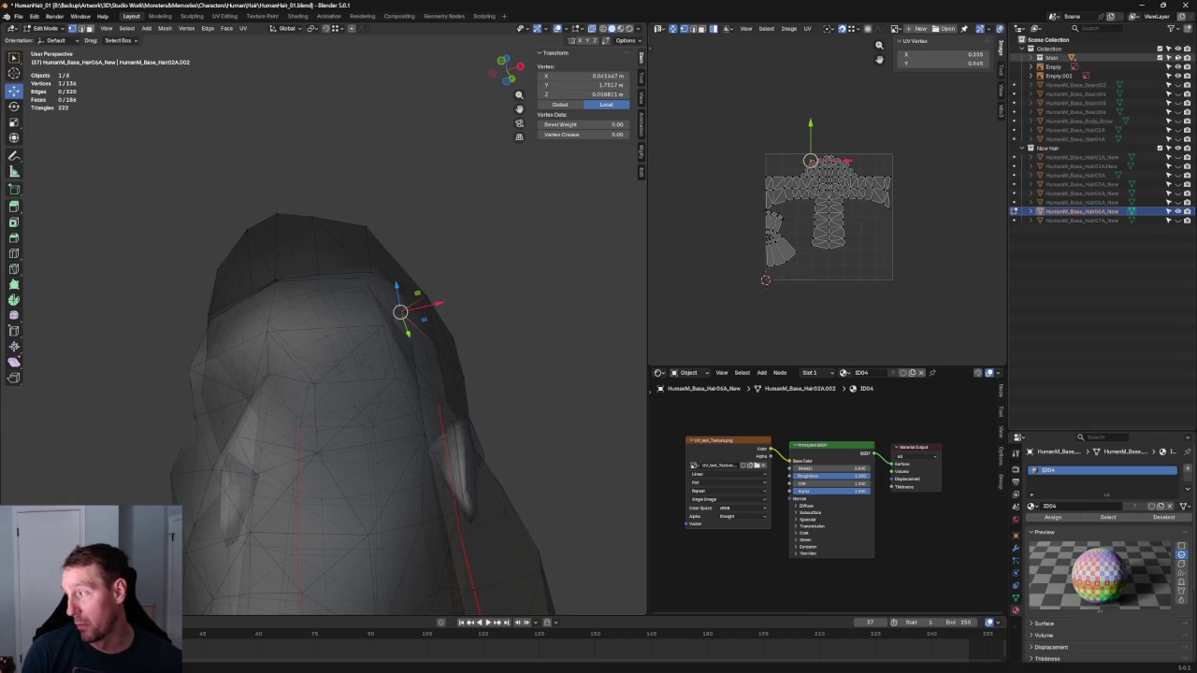
left_click(1168, 57)
middle_click_drag(420, 374, 421, 280)
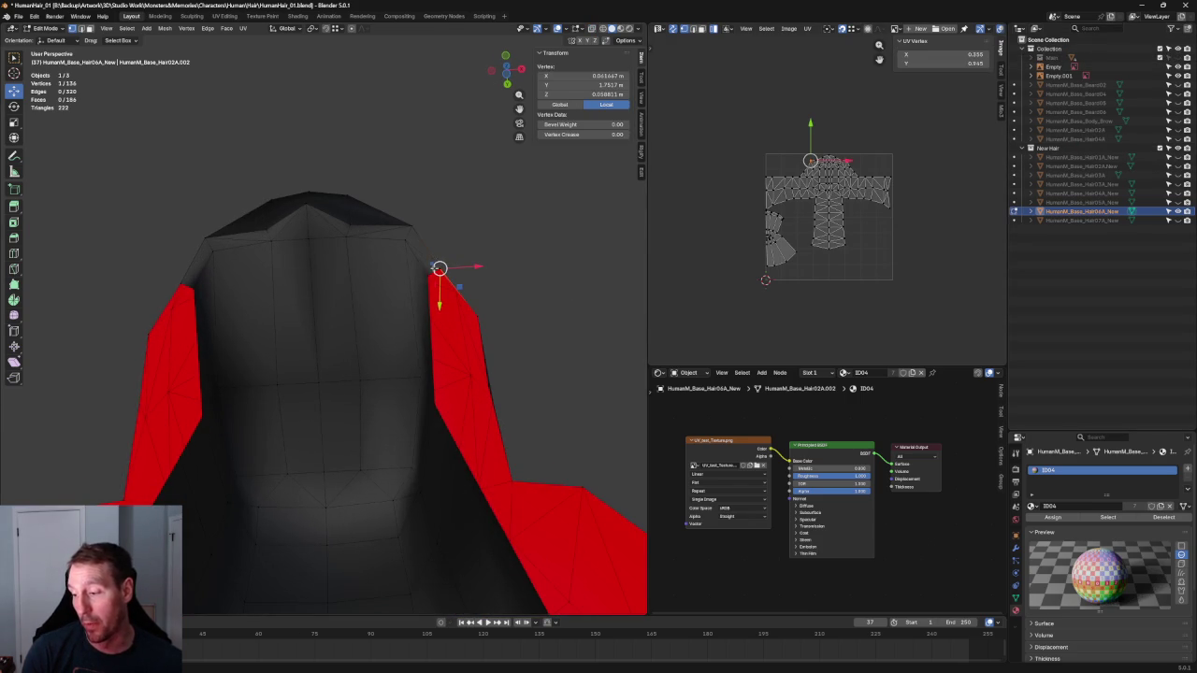
left_click(425, 274)
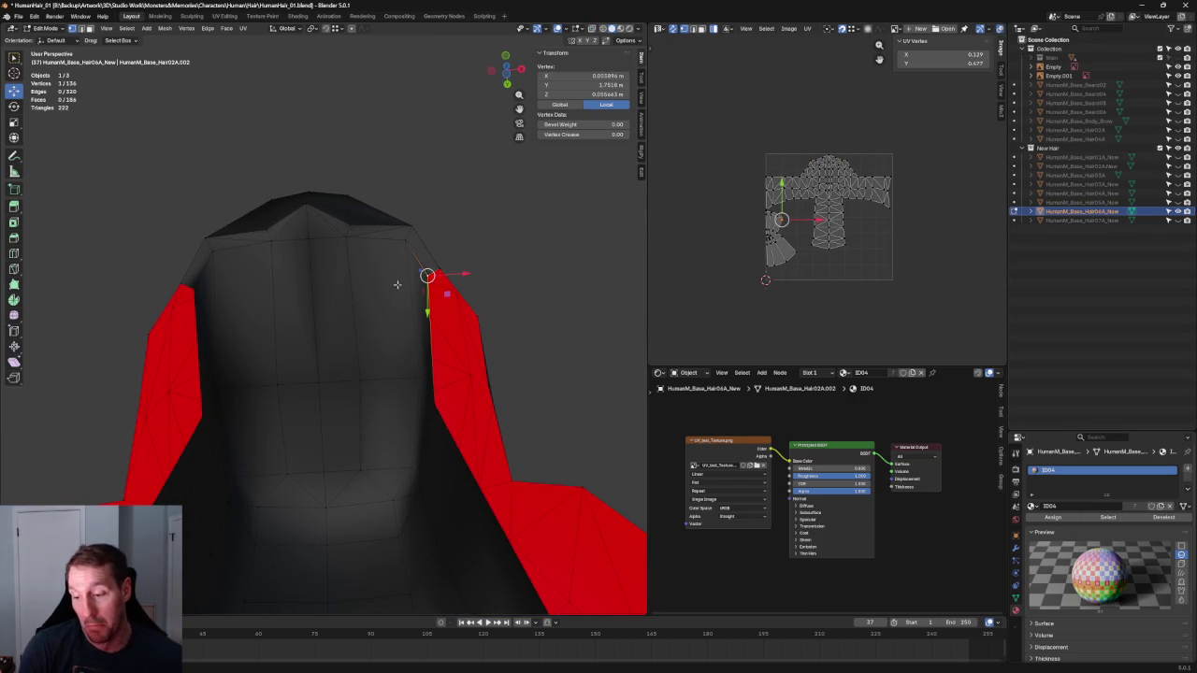
left_click(194, 285, "shift")
middle_click_drag(279, 274, 337, 272)
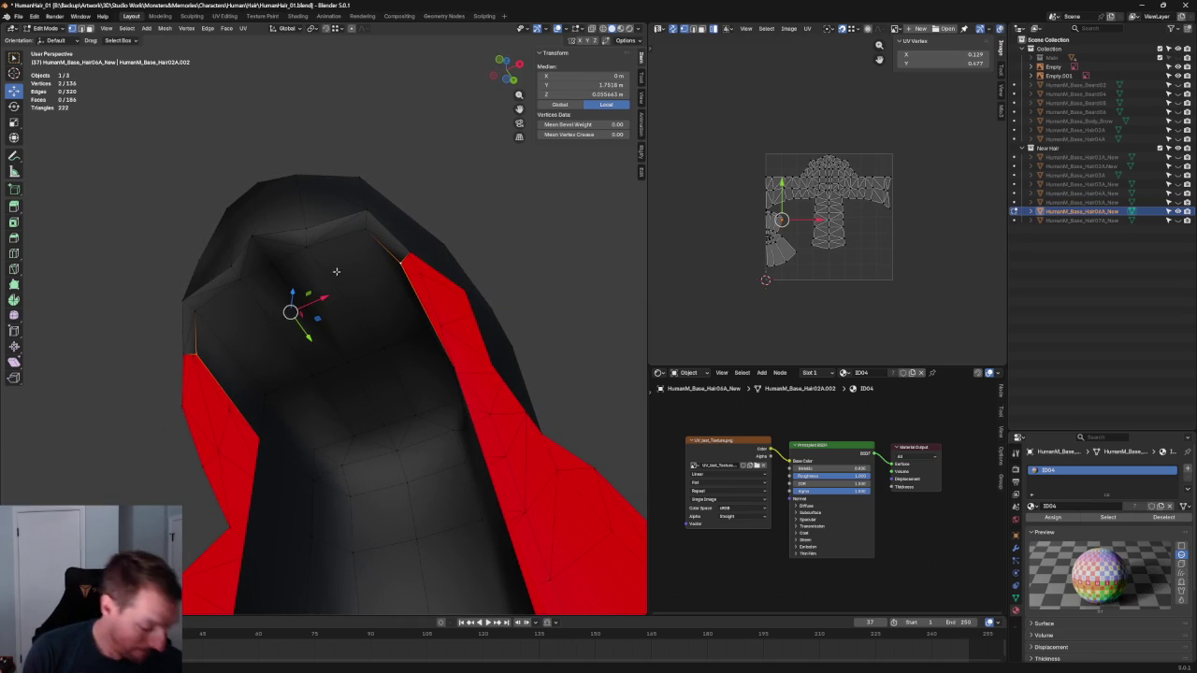
key("j")
mouse_move(430, 256)
middle_mouse_down()
mouse_move(414, 246)
mouse_move(467, 305)
mouse_move(449, 323)
mouse_move(401, 320)
middle_mouse_up()
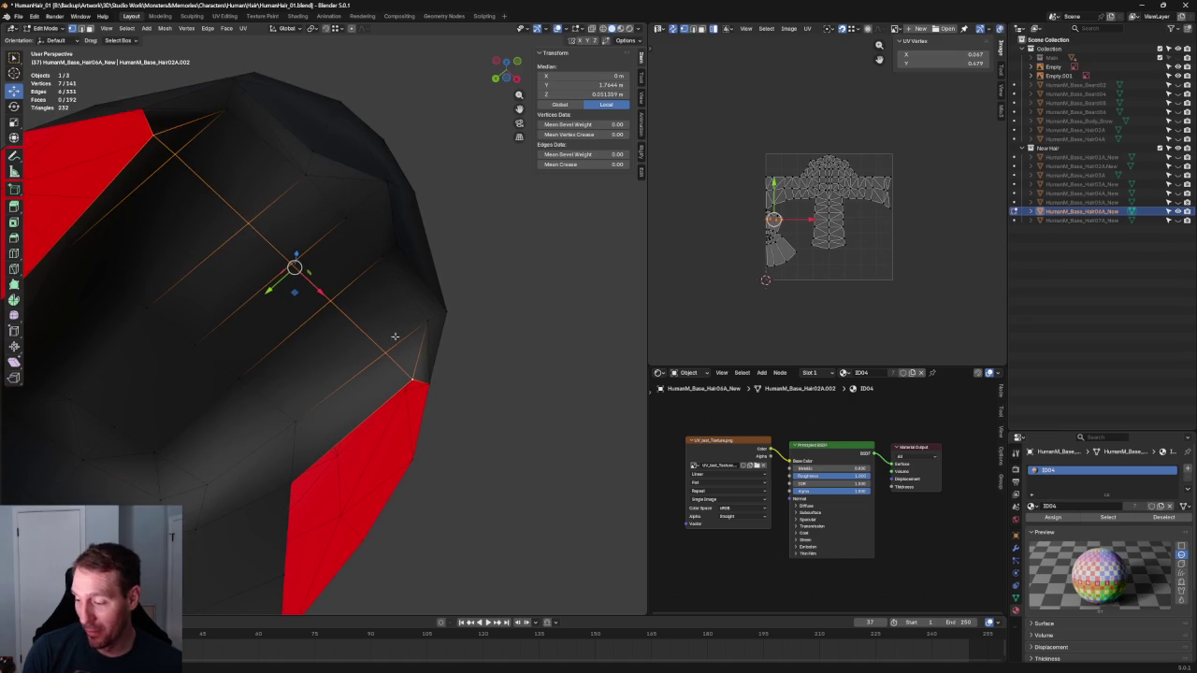
Auto-merge two vertices on the new edge path onto their neighbours
left_click(387, 349)
key("g")
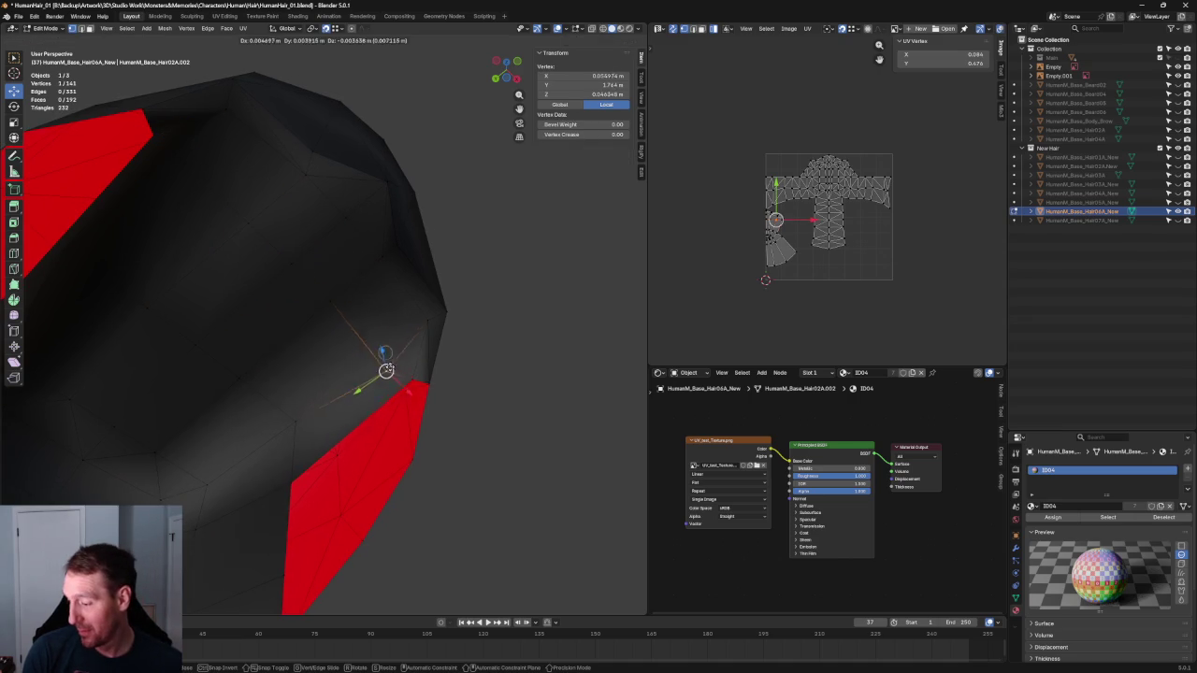
key("Escape")
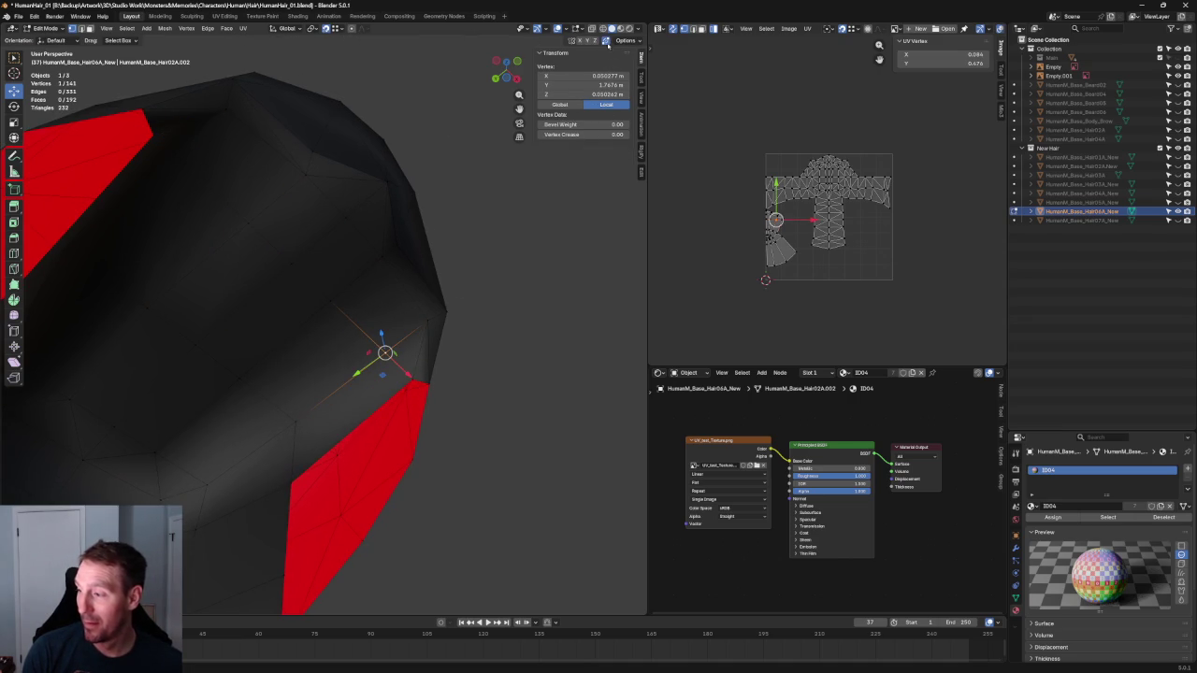
key("g")
left_click(414, 379)
mouse_move(267, 312)
middle_mouse_down()
mouse_move(175, 354)
mouse_move(165, 334)
mouse_move(259, 377)
middle_mouse_up()
left_click(139, 347)
key("g")
left_click(100, 374)
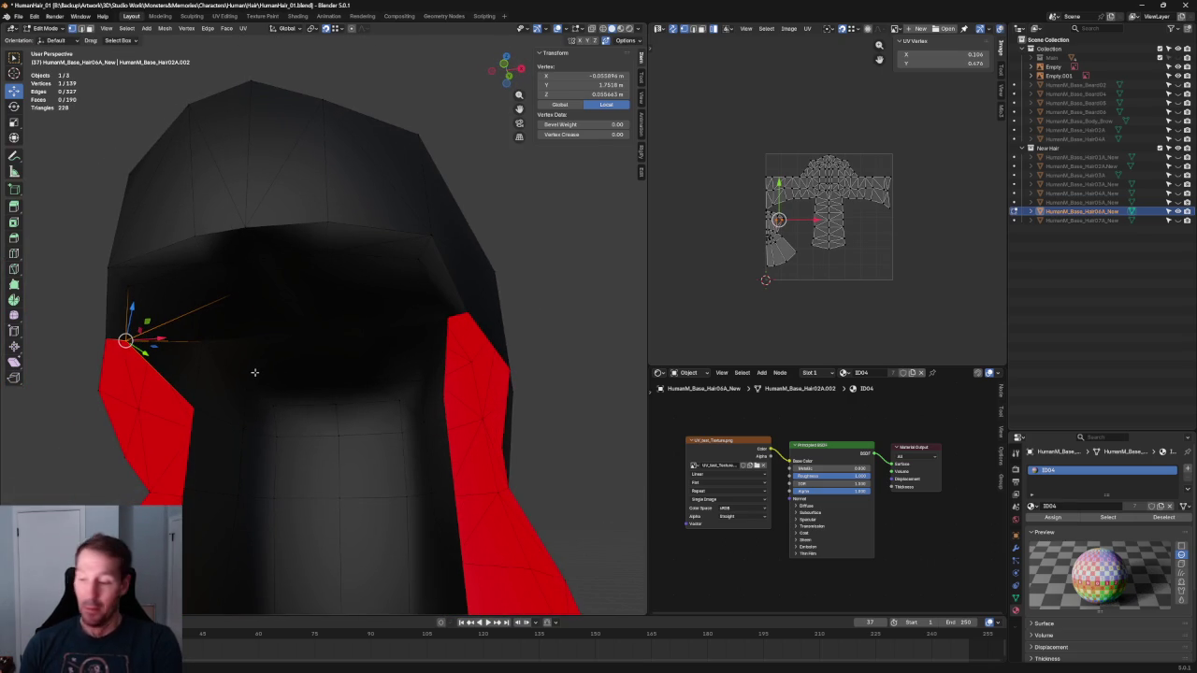
From a lower front angle, merge two more inner-opening vertices into their neighbours
mouse_move(272, 367)
middle_mouse_down()
mouse_move(315, 352)
mouse_move(281, 342)
mouse_move(280, 313)
mouse_move(318, 324)
mouse_move(286, 333)
mouse_move(298, 408)
mouse_move(350, 430)
middle_mouse_up()
left_click(163, 285)
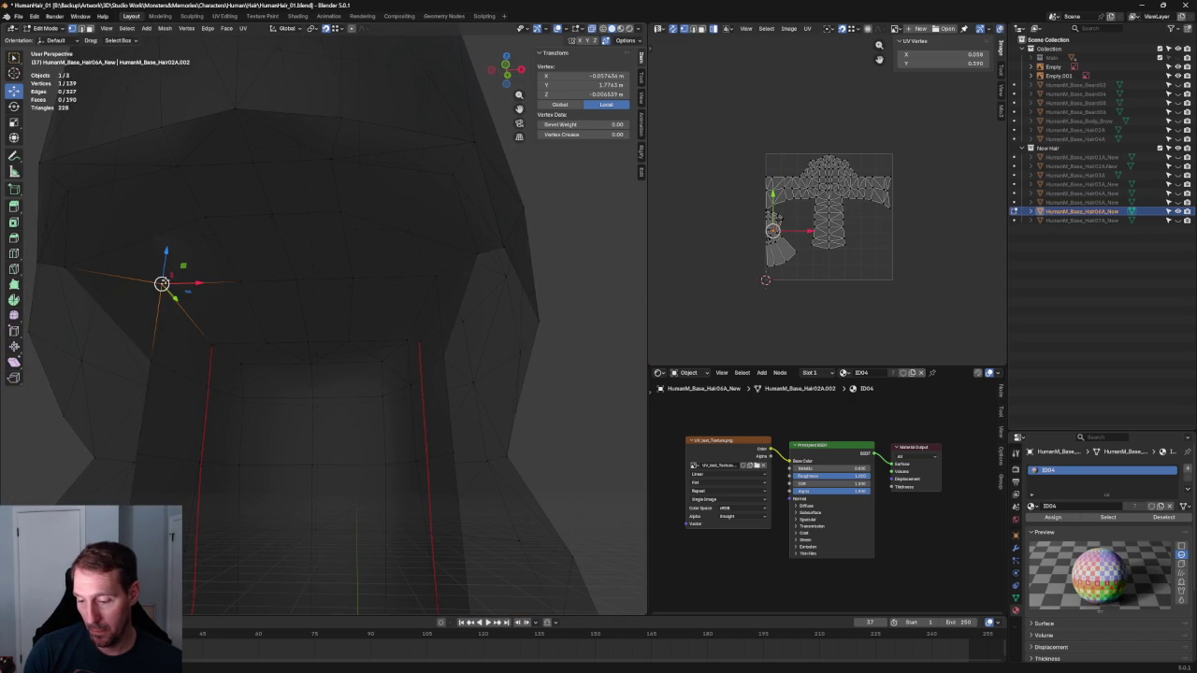
key("g")
left_click(152, 355)
left_click(214, 342)
key("g")
left_click(210, 370)
Merge three vertices along the lower edge of the opening into the ones below
mouse_move(209, 370)
middle_mouse_down()
mouse_move(262, 360)
mouse_move(279, 304)
mouse_move(329, 275)
middle_mouse_up()
left_click(230, 395)
left_click(214, 395)
key("g")
left_click(216, 388)
left_click(302, 401)
key("g")
left_click(302, 435)
left_click(391, 400)
key("g")
left_click(396, 435)
Merge the next vertex downward, then merge one into the red face corner
left_click(421, 362)
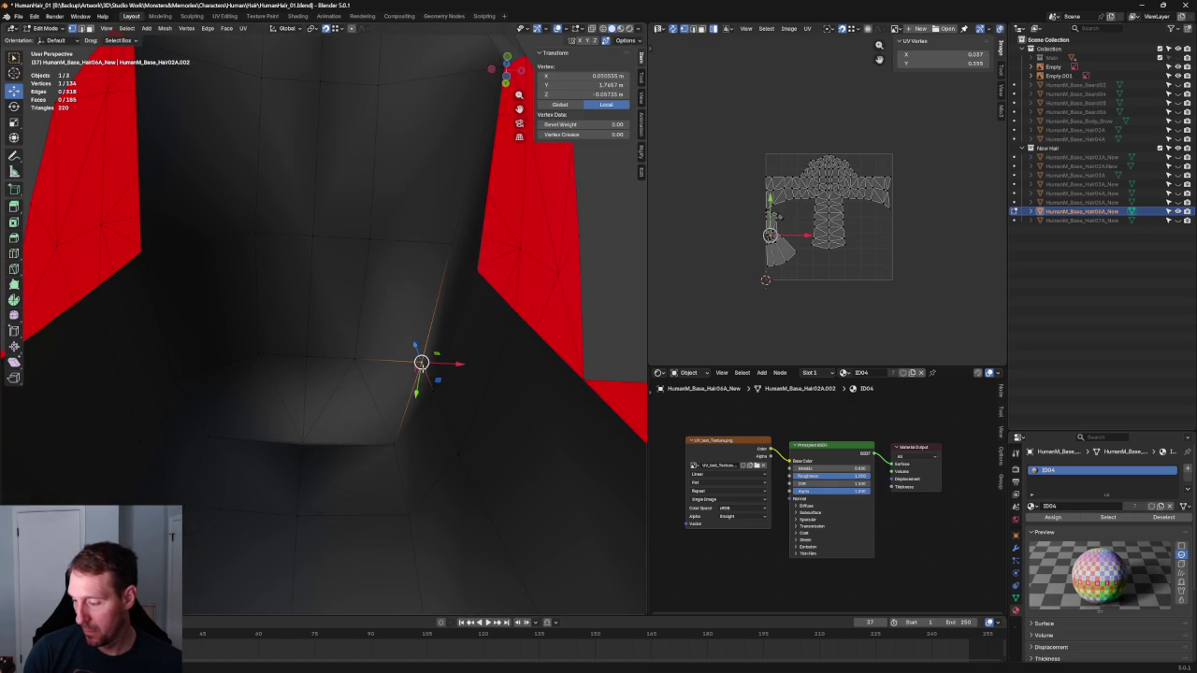
mouse_move(402, 376)
middle_mouse_down()
mouse_move(420, 420)
mouse_move(425, 406)
middle_mouse_up()
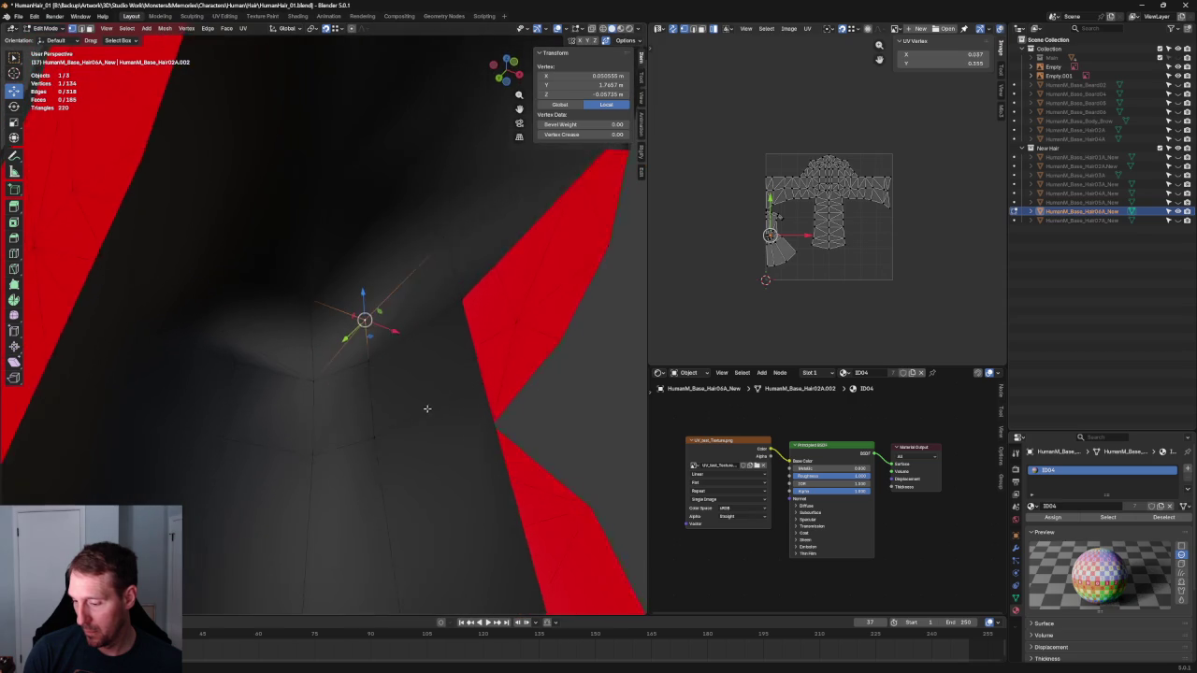
key("g")
left_click(360, 365)
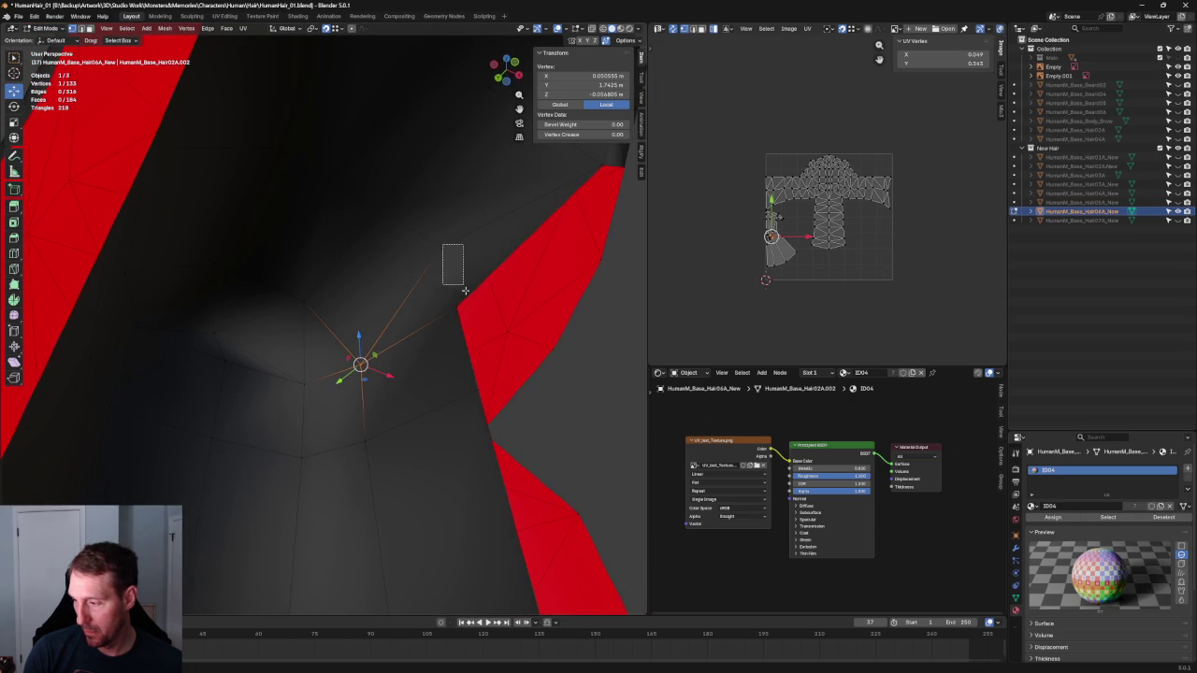
key("g")
left_click(439, 250)
key("g")
left_click(455, 307)
Check the merge in side view and undo the last two steps with Ctrl+Z
scroll(455, 306, "down", 5)
key("grave")
left_click(467, 299)
scroll(371, 324, "up", 5)
scroll(371, 324, "up", 1)
key("ctrl+z")
key("ctrl+z")
key("ctrl+z")
key("ctrl+z")
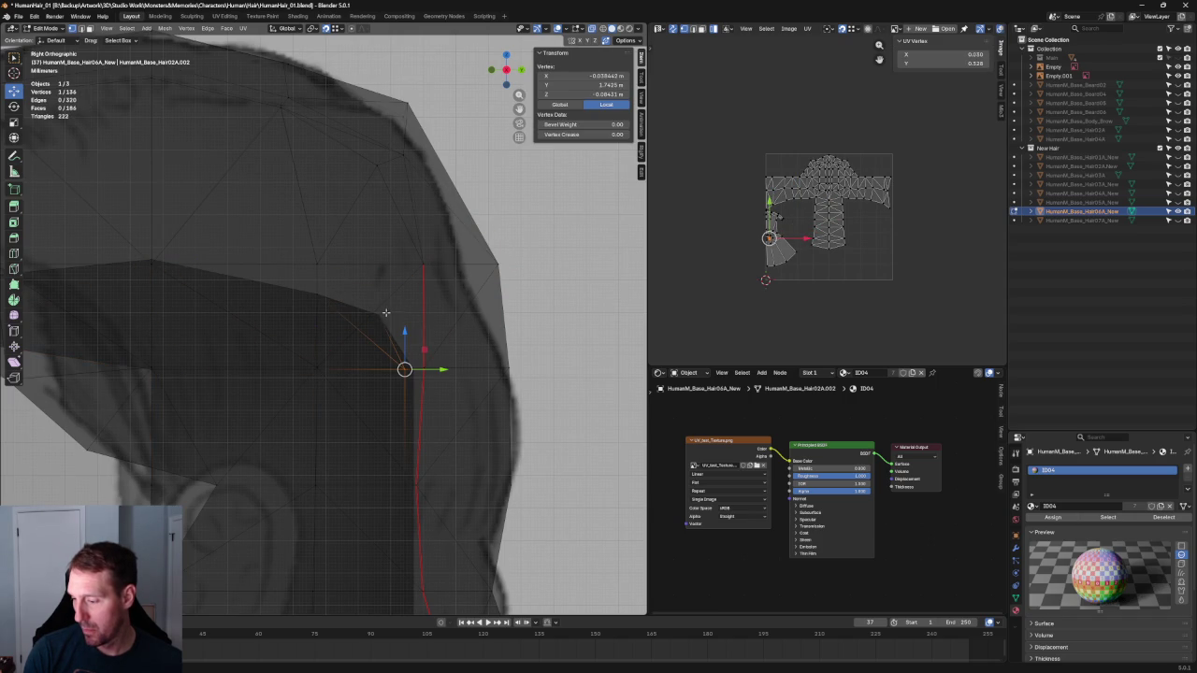
middle_click_drag(384, 346, 436, 324)
mouse_move(313, 371)
middle_mouse_down()
mouse_move(321, 328)
mouse_move(453, 328)
mouse_move(458, 343)
mouse_move(376, 312)
middle_mouse_up()
key("ctrl+z")
Redo that vertex merge and pull another vertex down onto its neighbour
key("g")
left_click(280, 374)
left_click(351, 300)
scroll(352, 300, "down", 2)
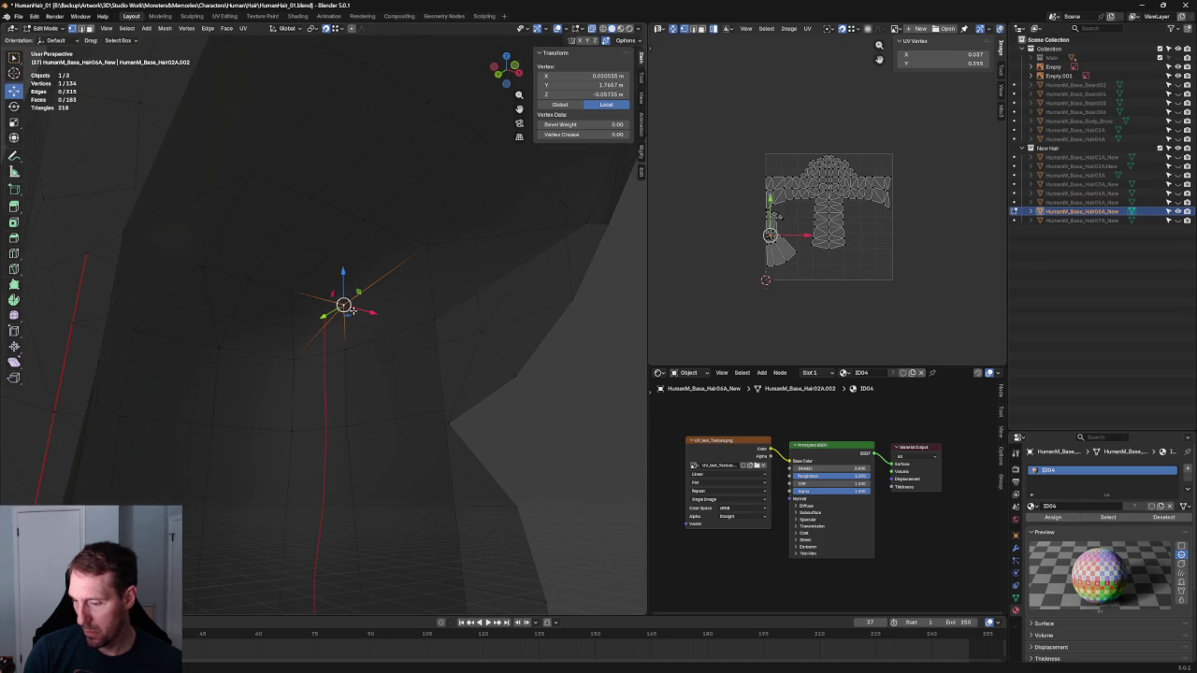
left_click_drag(344, 303, 345, 349)
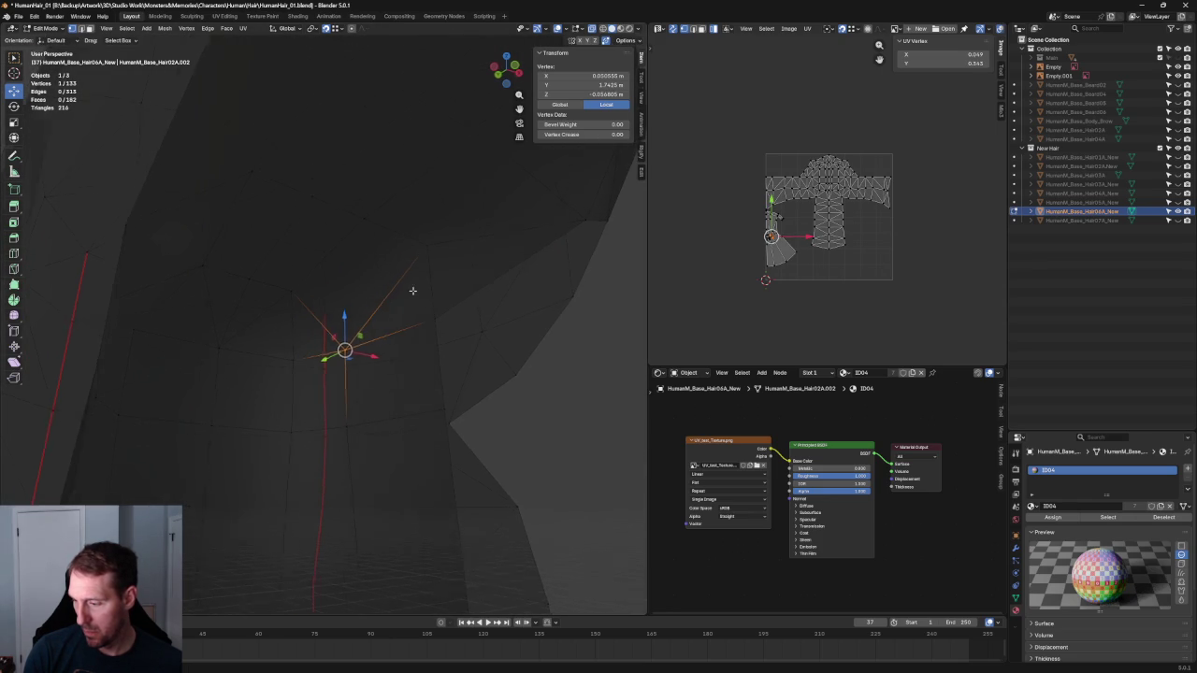
middle_click_drag(409, 291, 415, 306)
left_click_drag(342, 342, 433, 316)
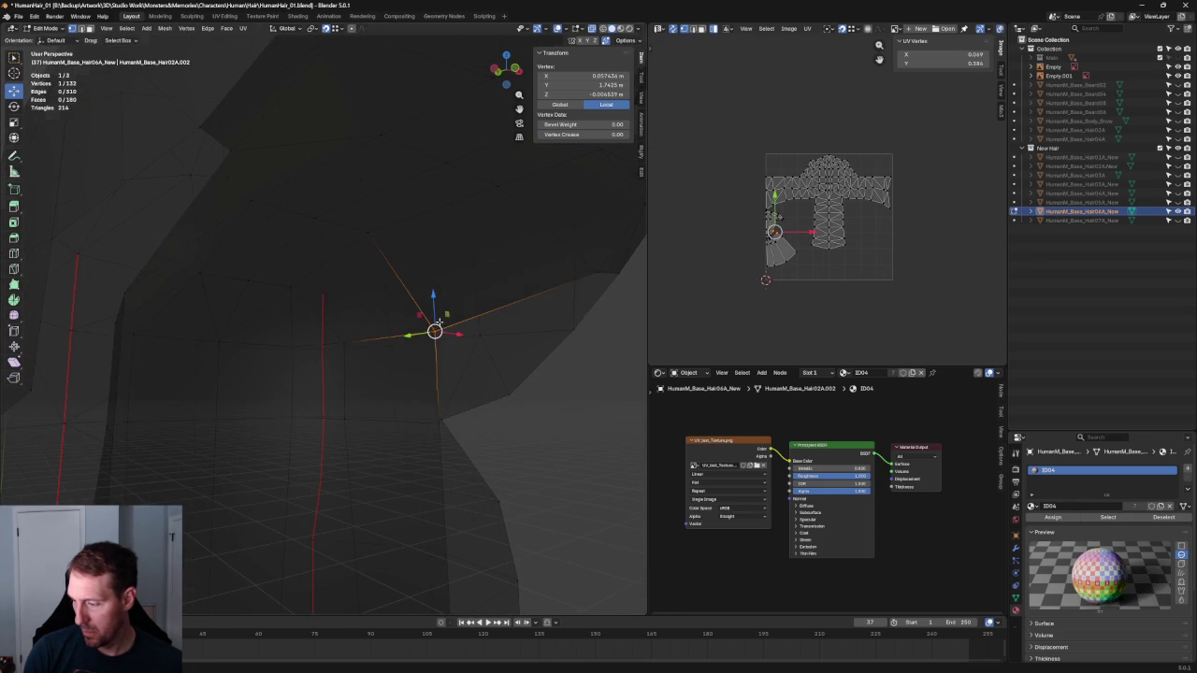
Deselect all and orbit around the 132-vertex hair, ending in front orthographic view
scroll(433, 316, "down", 3)
key("alt+a")
mouse_move(374, 280)
middle_mouse_down()
mouse_move(424, 223)
mouse_move(420, 315)
mouse_move(409, 244)
middle_mouse_up()
scroll(414, 293, "down", 2)
scroll(409, 244, "up", 3)
mouse_move(401, 320)
middle_mouse_down()
mouse_move(377, 377)
mouse_move(323, 406)
mouse_move(351, 400)
middle_mouse_up()
key("KP_1")
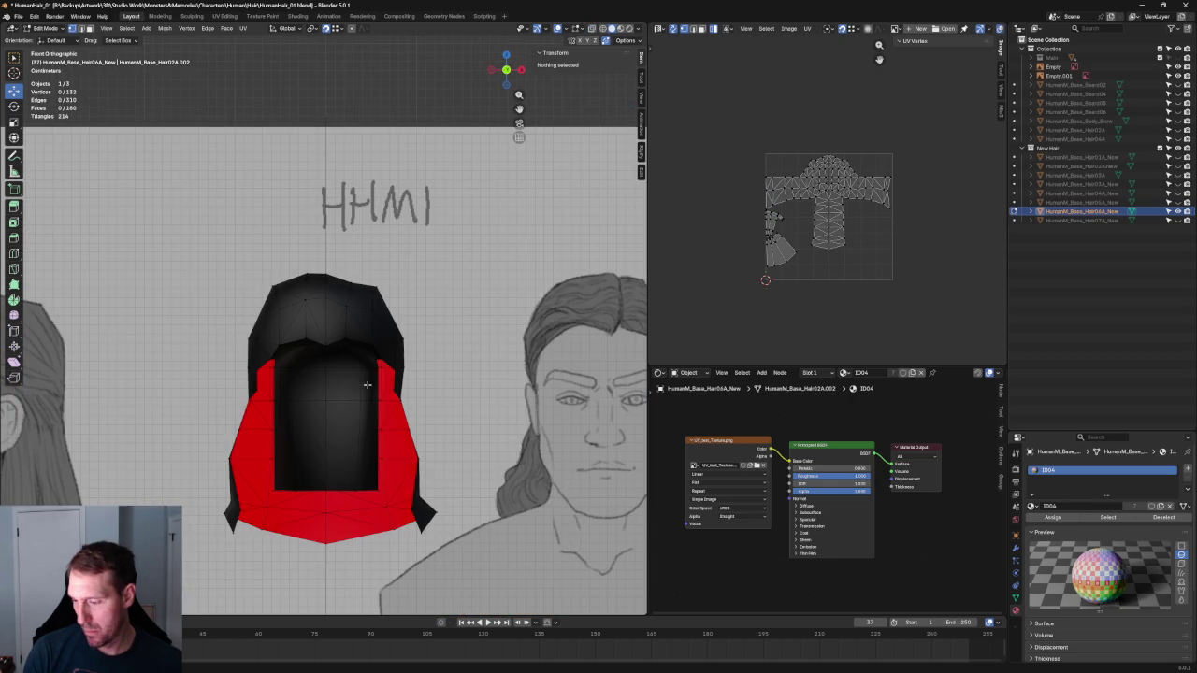
Inspect the hair in side view with X-ray toggled, then return to front view
key("KP_3")
scroll(308, 349, "up", 4)
key("alt+z")
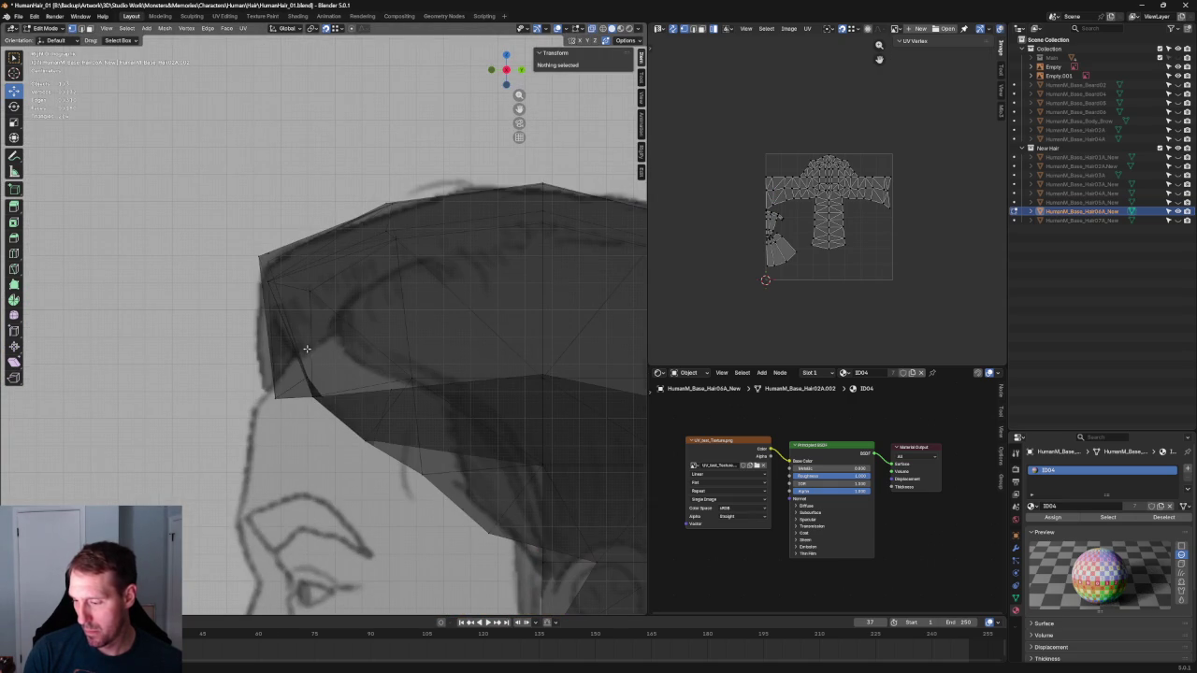
key("alt+z")
scroll(308, 349, "down", 5)
key("grave")
left_click(287, 344)
Edge-slide the top crown vertex down to local Z 0.088108 m
left_click(368, 292)
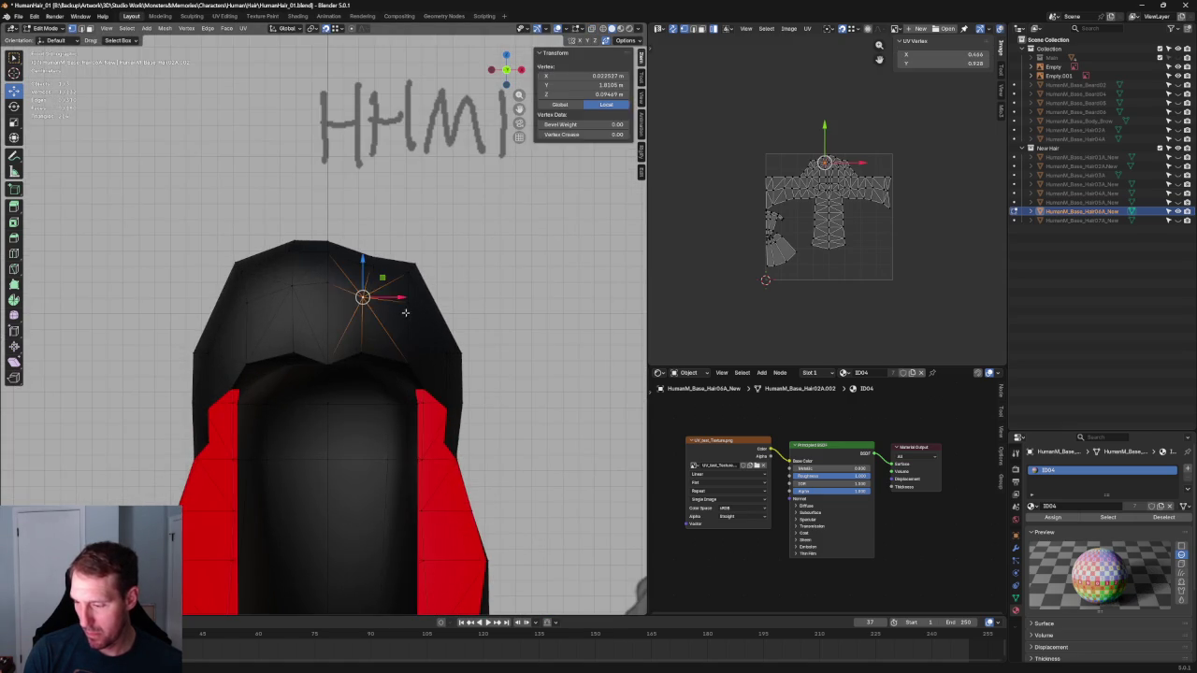
middle_click_drag(368, 291, 328, 386)
scroll(327, 365, "up", 2)
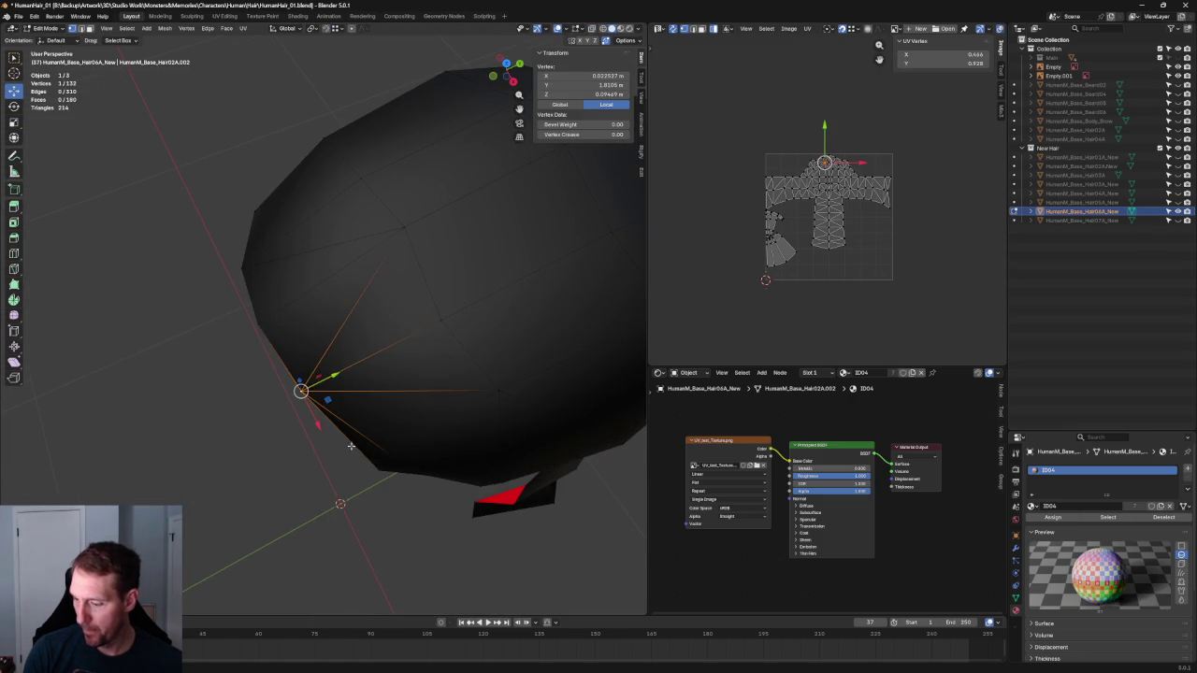
key("g")
key("g")
left_click(350, 377)
In front ortho with X-ray, return to Object Mode and select the reference image Empty
key("KP_1")
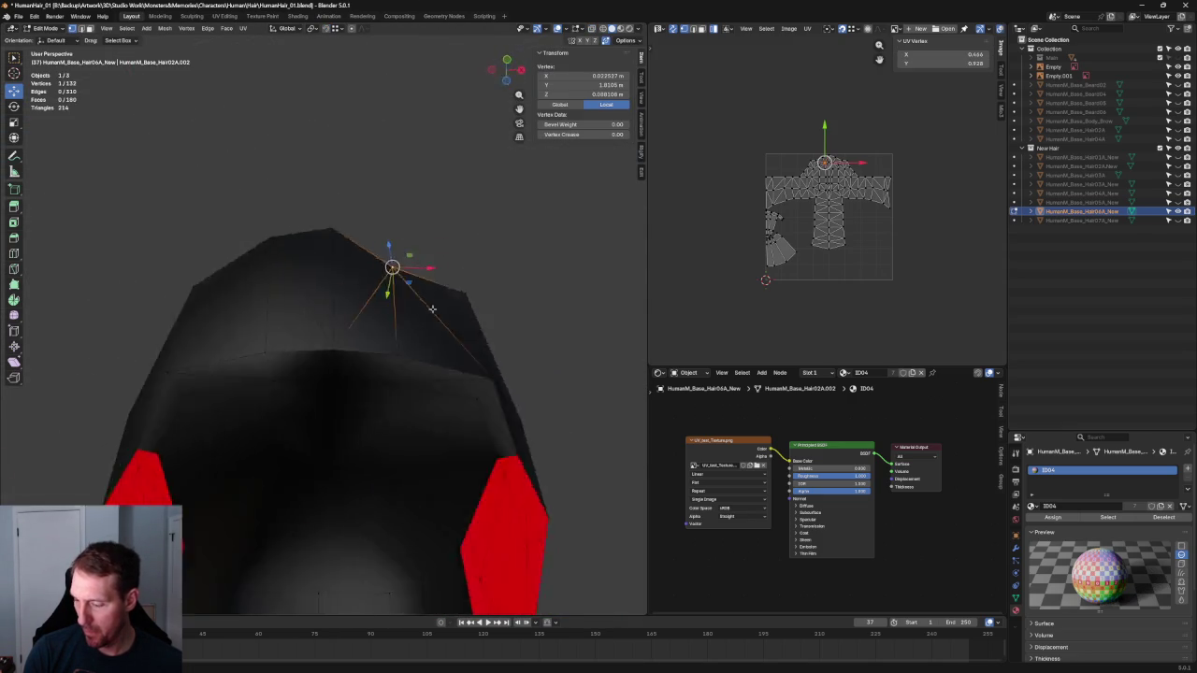
key("alt+z")
scroll(445, 318, "down", 5)
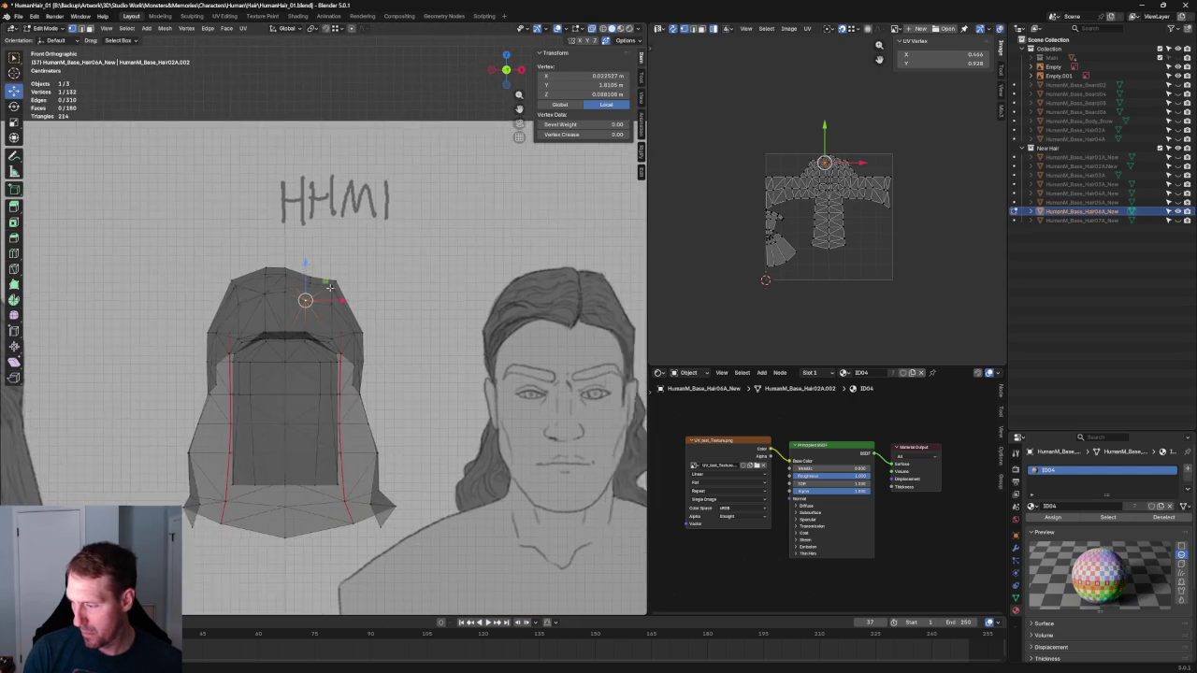
key("Tab")
left_click(452, 387)
scroll(452, 387, "down", 4)
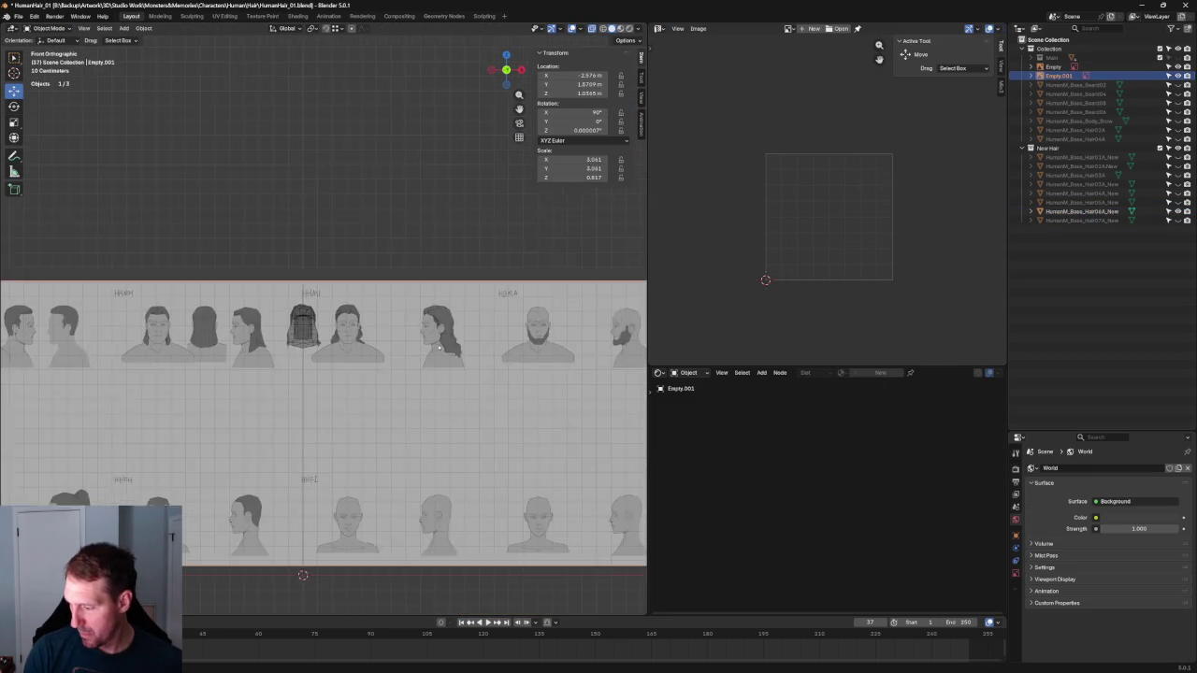
Shift the front reference image sideways along X
scroll(381, 373, "down", 2)
scroll(382, 373, "down", 1)
key("g")
key("x")
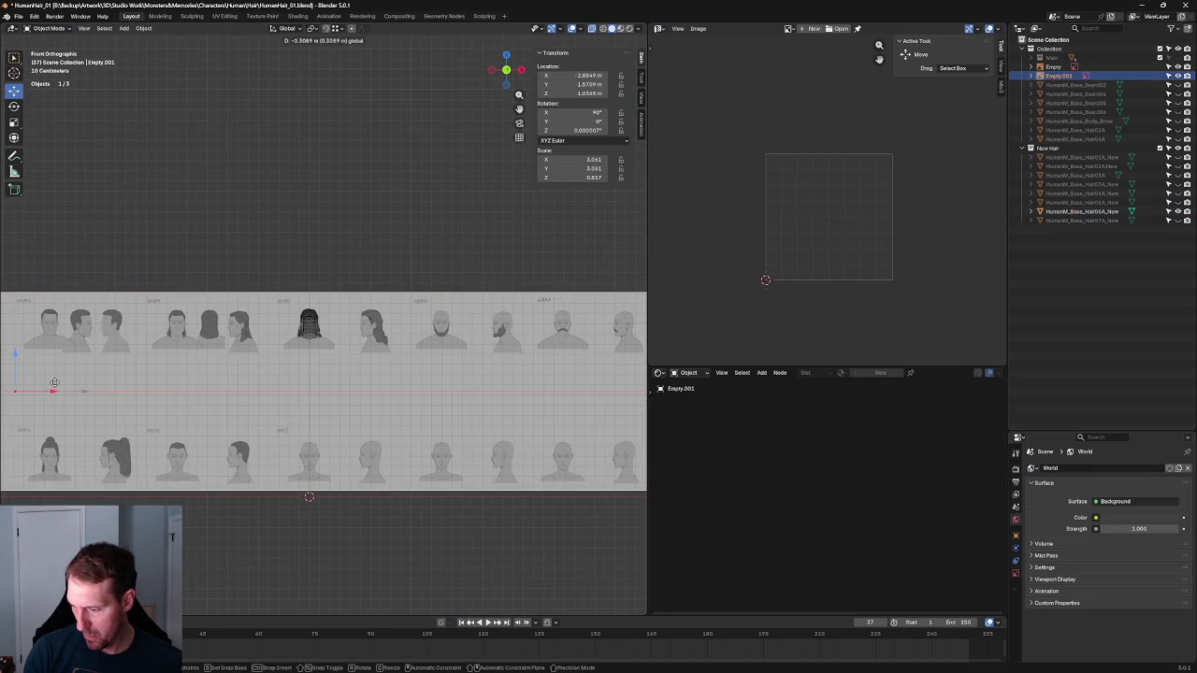
left_click(54, 383)
scroll(54, 382, "up", 5)
scroll(158, 315, "up", 4)
scroll(283, 333, "up", 3)
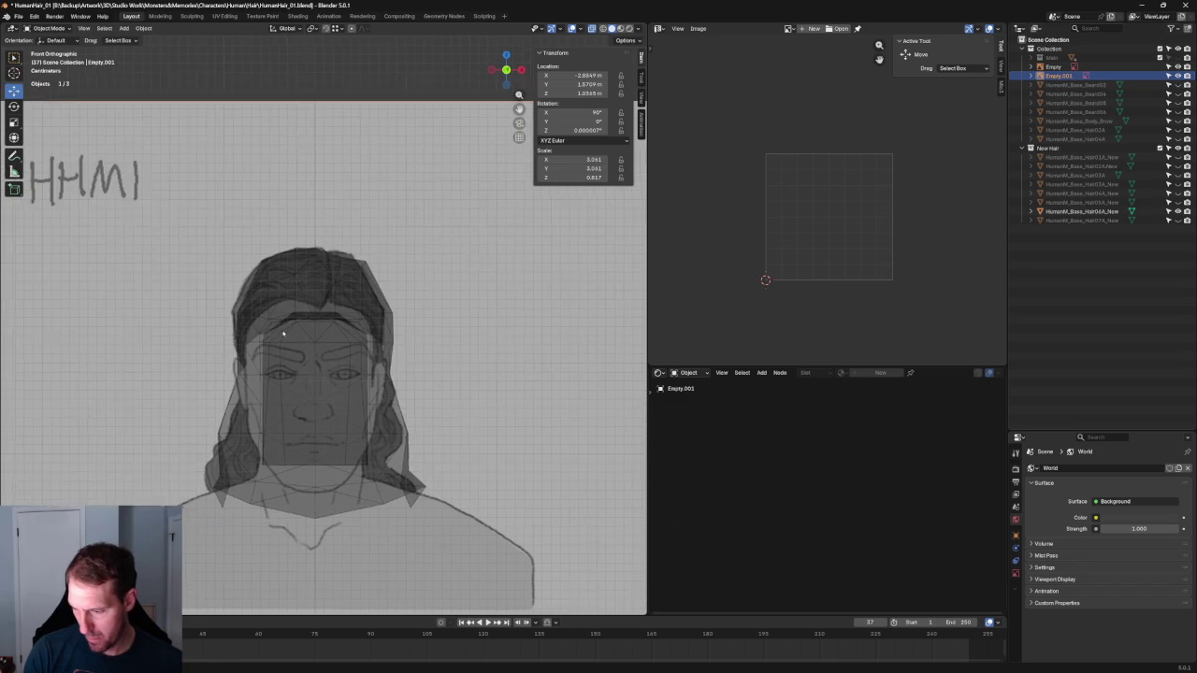
scroll(283, 333, "up", 3)
scroll(323, 290, "up", 3)
Select the hair mesh with X-ray on and enter Edit Mode in side view
left_click(321, 287)
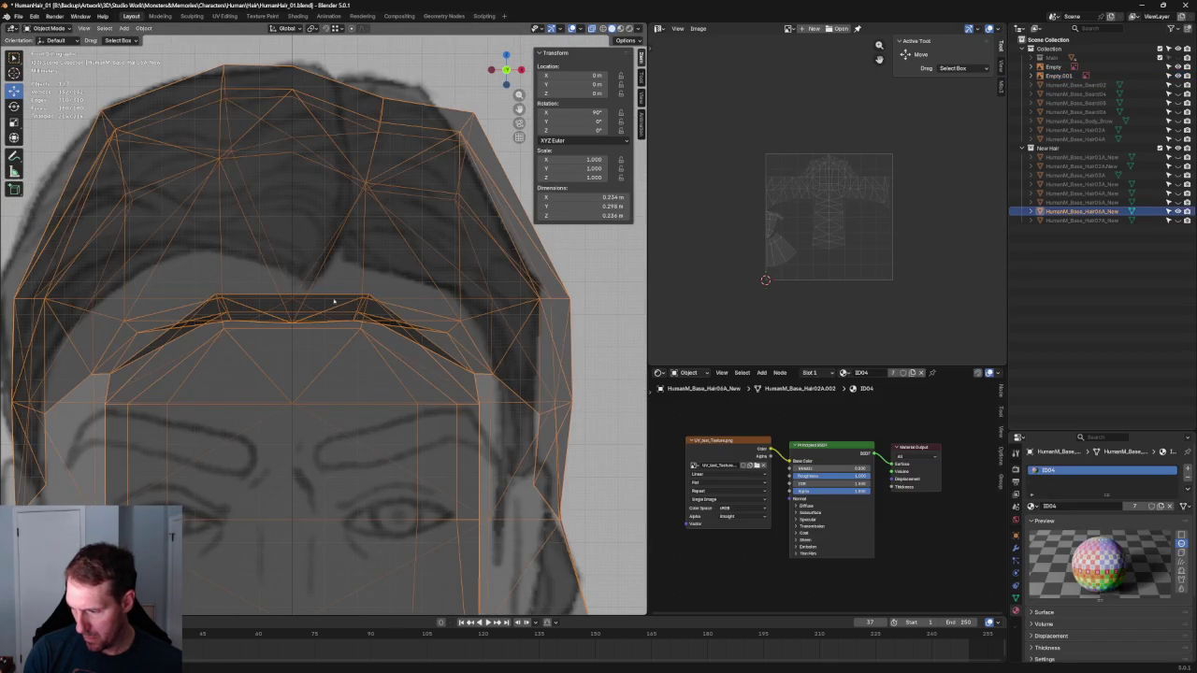
key("alt+z")
key("alt+z")
scroll(366, 299, "down", 4)
middle_click_drag(387, 300, 276, 322)
key("KP_3")
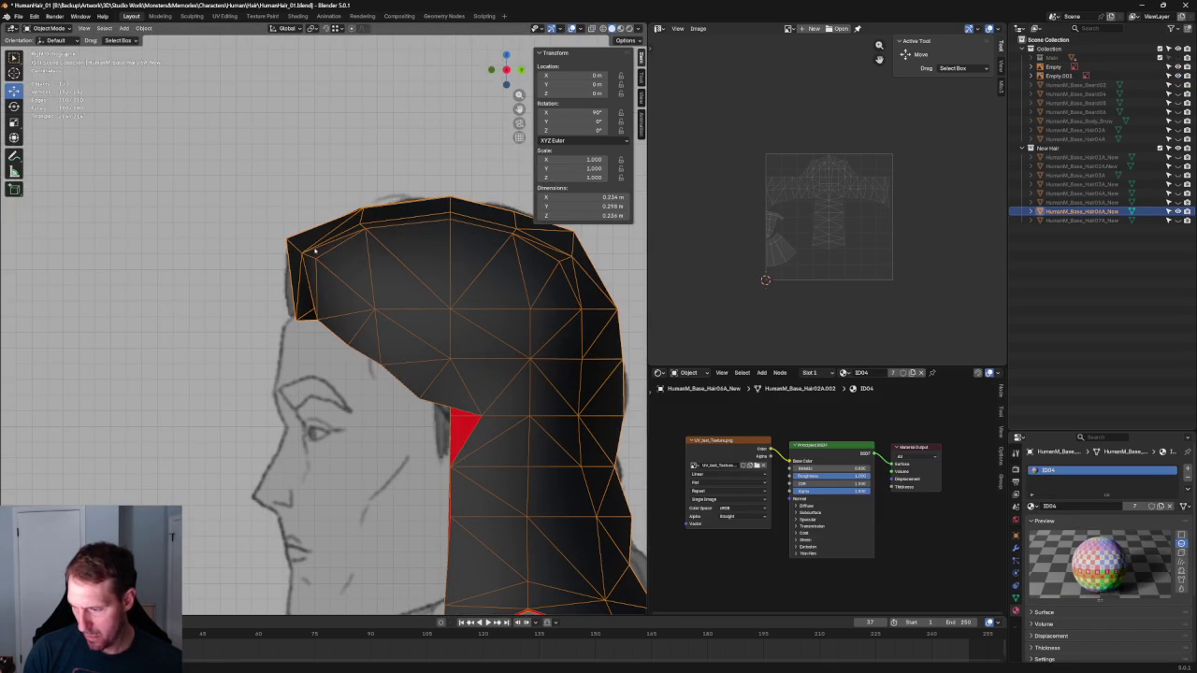
key("Tab")
Move two front hair vertices along Y to match the side sketch
key("g")
key("y")
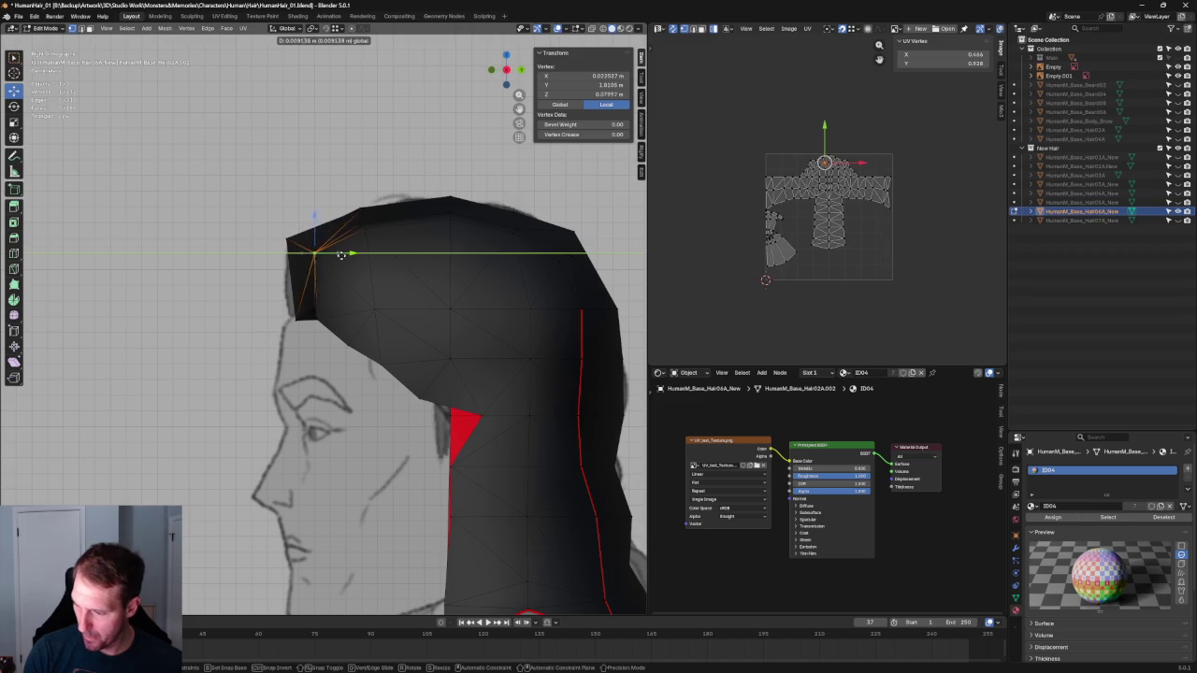
left_click(344, 255)
left_click(334, 259)
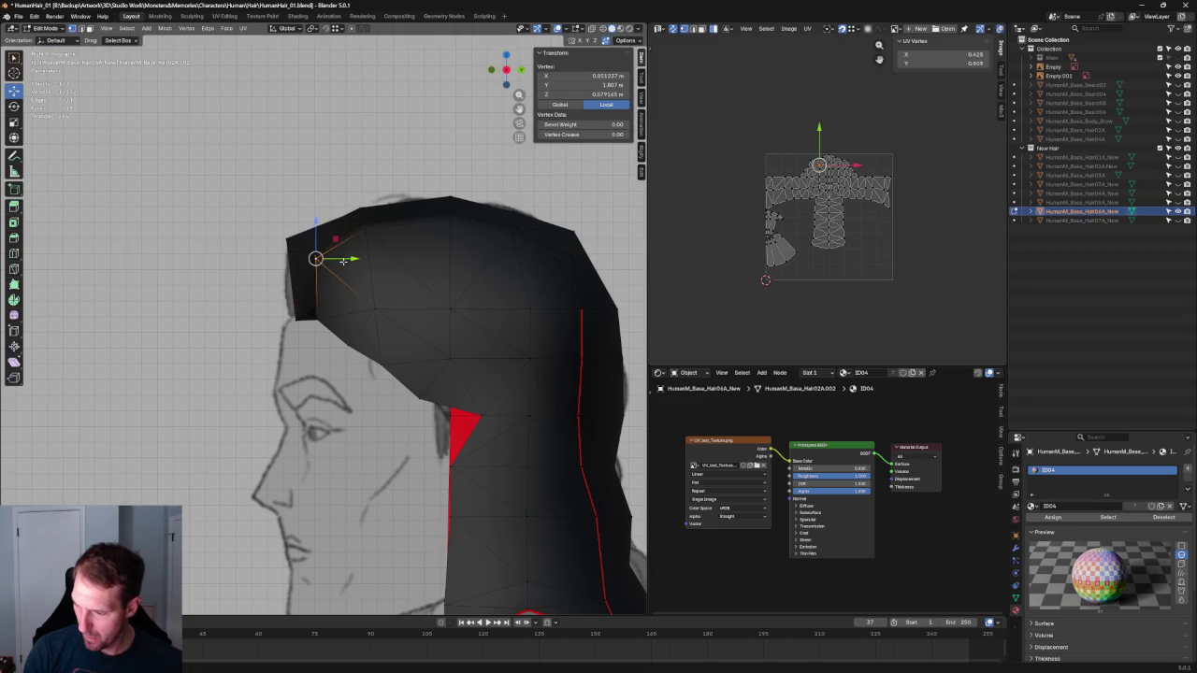
key("g")
key("y")
left_click(361, 263)
In front view, raise the top hair edge along Z and adjust its vertex
key("KP_1")
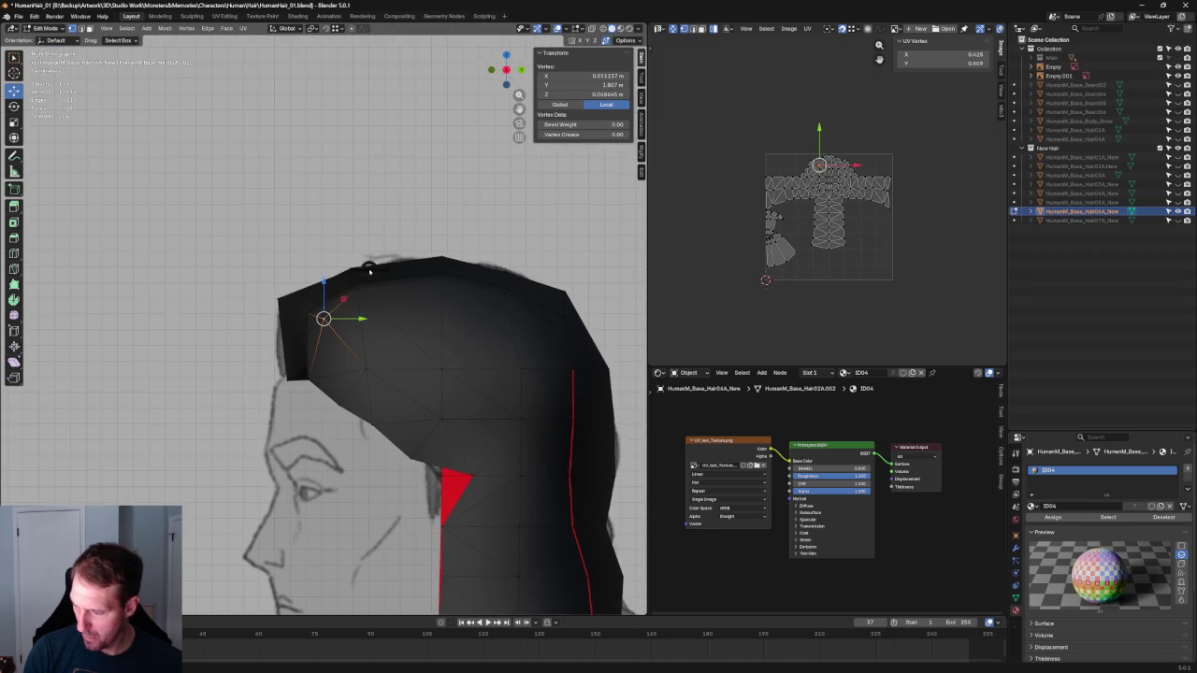
left_click_drag(313, 308, 314, 308)
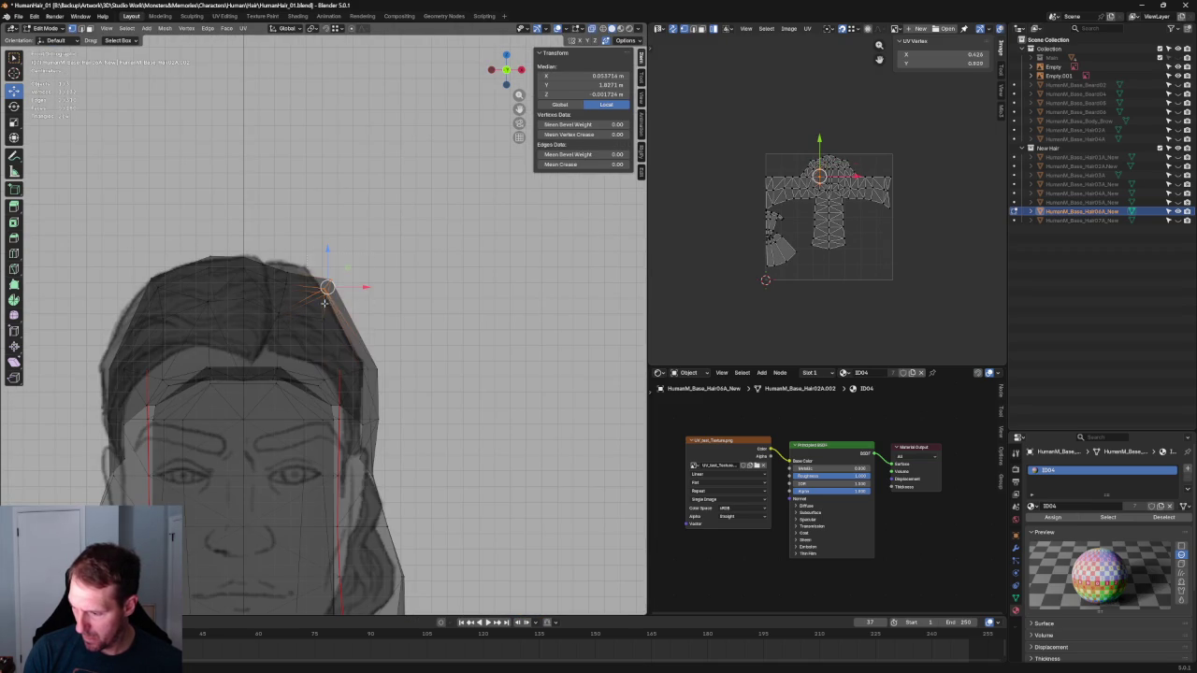
key("g")
key("Escape")
key("g")
key("z")
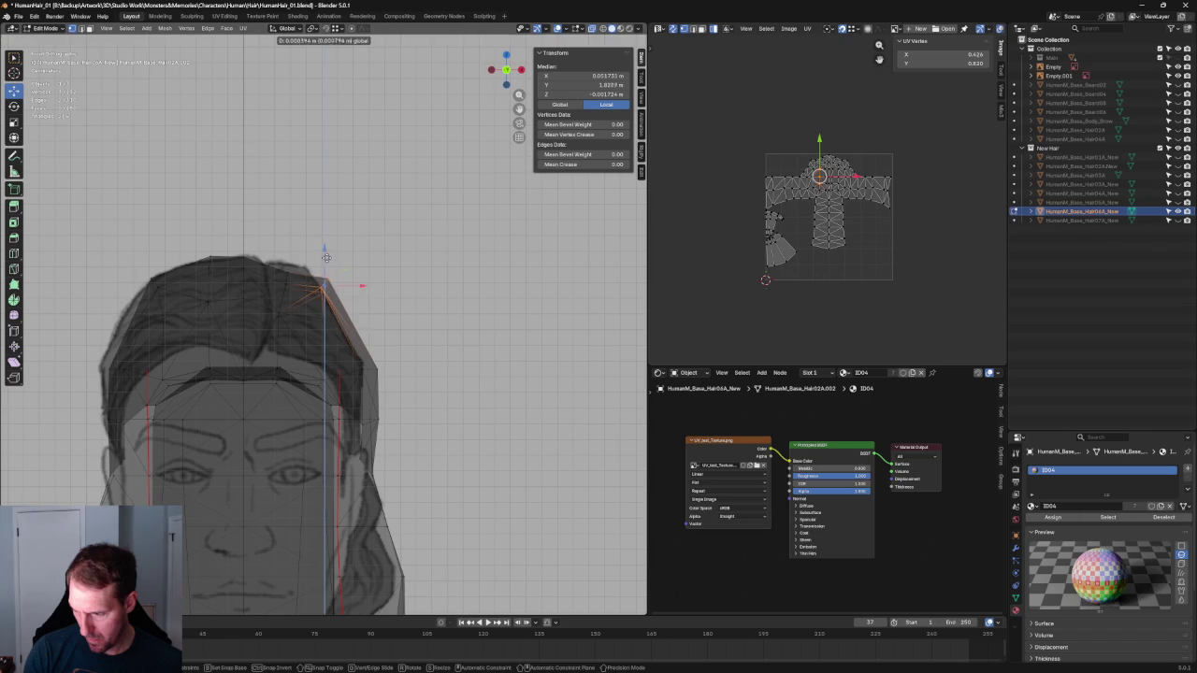
left_click(326, 250)
key("g")
left_click(304, 286)
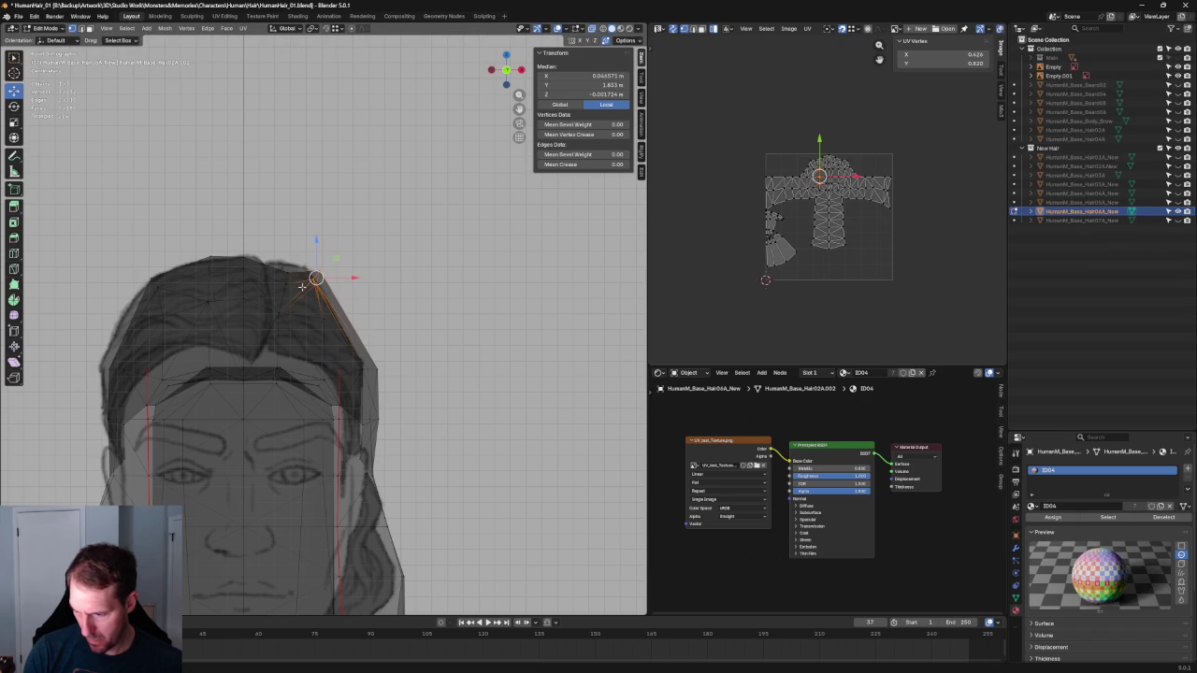
Nudge a crown vertex and a crown edge along X against the front reference
left_click(282, 309)
key("alt+z")
key("g")
key("x")
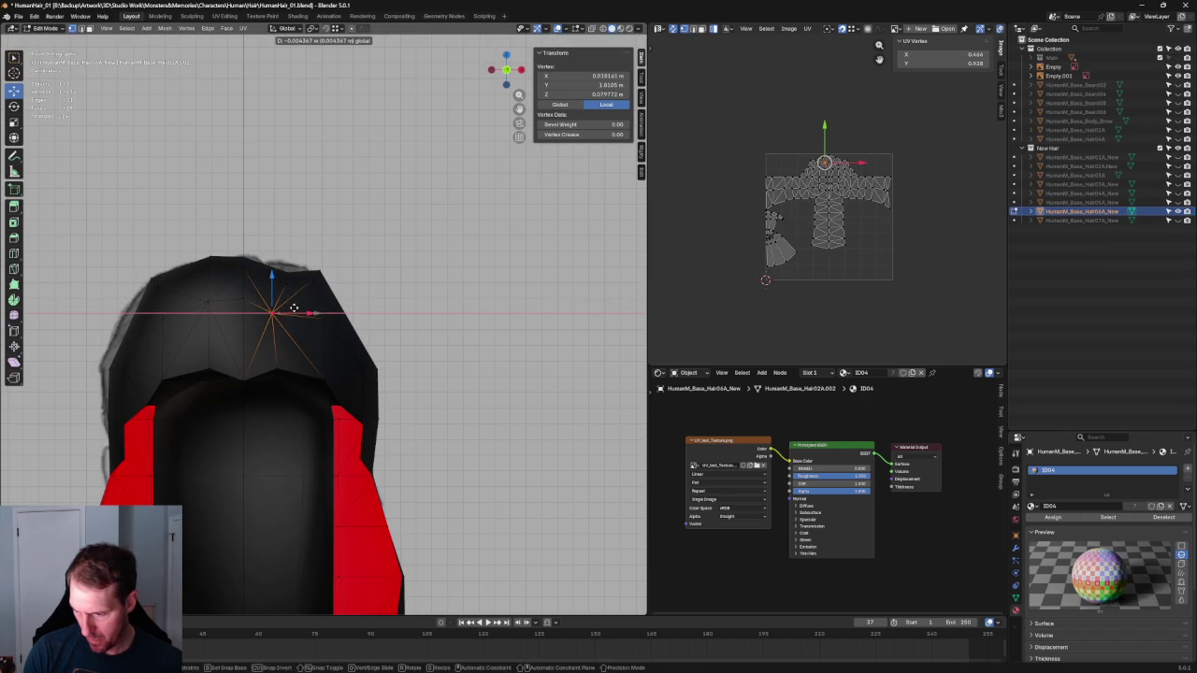
left_click(294, 281)
key("alt+z")
left_click(288, 278, "shift")
key("alt+z")
key("g")
key("x")
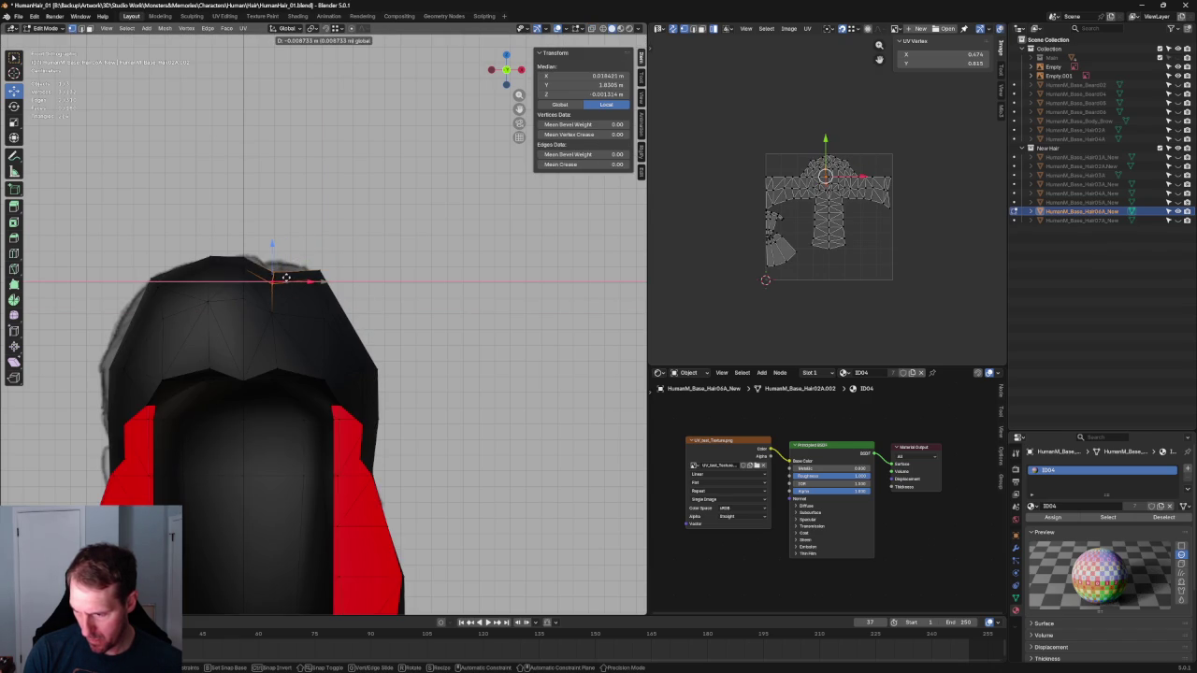
left_click(284, 277)
Reposition the crown vertex, then set its new height along Z
left_click(356, 260)
key("alt+z")
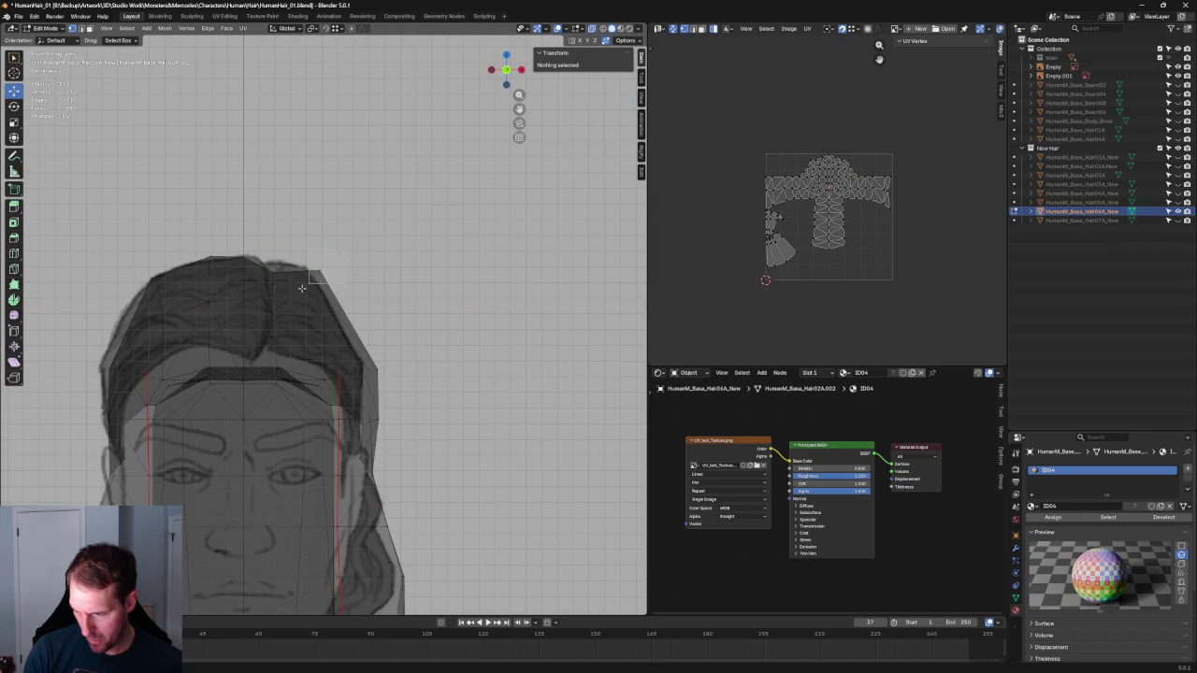
left_click(316, 278)
key("alt+z")
key("g")
key("shift+y")
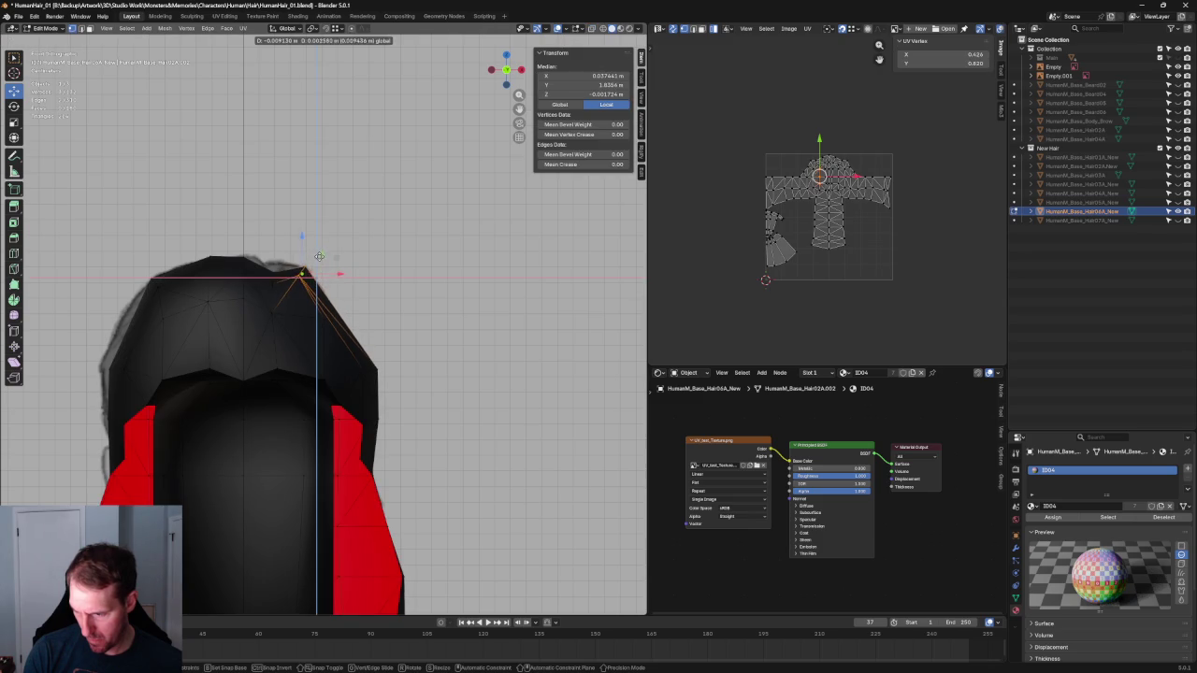
left_click(319, 256)
left_click(302, 278)
key("g")
key("z")
left_click(322, 259)
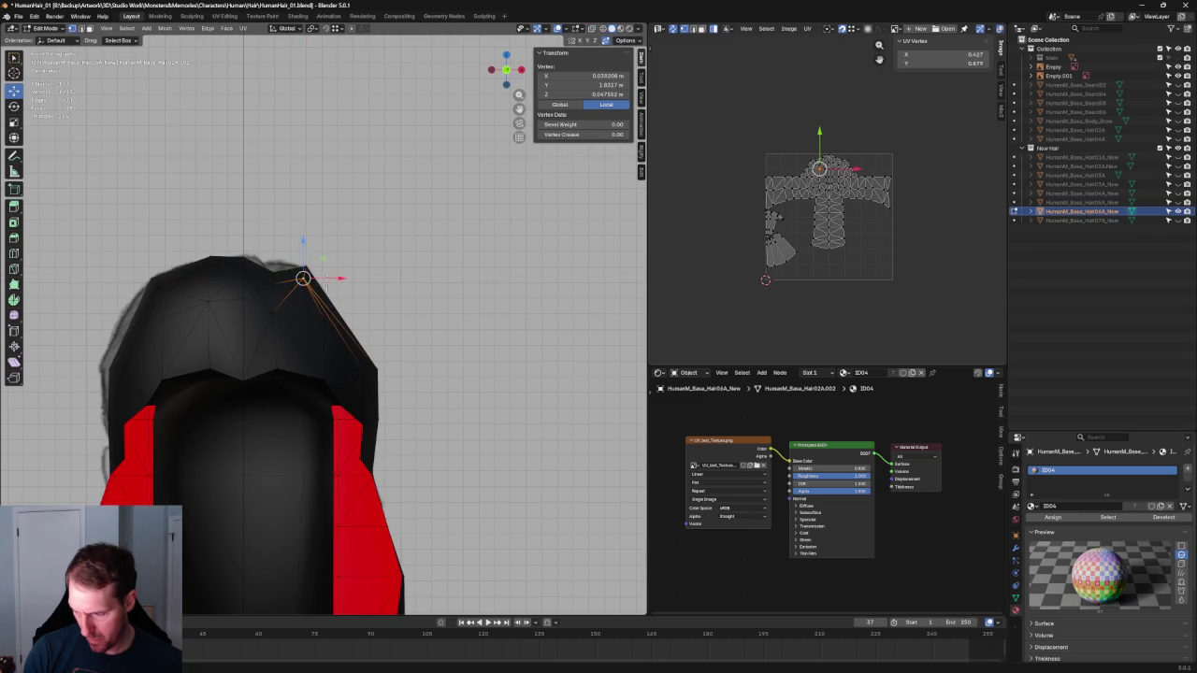
Push the crown vertex outward along X to local X 0.046474 m, Z 0.068545 m
key("alt+z")
key("alt+z")
key("g")
key("x")
left_click(405, 343)
scroll(405, 342, "down", 2)
key("alt+z")
Box-select the right temple strip and shift it slightly inward
scroll(404, 342, "up", 2)
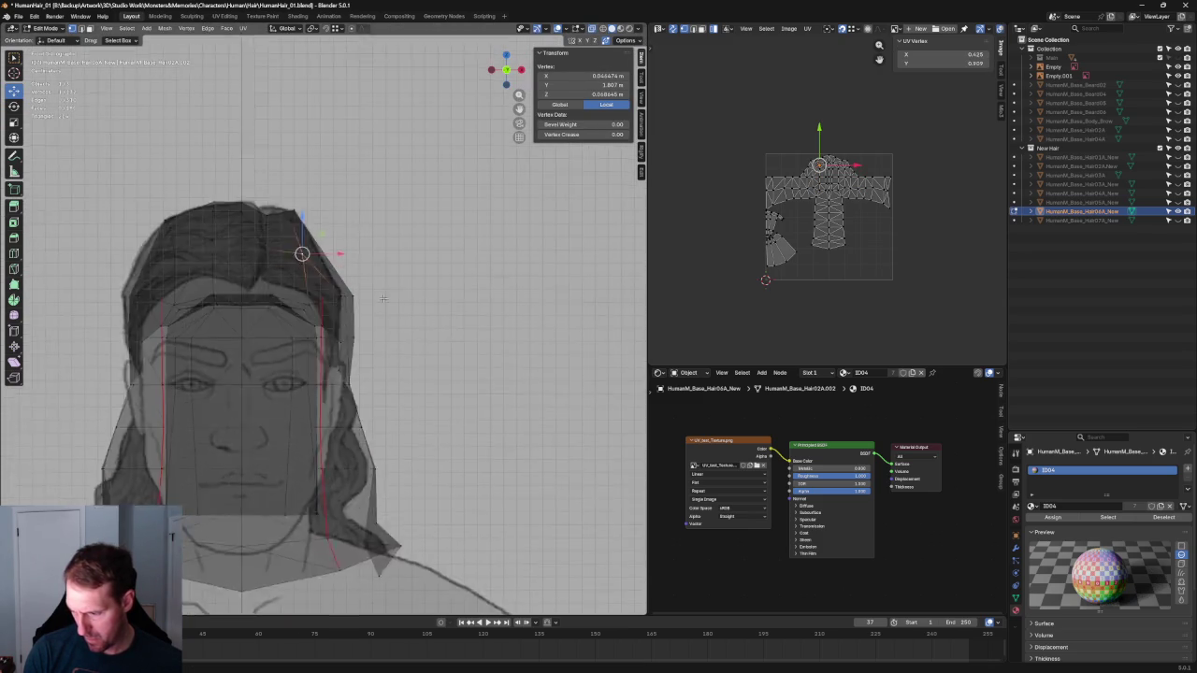
scroll(405, 342, "up", 2)
left_click_drag(421, 250, 336, 428)
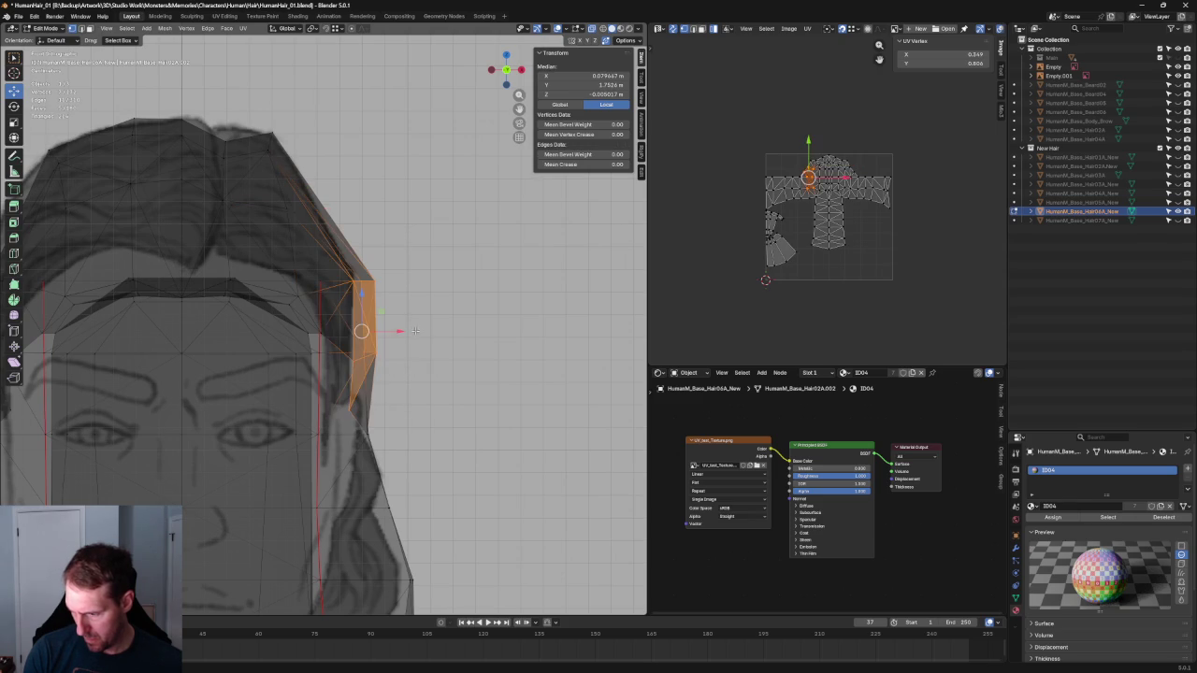
scroll(214, 325, "down", 5)
scroll(213, 325, "up", 2)
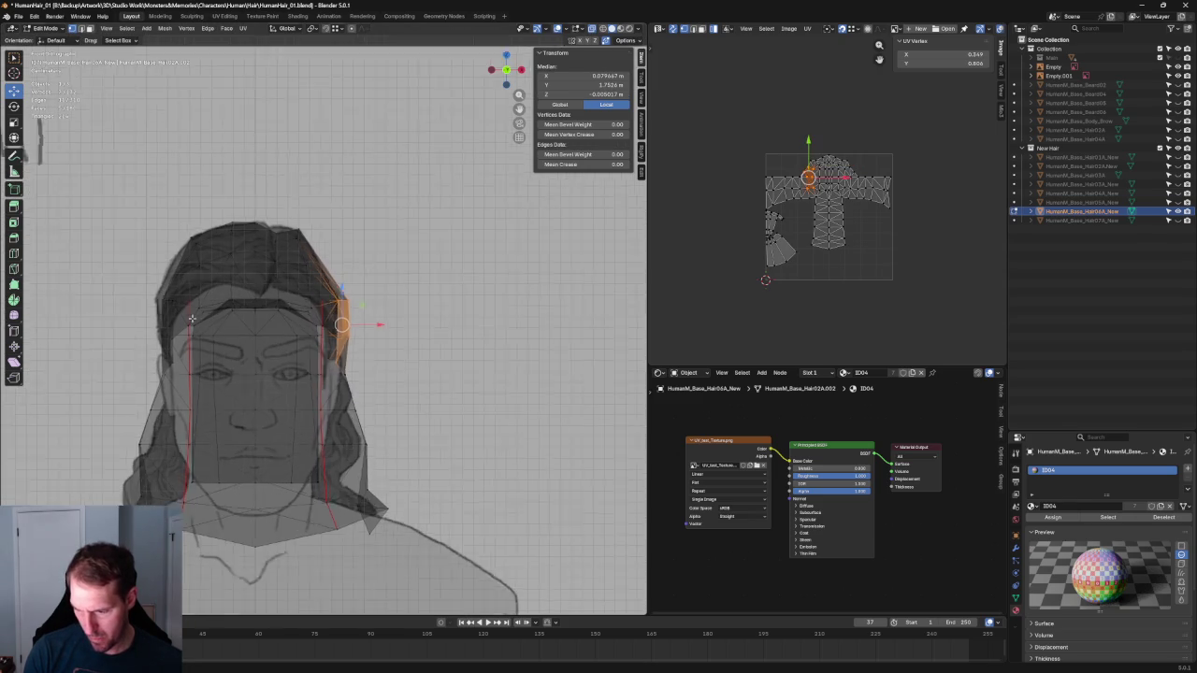
scroll(192, 315, "up", 1)
left_click_drag(380, 325, 370, 324)
left_click(374, 322)
key("alt+z")
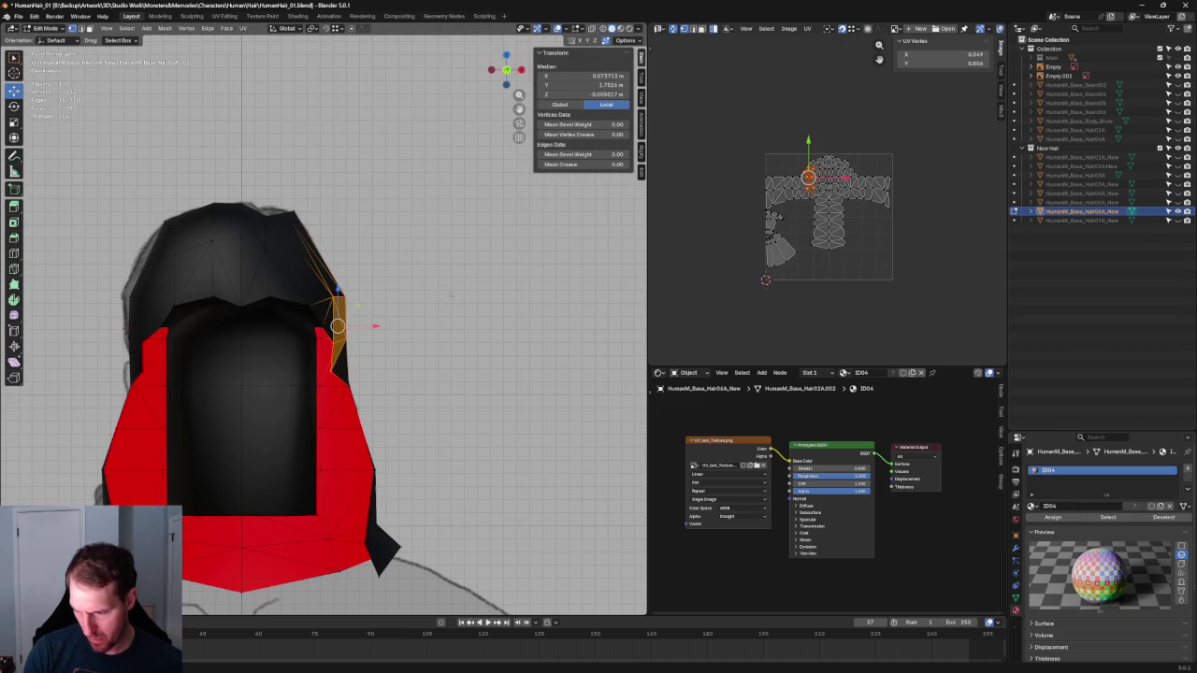
key("alt+a")
Move a vertex on the right side of the hair sideways along X
scroll(435, 301, "down", 3)
scroll(325, 327, "up", 3)
scroll(326, 327, "up", 2)
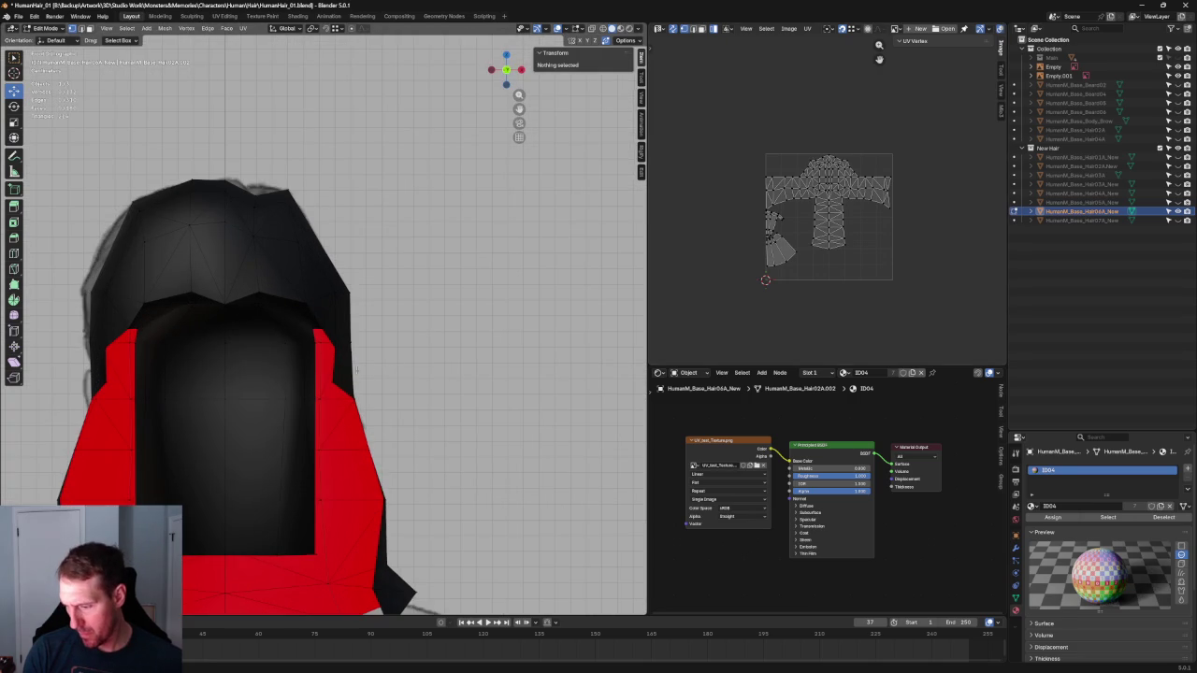
left_click(335, 379)
left_click_drag(362, 382, 358, 382)
left_click(358, 381)
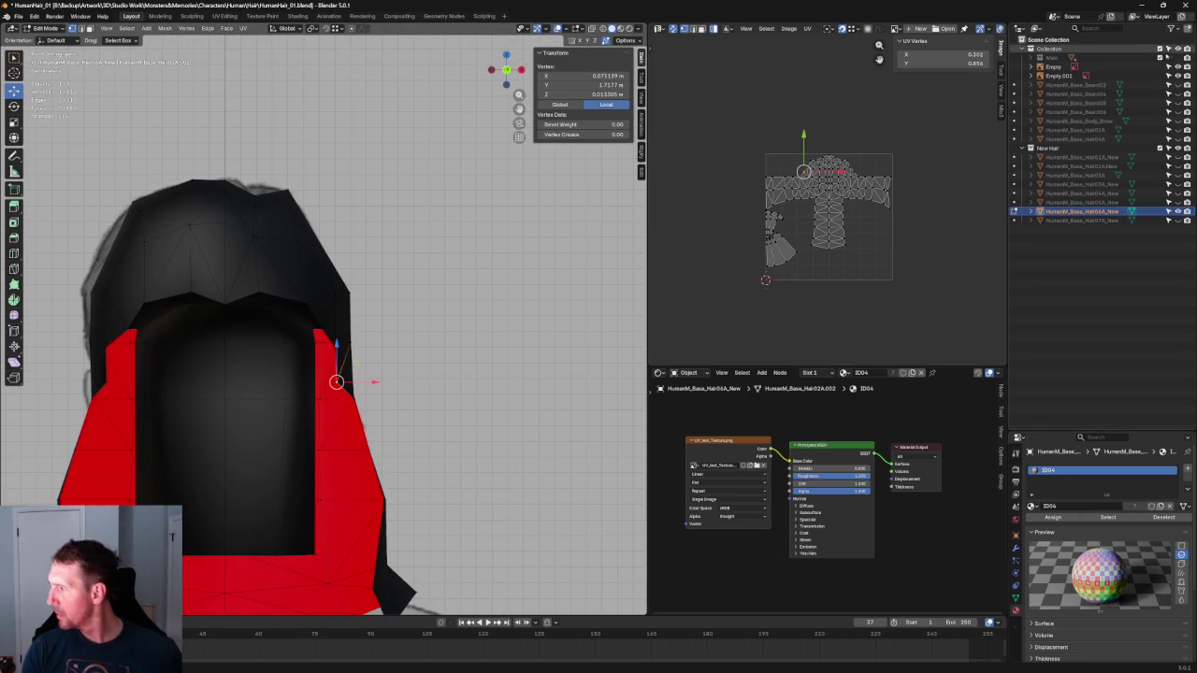
Reveal the head mesh and narrow the left temple strip along X
left_click(1177, 57)
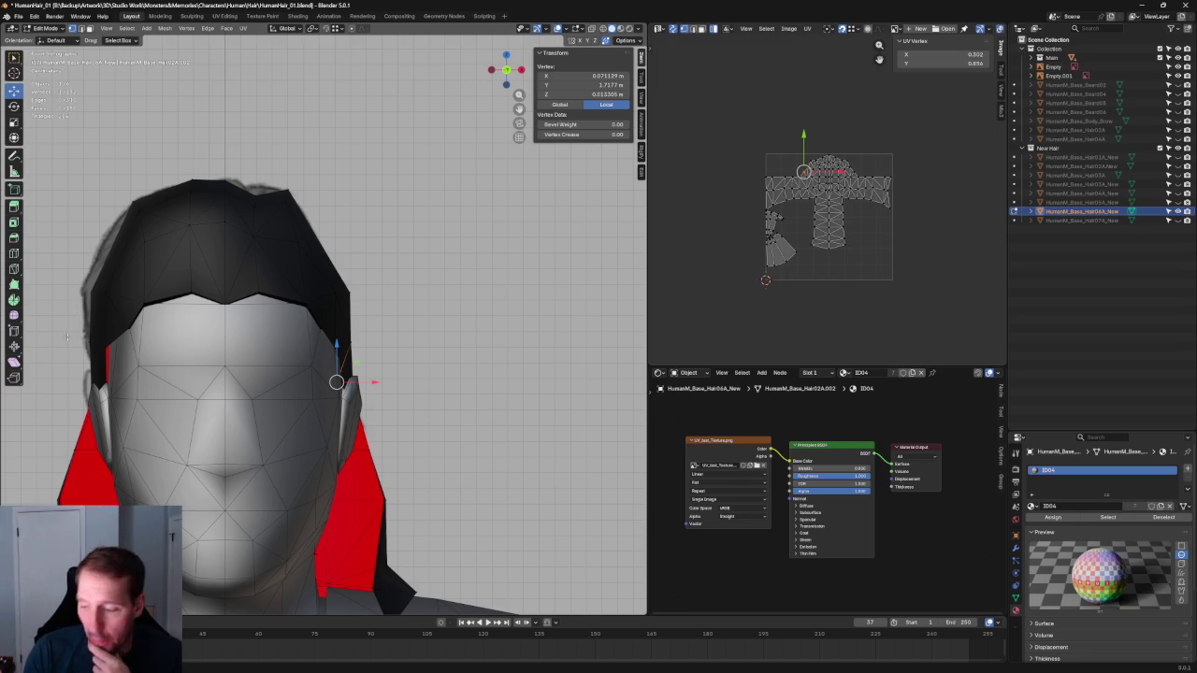
mouse_move(110, 273)
middle_mouse_down("shift")
mouse_move(328, 202)
mouse_move(261, 261)
middle_mouse_up("shift")
scroll(328, 201, "up", 2)
key("alt+z")
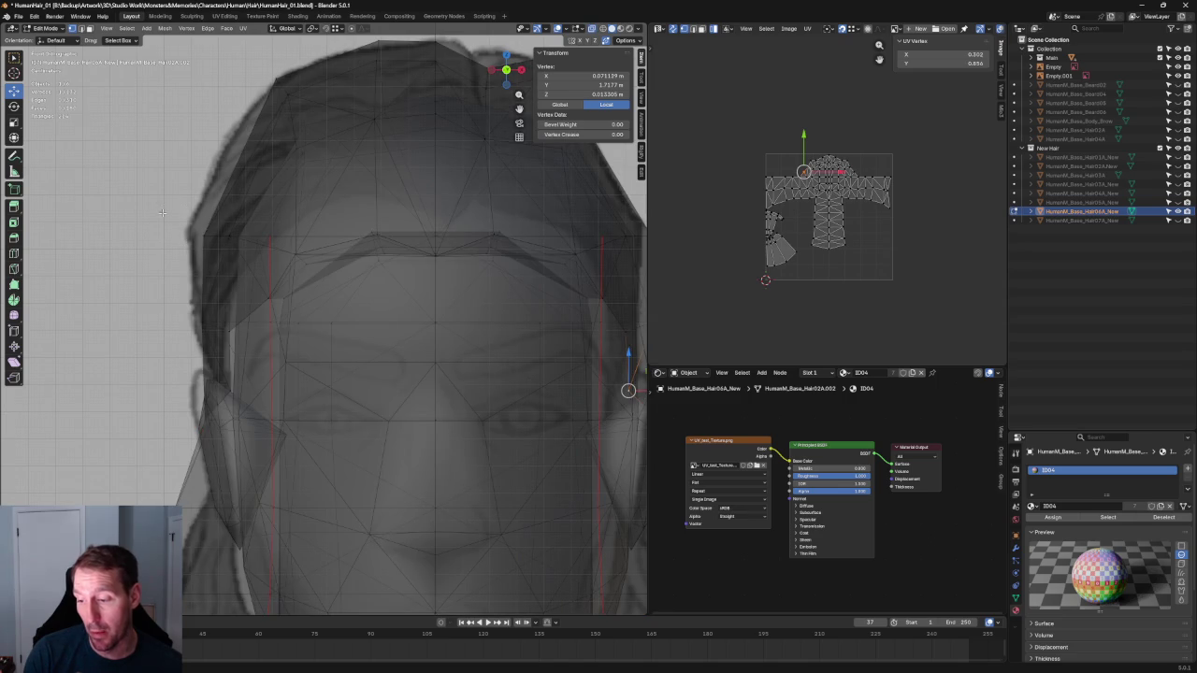
left_click_drag(190, 203, 247, 280)
left_click_drag(195, 382, 234, 411)
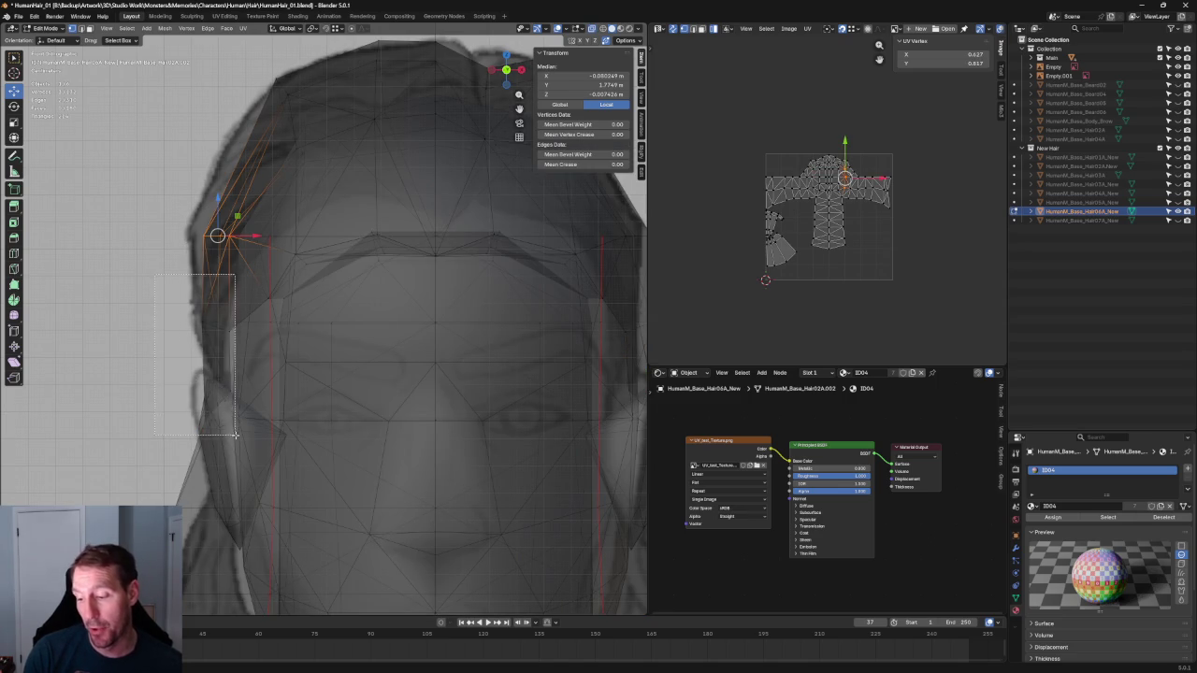
key("alt+z")
key("alt+z")
mouse_move(254, 324)
left_mouse_down()
mouse_move(239, 325)
mouse_move(264, 322)
left_mouse_up()
key("alt+z")
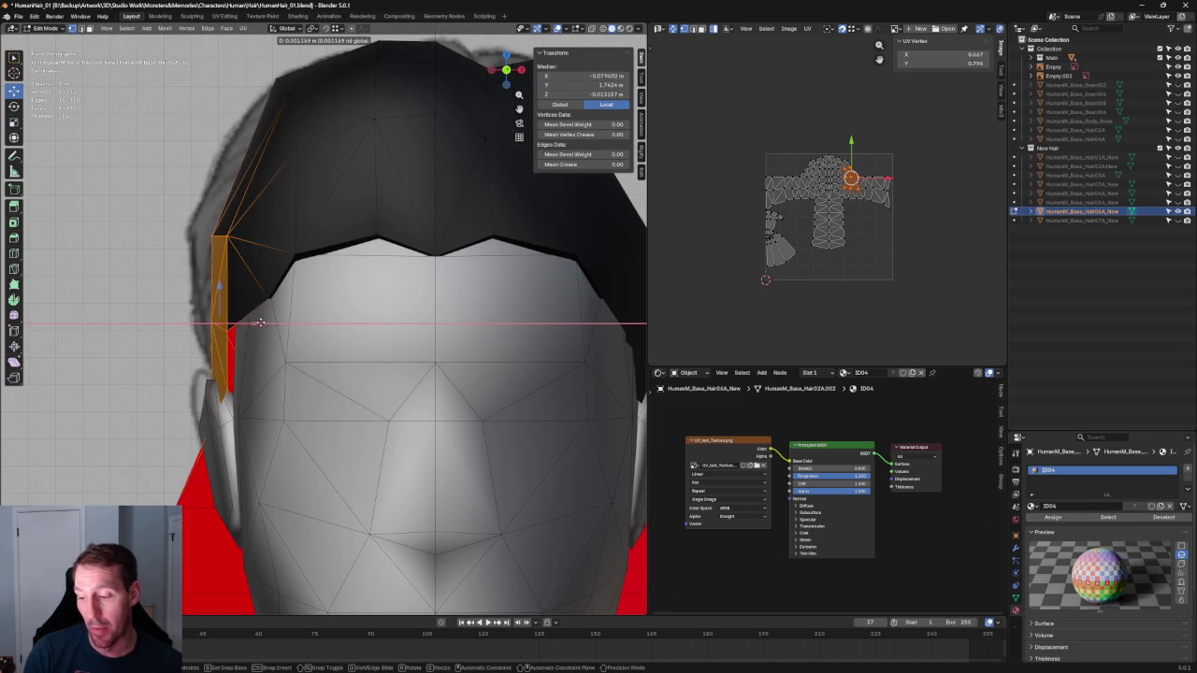
Move two vertices above the left temple leftward along X
key("alt+z")
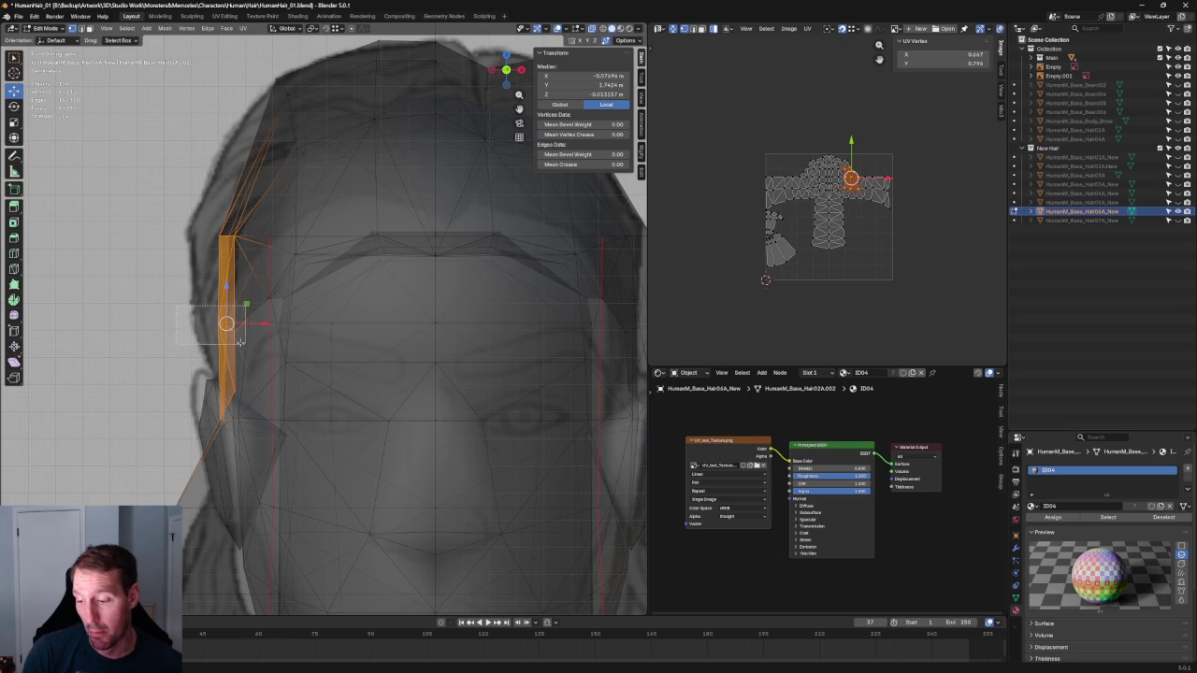
left_click(223, 329)
key("alt+z")
left_click_drag(262, 323, 240, 323)
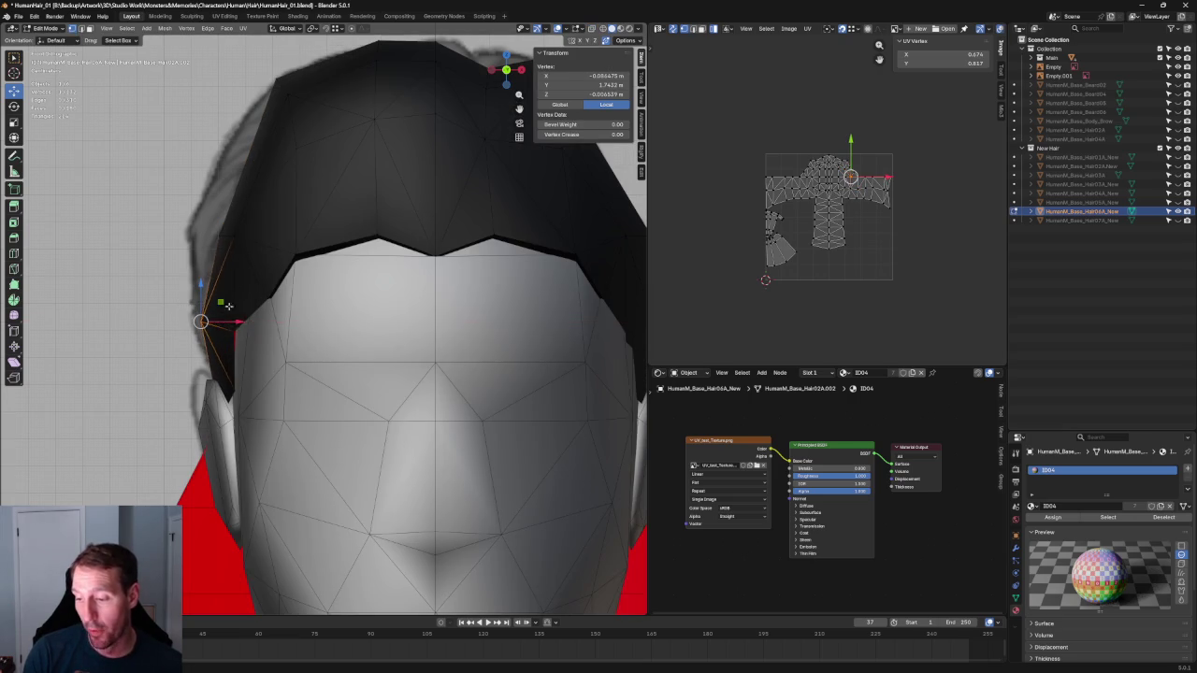
key("alt+z")
key("alt+z")
left_click_drag(226, 246, 229, 235)
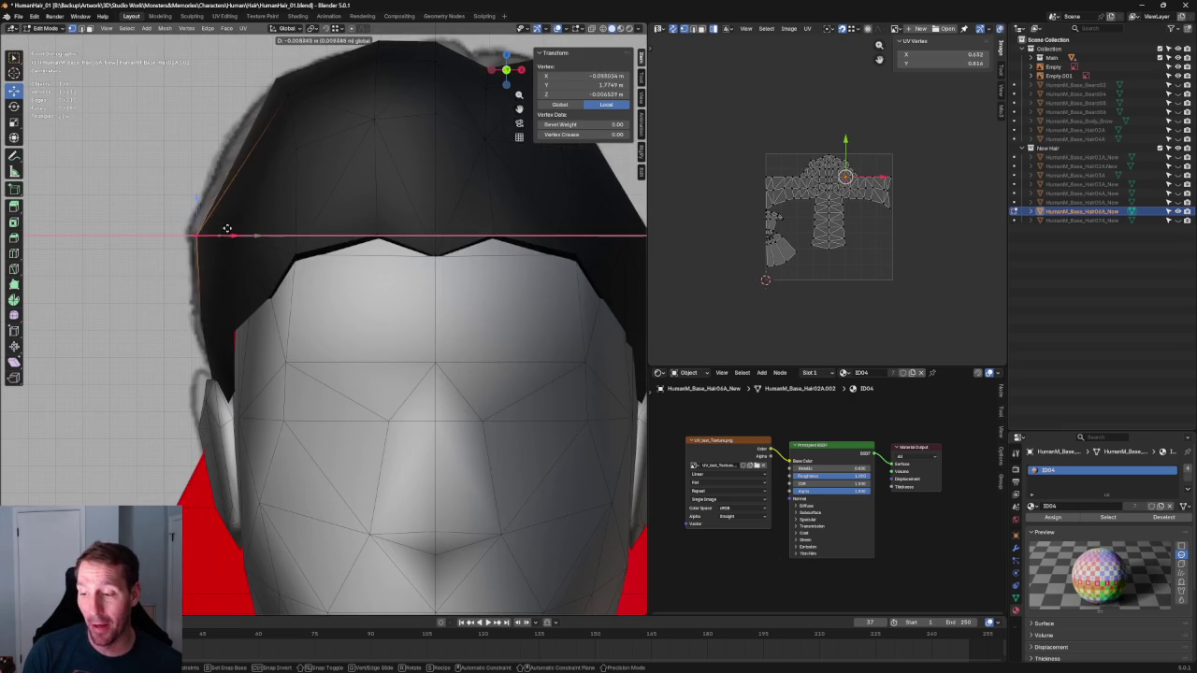
middle_click_drag(232, 215, 201, 322, "shift")
Pull the upper-left crown vertex down and to the left
key("alt+z")
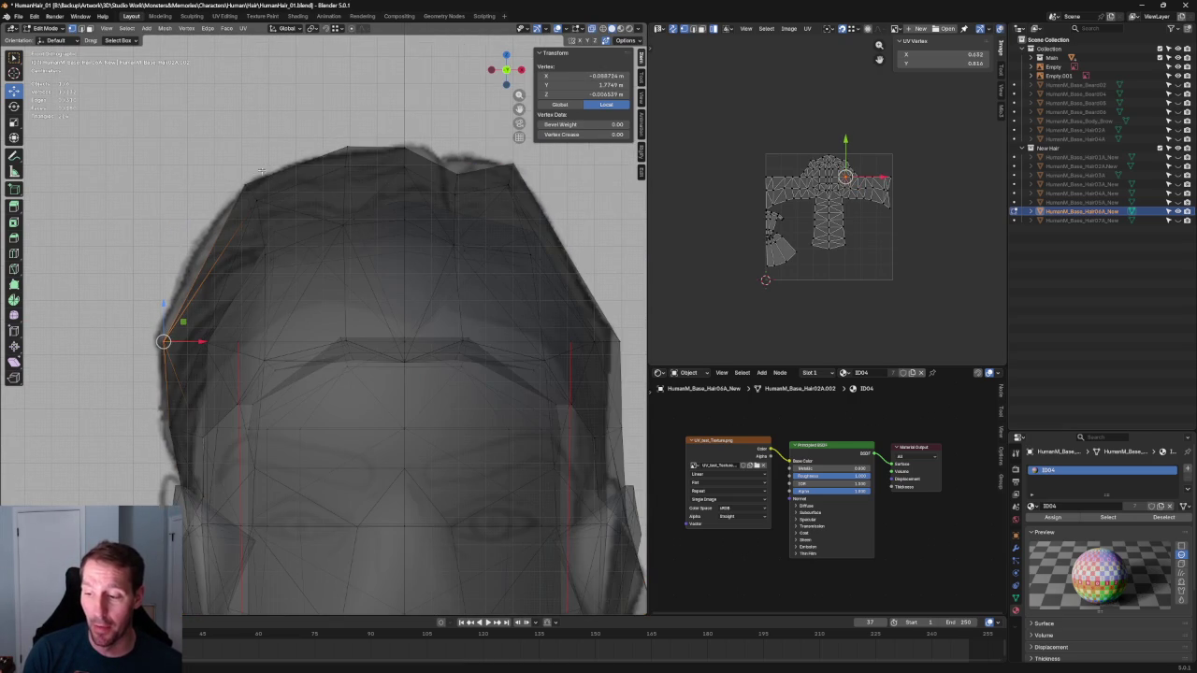
left_click_drag(229, 210, 228, 210)
key("alt+z")
key("g")
key("shift+y")
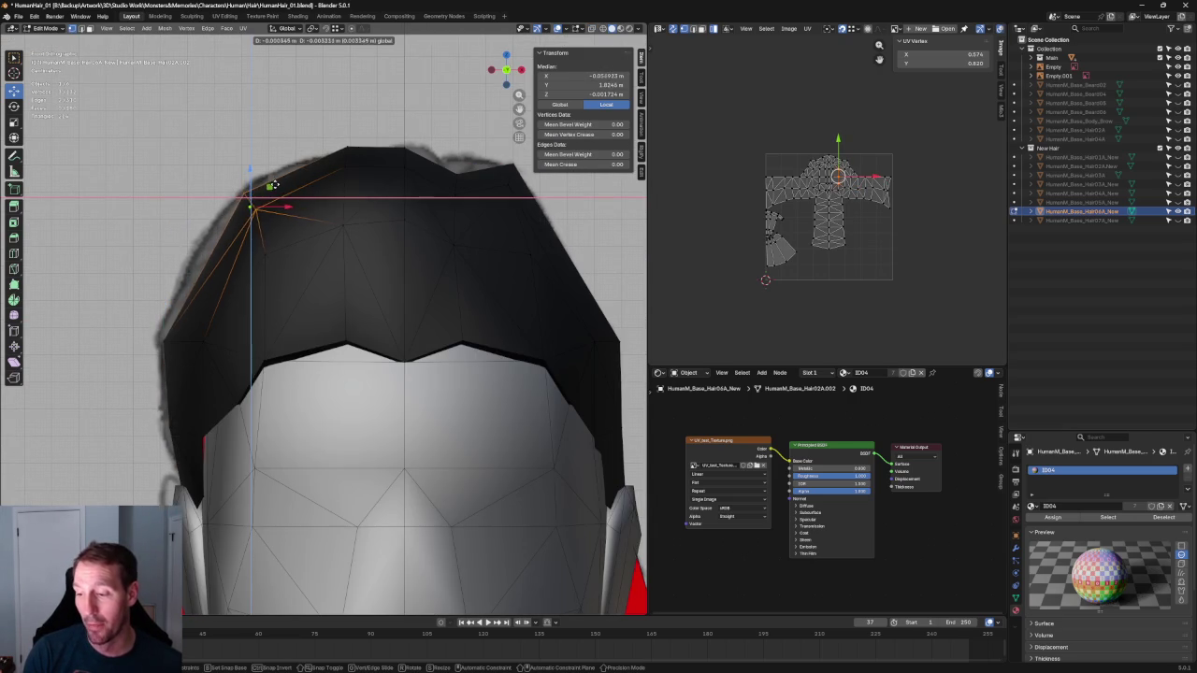
left_click(263, 193)
key("alt+z")
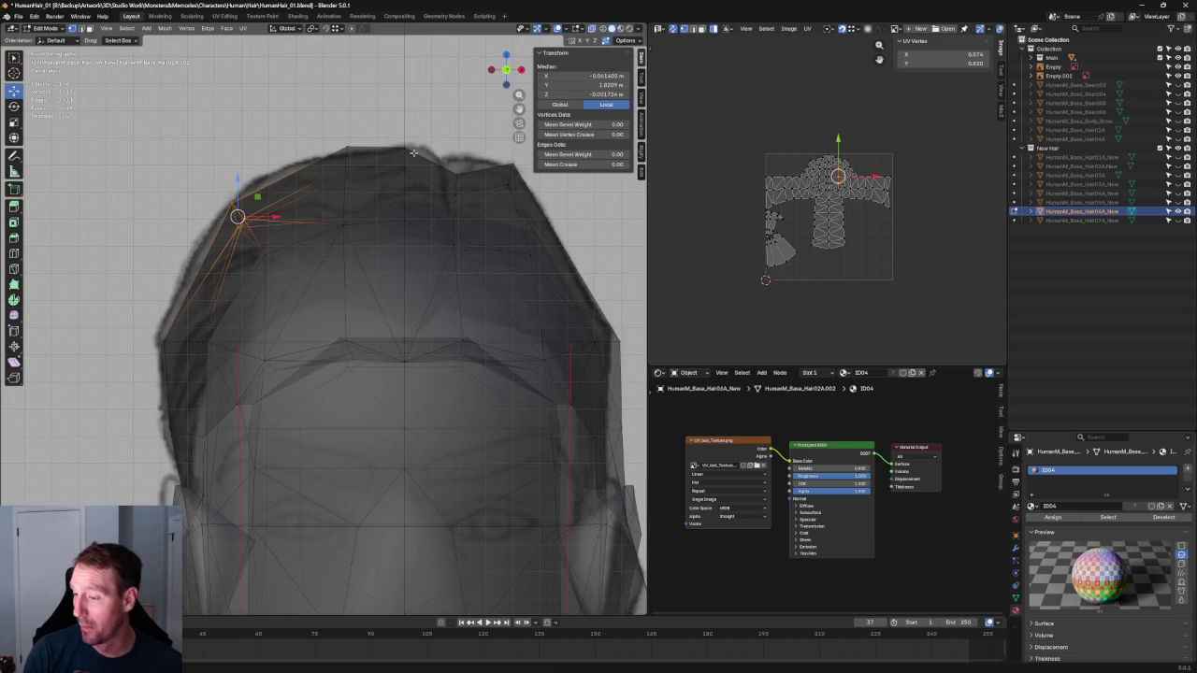
Rotate the top crown vertex about 13 degrees and shift it left along X
left_click(372, 174)
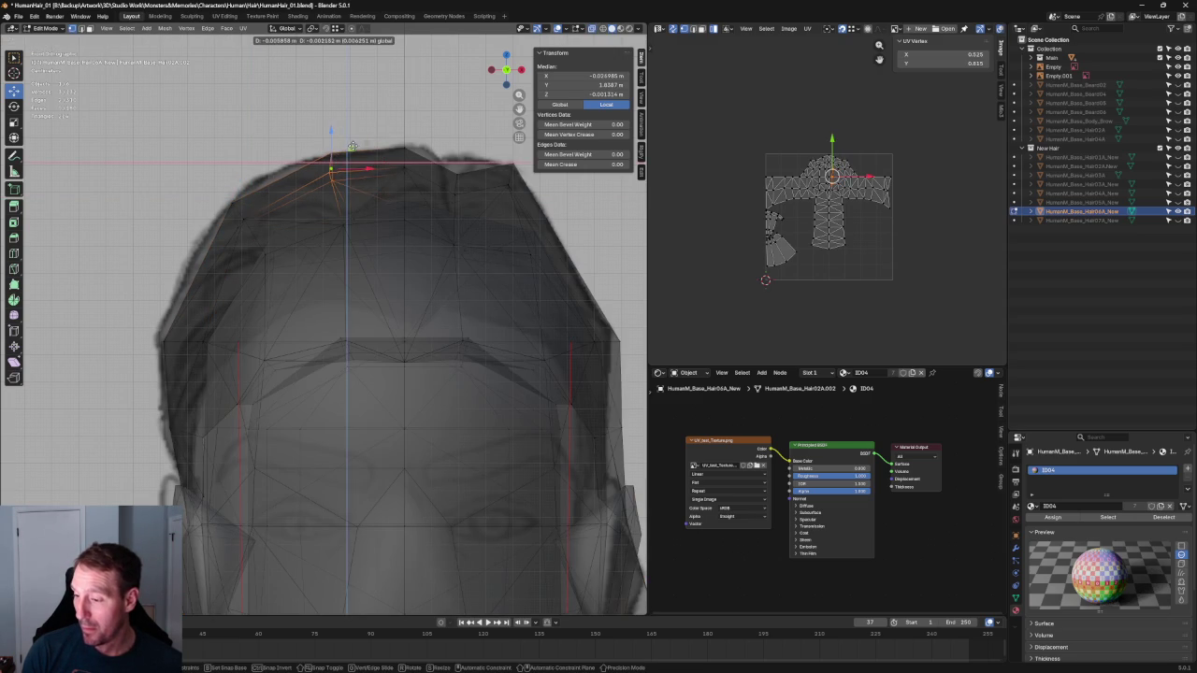
key("shift+space")
key("r")
left_click_drag(364, 150, 342, 128)
key("shift+space")
key("g")
left_click_drag(362, 171, 348, 171)
scroll(354, 85, "down", 3)
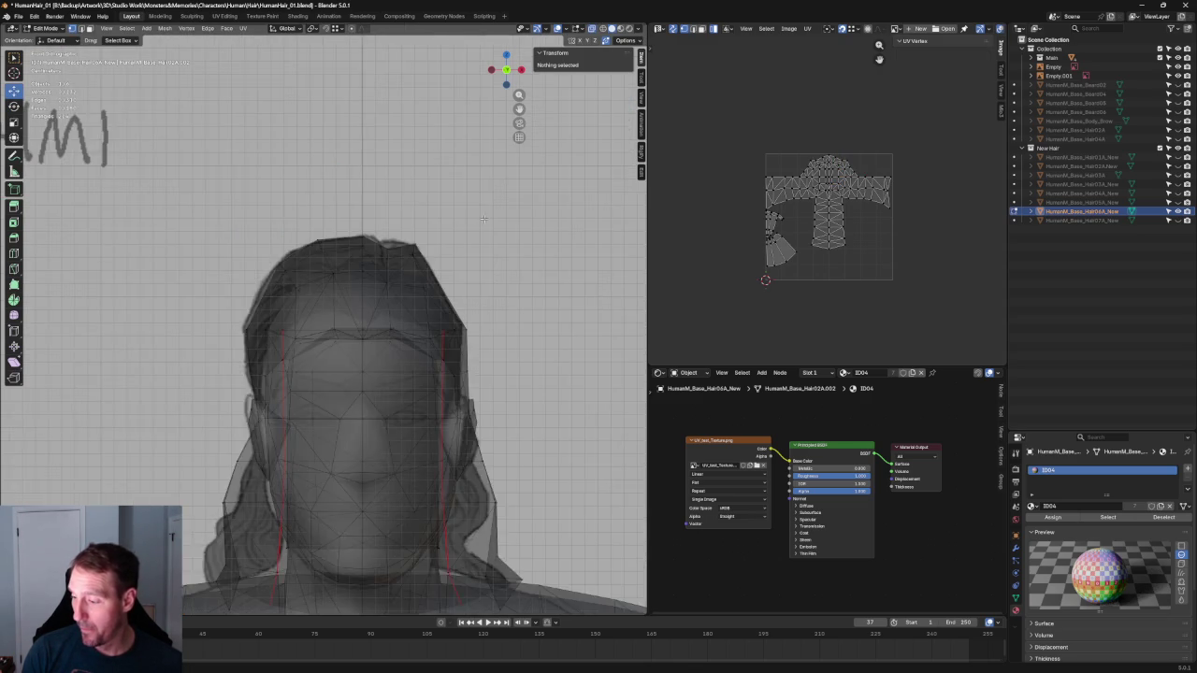
scroll(353, 85, "up", 3)
key("alt+z")
key("alt+a")
Orbit to a perspective view to inspect the reshaped hair
mouse_move(422, 258)
middle_mouse_down()
mouse_move(355, 271)
mouse_move(318, 267)
mouse_move(308, 249)
mouse_move(399, 293)
mouse_move(308, 286)
mouse_move(206, 312)
mouse_move(165, 296)
mouse_move(277, 274)
mouse_move(307, 289)
mouse_move(240, 278)
mouse_move(224, 318)
mouse_move(361, 270)
middle_mouse_up()
scroll(399, 292, "up", 3)
scroll(361, 271, "up", 1)
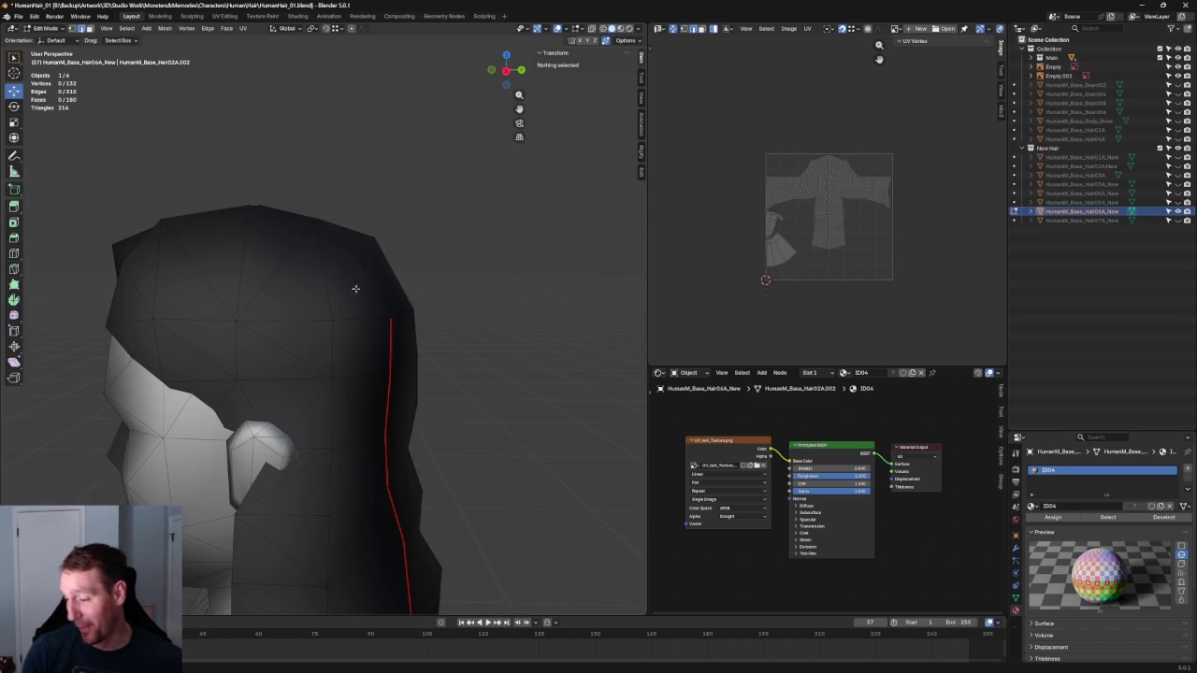
Select four edges across the top of the hair and dissolve them
left_click(355, 288)
left_click(273, 271, "shift")
left_click(214, 268, "shift")
mouse_move(214, 268)
middle_mouse_down()
mouse_move(178, 302)
mouse_move(147, 299)
middle_mouse_up()
left_click(142, 304, "shift")
key("ctrl+x")
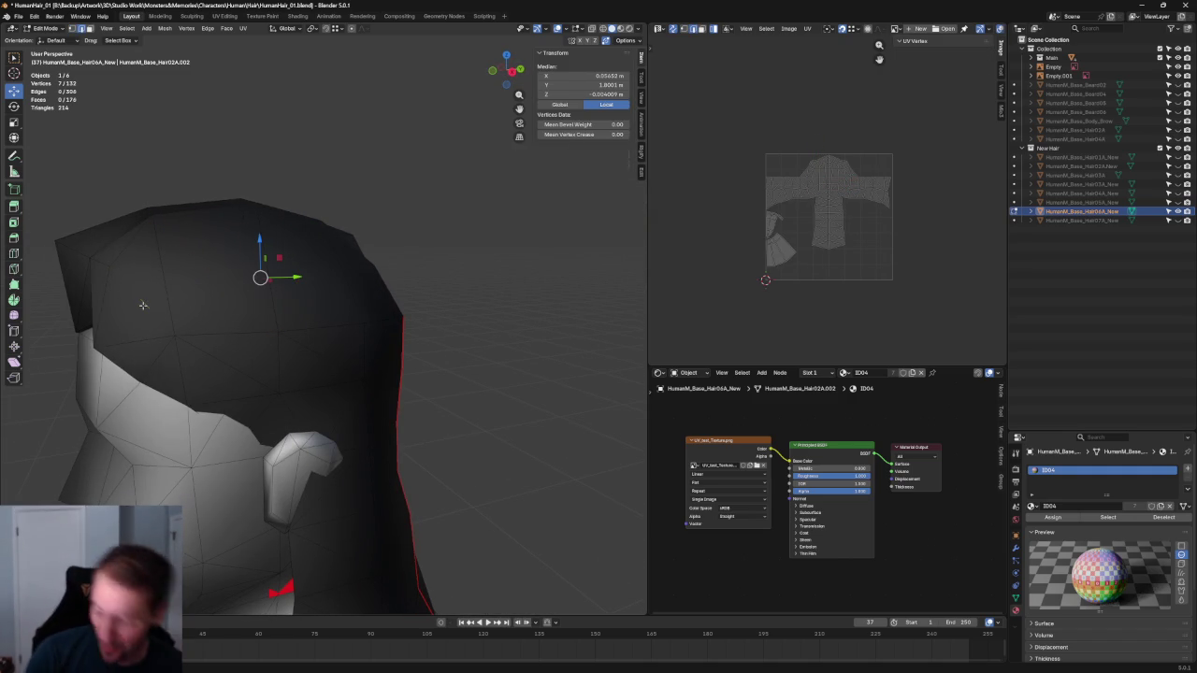
Fill the crown opening's bordering edges with new faces and inspect the result
left_click(342, 271)
left_click(270, 286, "shift")
left_click(164, 273, "shift")
left_click(325, 231, "shift")
key("f")
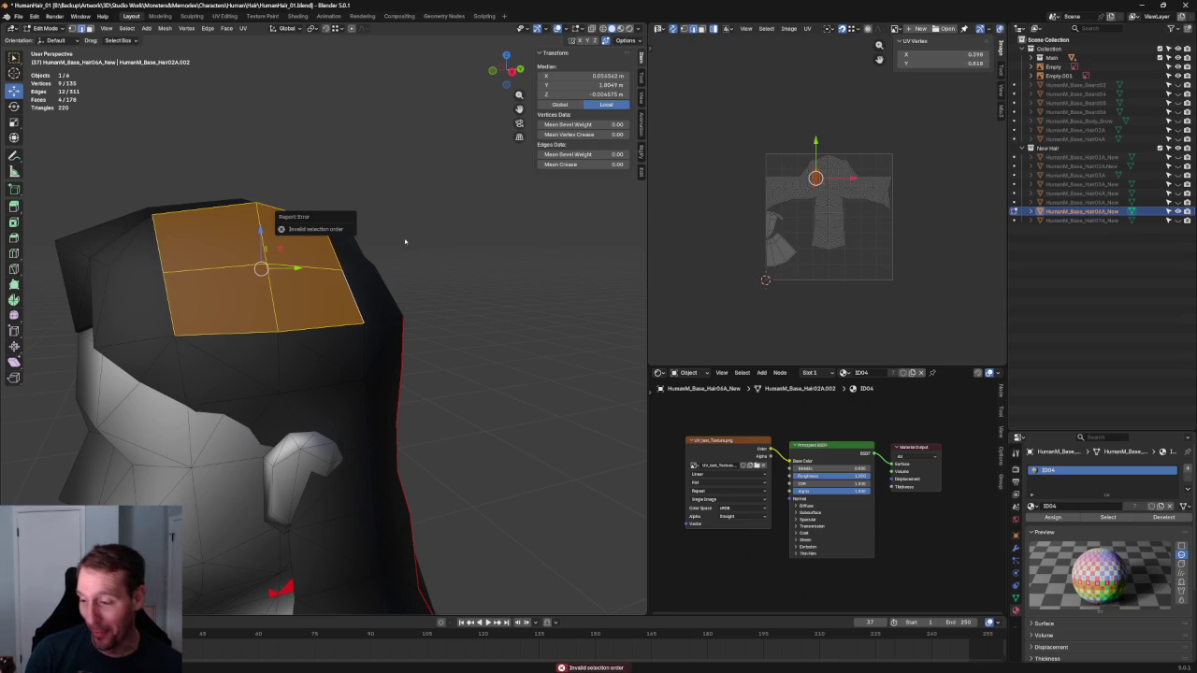
mouse_move(366, 259)
middle_mouse_down()
mouse_move(336, 276)
mouse_move(364, 300)
mouse_move(227, 299)
mouse_move(360, 262)
mouse_move(293, 268)
mouse_move(487, 259)
middle_mouse_up()
key("ctrl+z")
In front orthographic view with see-through on, select one vertex on the crown's right side
key("f")
key("KP_1")
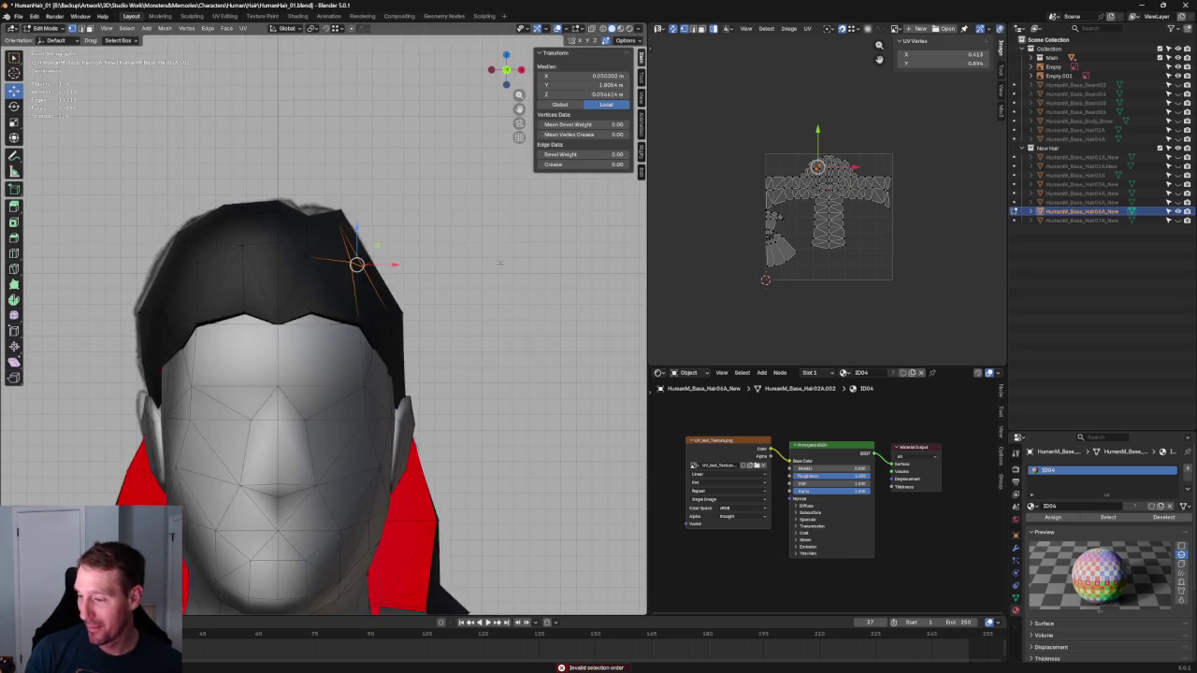
key("alt+z")
scroll(438, 282, "up", 1)
left_click(468, 216)
left_click_drag(378, 264, 379, 262)
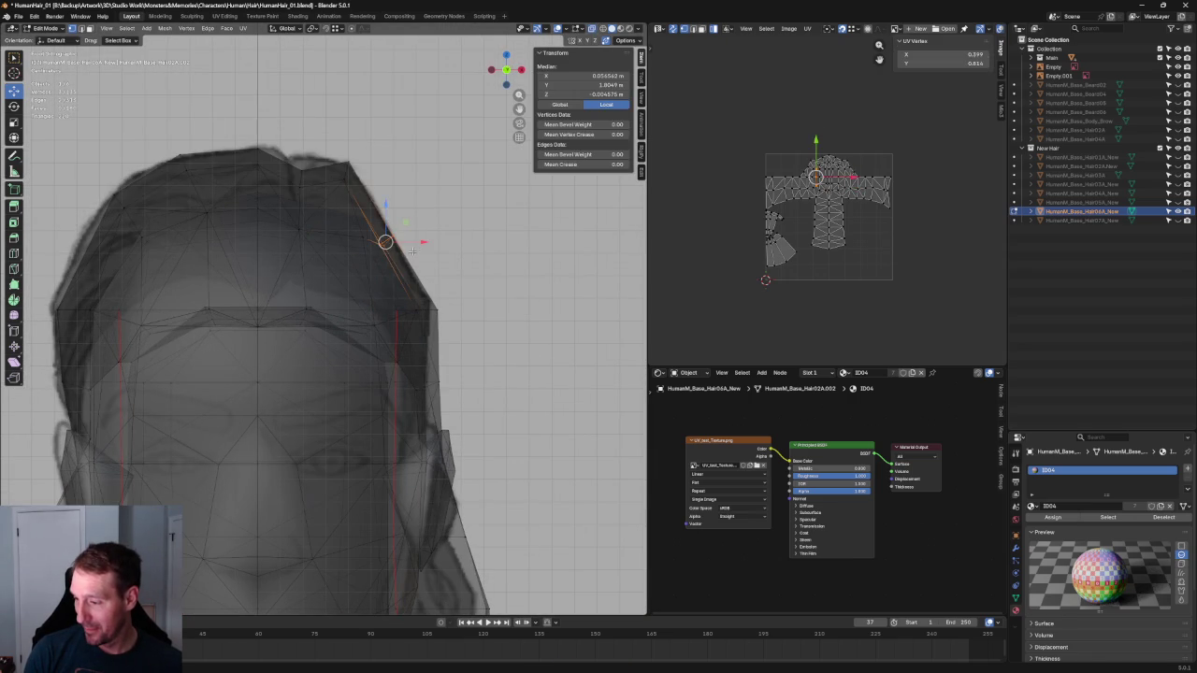
key("alt+z")
key("alt+z")
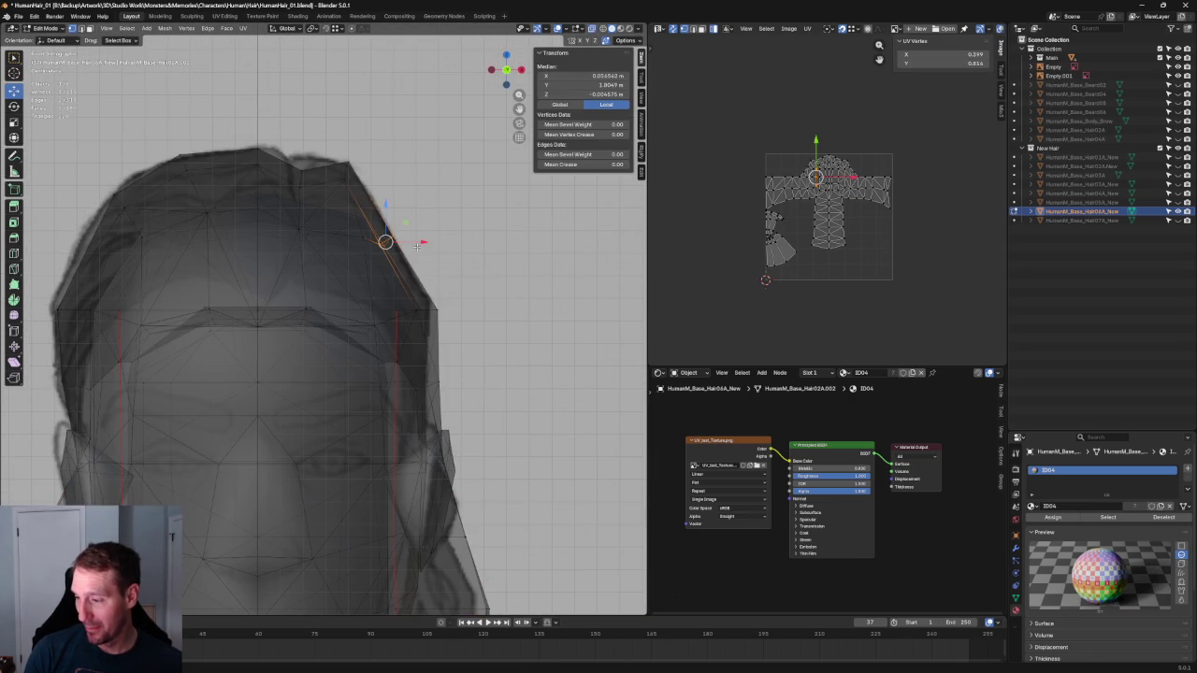
key("alt+z")
Rotate the selected vertex about 16 degrees, then orbit toward a side view
key("shift+space")
key("r")
left_click_drag(435, 241, 436, 243)
mouse_move(435, 243)
middle_mouse_down()
mouse_move(372, 259)
mouse_move(381, 269)
mouse_move(353, 279)
middle_mouse_up()
Lower the crown edge loop along Z
key("shift+space")
key("g")
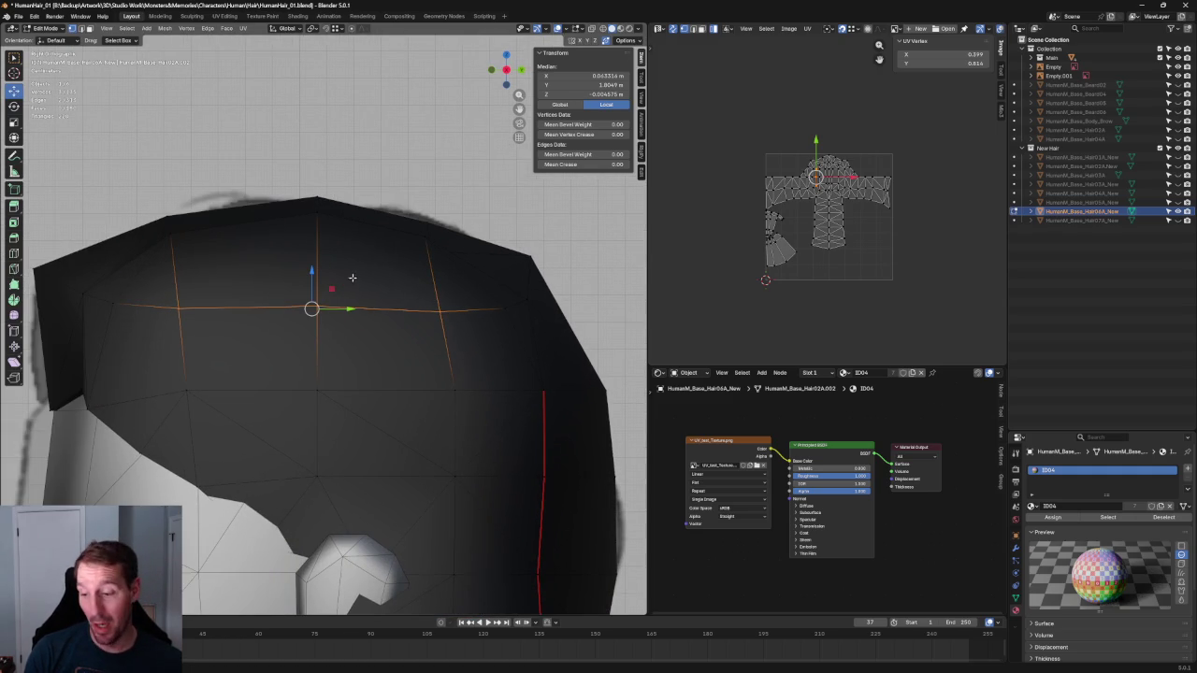
left_click_drag(327, 280, 312, 267)
key("alt+a")
middle_click_drag(396, 297, 535, 278)
scroll(421, 309, "up", 3)
Move a back-of-crown vertex along Y and down to follow the side reference outline
left_click(370, 337)
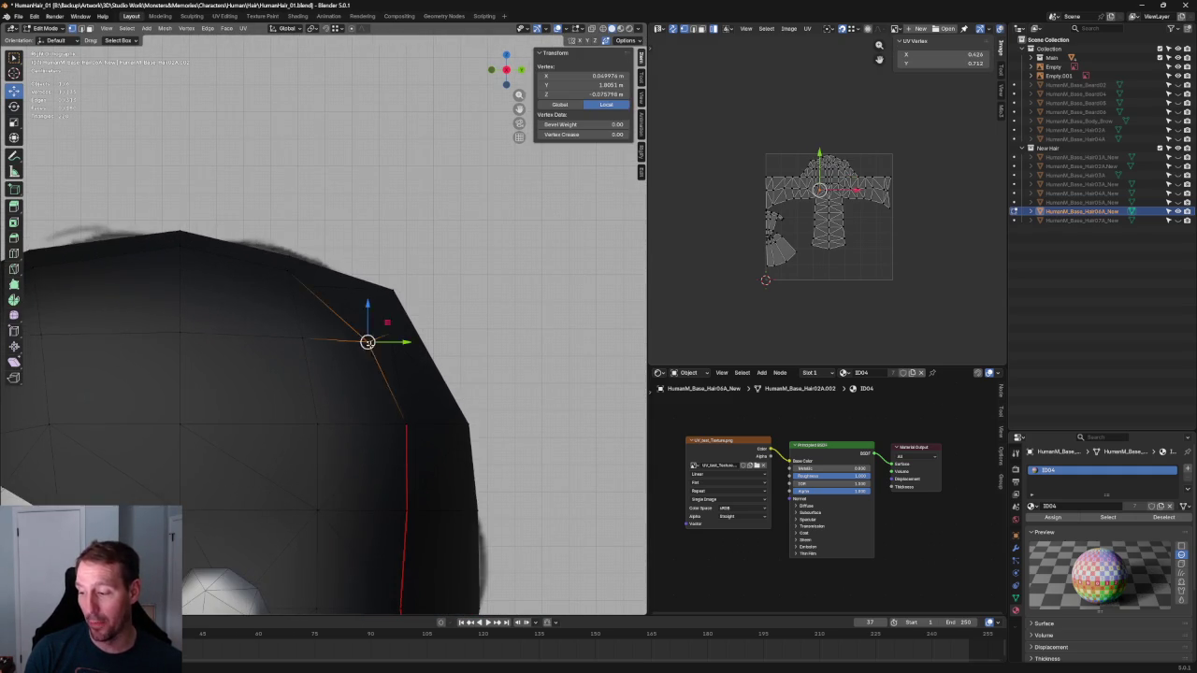
key("alt+z")
mouse_move(374, 335)
left_mouse_down()
mouse_move(406, 315)
mouse_move(416, 342)
mouse_move(402, 336)
left_mouse_up()
middle_click_drag(402, 336, 456, 340)
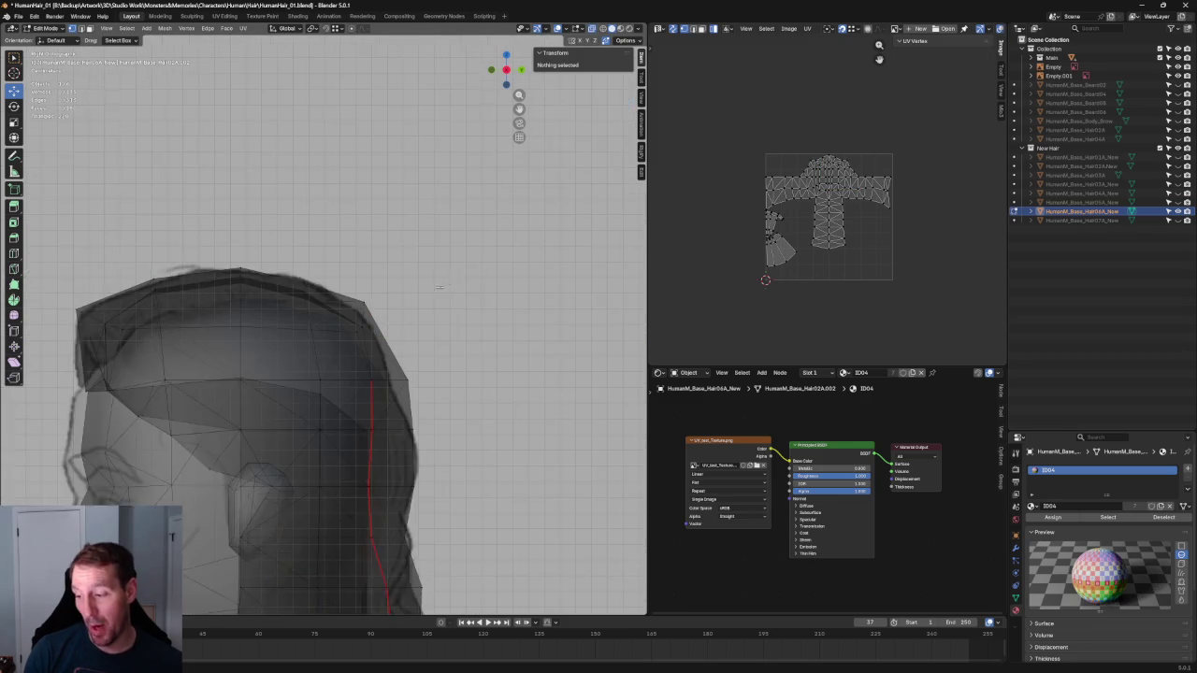
left_click_drag(445, 336, 440, 335)
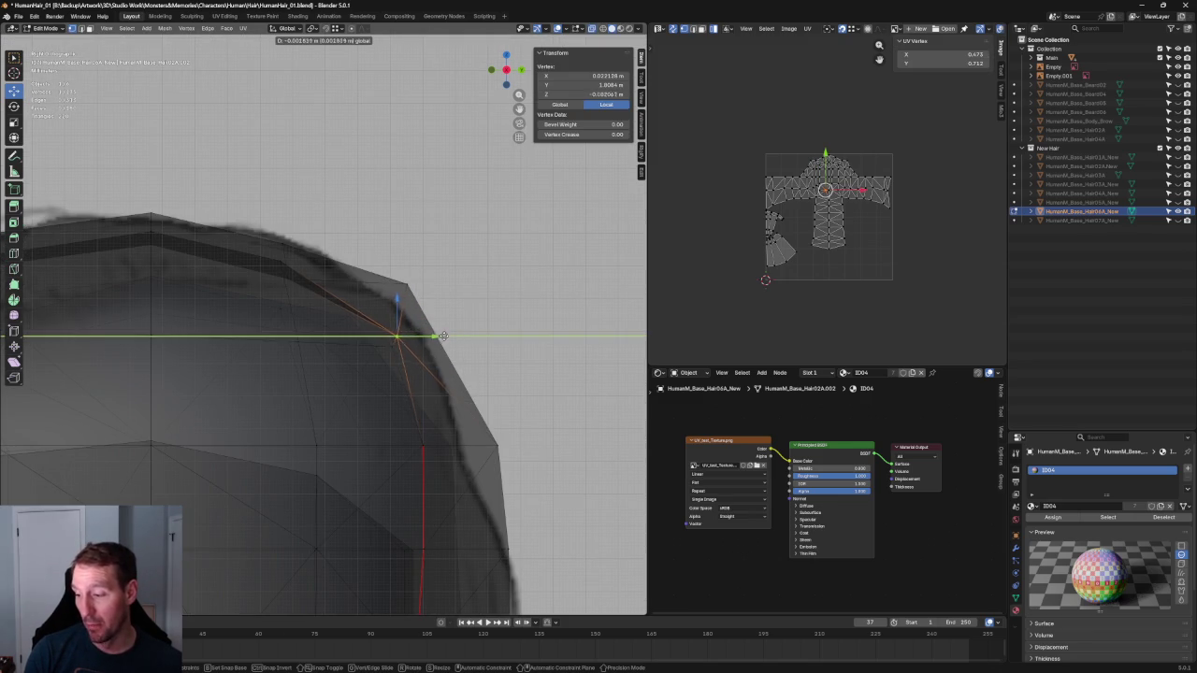
left_click(443, 336)
middle_click_drag(443, 336, 402, 304)
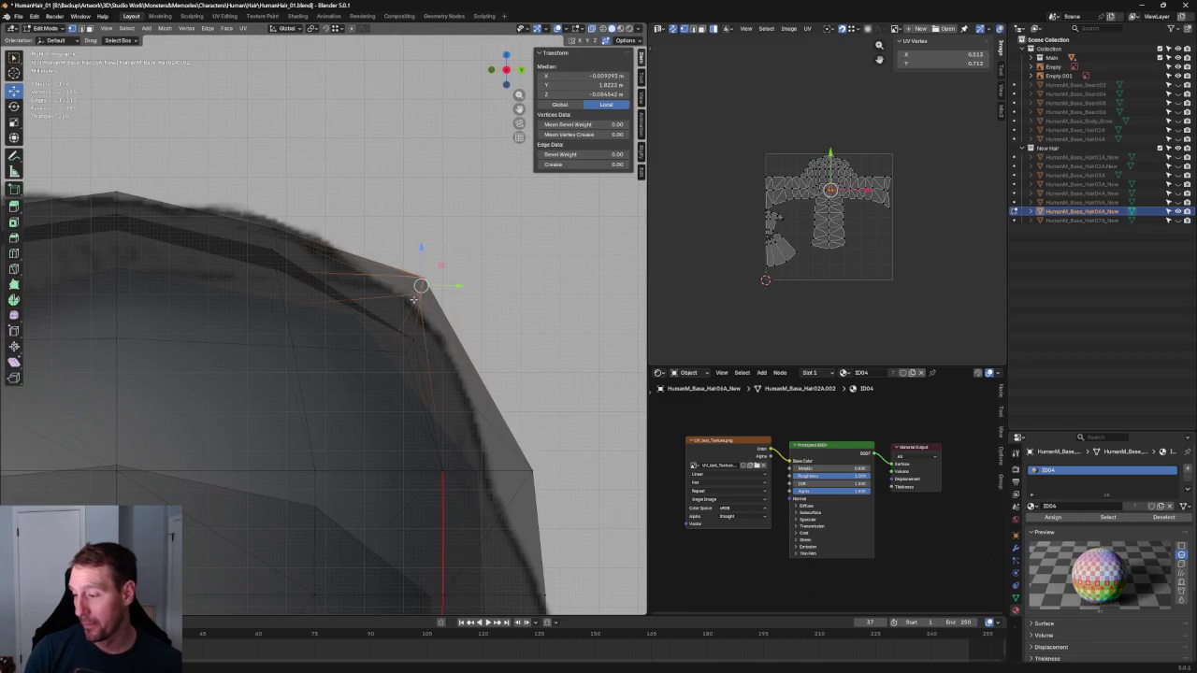
left_click_drag(421, 285, 428, 289)
Switch to the Right view and clear the vertex selection
key("KP_3")
key("alt+a")
scroll(453, 287, "down", 4)
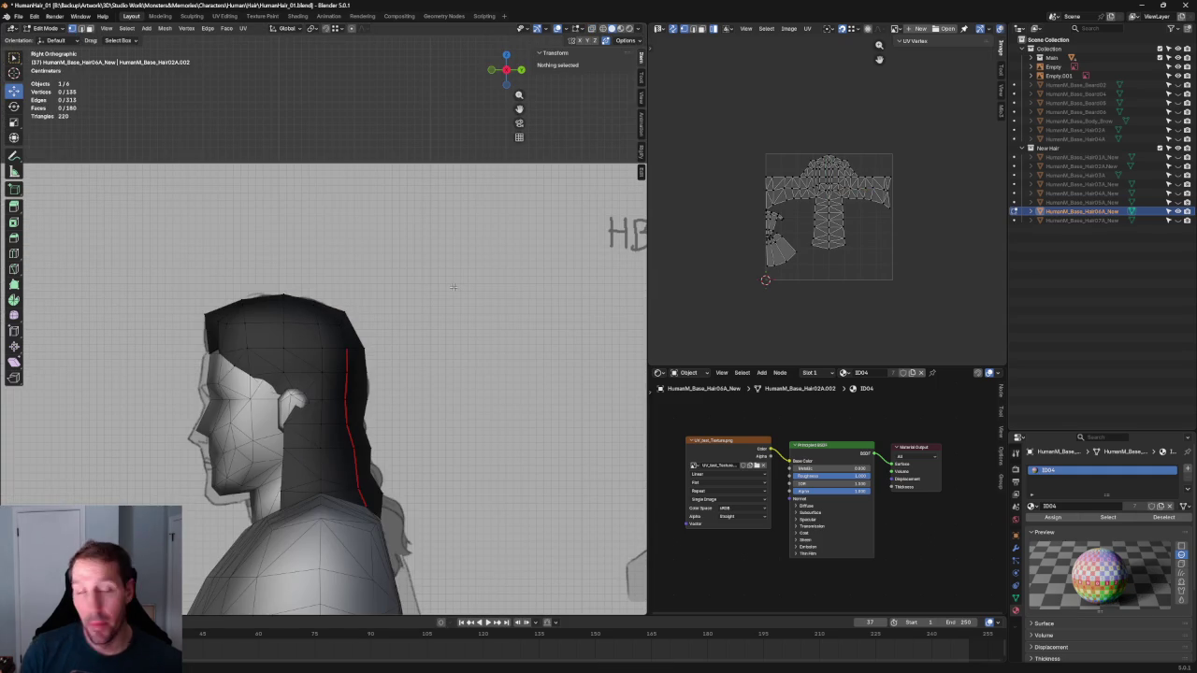
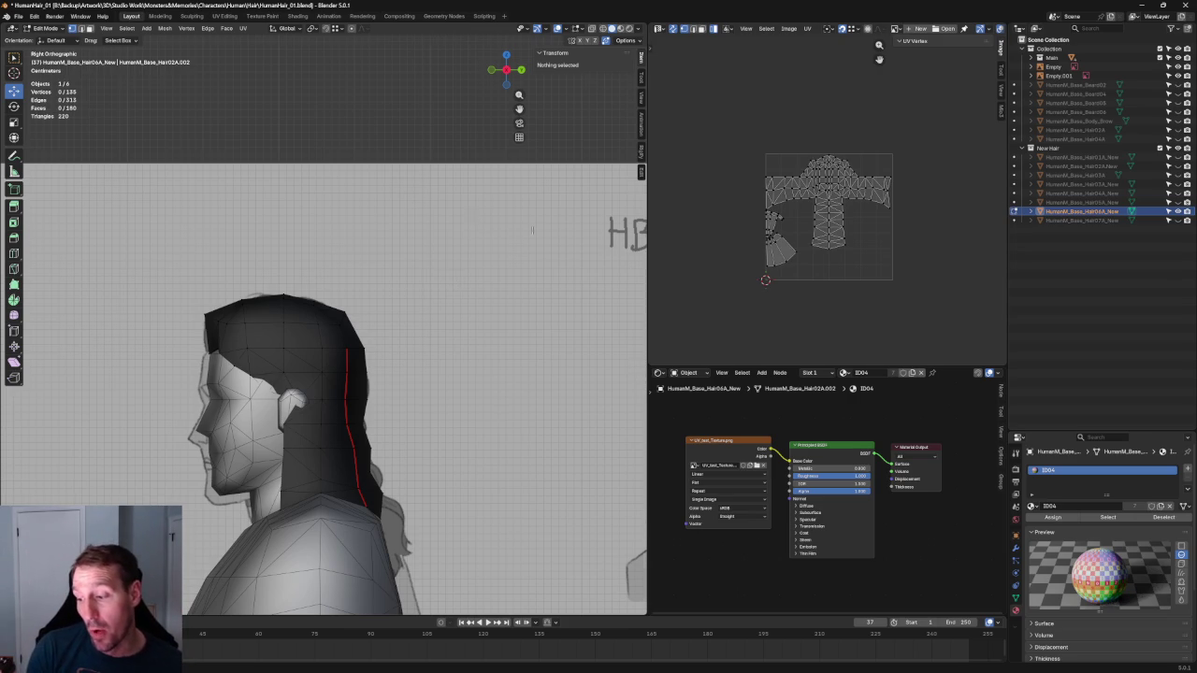
With X-ray on, move one crown vertex slightly to follow the side reference
scroll(480, 220, "up", 2)
scroll(348, 241, "up", 4)
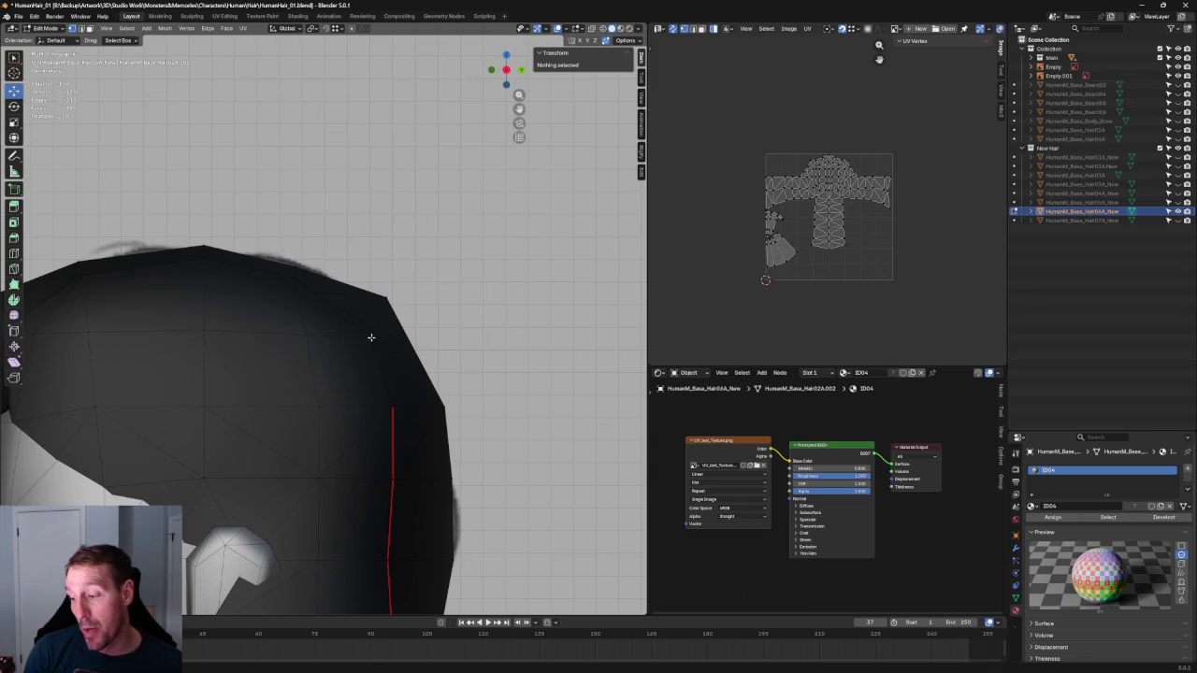
key("alt+z")
left_click(374, 335)
key("g")
left_click(377, 327)
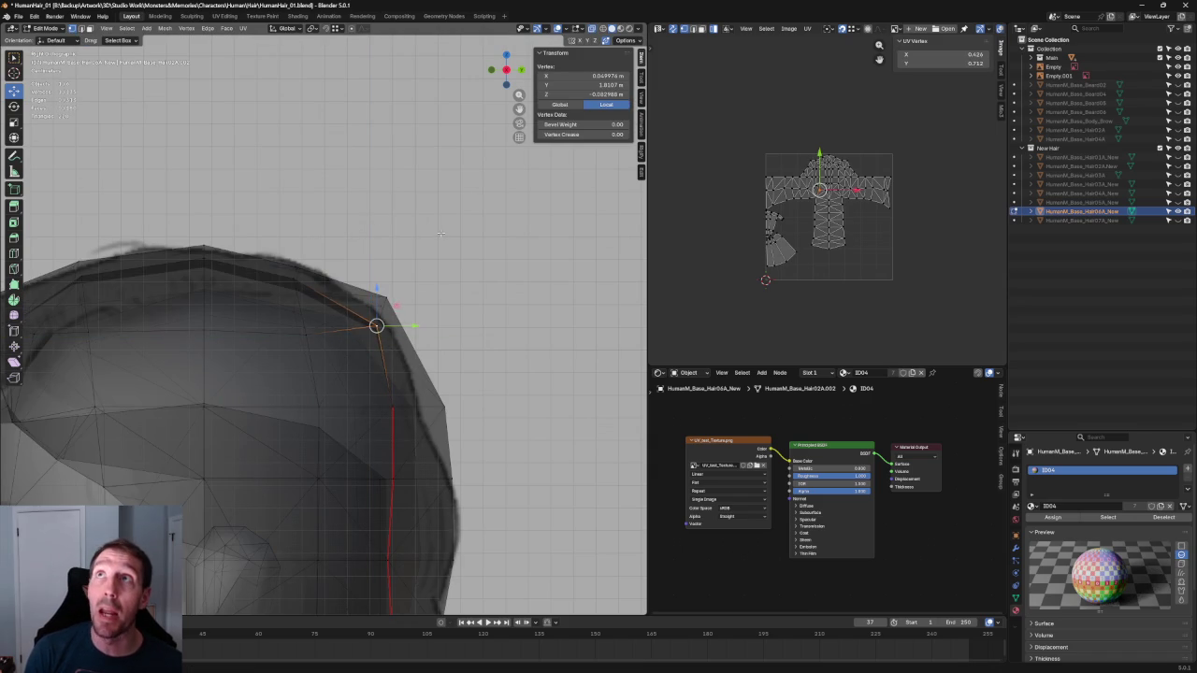
key("alt+a")
key("alt+z")
In Front Orthographic view, slide a top hair vertex along X to match the front drawing
key("KP_1")
key("KP_5")
key("grave")
key("KP_1")
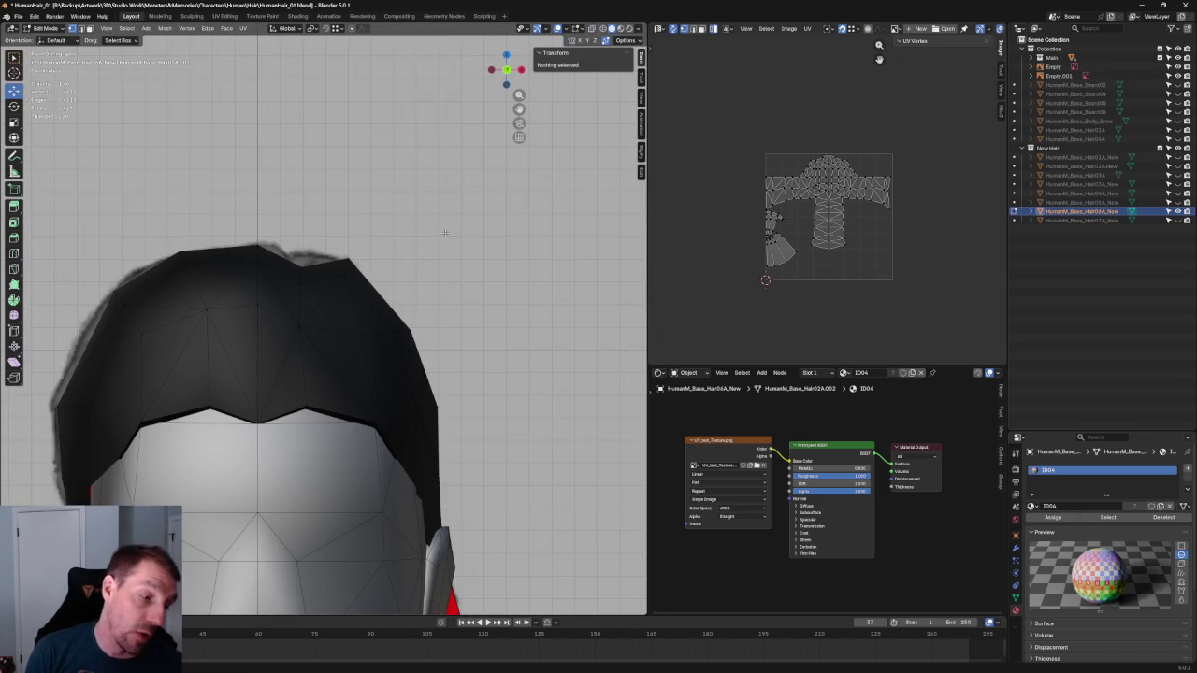
scroll(365, 277, "up", 1)
left_click(355, 270)
key("g")
key("x")
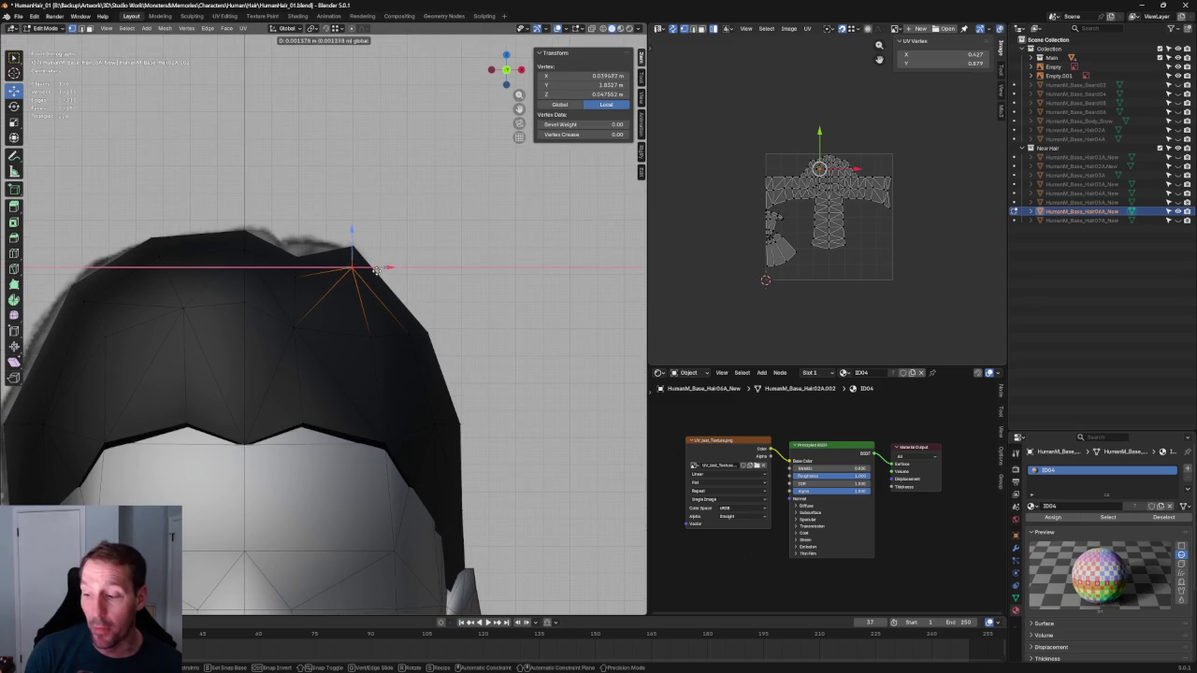
left_click(376, 269)
key("alt+a")
scroll(346, 269, "down", 2)
Box-select the hair's top vertex through X-ray and orbit around to check it
key("alt+z")
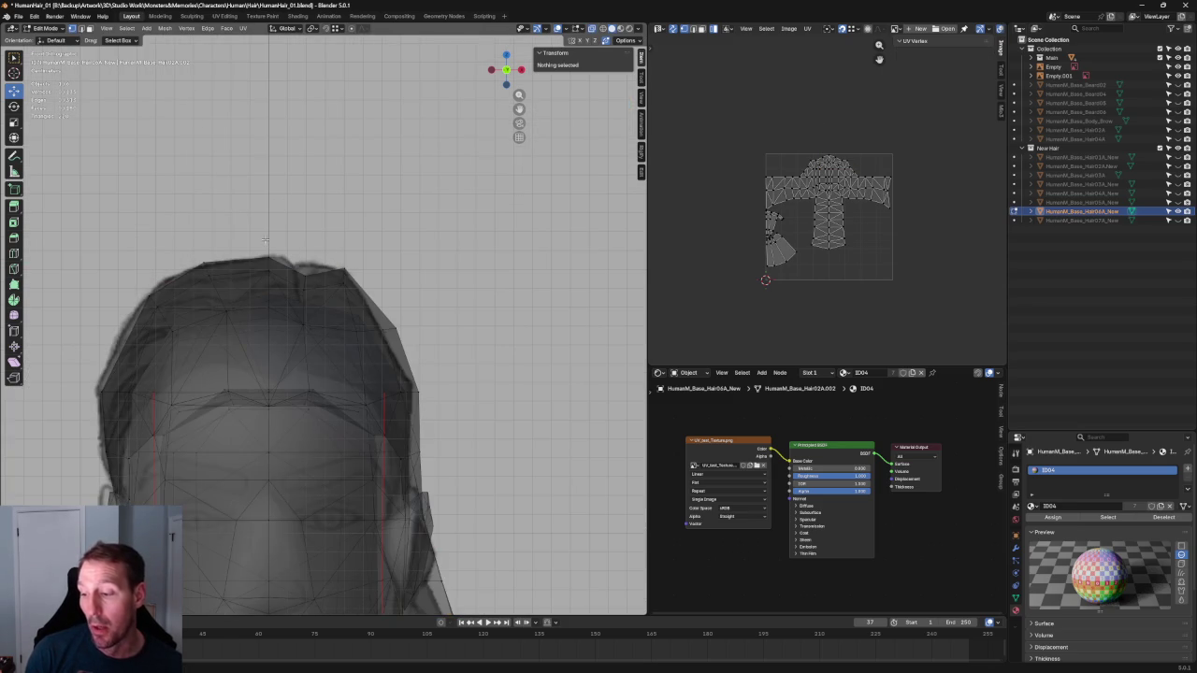
scroll(261, 242, "up", 1)
left_click_drag(263, 226, 213, 292)
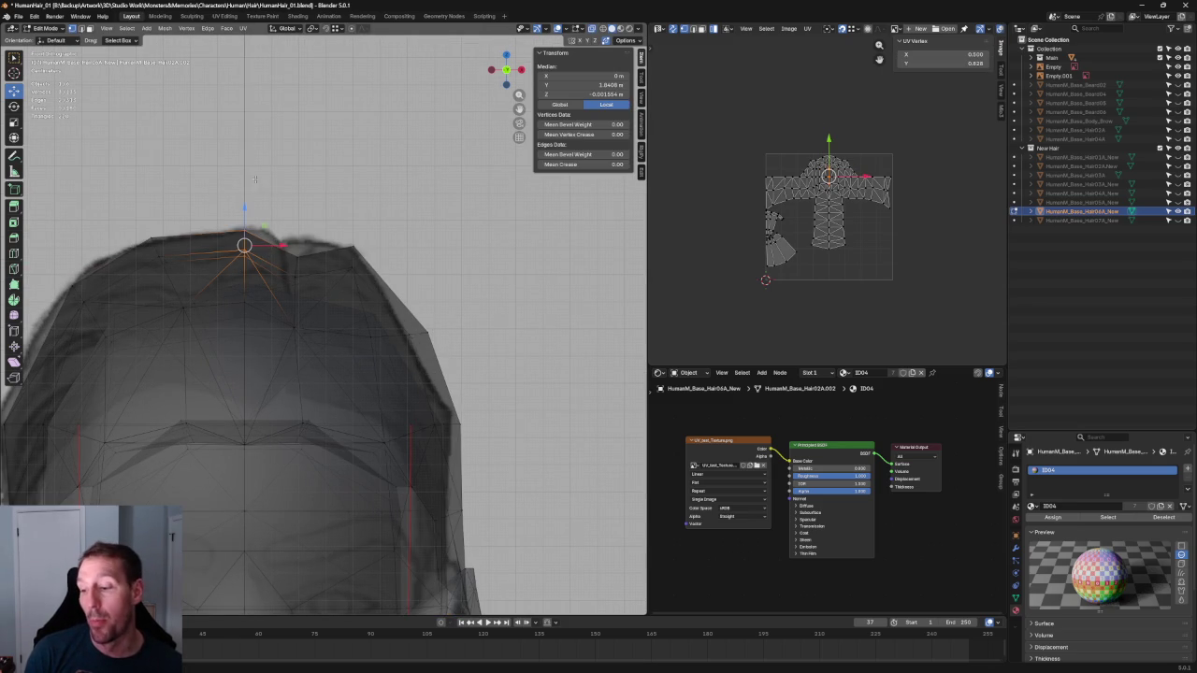
mouse_move(241, 217)
middle_mouse_down()
mouse_move(292, 306)
mouse_move(387, 302)
mouse_move(262, 331)
mouse_move(321, 313)
middle_mouse_up()
key("alt+z")
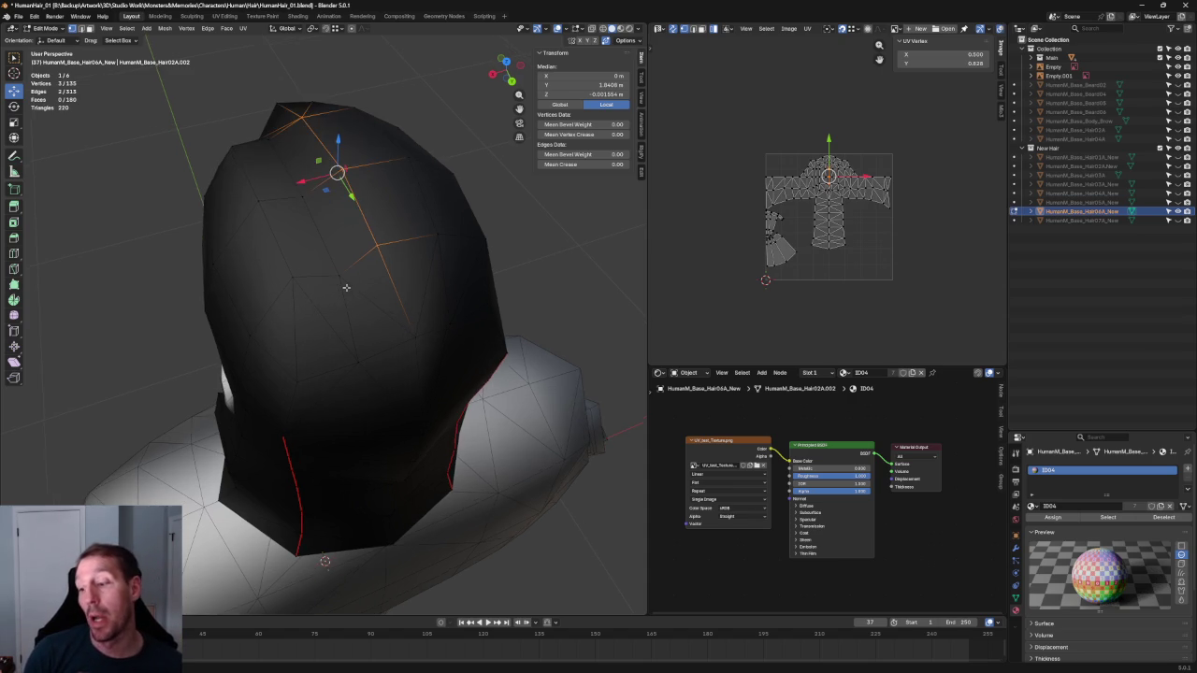
Pull a single hair vertex slightly down and outward, then view the back of the hair
middle_click_drag(350, 323, 374, 340)
left_click(287, 319)
left_click_drag(308, 329, 323, 327)
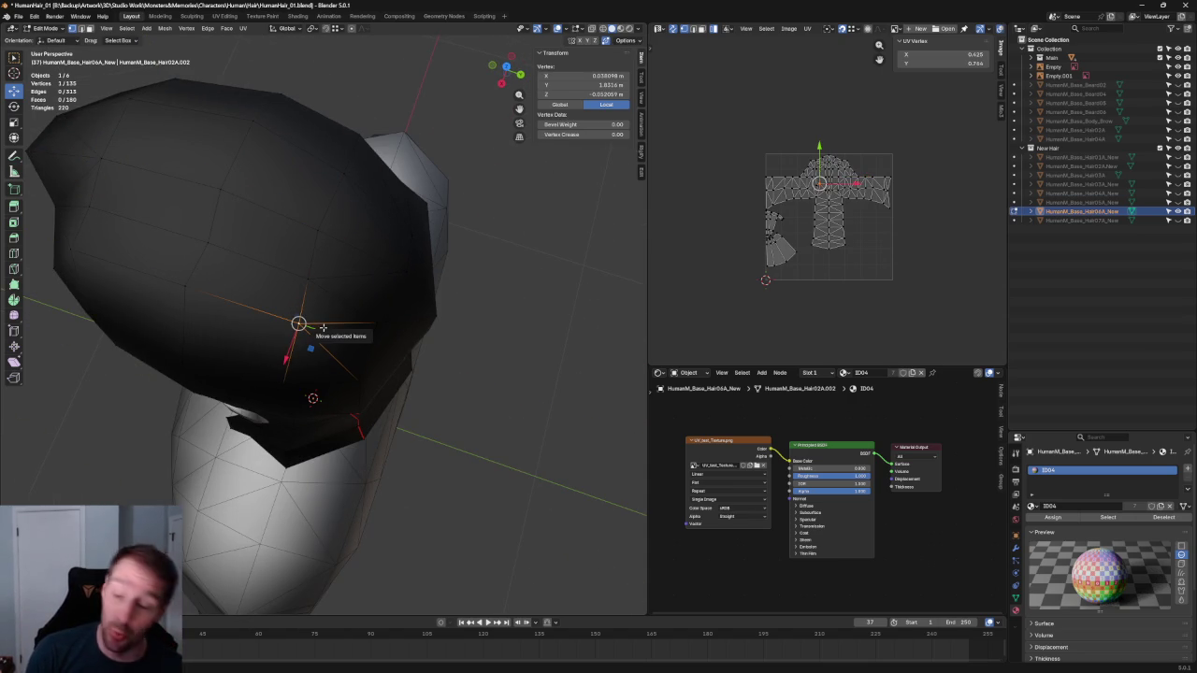
mouse_move(322, 327)
middle_mouse_down()
mouse_move(252, 207)
mouse_move(329, 299)
middle_mouse_up()
From the top view, move a vertex on top of the hair along the Y axis
key("KP_7")
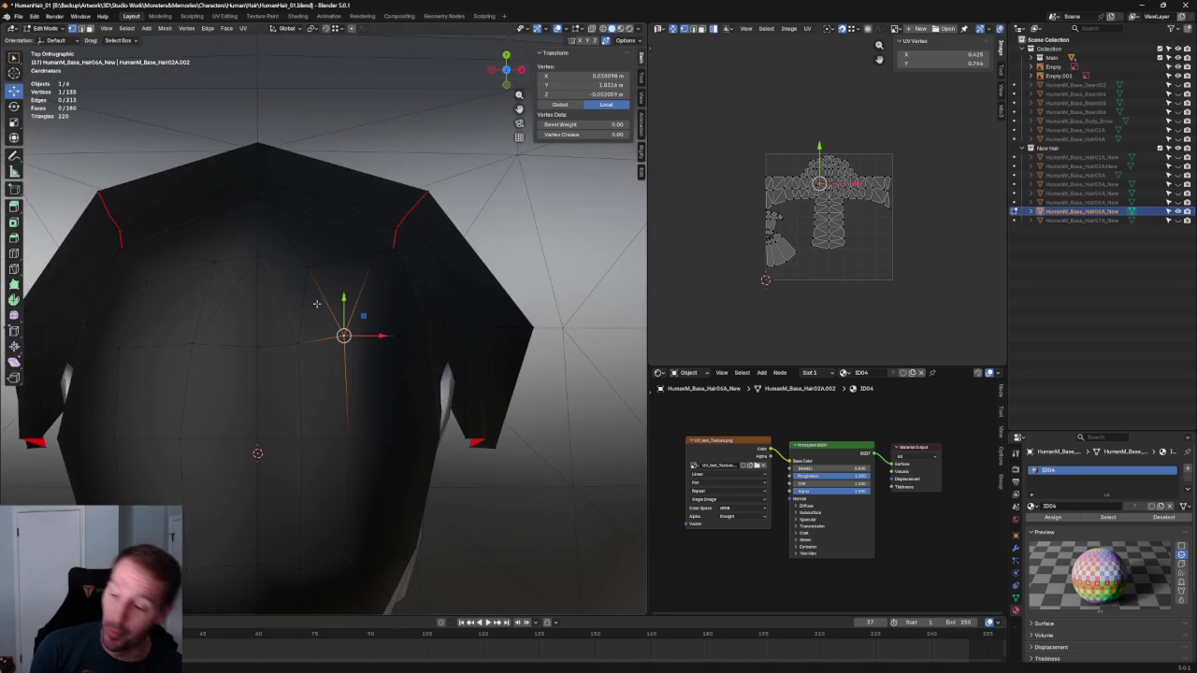
scroll(316, 302, "up", 1)
key("alt+z")
left_click(307, 254)
key("alt+z")
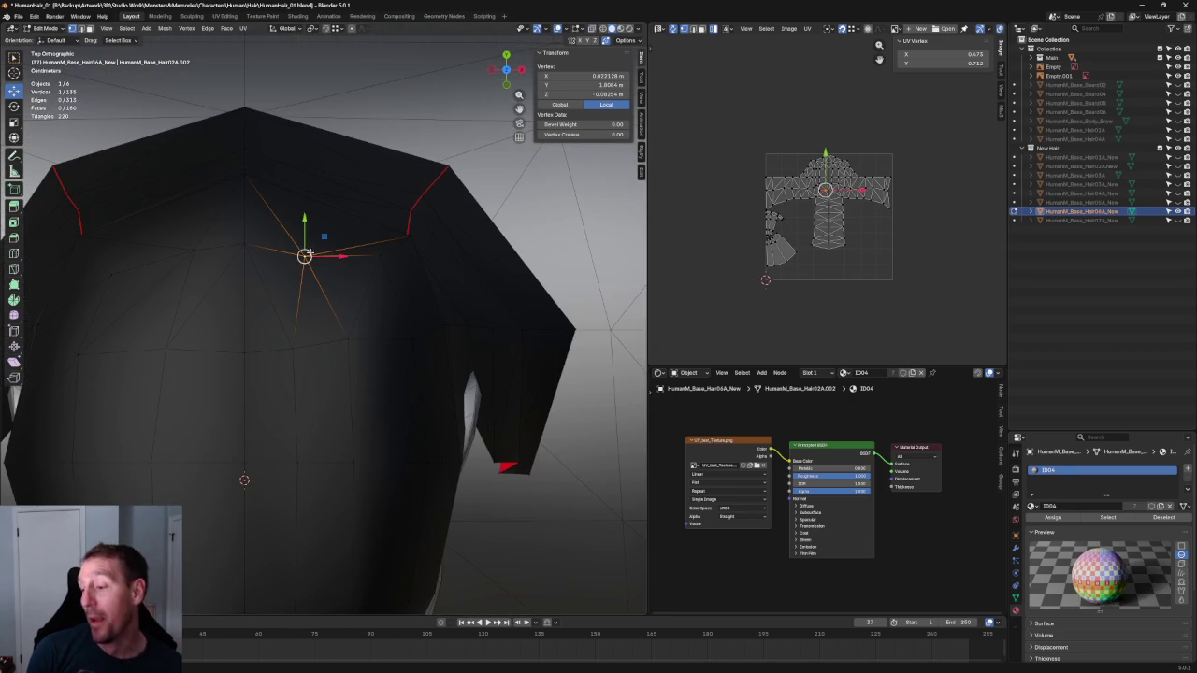
key("g")
key("y")
key("Escape")
key("g")
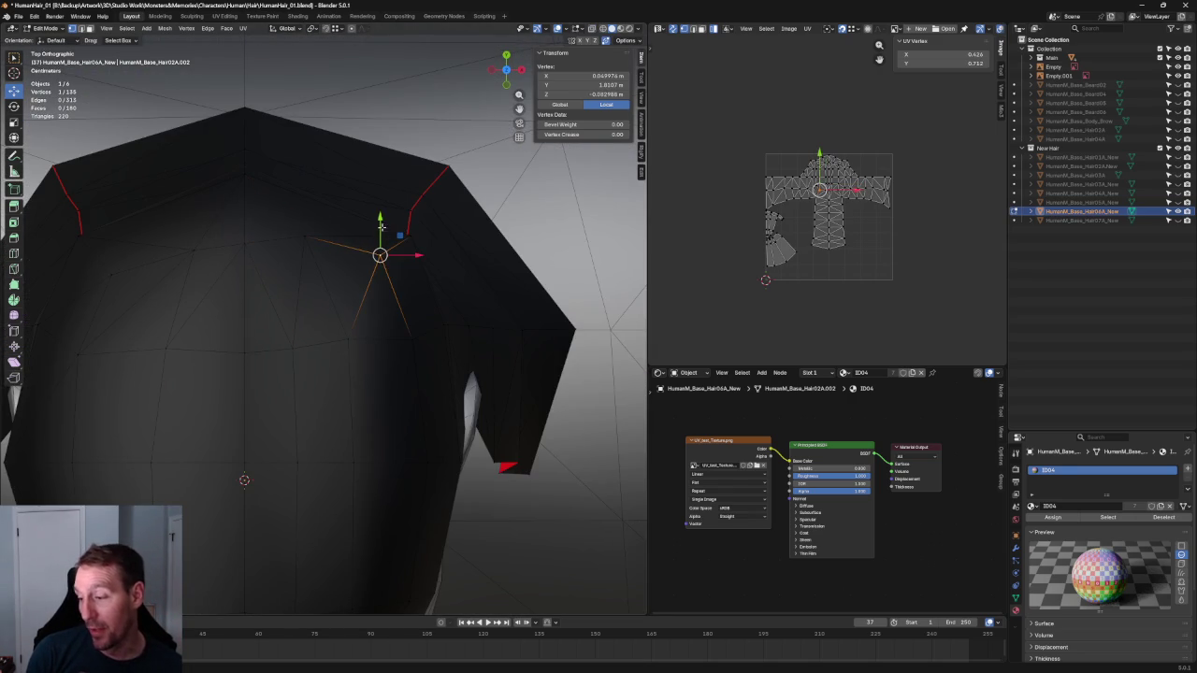
key("y")
left_click(381, 240)
Select two stacked hair vertices, frame them, and pick a crown vertex
mouse_move(381, 271)
middle_mouse_down()
mouse_move(395, 325)
mouse_move(318, 329)
mouse_move(278, 374)
middle_mouse_up()
left_click(258, 402)
left_click(247, 326, "shift")
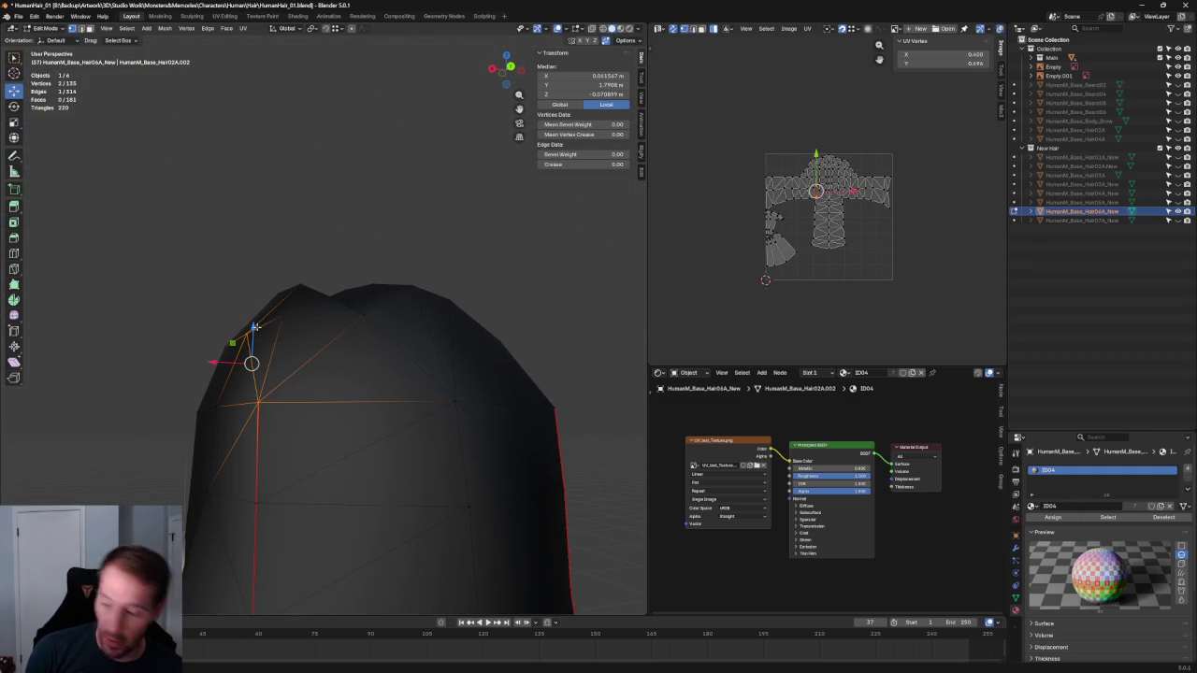
mouse_move(257, 256)
middle_mouse_down()
mouse_move(206, 345)
mouse_move(349, 342)
middle_mouse_up()
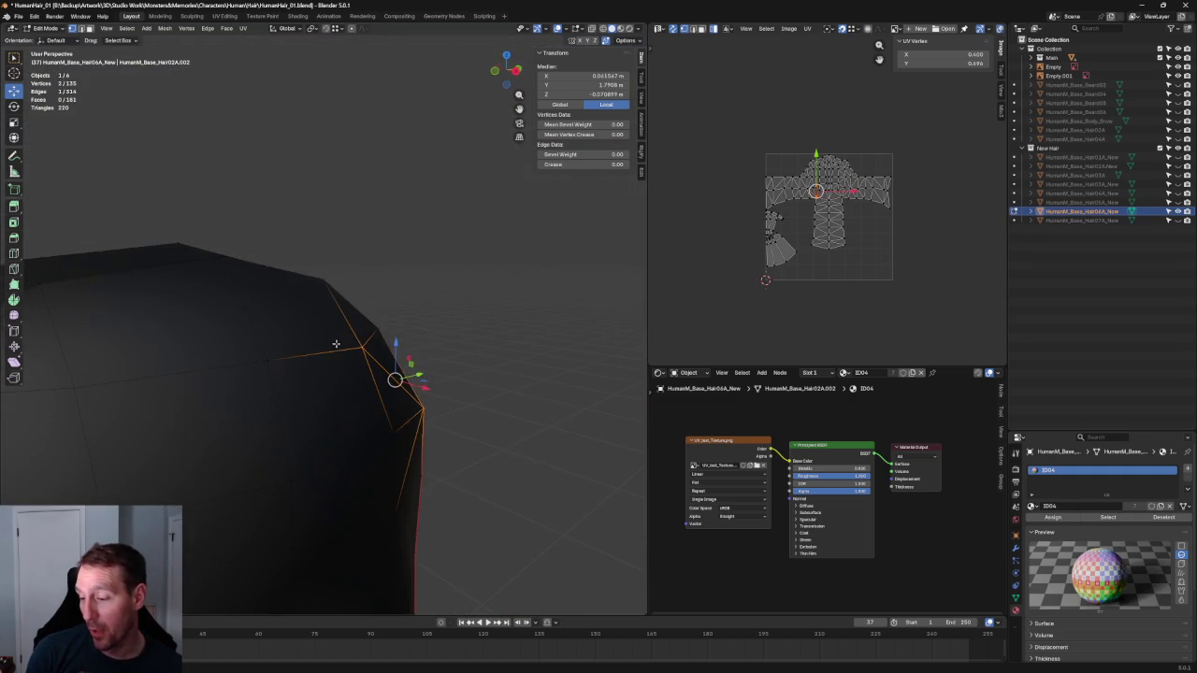
key("grave")
key("KP_Decimal")
key("alt+z")
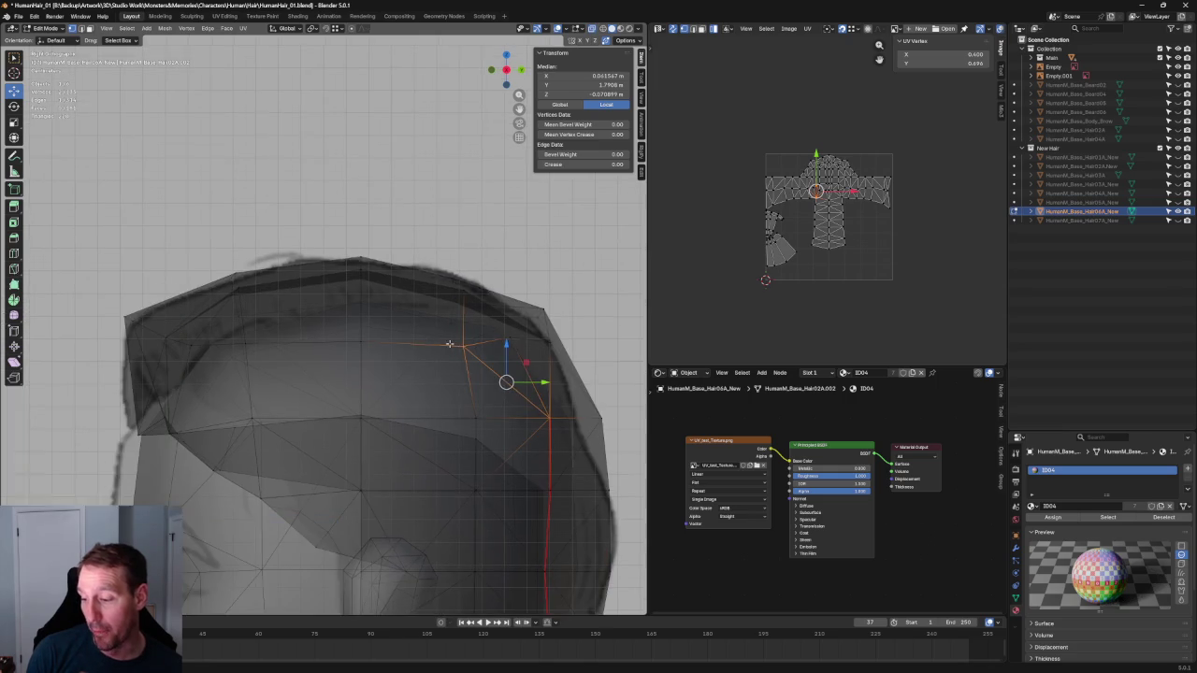
left_click(479, 344)
key("alt+z")
Select the crown edge loop, then move one crown vertex vertically along Z
left_click(281, 342, "alt")
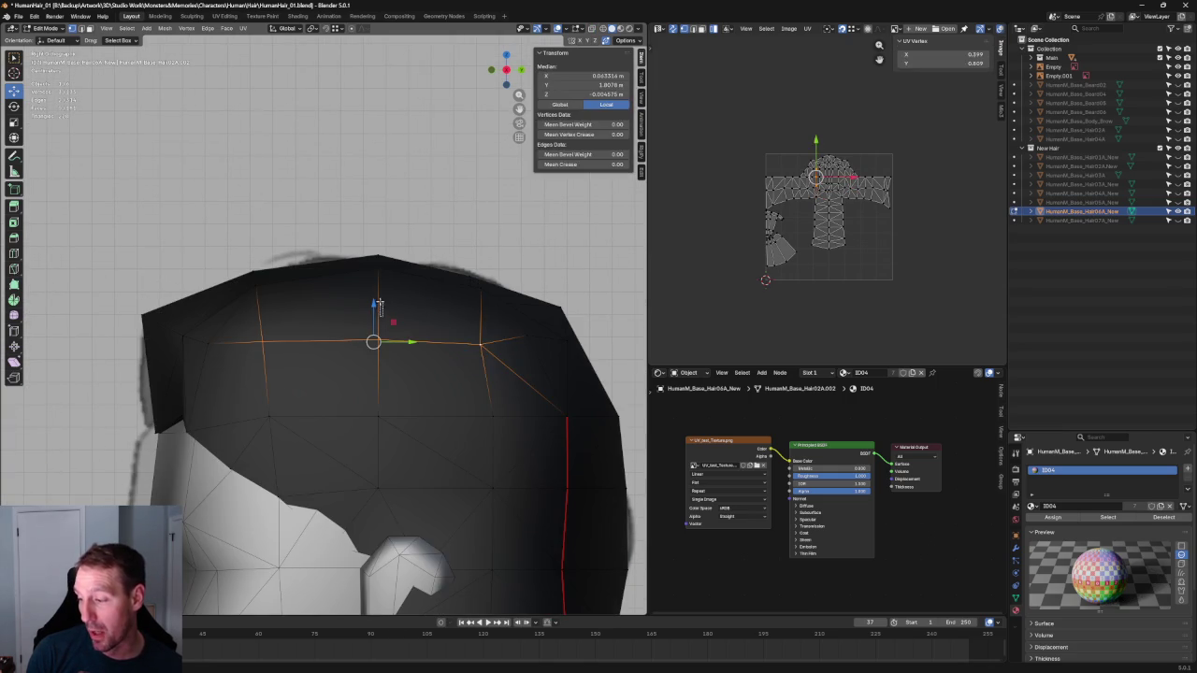
key("alt+z")
Orbit around the back of the head, then return to the front view with solid shading
key("alt+z")
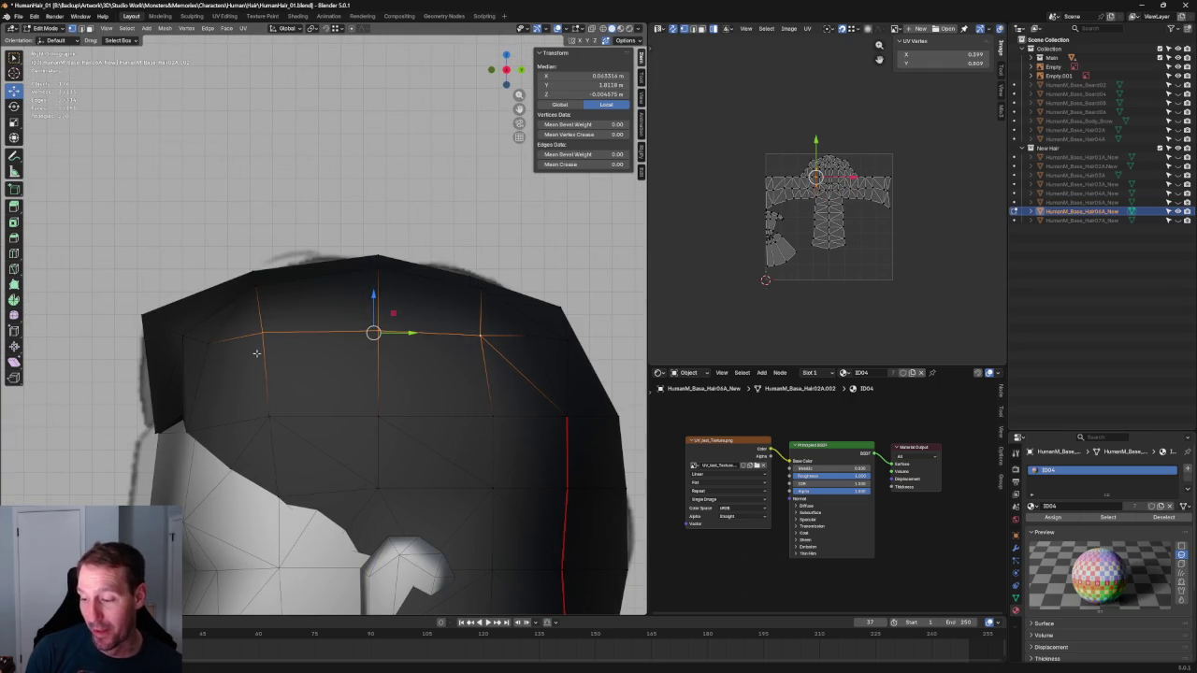
left_click(262, 333)
key("g")
key("z")
left_click(213, 323)
key("alt+a")
mouse_move(209, 355)
middle_mouse_down()
mouse_move(430, 350)
mouse_move(308, 378)
mouse_move(340, 347)
mouse_move(340, 368)
mouse_move(393, 393)
mouse_move(492, 386)
mouse_move(467, 433)
mouse_move(599, 433)
mouse_move(586, 353)
middle_mouse_up()
key("KP_1")
scroll(393, 374, "up", 5)
key("alt+z")
key("alt+z")
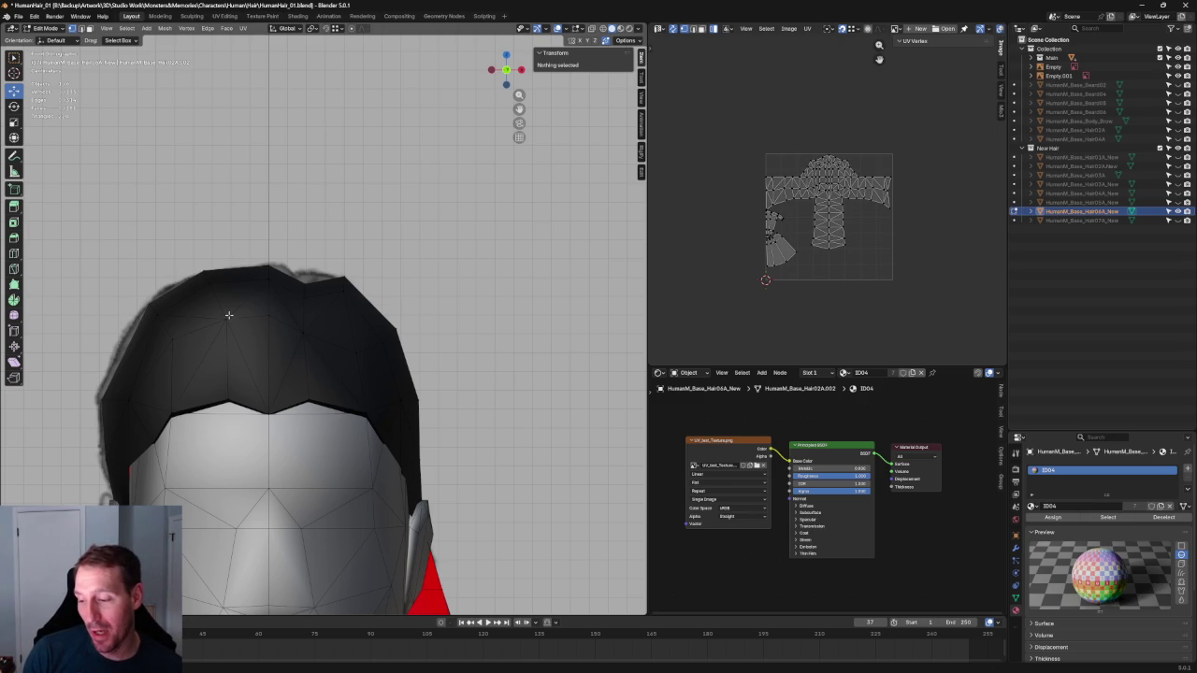
Slide a top hair vertex slightly left along X
left_click(227, 316)
left_click_drag(263, 319, 252, 321)
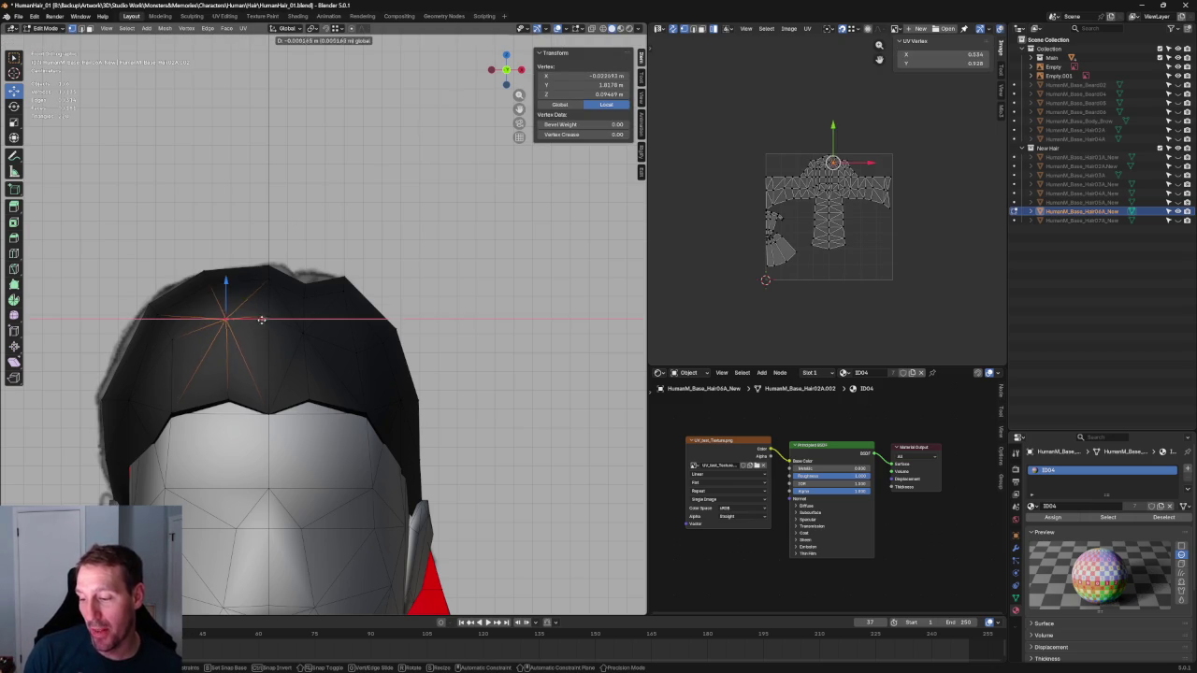
left_click(251, 321)
left_click(207, 283)
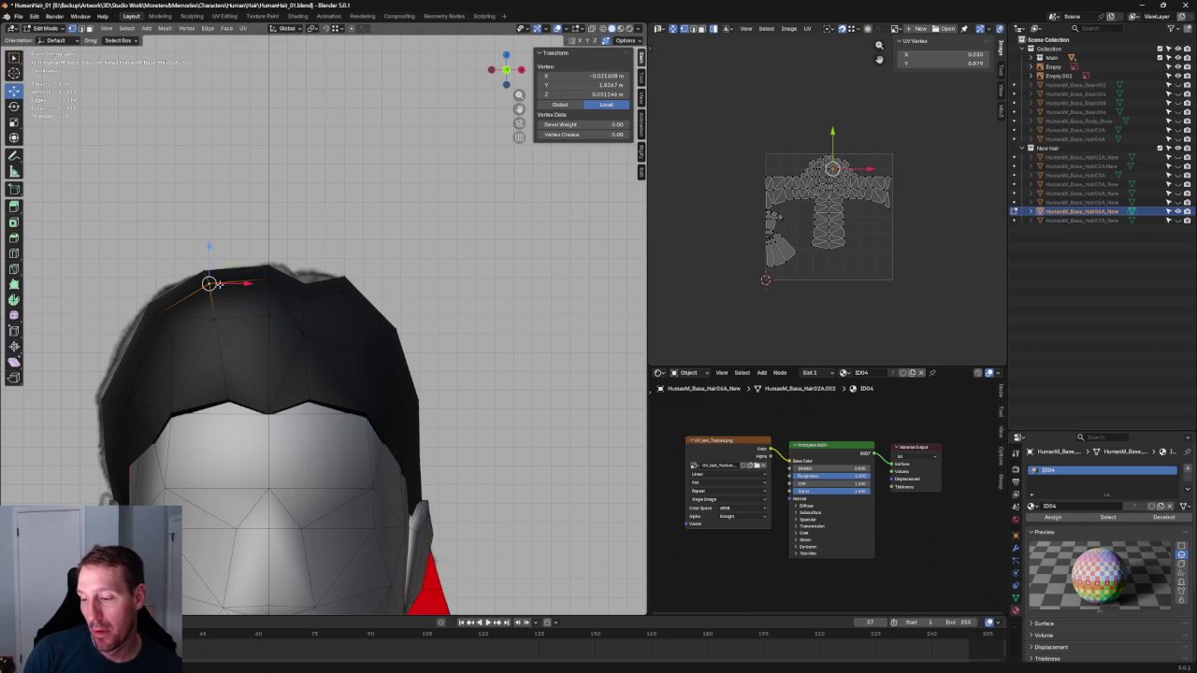
key("alt+a")
scroll(240, 269, "down", 3)
scroll(281, 280, "up", 5)
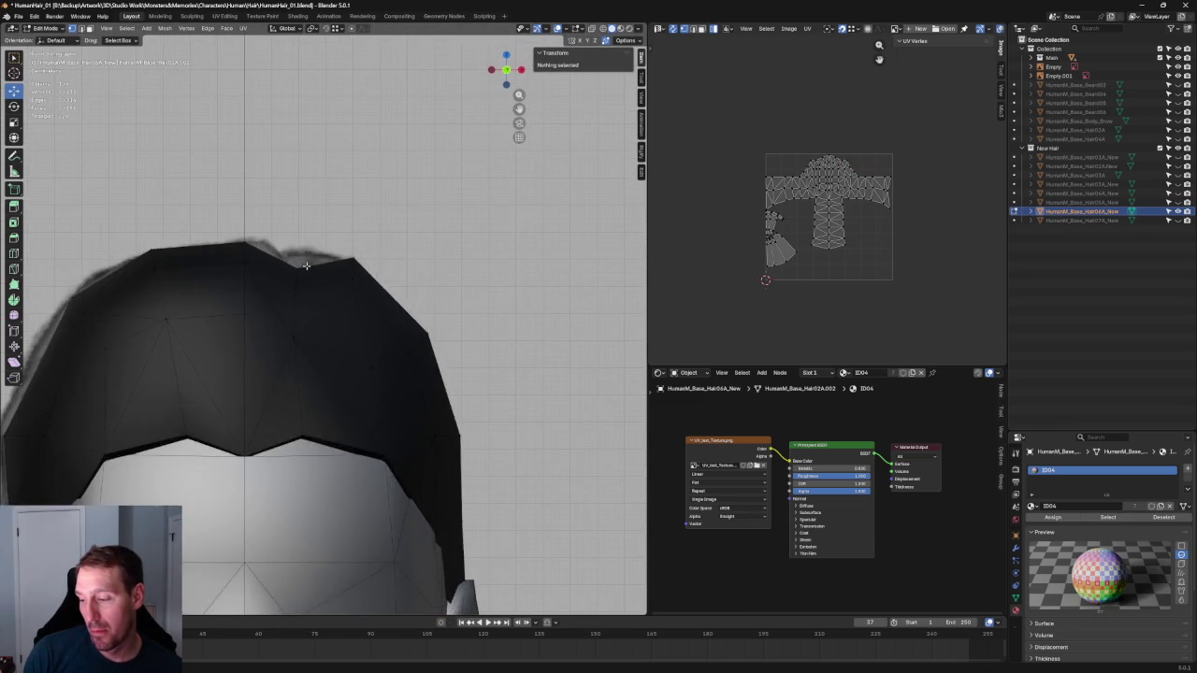
Using X-ray, select another top vertex and raise it along Z
key("alt+z")
left_click_drag(391, 215, 330, 303)
key("alt+z")
key("alt+z")
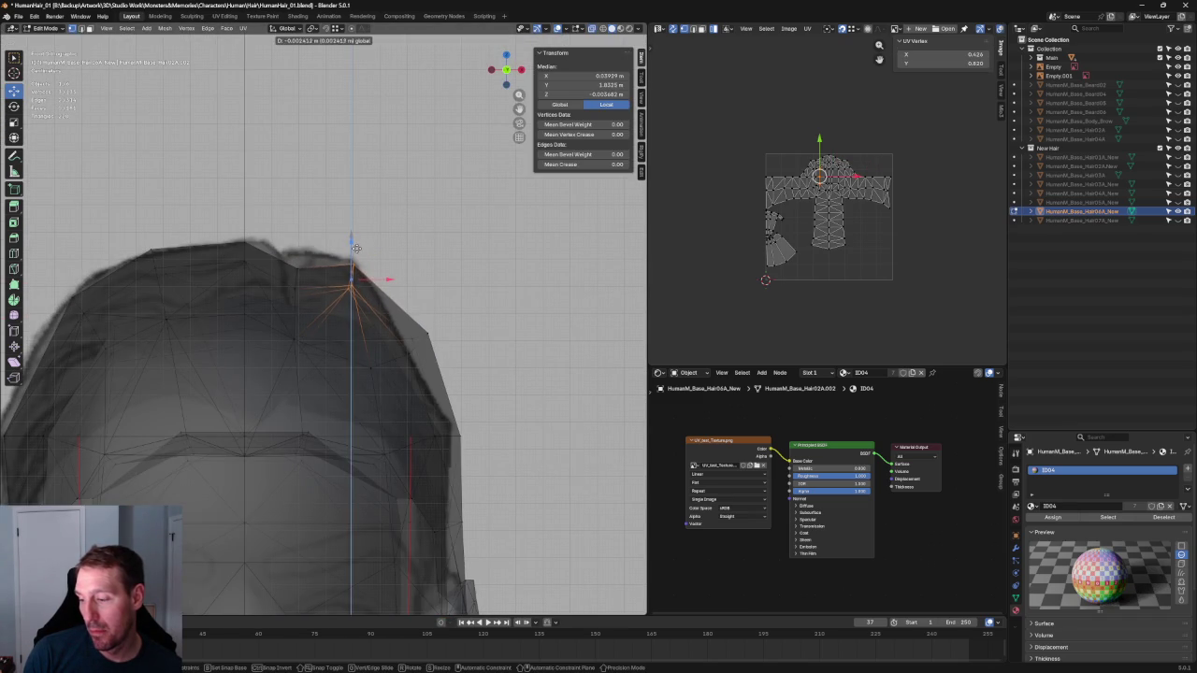
key("alt+z")
key("alt+z")
key("g")
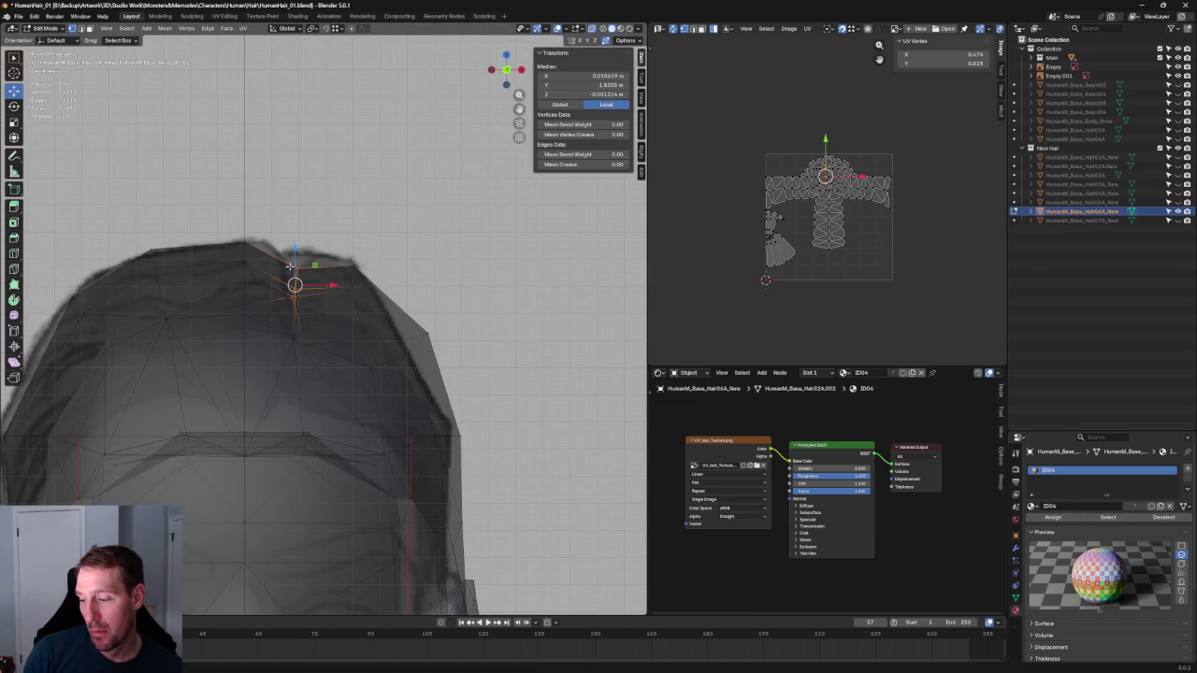
key("z")
key("alt+z")
left_click(295, 245)
key("alt+z")
Move another top vertex of the hair along the X axis
left_click(351, 260)
key("g")
key("z")
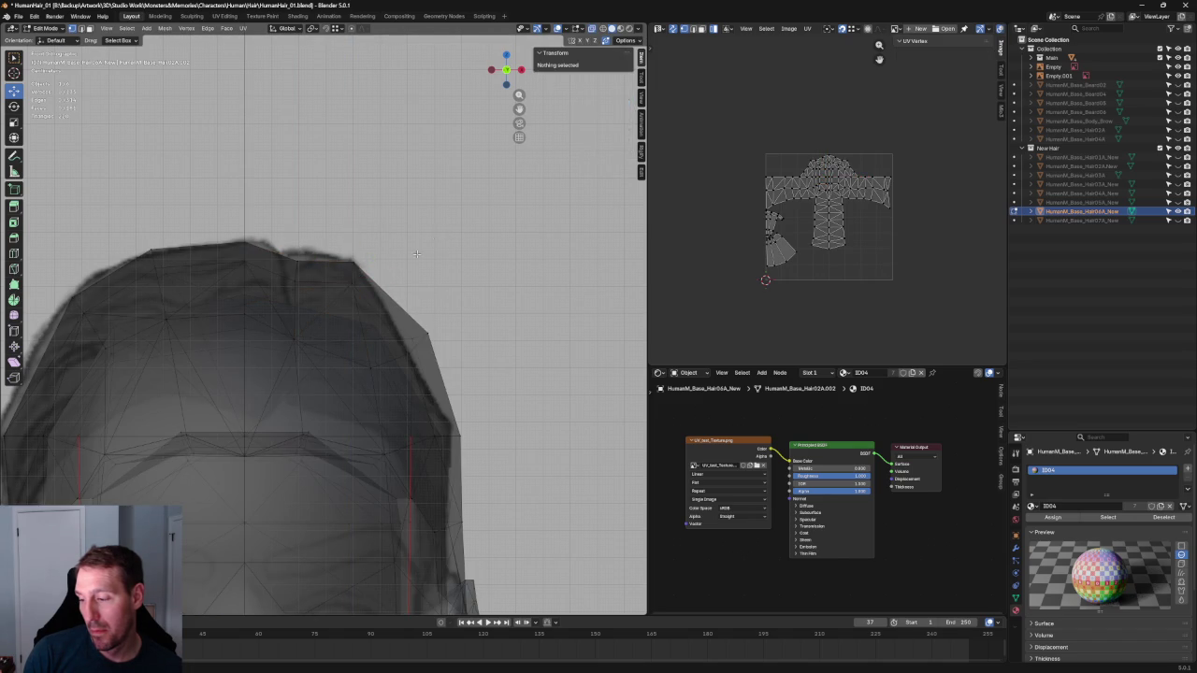
key("x")
left_click(377, 278)
left_click(432, 285)
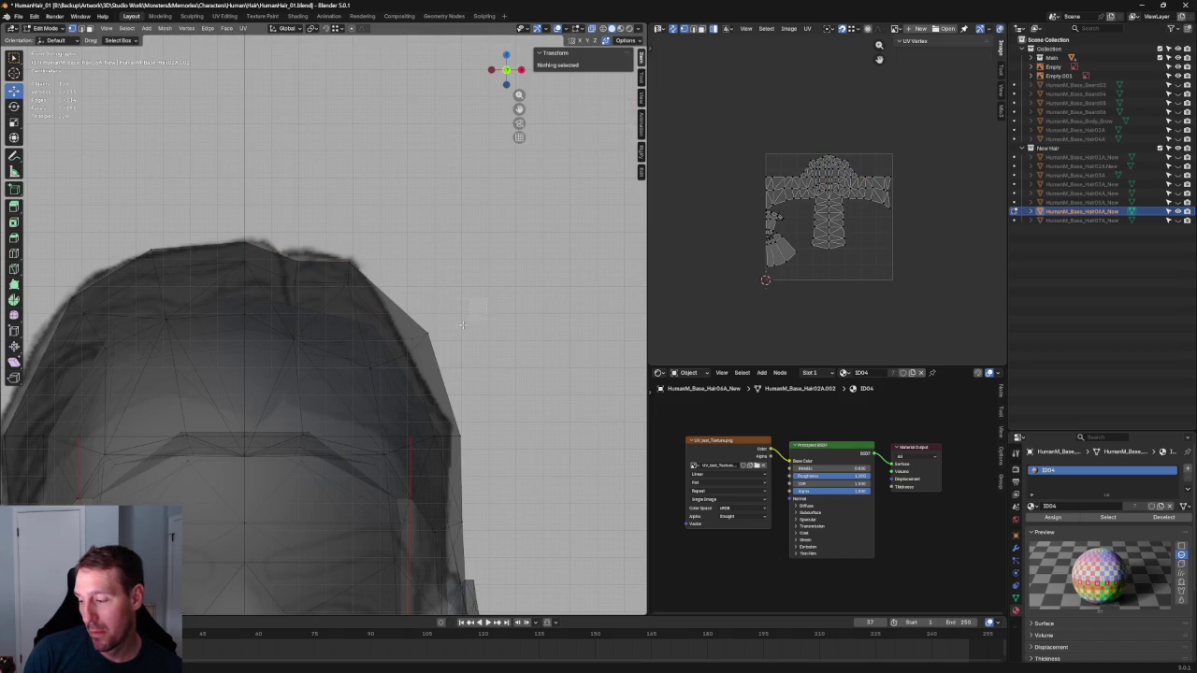
Nudge a vertex on the hair's right edge slightly inward along X
left_click(414, 339)
key("alt+z")
key("g")
key("x")
left_click(405, 343)
key("alt+z")
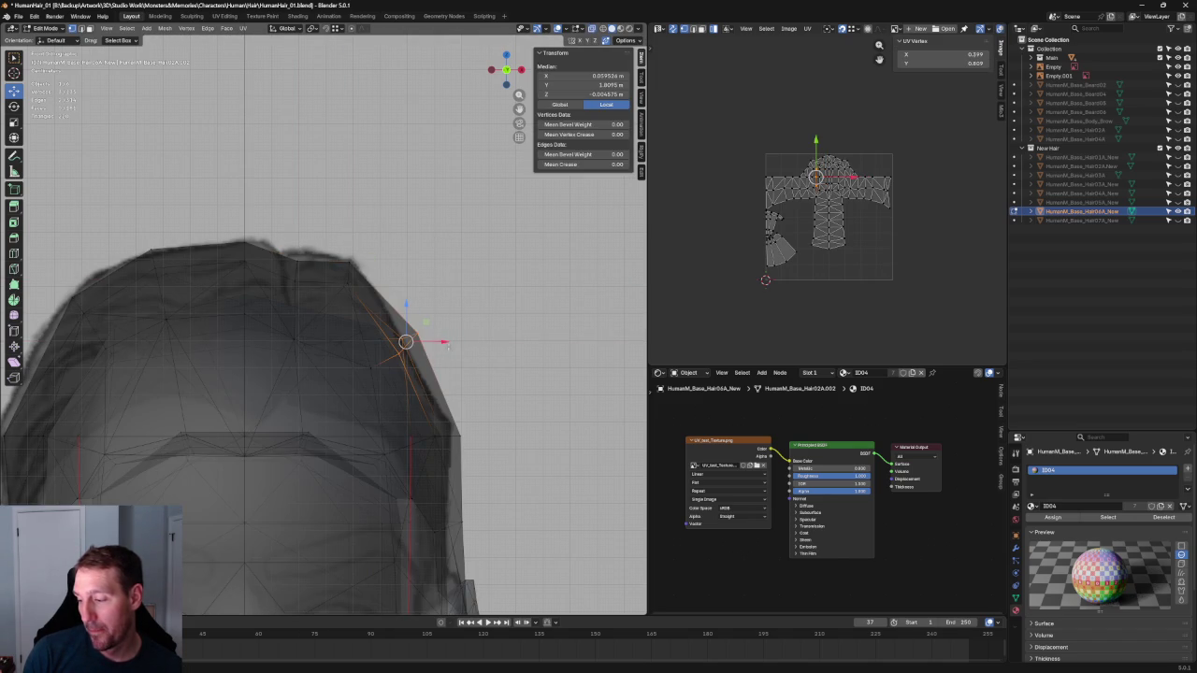
Shift two more right-side hair vertices along X to fit the front outline
left_click(404, 337)
key("g")
key("x")
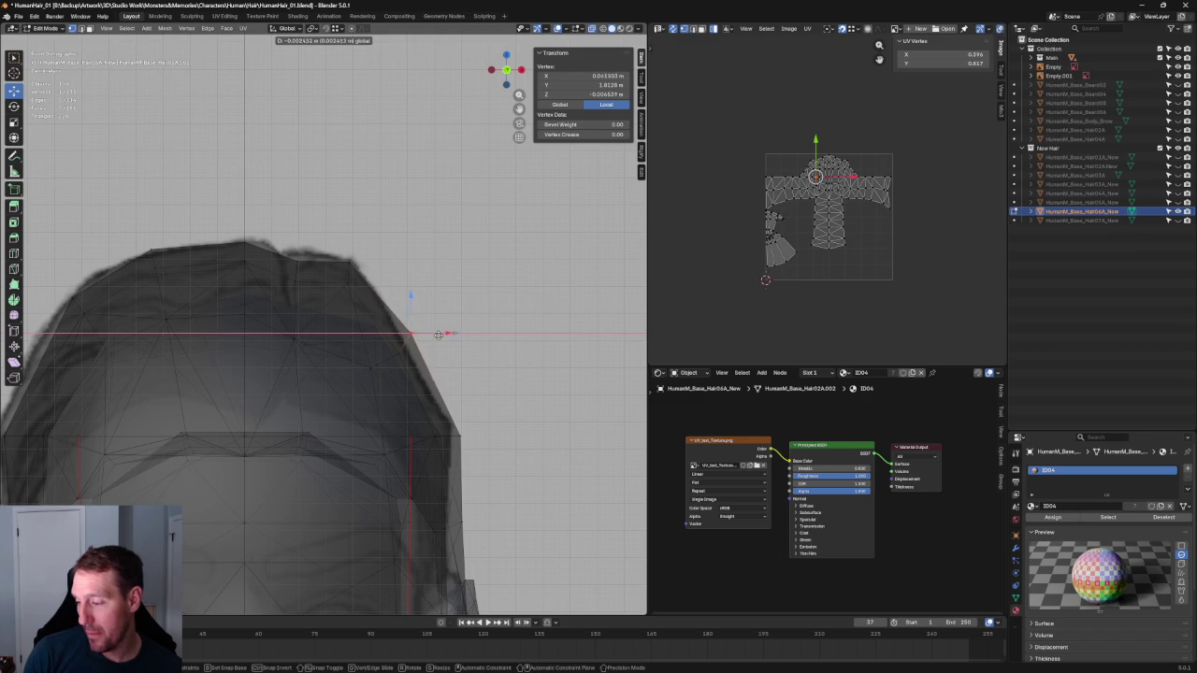
left_click(436, 334)
key("alt+z")
left_click(401, 352)
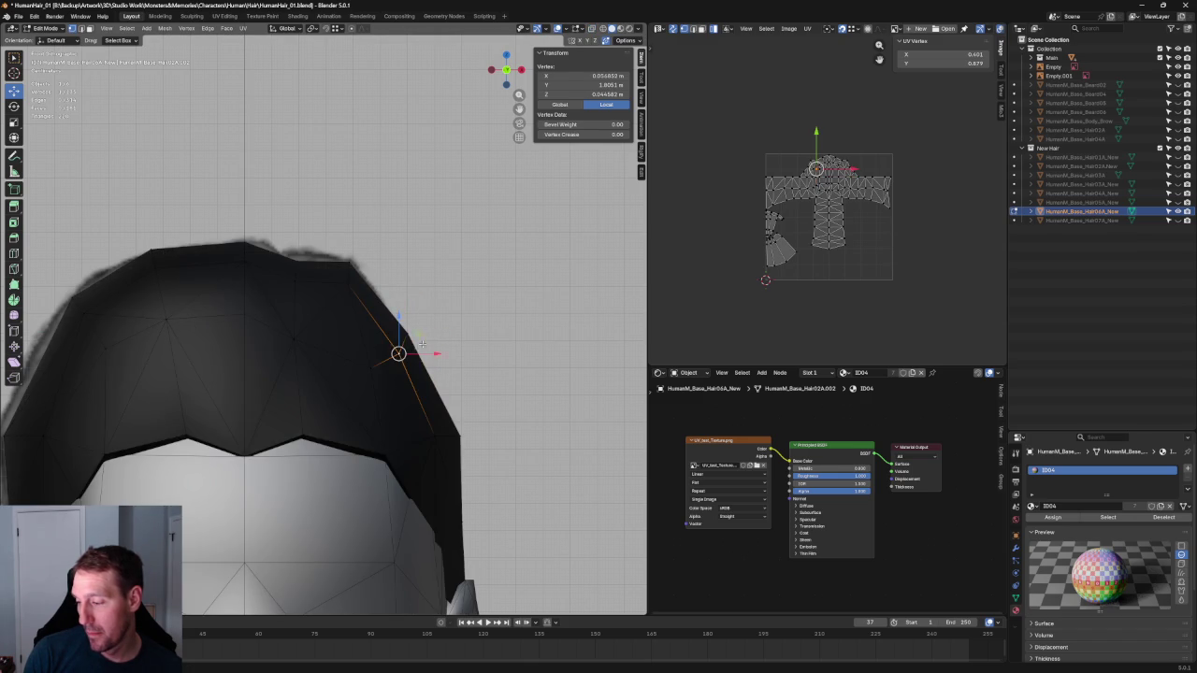
key("g")
key("x")
left_click(416, 329)
key("alt+a")
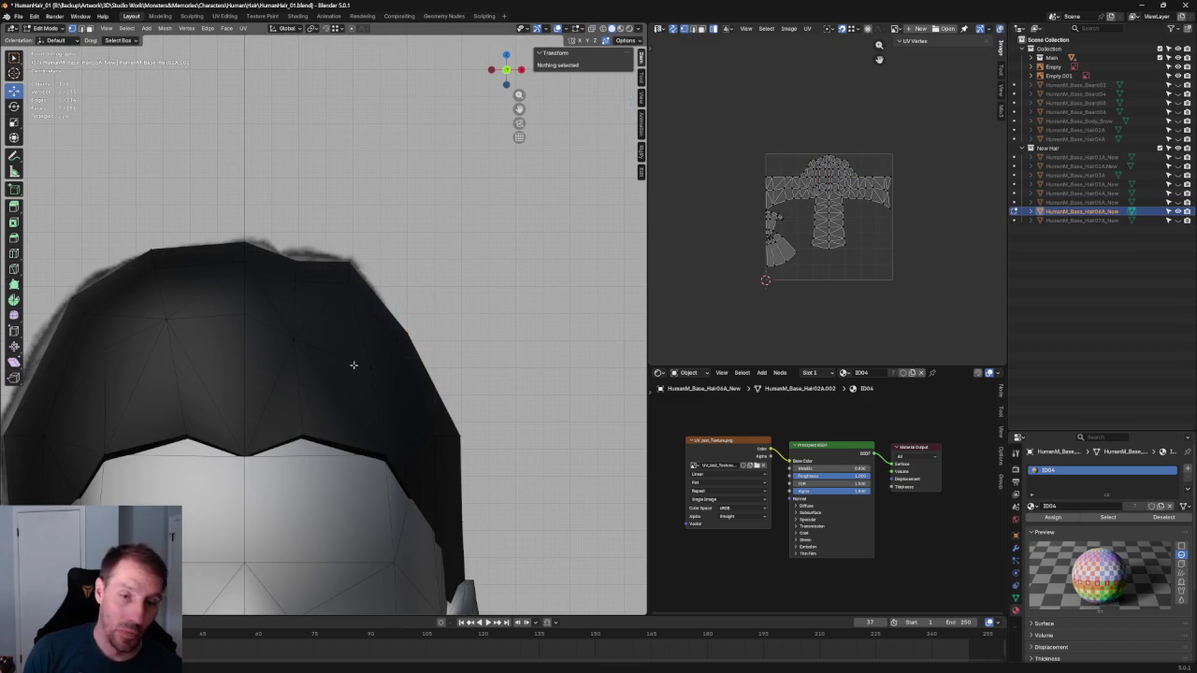
Raise a vertex on the hair's upper right edge along Z
scroll(349, 380, "up", 2)
scroll(389, 391, "down", 2)
scroll(388, 383, "up", 1)
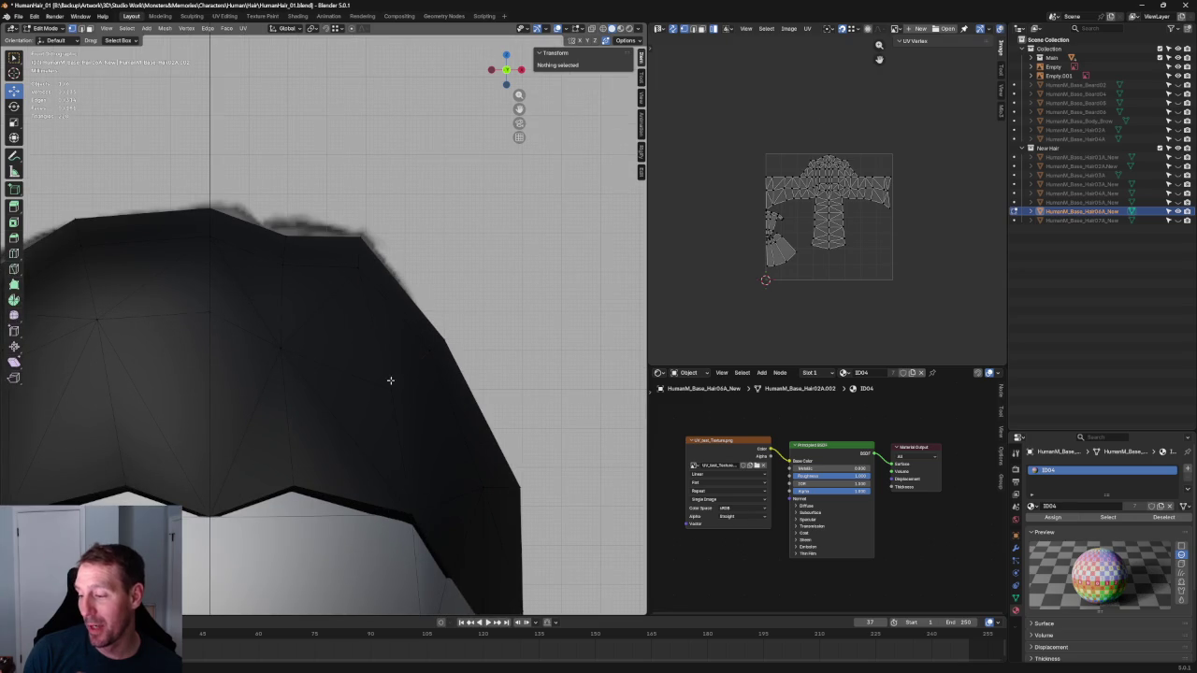
left_click(390, 386)
key("g")
key("z")
left_click(391, 348)
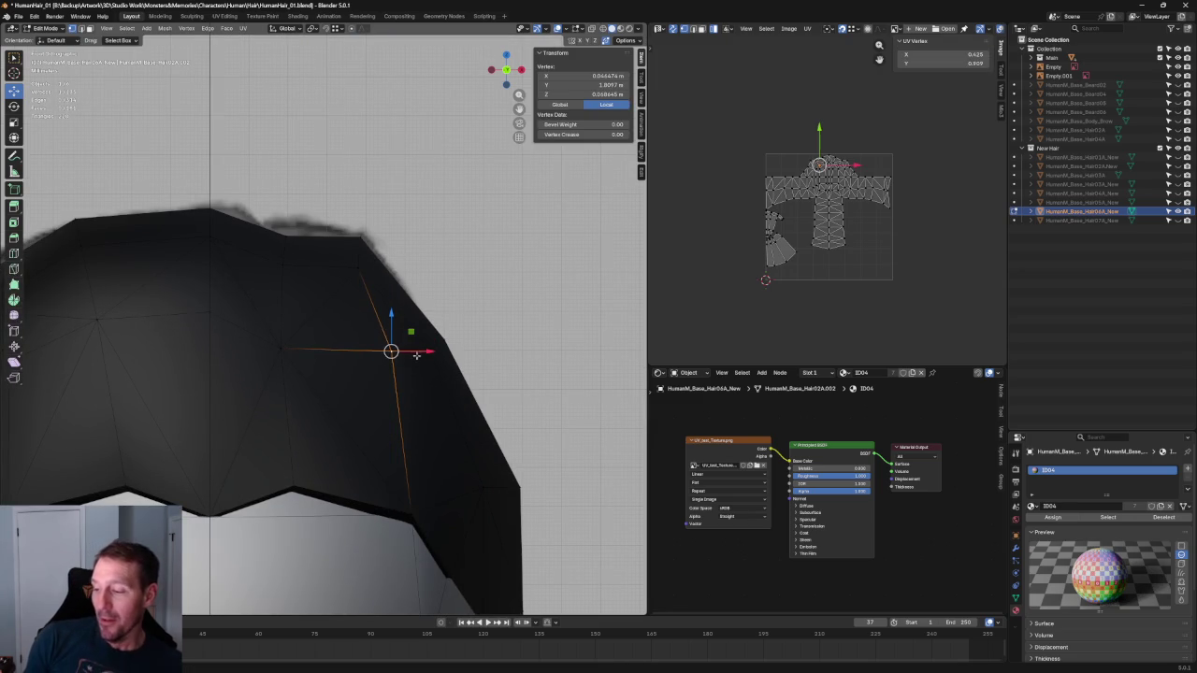
Check the raised vertex against the reference with X-ray, then nudge it inward along X in two small moves
key("alt+z")
key("alt+z")
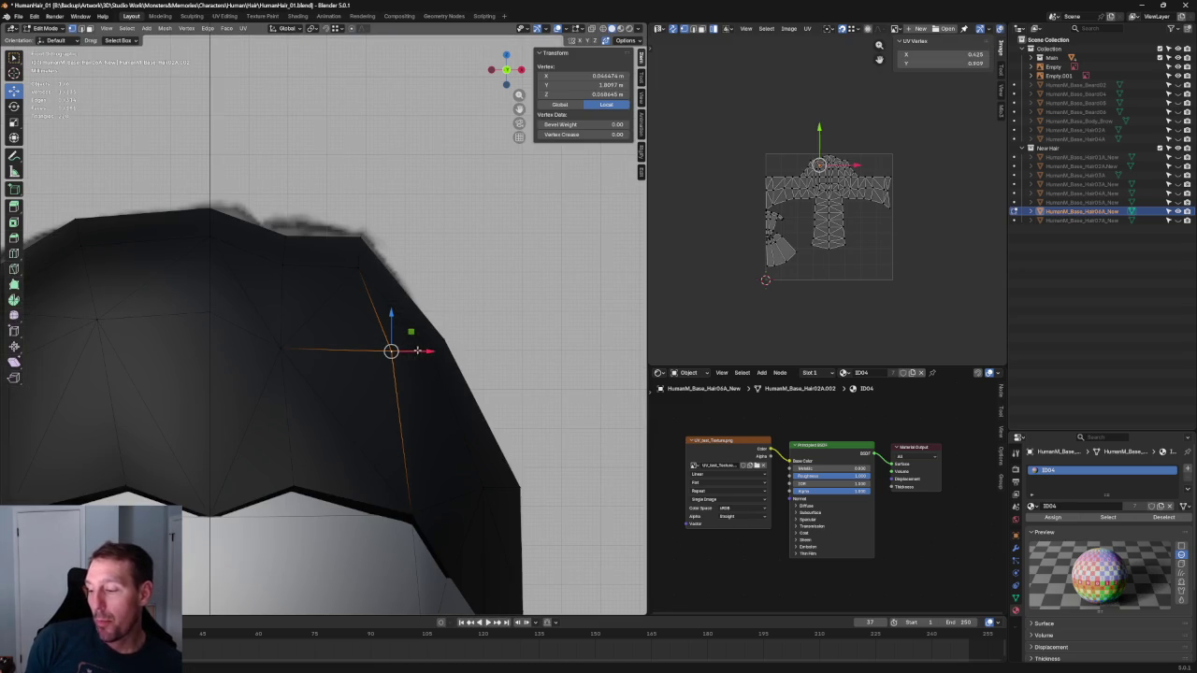
key("g")
key("x")
left_click(409, 350)
key("g")
key("x")
left_click(397, 353)
scroll(401, 374, "down", 3)
scroll(401, 374, "down", 2)
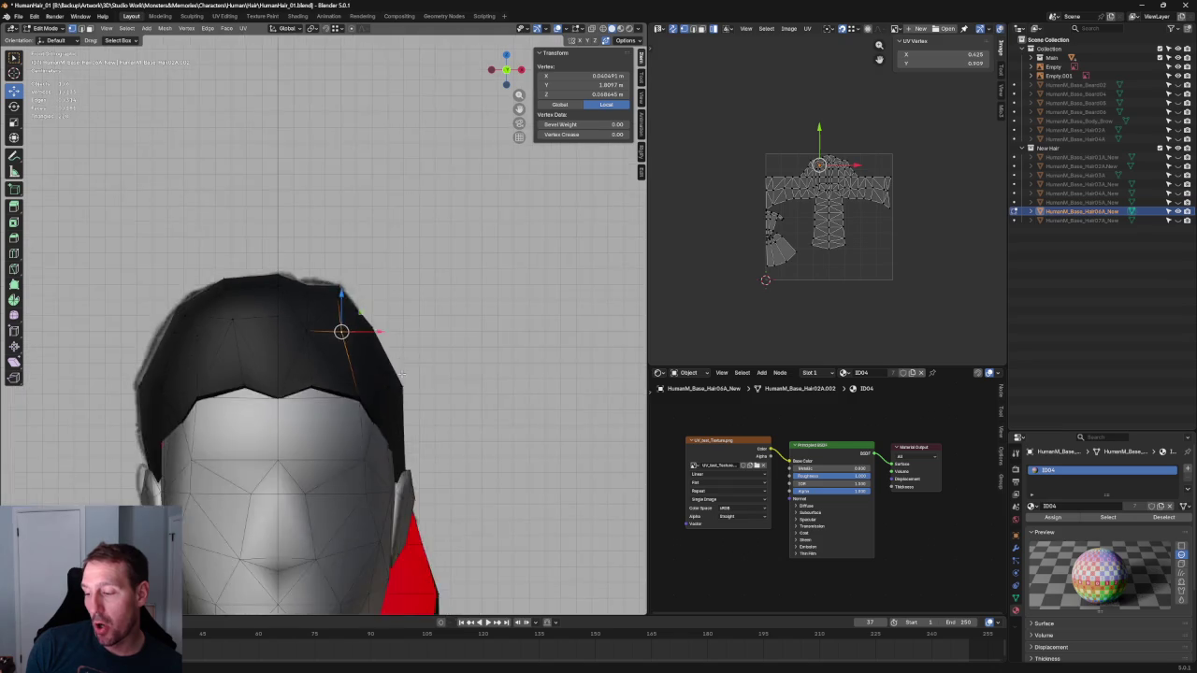
In side view, raise a front hair vertex along Y toward the reference hairline
key("KP_3")
scroll(247, 351, "up", 2)
scroll(247, 351, "up", 2)
scroll(252, 350, "up", 2)
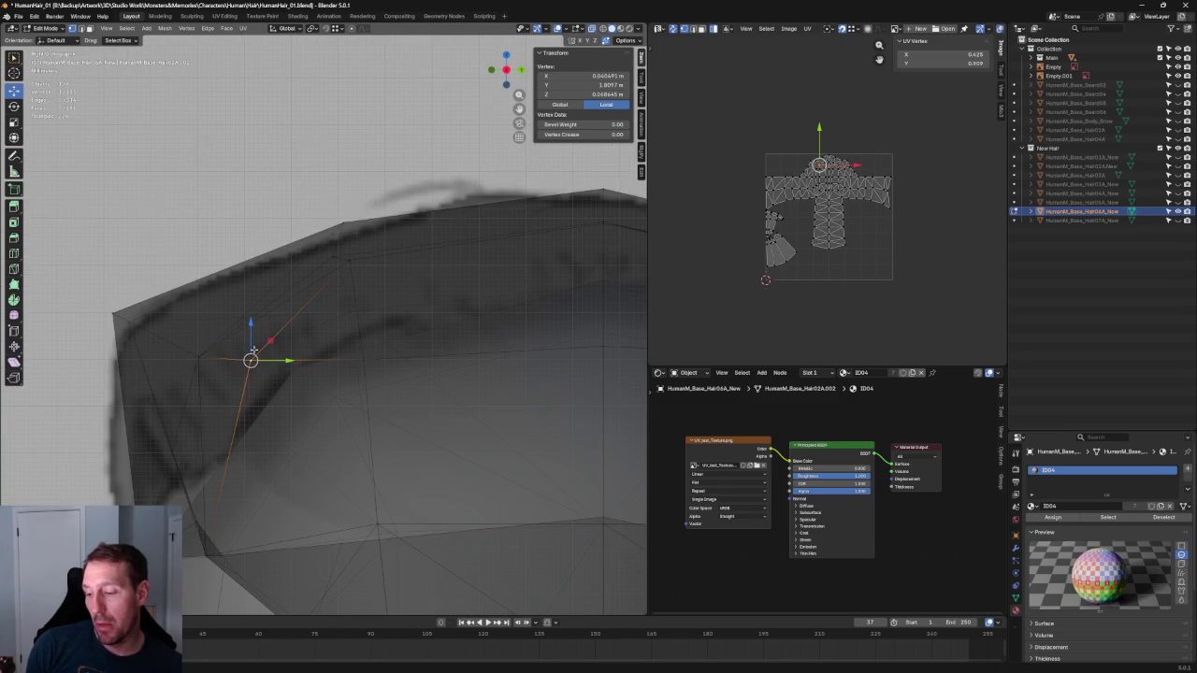
left_click(208, 358)
key("g")
key("y")
left_click(246, 304)
Shift the top and front-top hair vertices front-to-back along Y to follow the hairline
left_click(342, 252)
key("g")
key("y")
left_click(350, 245)
left_click(391, 195)
left_click_drag(289, 217, 381, 241)
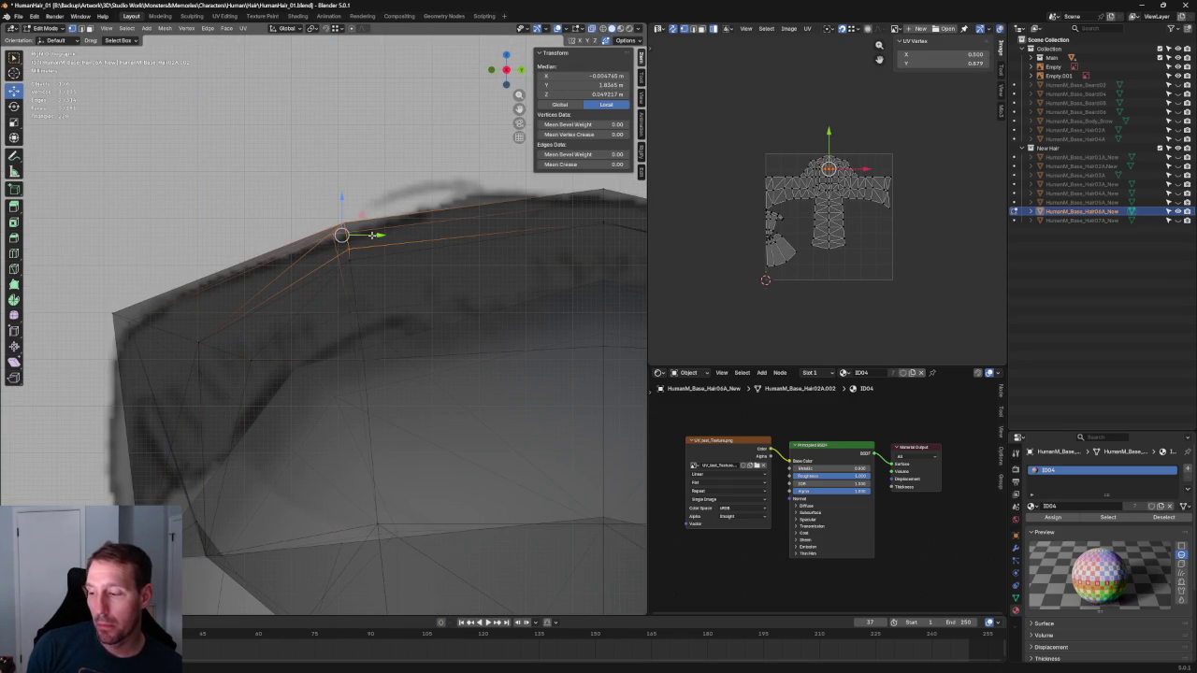
key("g")
key("y")
left_click(366, 244)
Move the hair's front corner vertex along Y onto the side reference outline
scroll(383, 290, "down", 2)
scroll(404, 340, "down", 2)
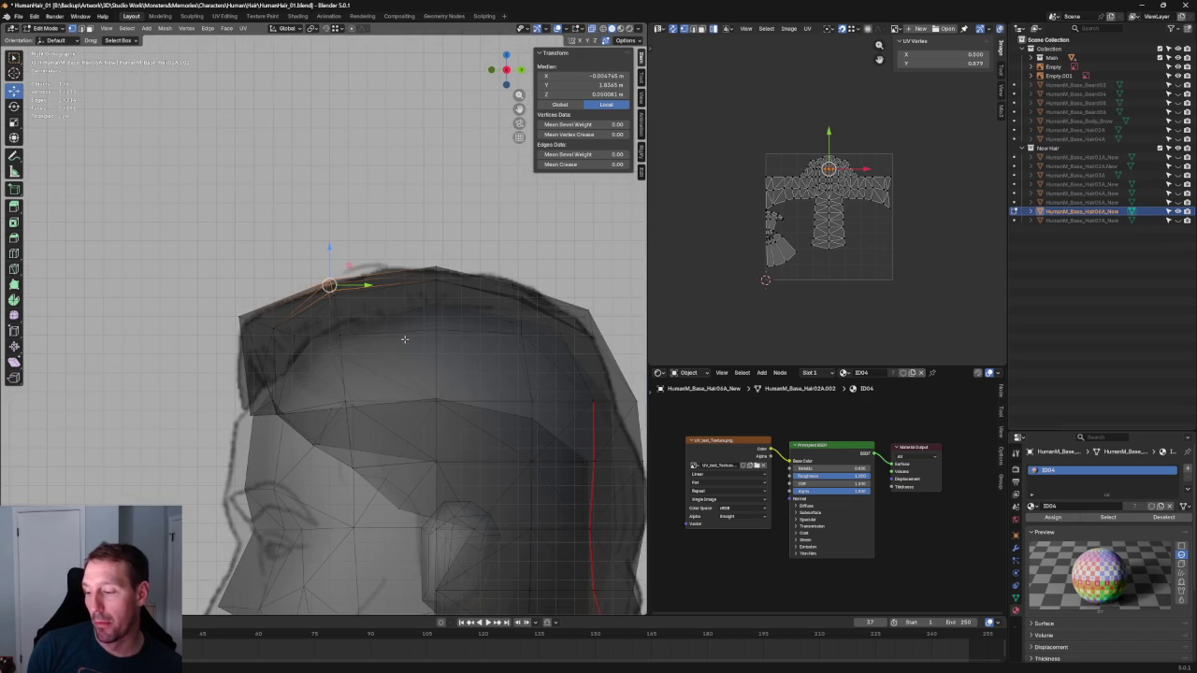
scroll(353, 331, "up", 3)
left_click_drag(231, 252, 306, 317)
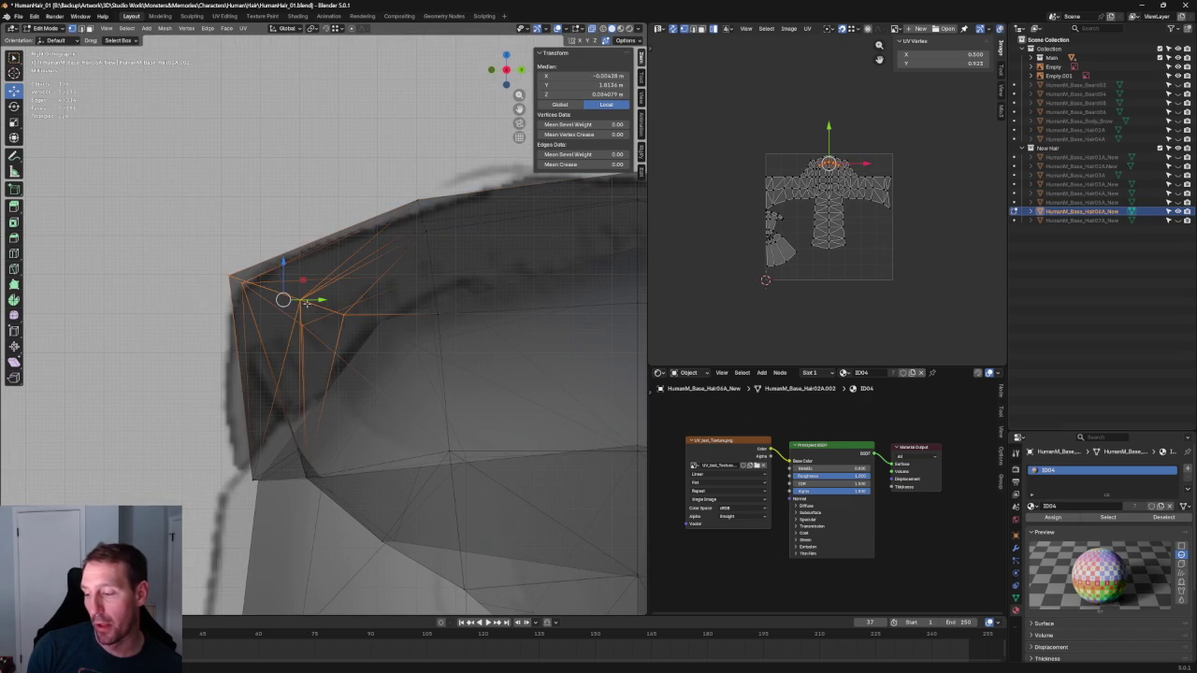
key("g")
key("y")
left_click(325, 297)
Inspect the front corner with X-ray off, then frame it in left side view
key("alt+z")
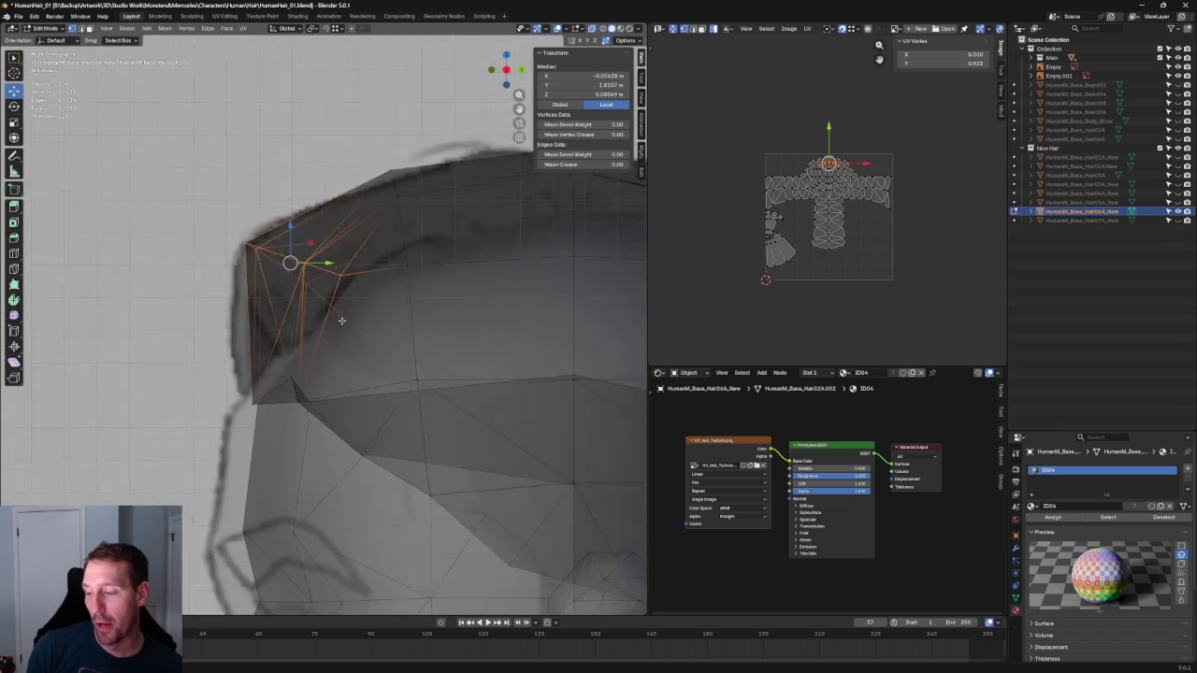
scroll(381, 318, "down", 4)
middle_click_drag(381, 336, 472, 372)
key("KP_Decimal")
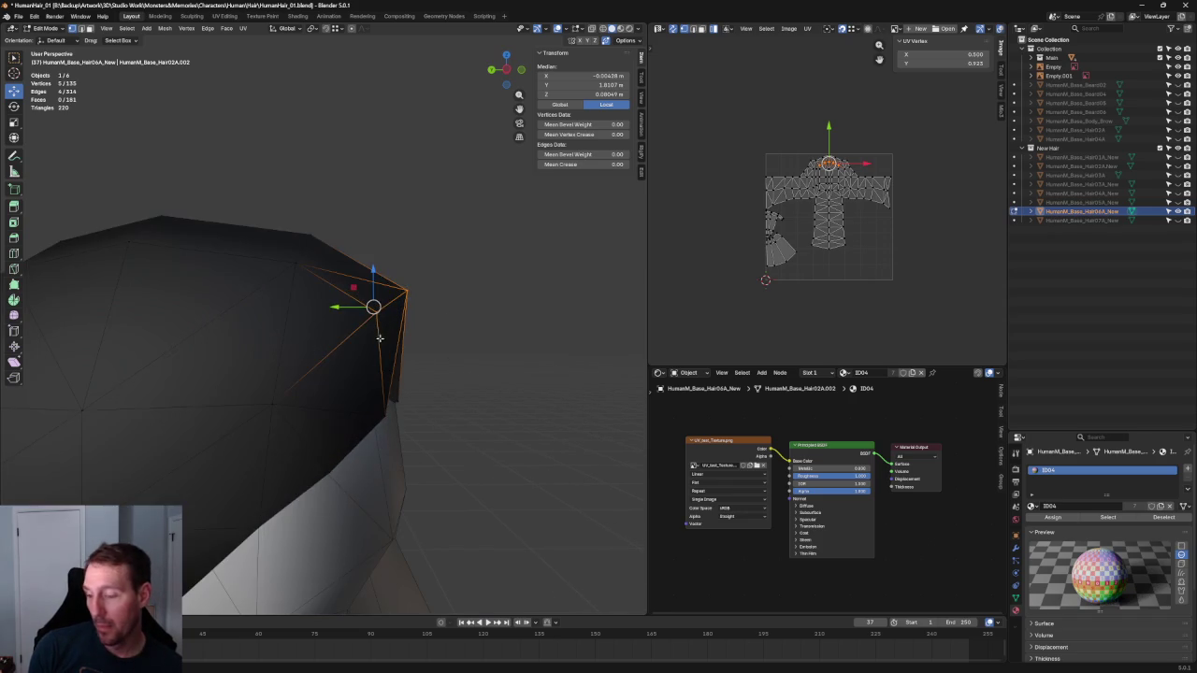
key("grave")
key("4")
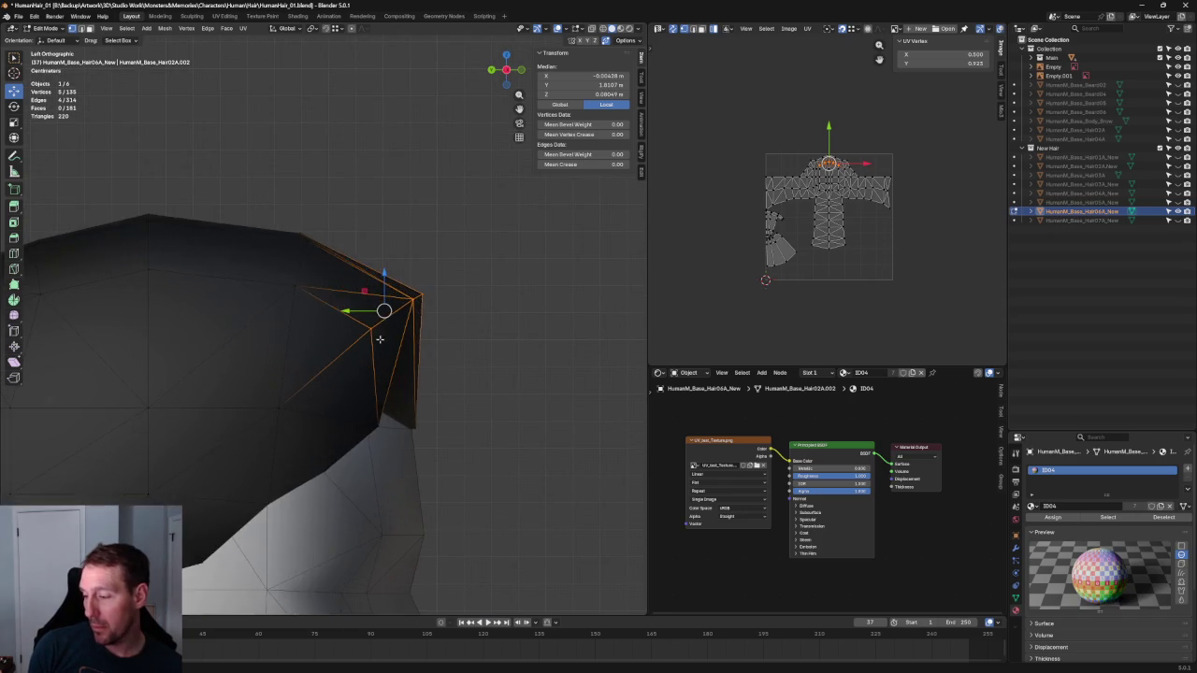
With X-ray on, reposition only the front corner vertex to match the side drawing
left_click(383, 308)
key("alt+z")
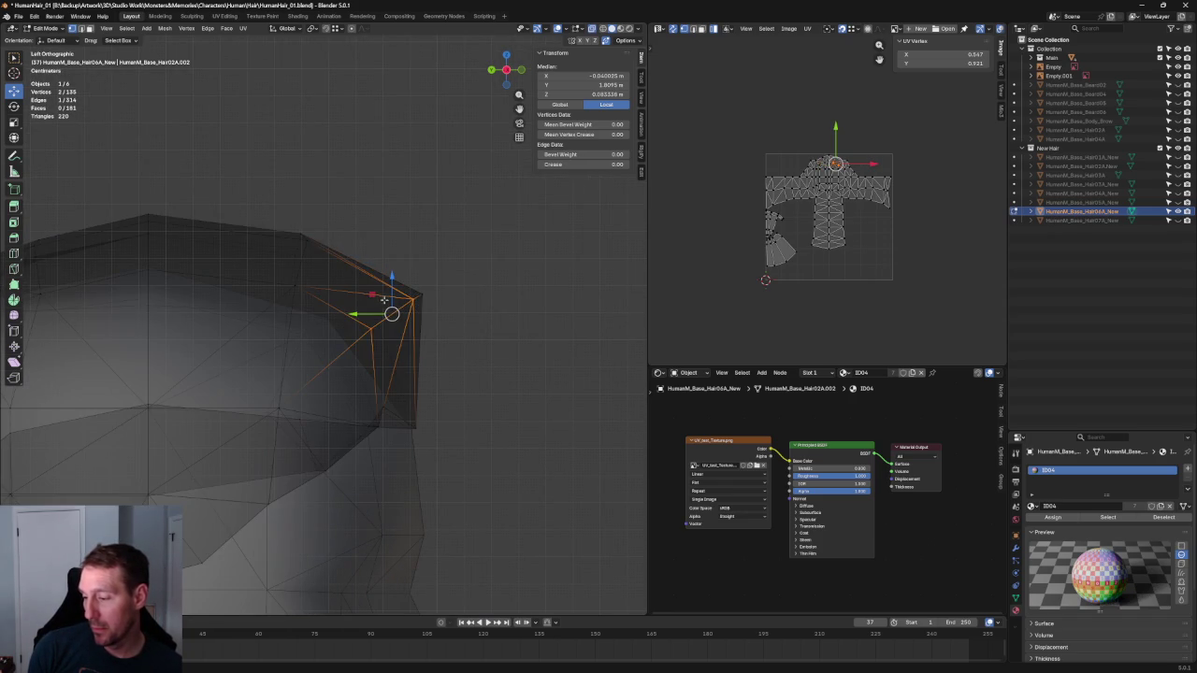
key("g")
key("shift+x")
right_click(359, 306)
left_click_drag(407, 269, 439, 318)
key("g")
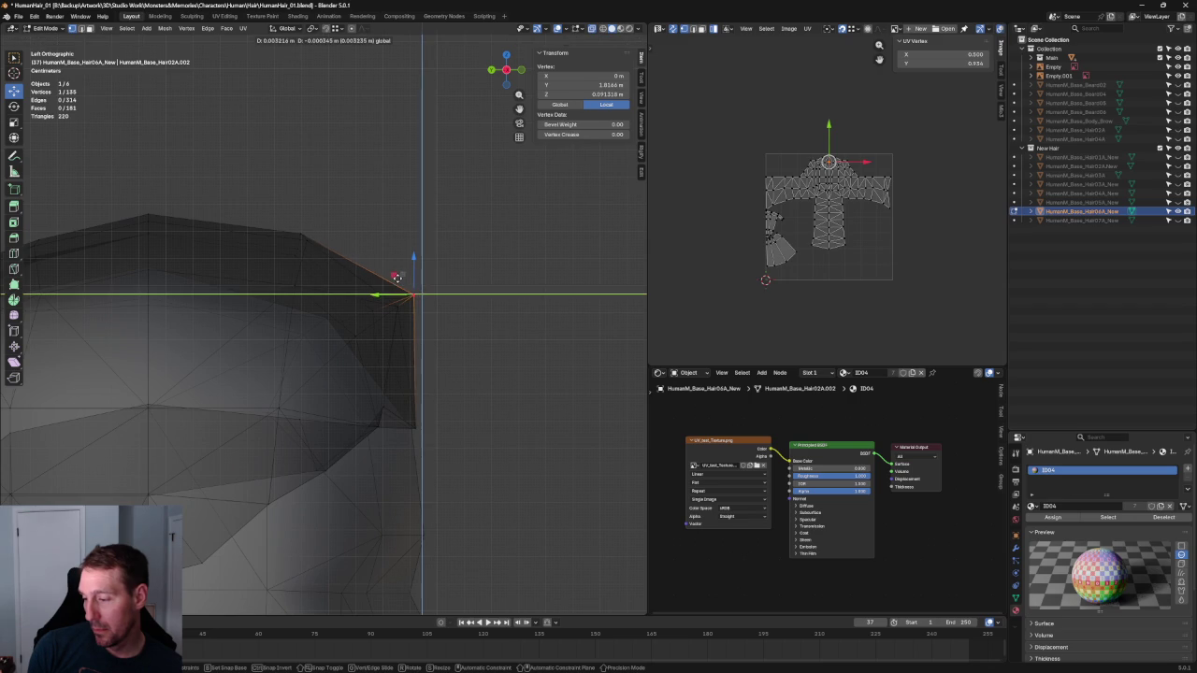
left_click(414, 289)
Deselect all, return to front view, and save the file
key("alt+a")
key("grave")
key("f")
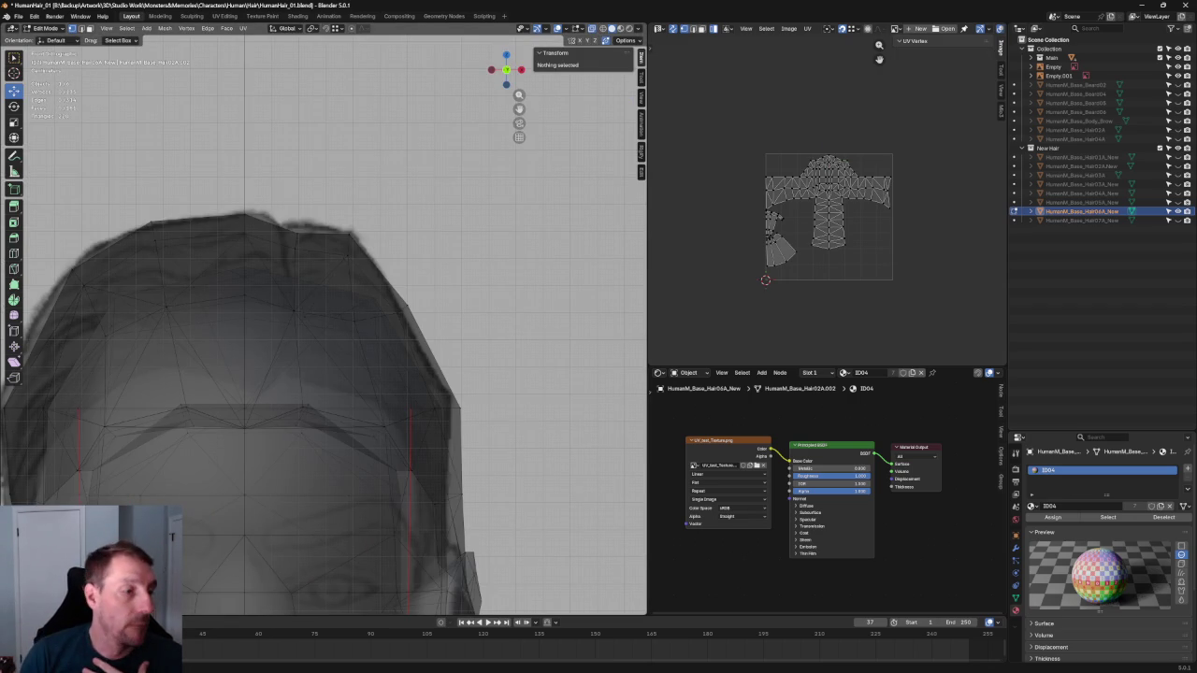
key("ctrl+s")
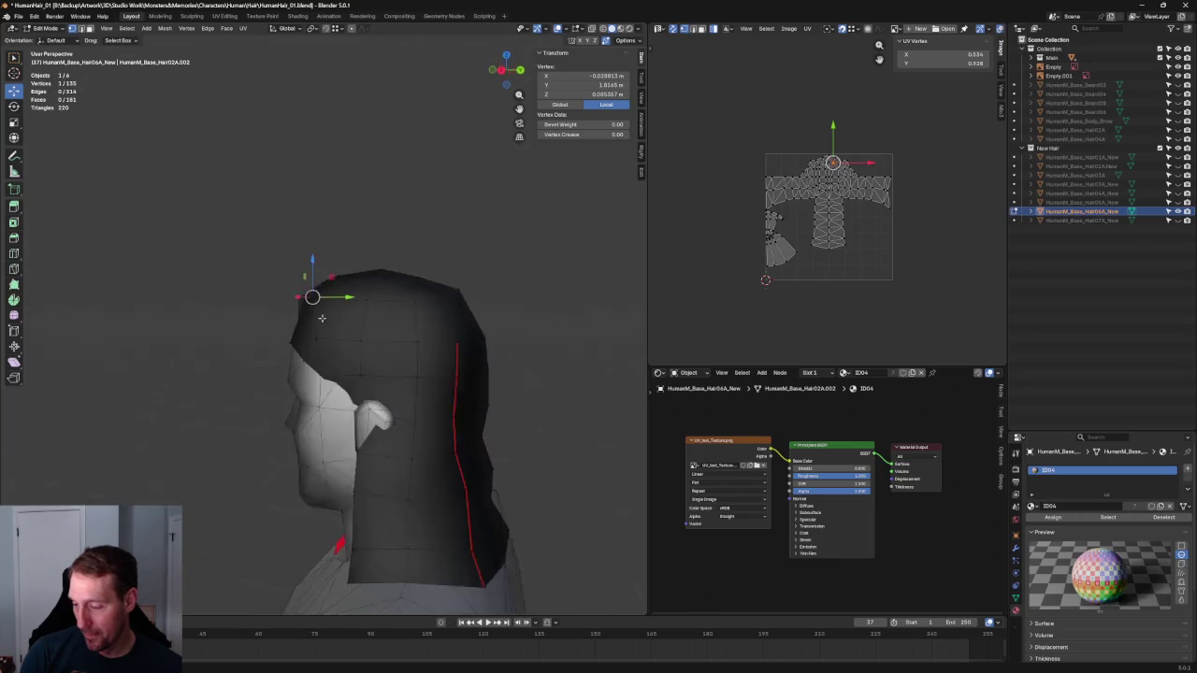
In front view, slide a temple-side hair vertex inward along X
key("grave")
left_click(395, 312)
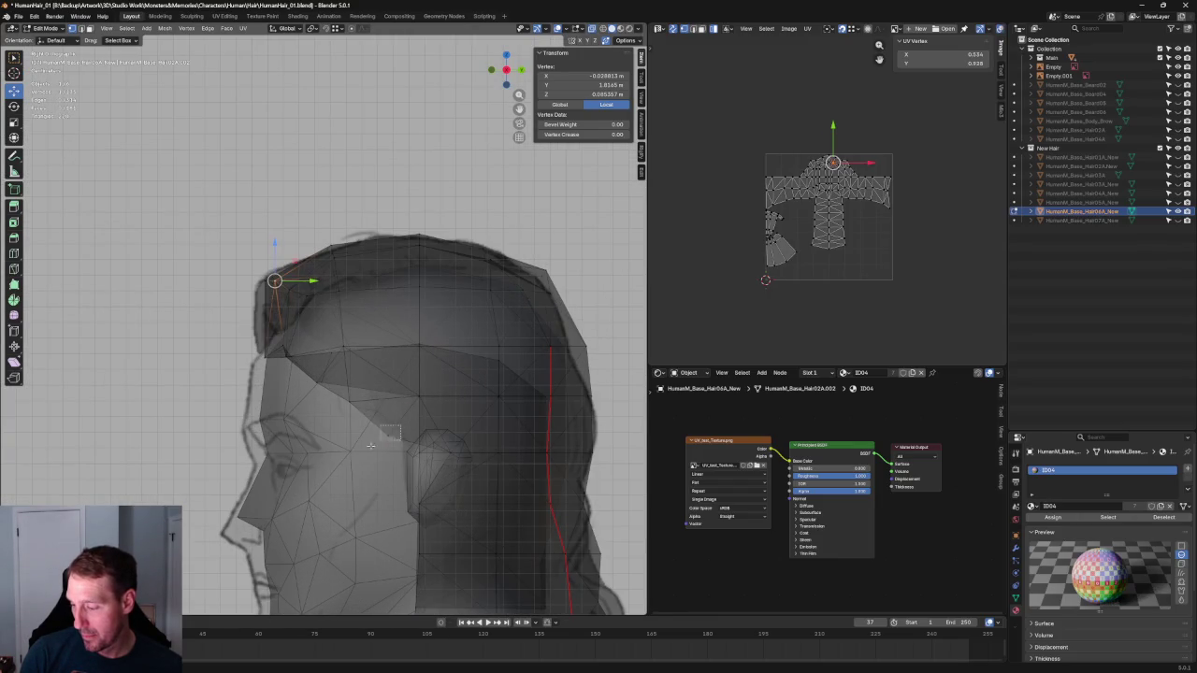
key("KP_1")
key("alt+z")
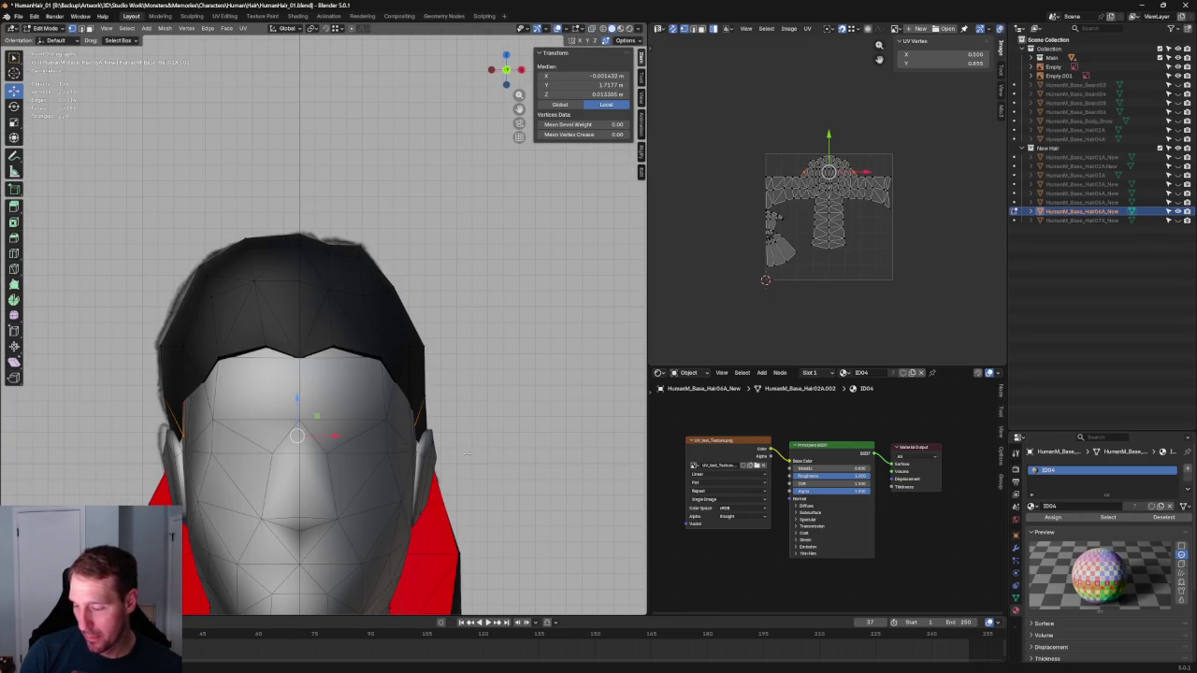
left_click(416, 436)
key("g")
key("x")
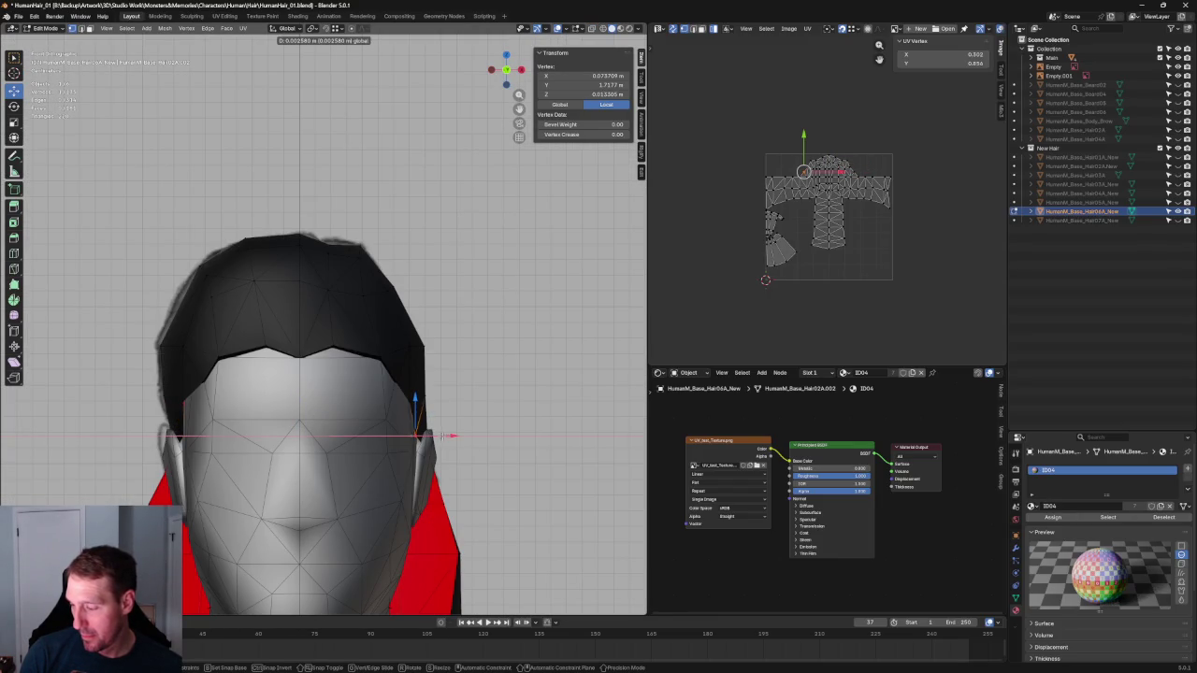
left_click(442, 435)
Slide a second side hair vertex along X to match the front drawing
left_click(411, 401)
key("g")
key("x")
left_click(507, 390)
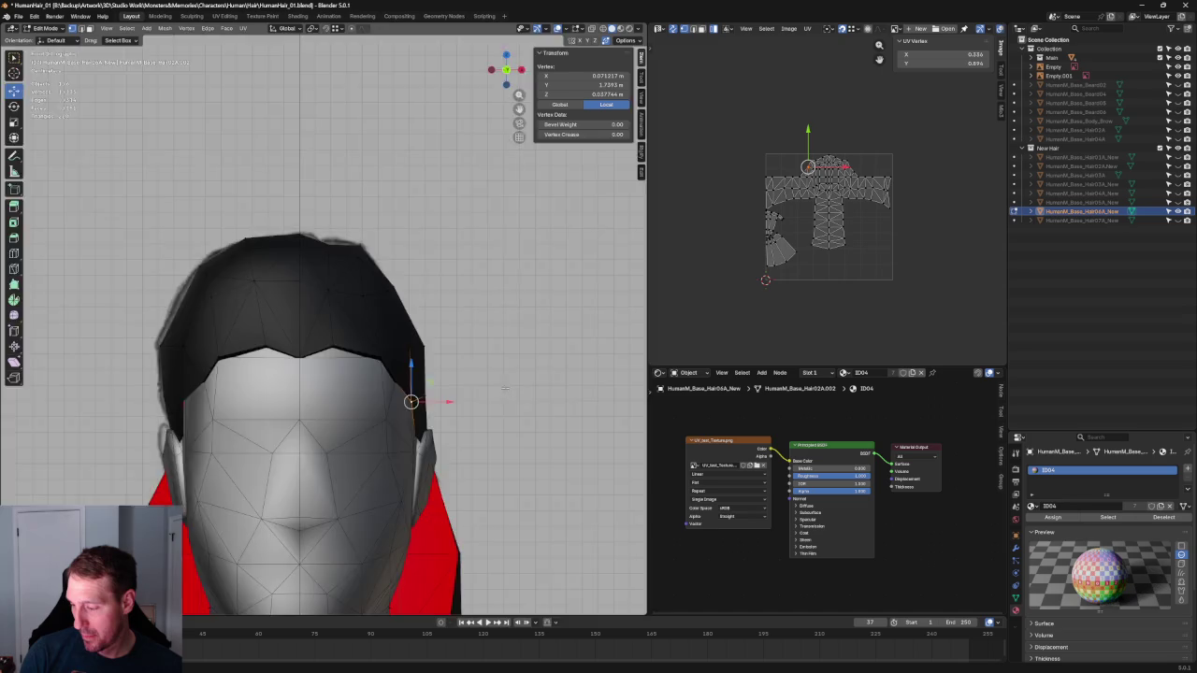
middle_click_drag(507, 390, 375, 421)
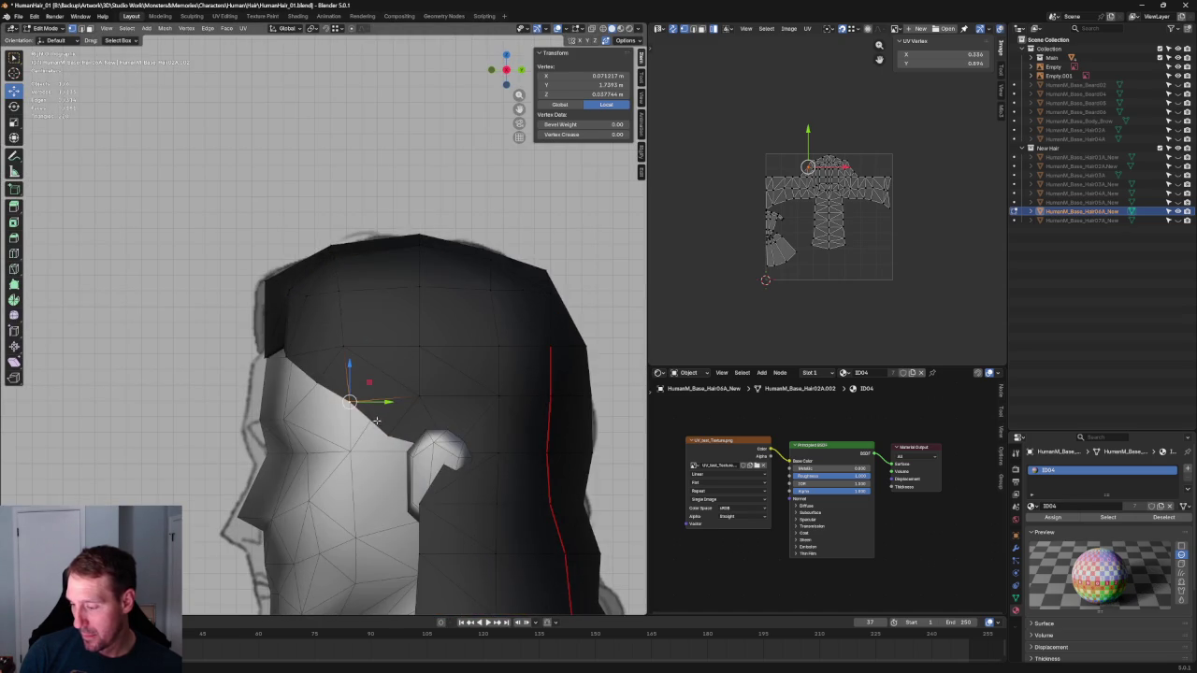
In right side view with X-ray, delete the stray vertex near the temple
key("alt+z")
key("KP_3")
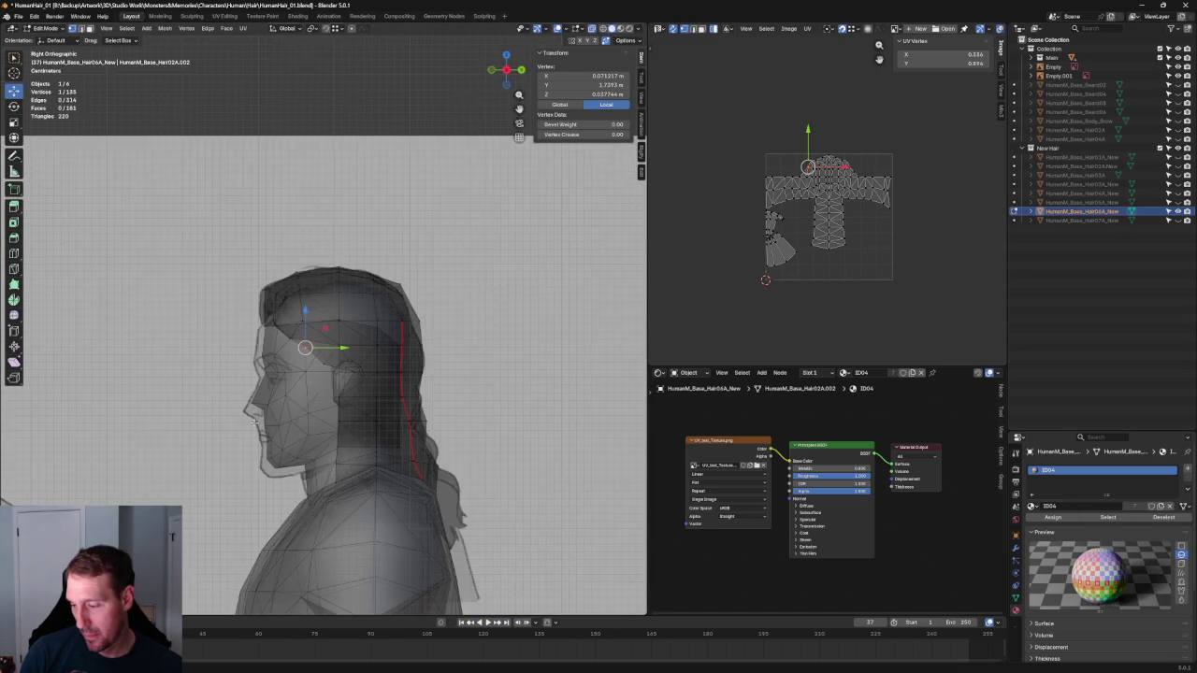
scroll(417, 361, "up", 3)
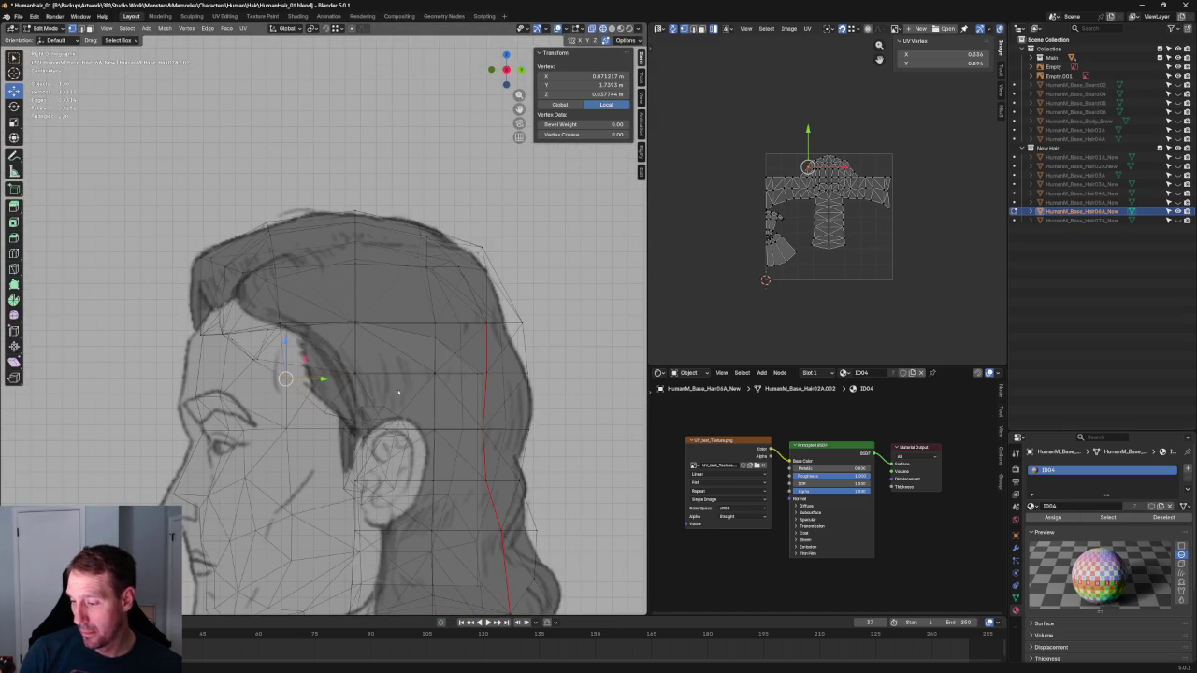
key("alt+a")
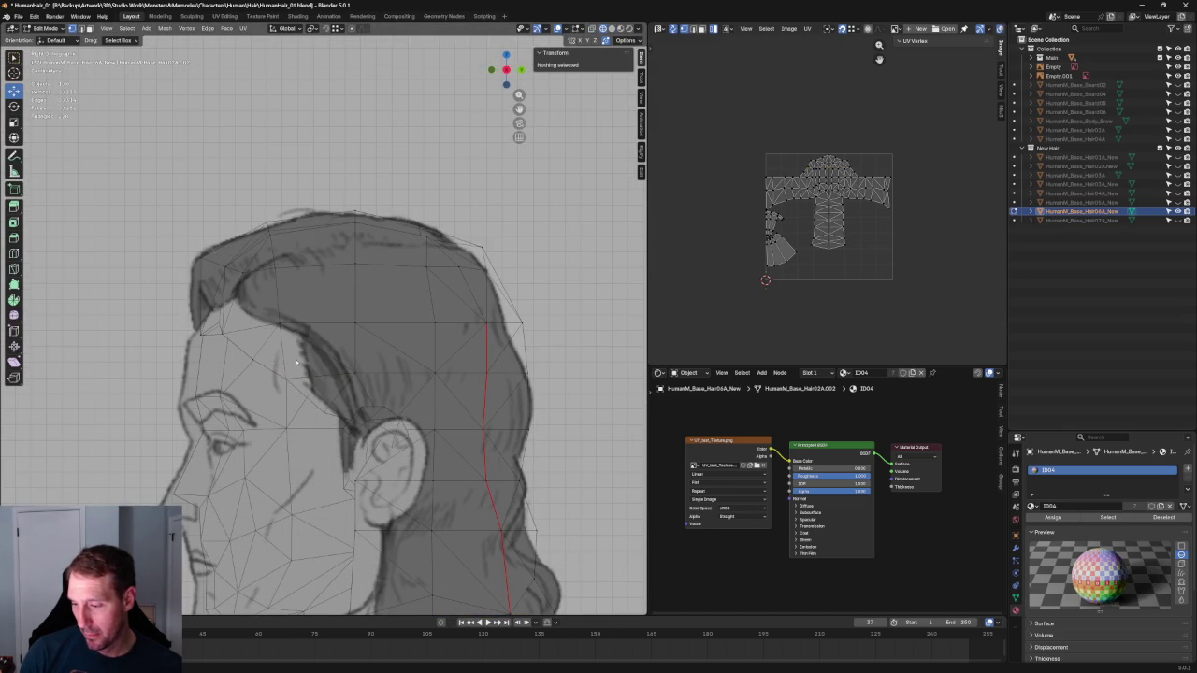
left_click(262, 350)
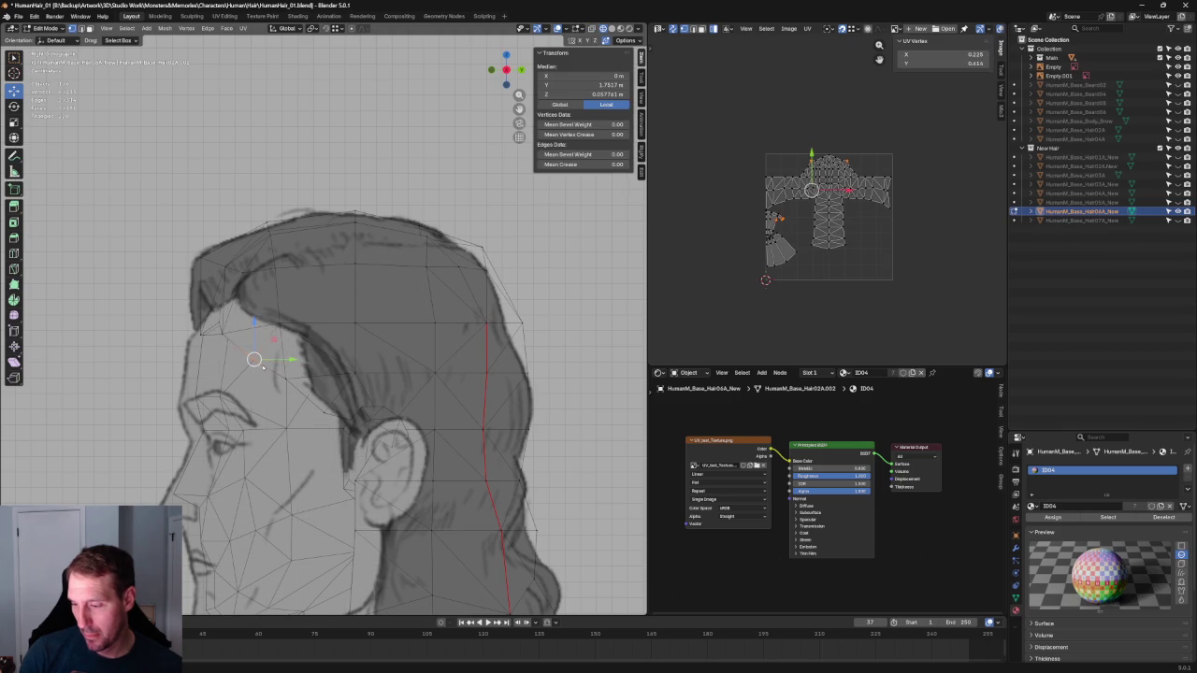
key("x")
left_click(265, 355)
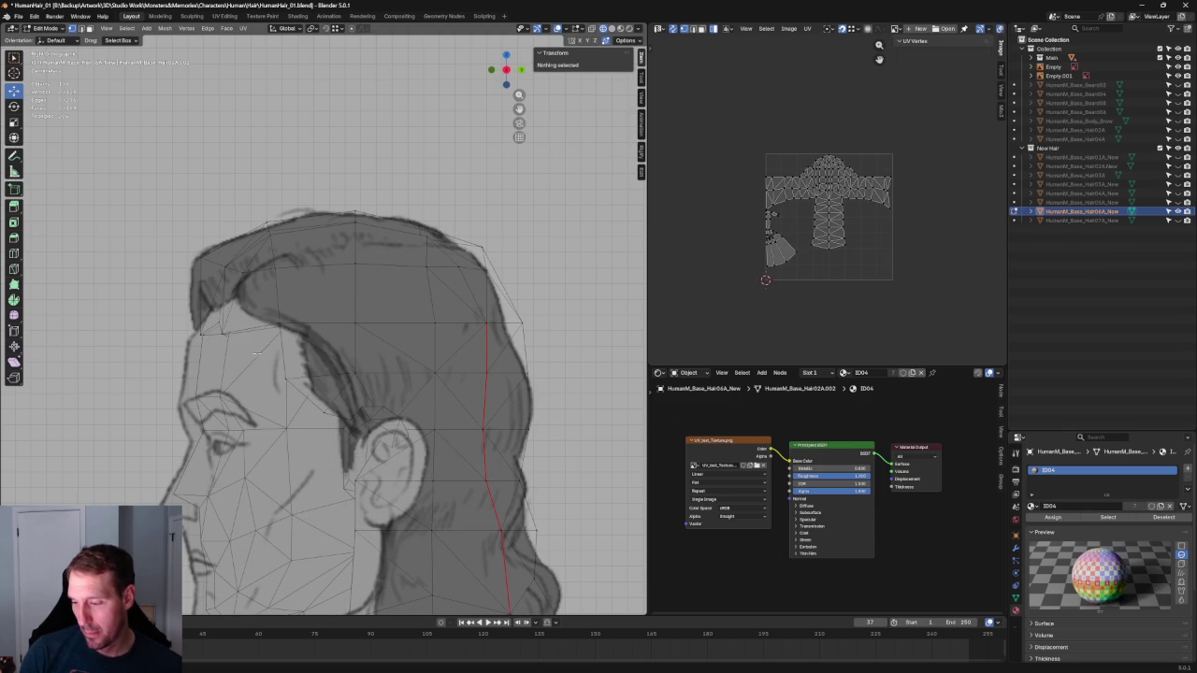
Nudge the neighbouring temple vertex along Y onto the sideburn edge
left_click(315, 374)
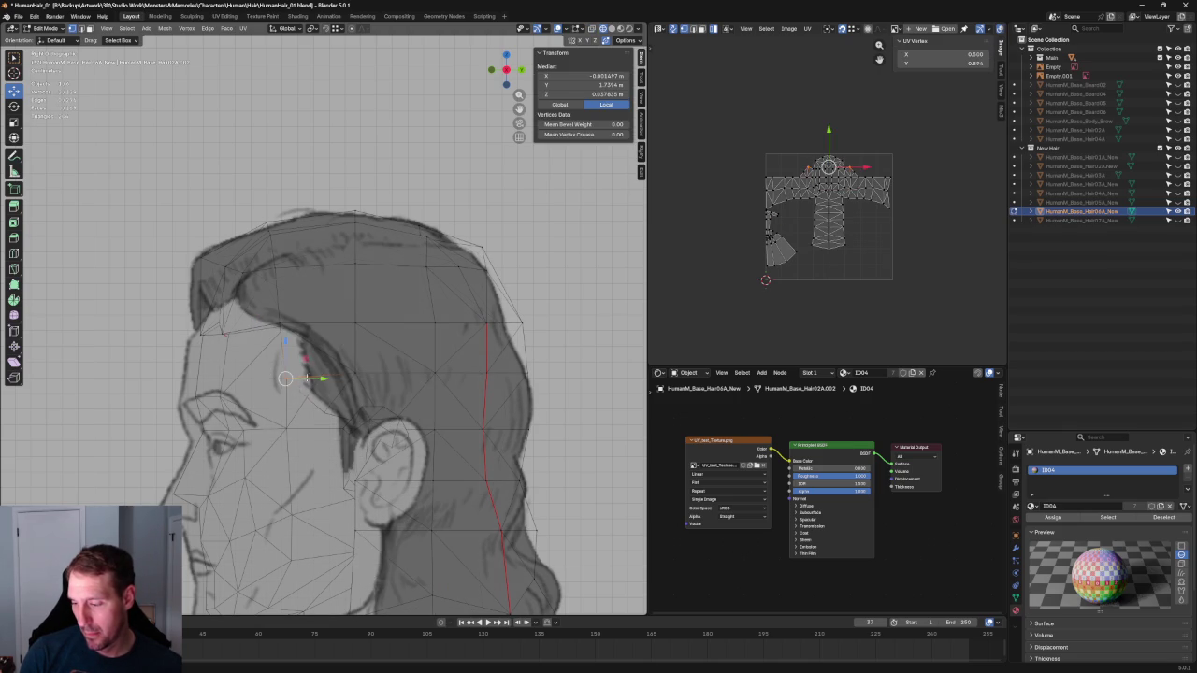
key("g")
key("y")
left_click(315, 375)
scroll(309, 374, "down", 5)
scroll(301, 341, "up", 6)
left_click(264, 328)
middle_click_drag(267, 327, 307, 347)
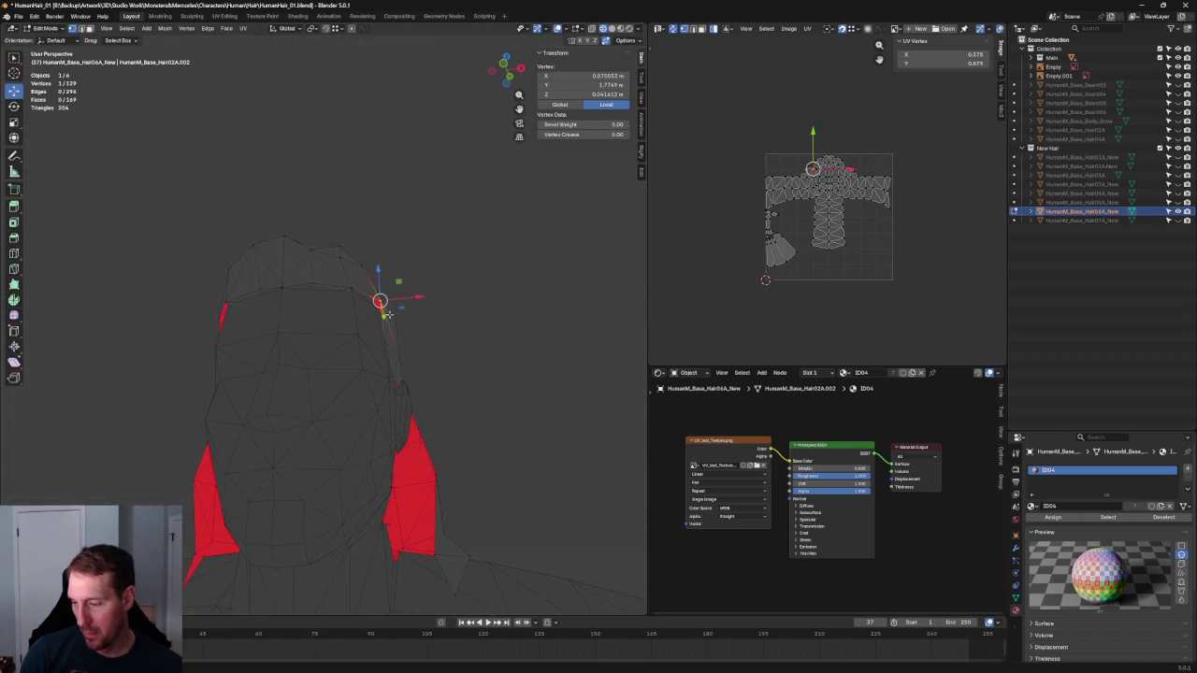
In front view, move the selected hair vertex vertically along Z
key("KP_1")
key("g")
key("z")
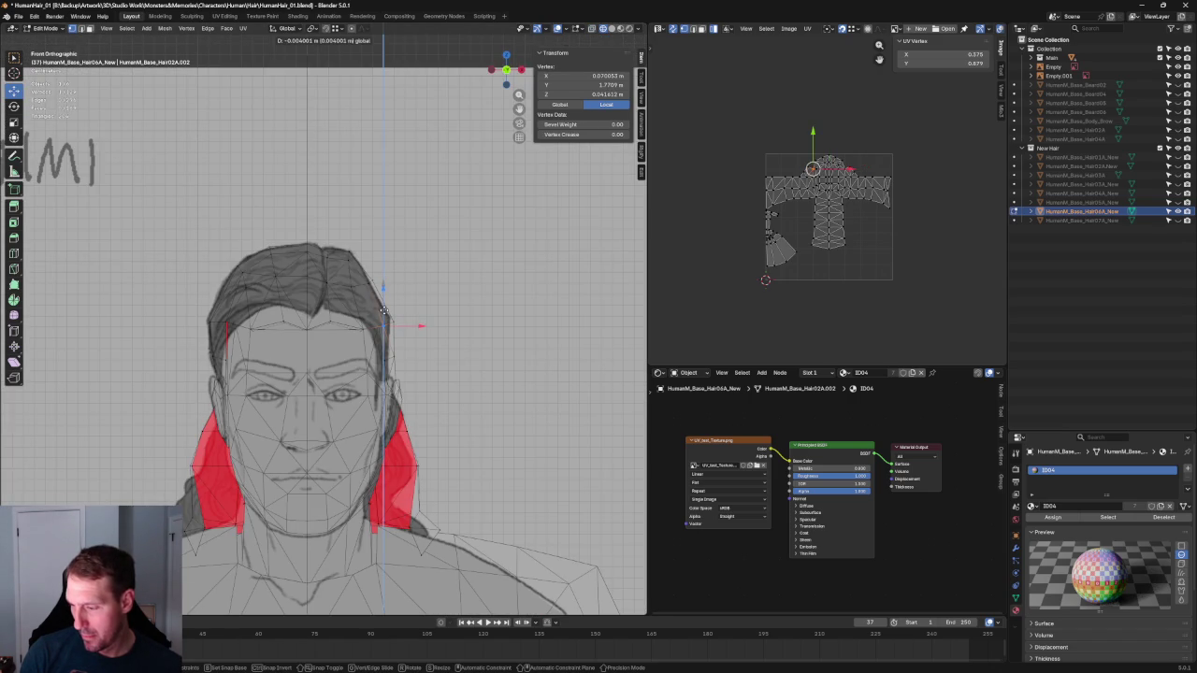
left_click(383, 311)
Scale the paired forehead hairline vertices vertically with S Z
key("a")
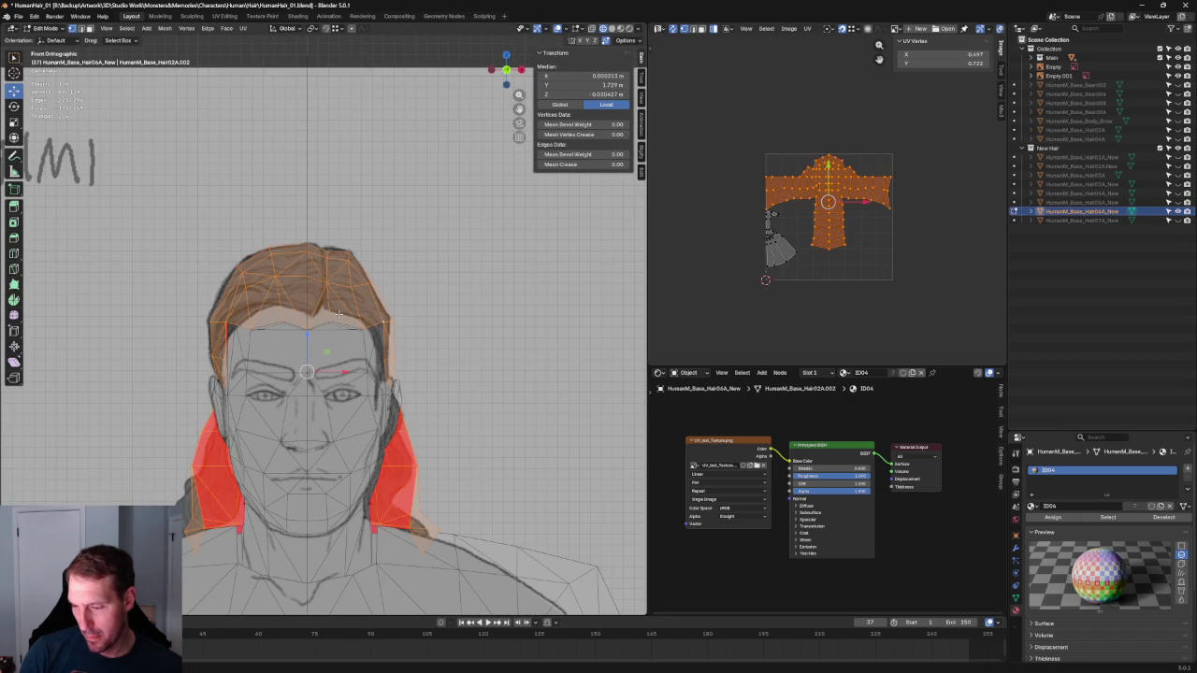
left_click(222, 328)
left_click(383, 323, "shift")
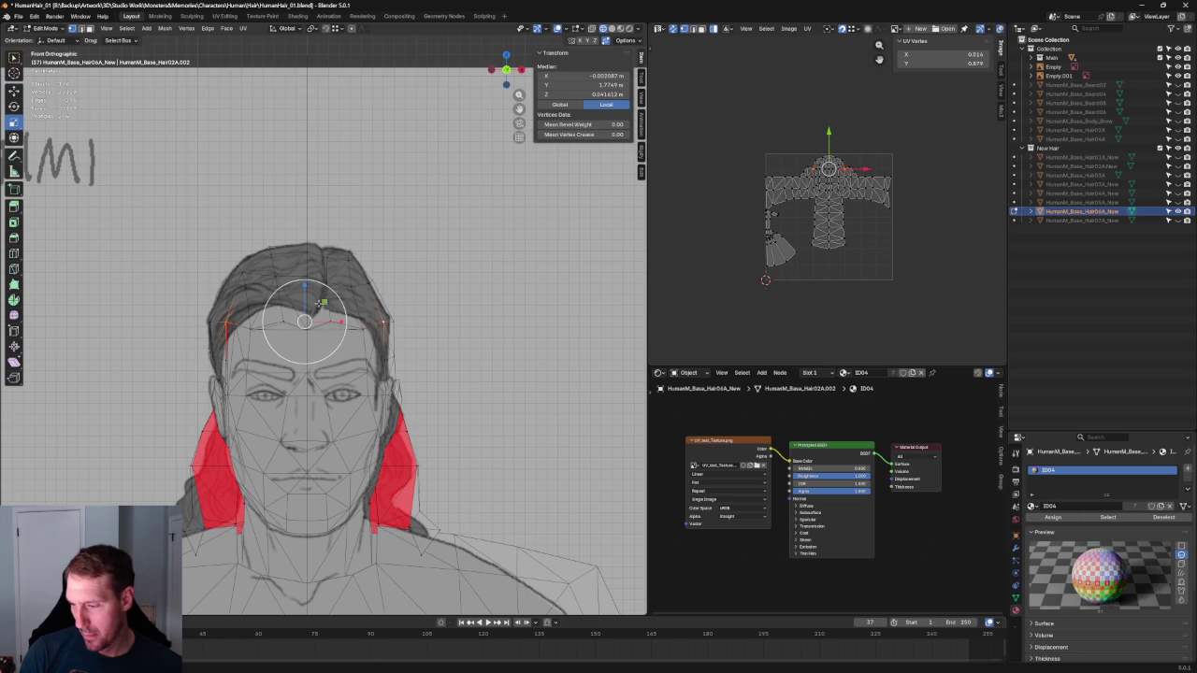
key("s")
key("z")
left_click(304, 306)
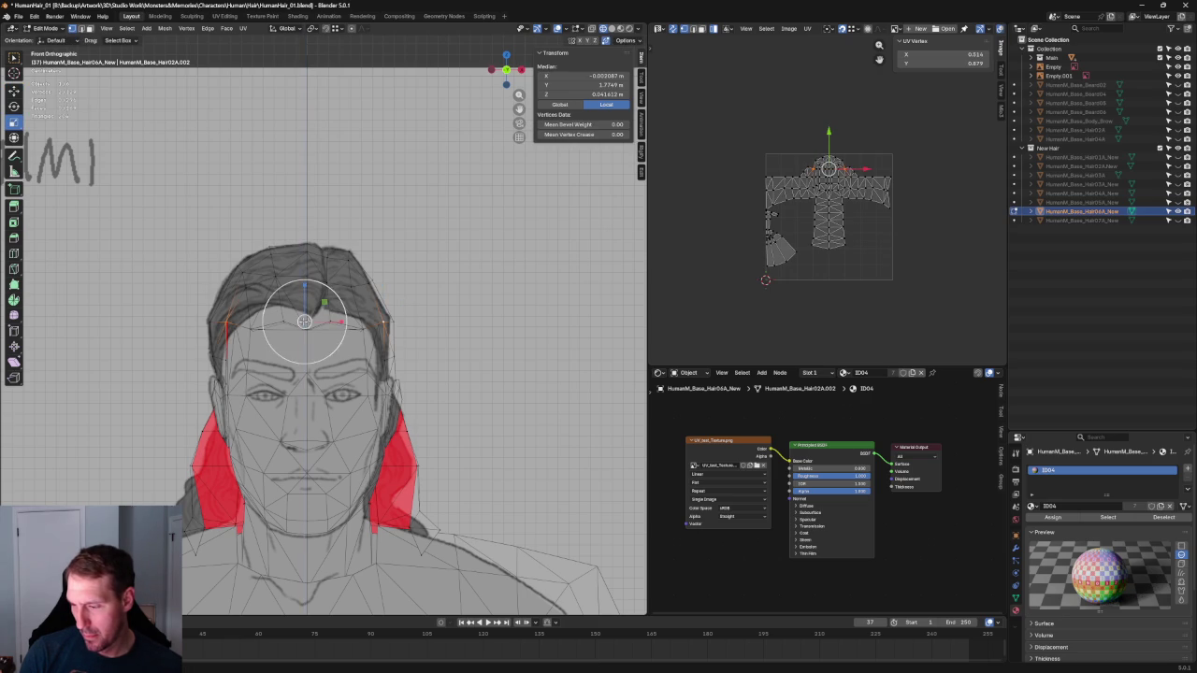
Slide a hairline vertex sideways and nudge the temple vertex onto the drawn hairline
left_click(382, 320)
key("shift+space")
key("g")
left_click_drag(384, 322, 400, 322)
left_click(229, 323)
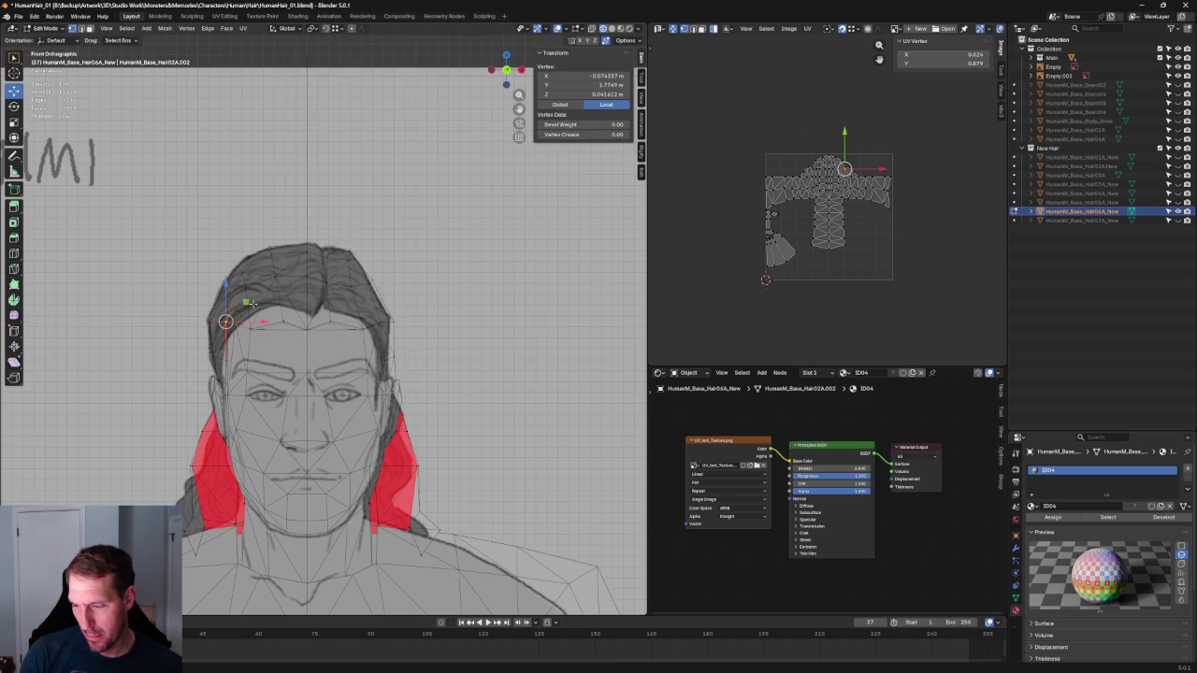
left_click_drag(253, 304, 259, 309)
Raise two temple hairline vertices together along Z
scroll(264, 311, "up", 2)
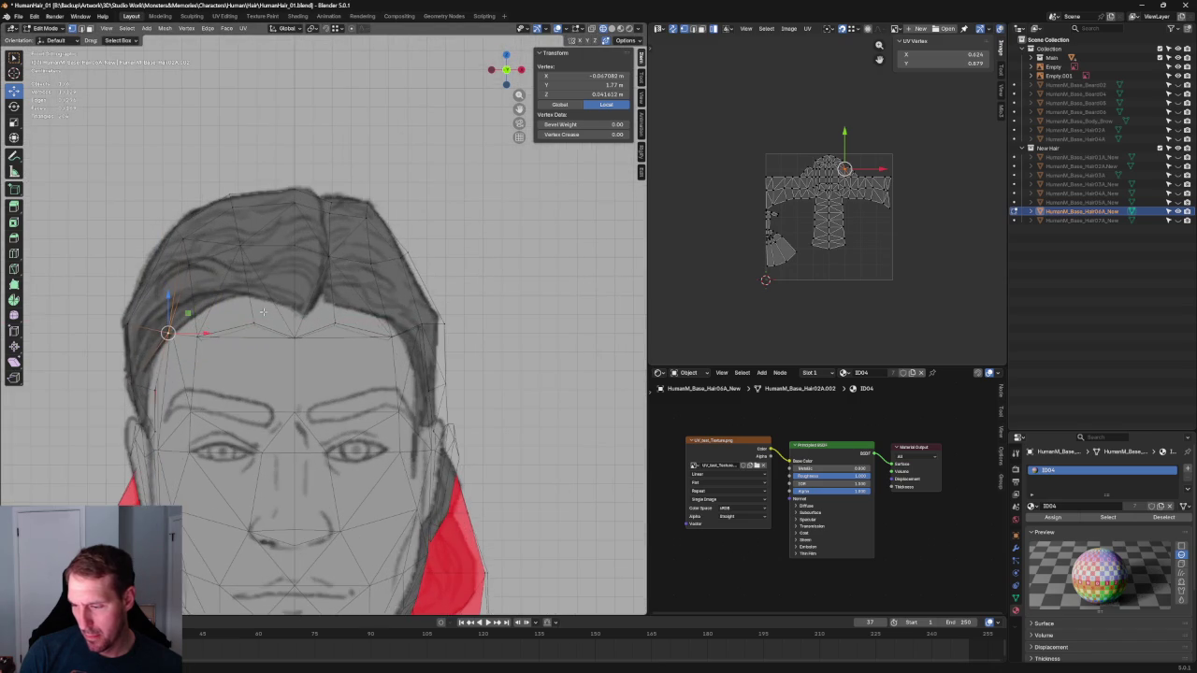
left_click(199, 334, "shift")
key("g")
key("z")
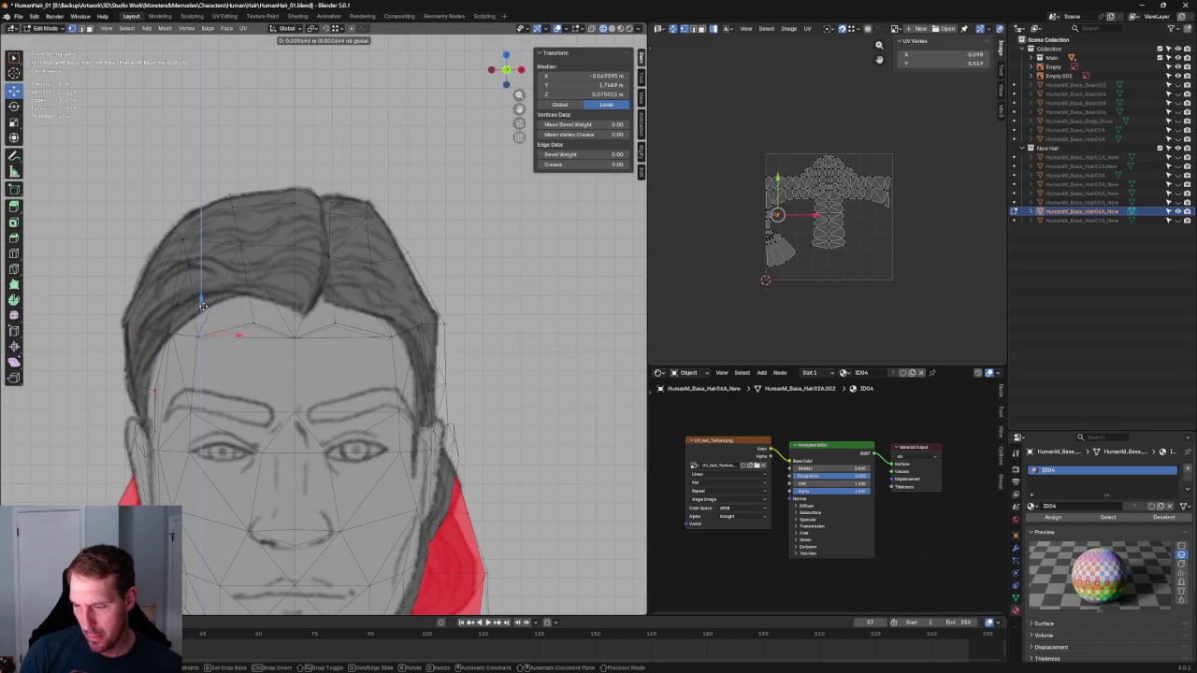
left_click(207, 301)
Raise another hidden hairline vertex up to the drawn hairline, using X-ray to reach it
key("alt+z")
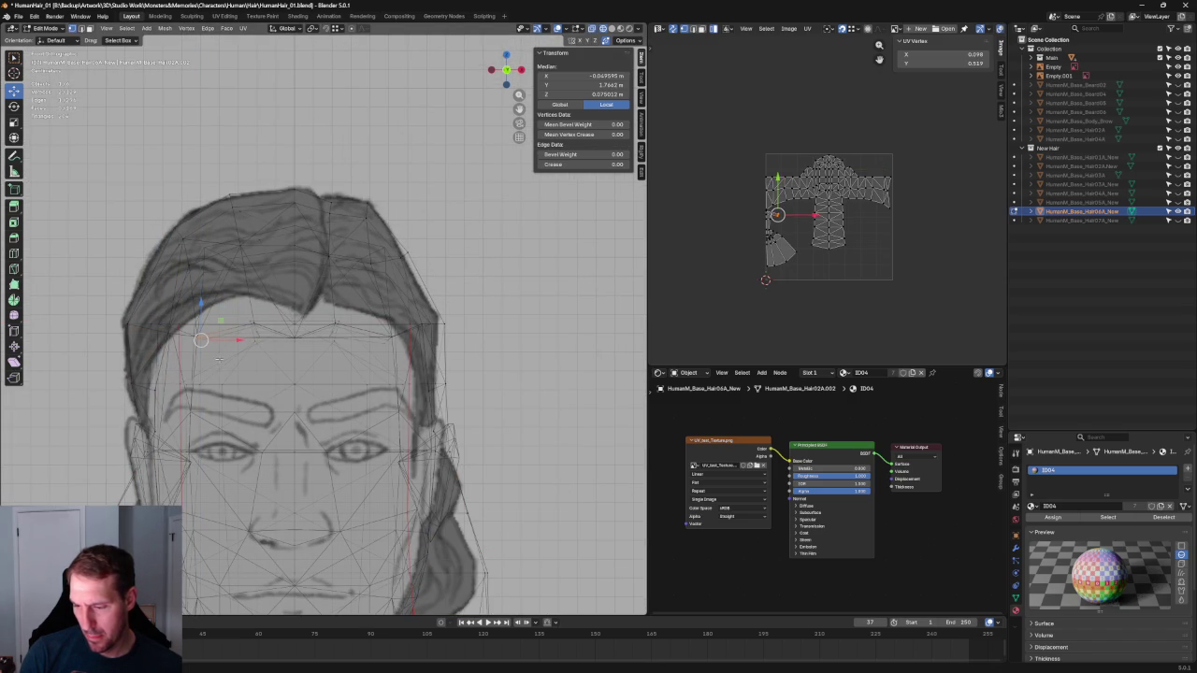
left_click(217, 324)
key("alt+z")
key("g")
key("z")
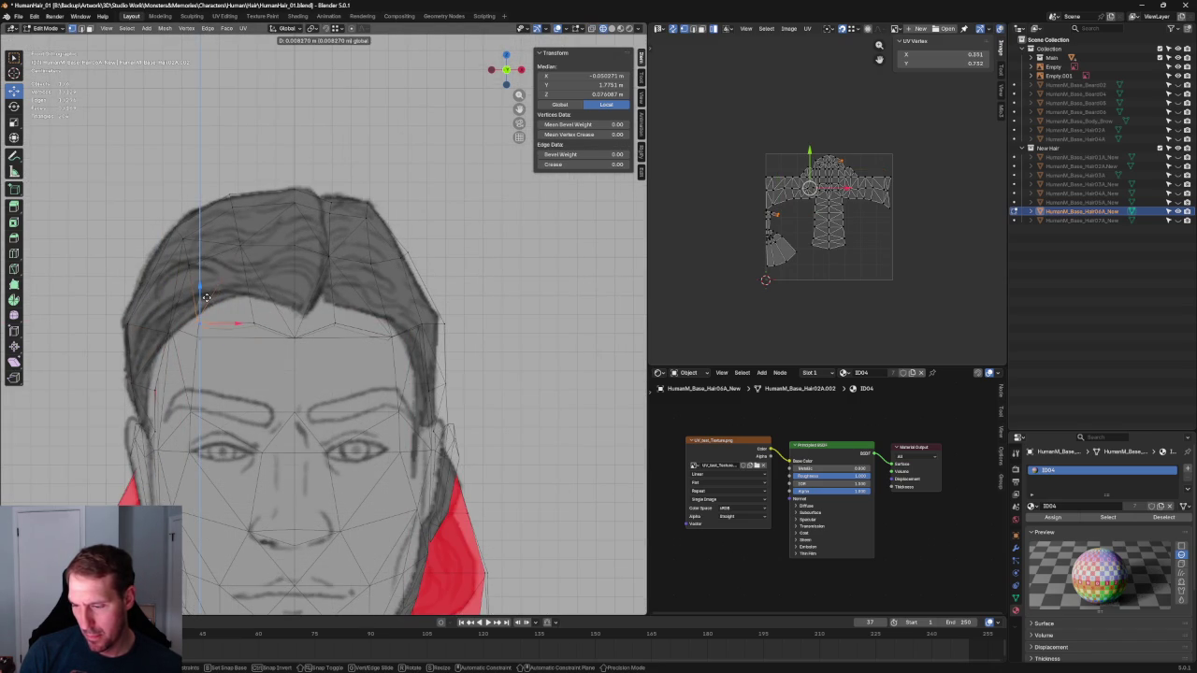
left_click(212, 298)
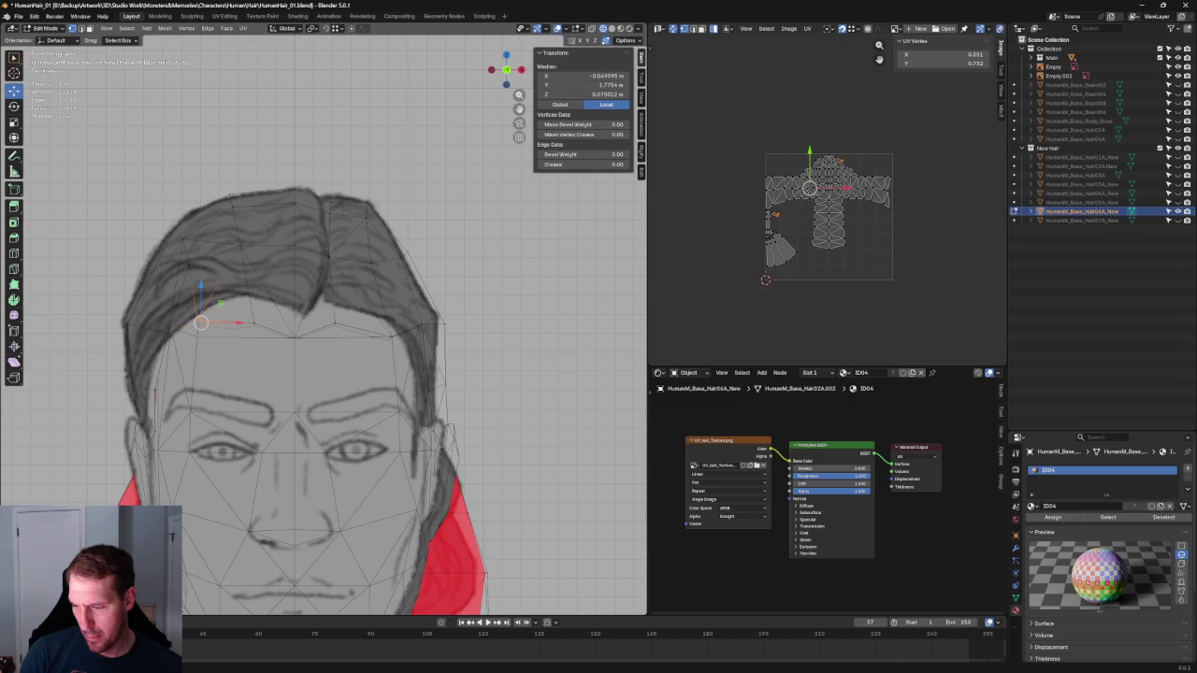
Orbit to inspect the hair, select its whole connected piece with Ctrl+L, and return to front view
scroll(265, 321, "down", 2)
scroll(265, 321, "down", 2)
scroll(265, 320, "up", 5)
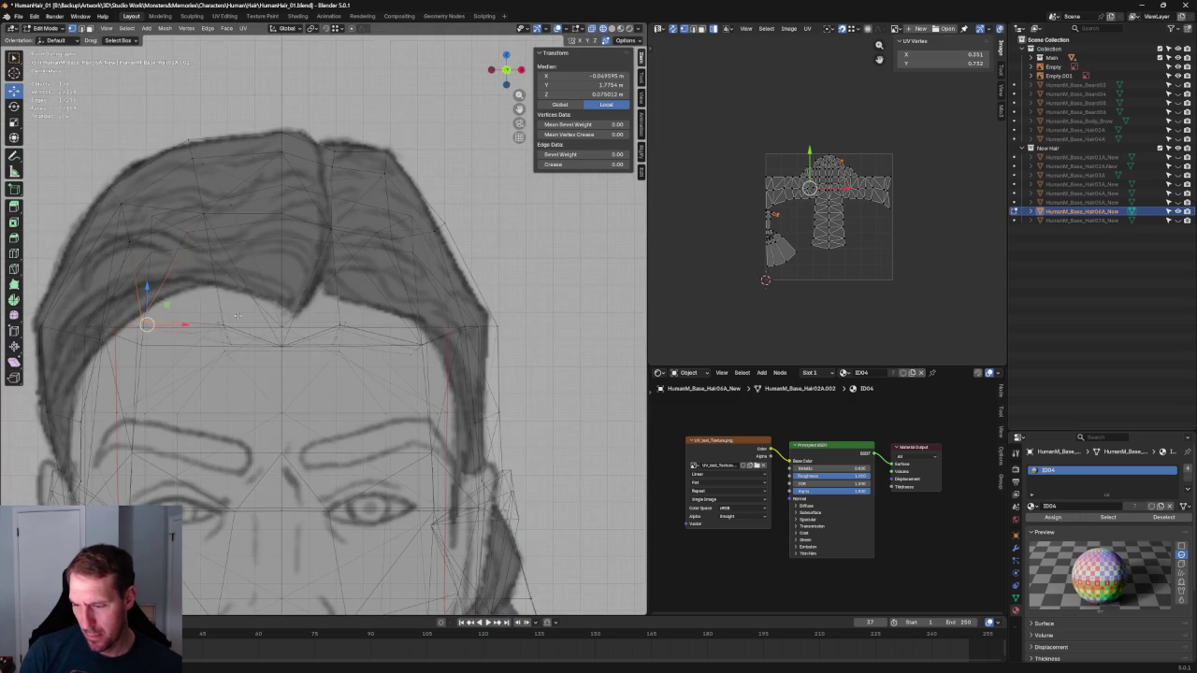
scroll(236, 314, "down", 3)
middle_click_drag(236, 314, 256, 361)
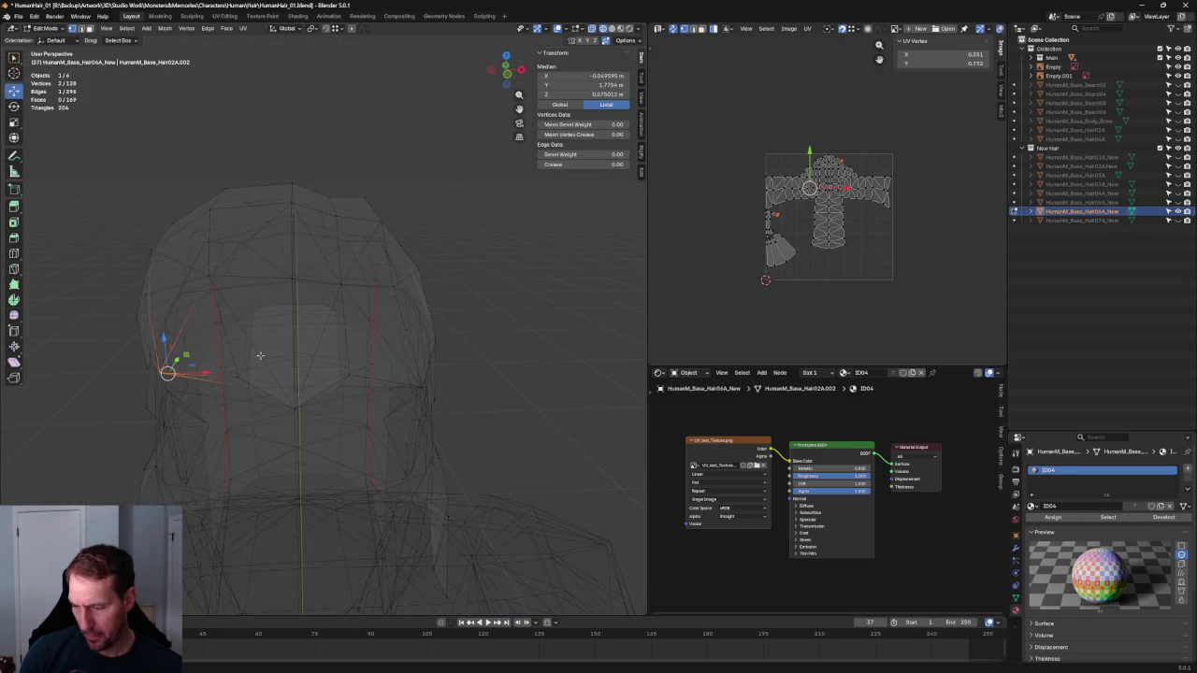
scroll(260, 355, "down", 3)
left_click(292, 308)
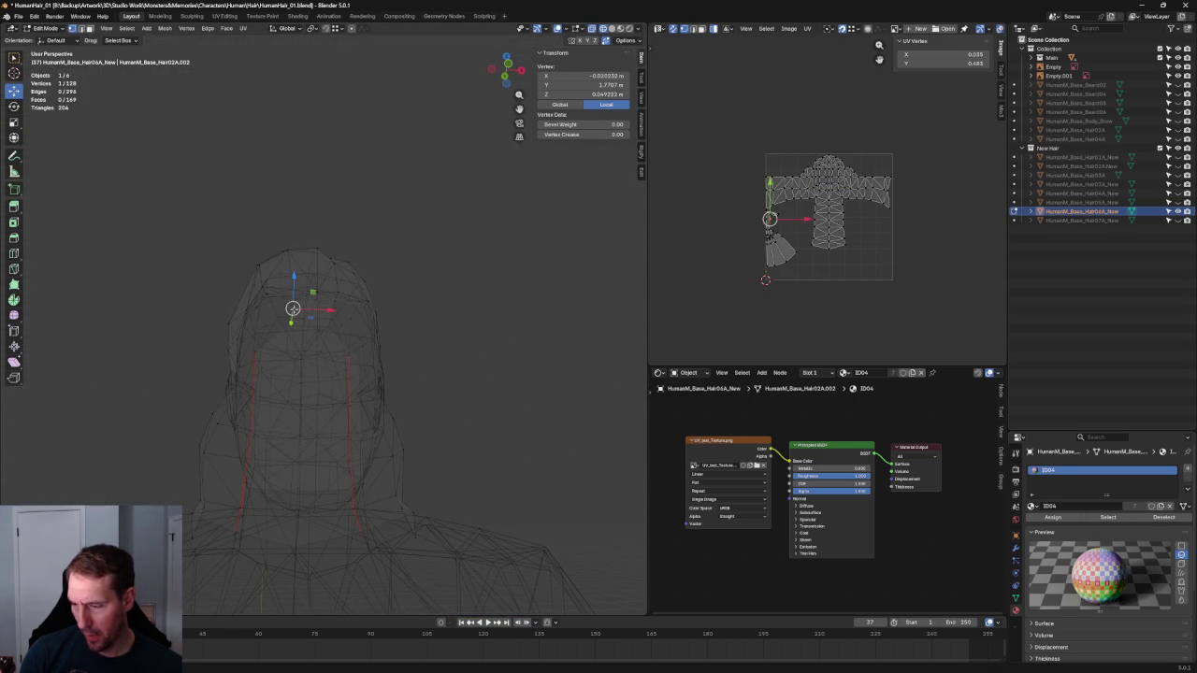
key("ctrl+l")
middle_click_drag(290, 297, 243, 355)
key("KP_1")
left_click(215, 393)
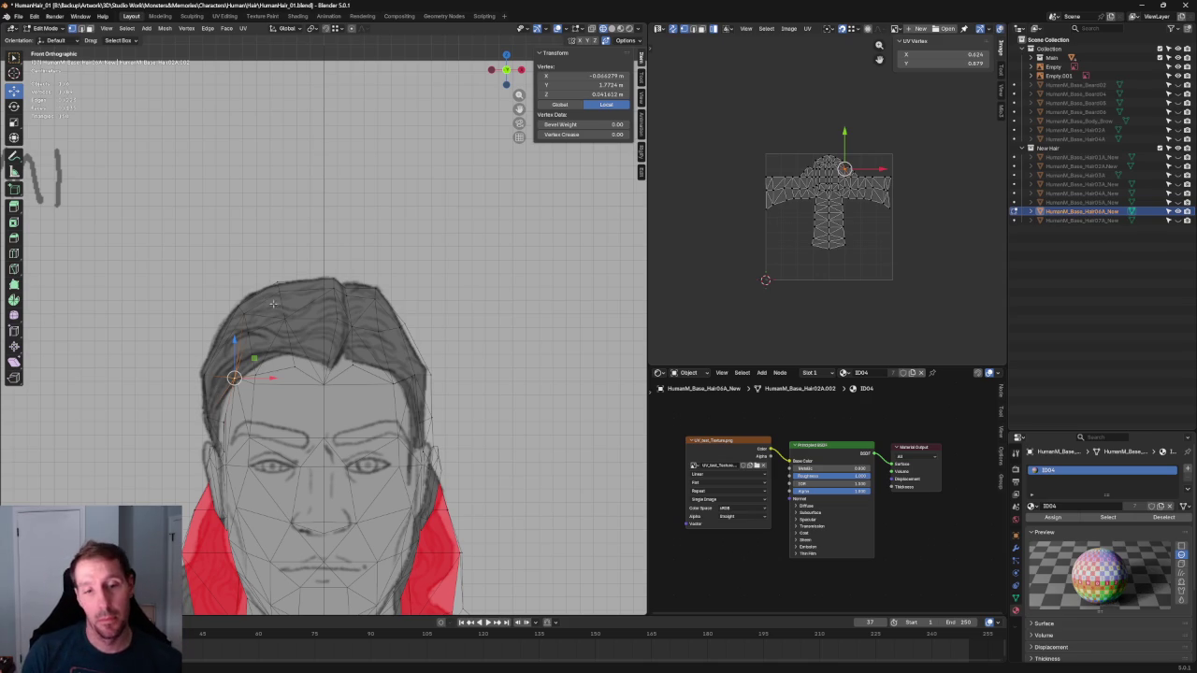
In the side reference view, slide the hairline vertices above the ear front-to-back
scroll(284, 334, "up", 2)
middle_click_drag(283, 334, 395, 324)
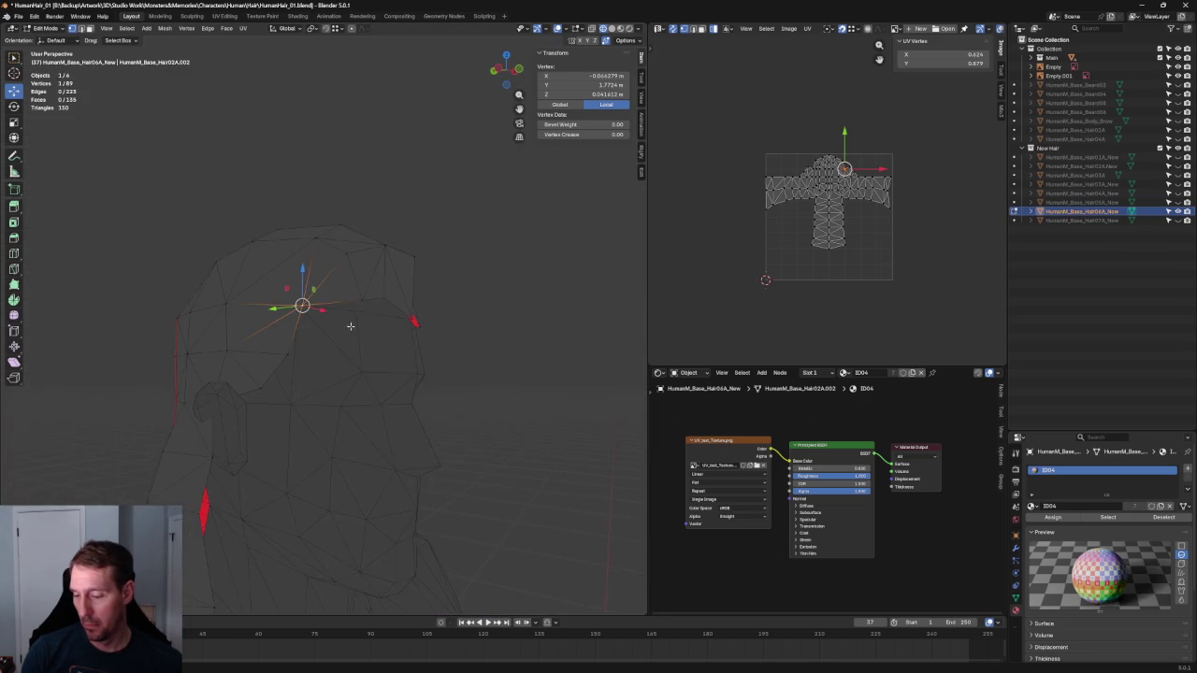
key("grave")
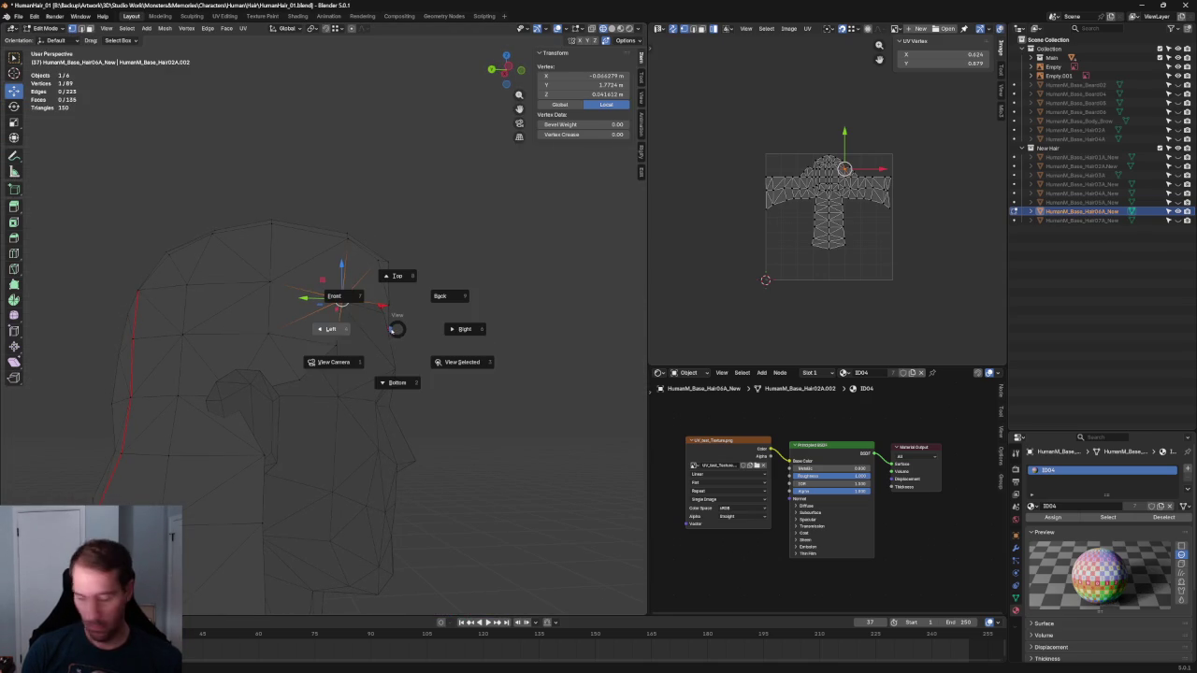
key("6")
scroll(388, 330, "up", 2)
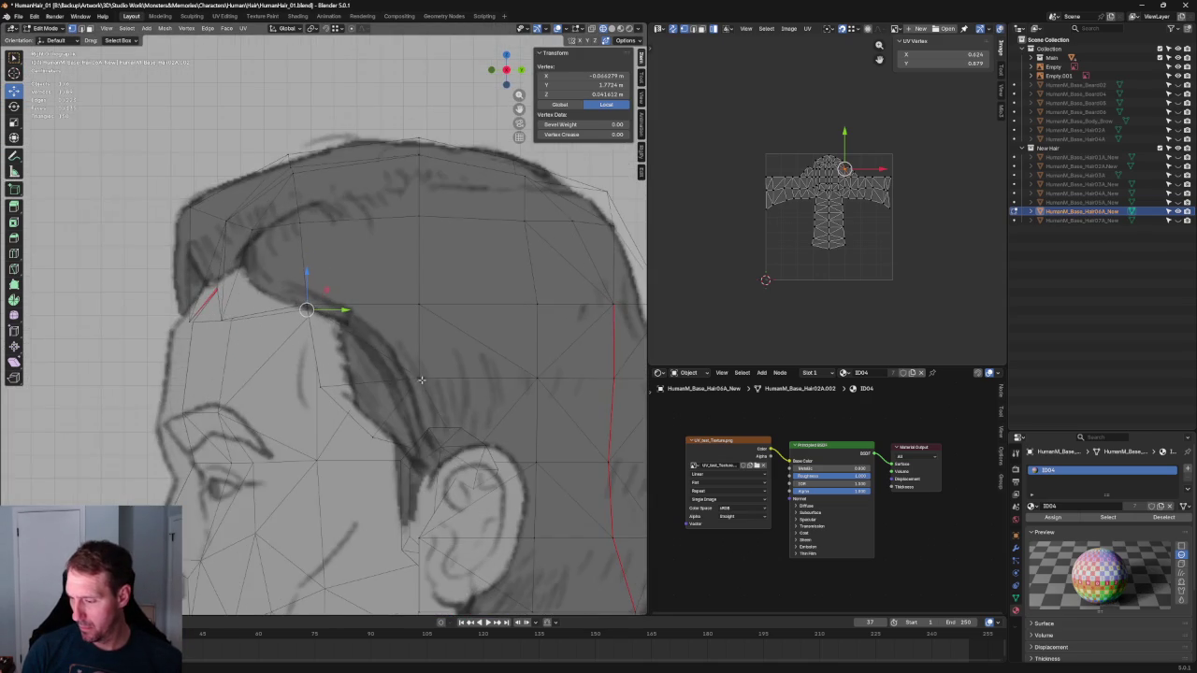
scroll(337, 348, "up", 1)
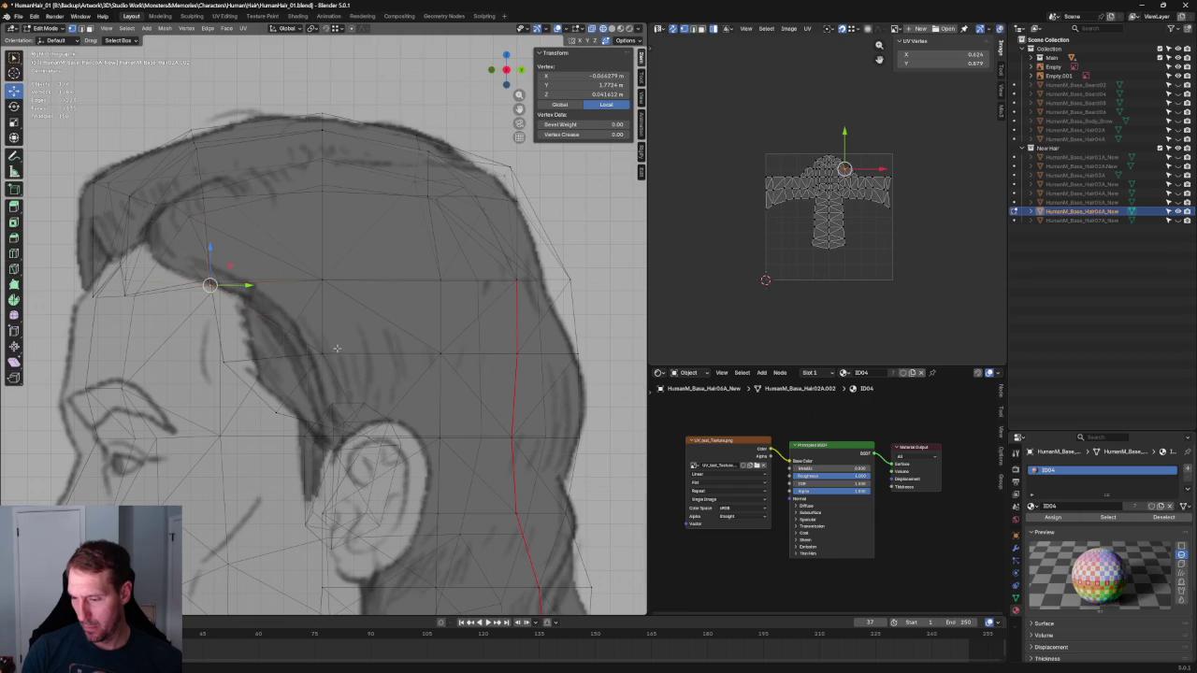
left_click_drag(200, 374, 200, 374)
key("g")
key("y")
left_click(262, 356)
key("g")
key("y")
left_click(274, 363)
In the front reference view, move the right temple vertex sideways onto the drawing
key("1")
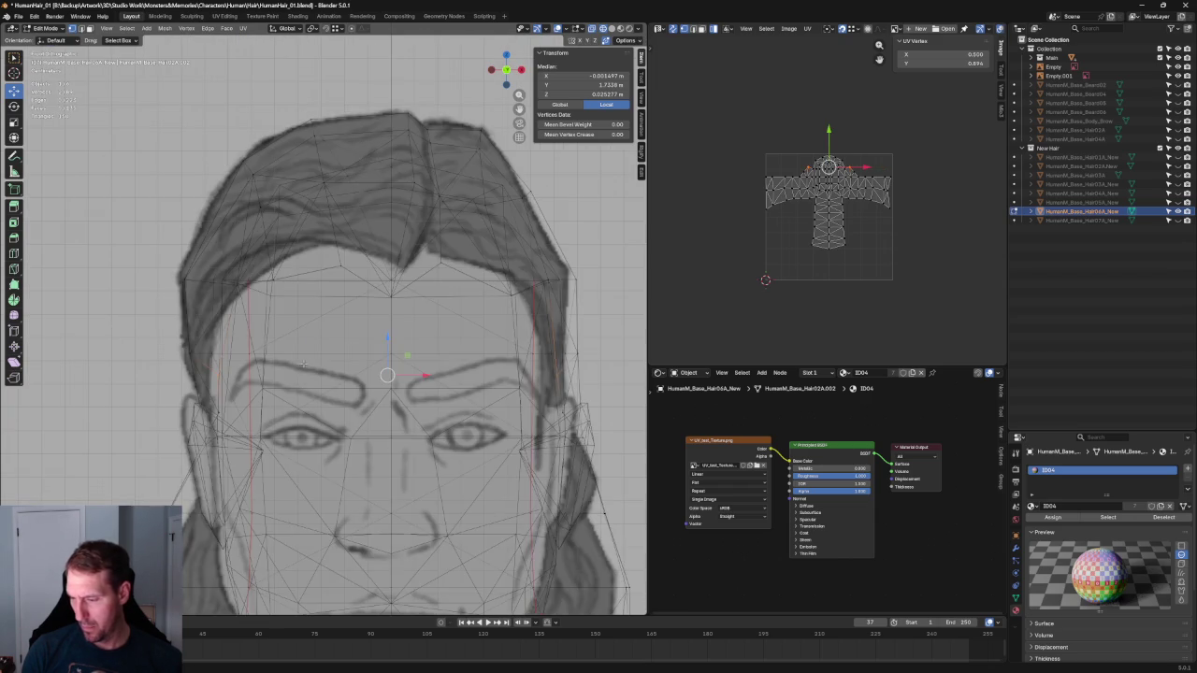
left_click(558, 375)
key("g")
key("x")
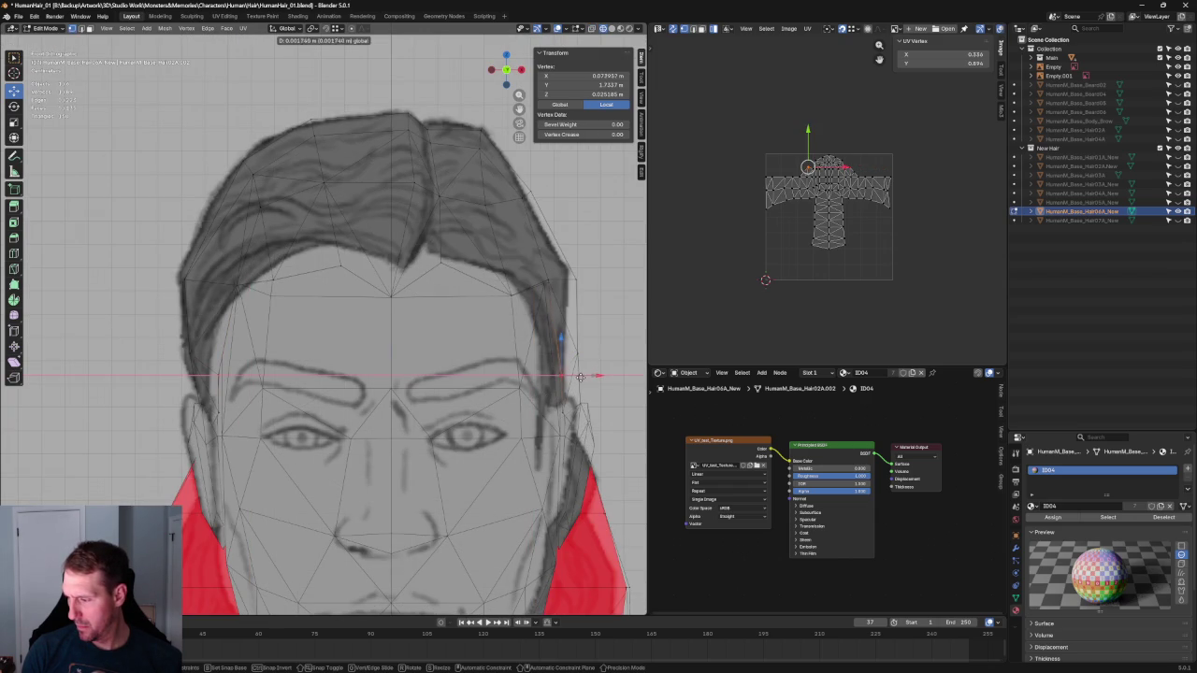
left_click(580, 377)
Move the matching right and left hair strand edges sideways to fit the front drawing
scroll(580, 377, "down", 3)
mouse_move(561, 374)
middle_mouse_down()
mouse_move(488, 348)
mouse_move(534, 337)
middle_mouse_up()
key("1")
scroll(475, 380, "up", 3)
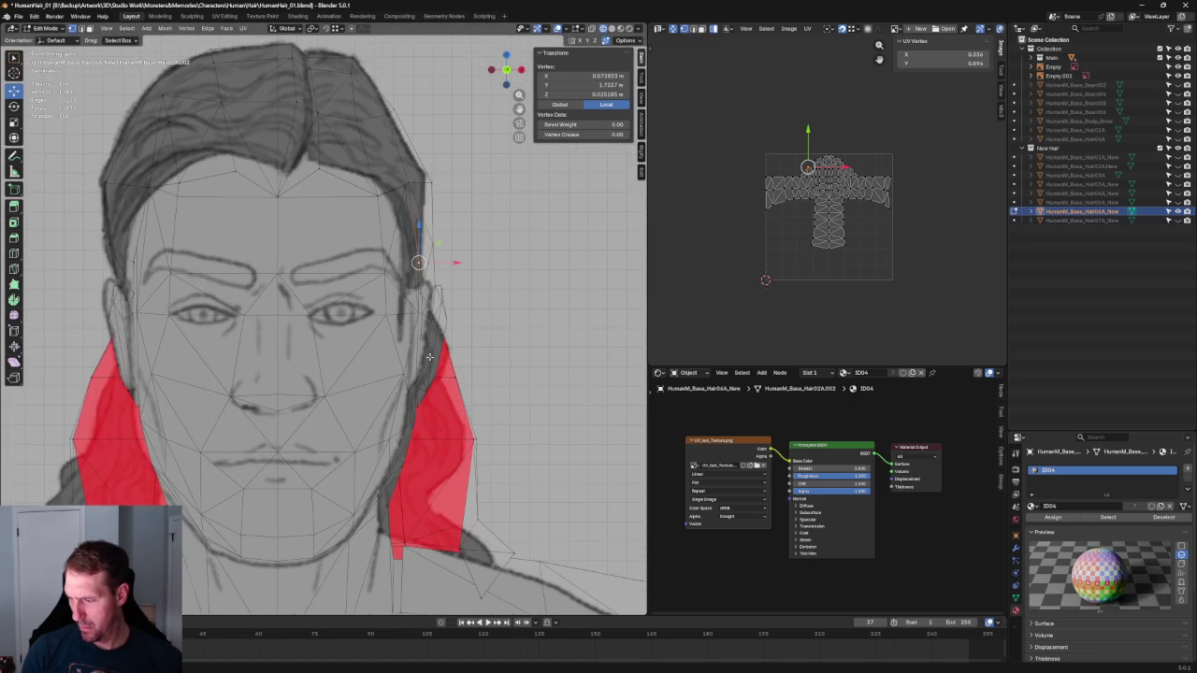
left_click(475, 380, "alt")
key("g")
key("x")
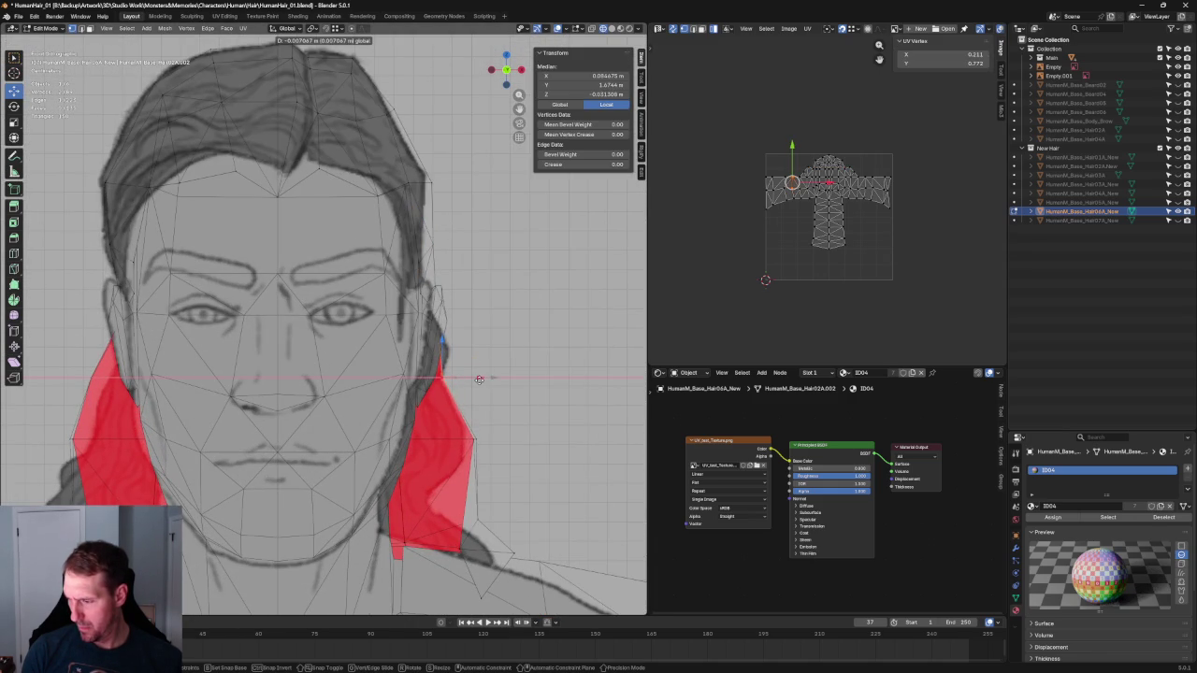
left_click(475, 381)
left_click(120, 391, "alt")
key("g")
key("x")
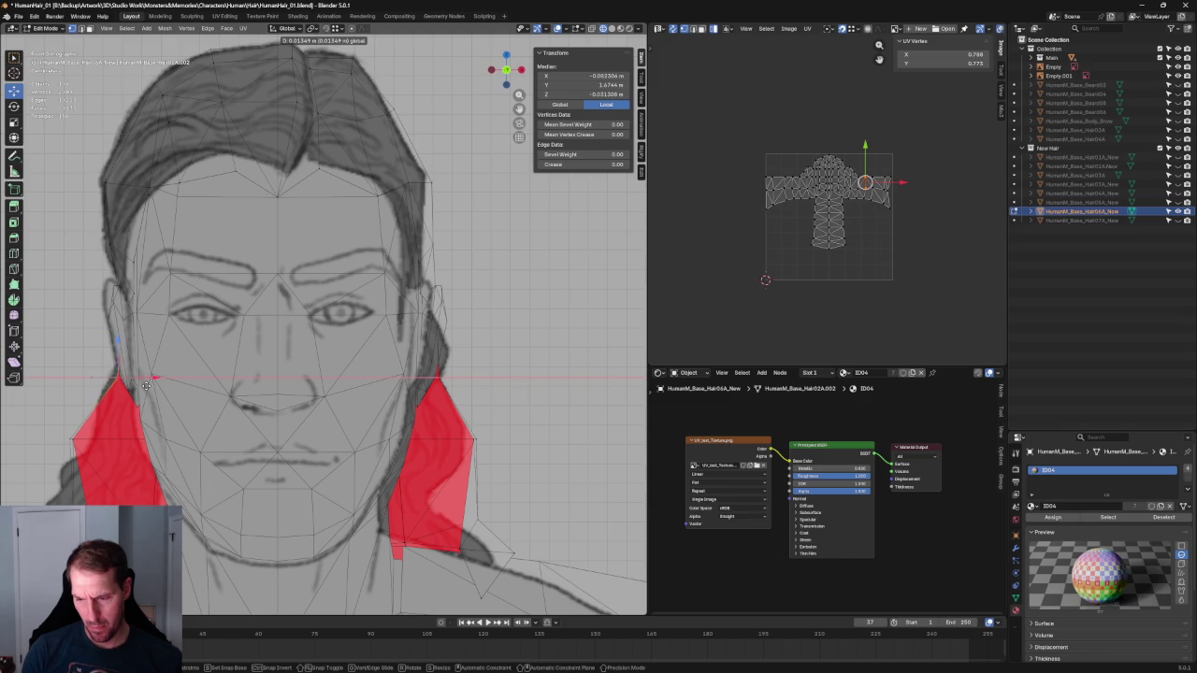
left_click(146, 386)
Pull another left strand vertex down and outward
scroll(175, 400, "down", 1)
left_click(137, 422)
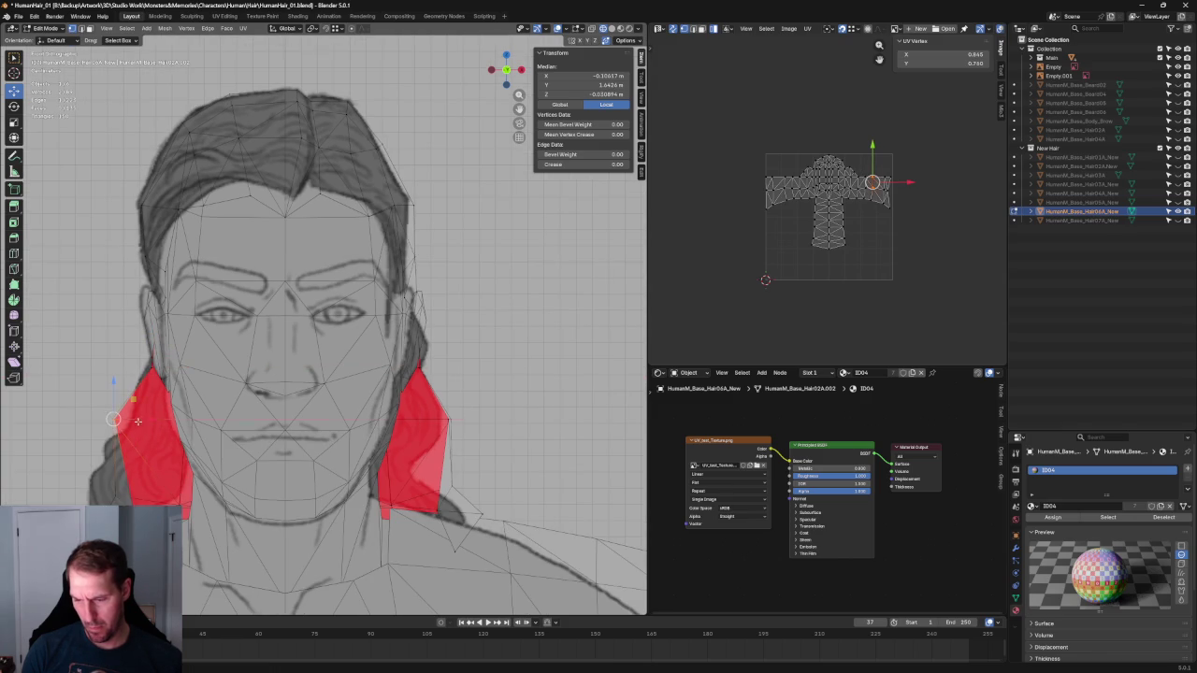
key("g")
left_click(139, 502)
In the side reference view, delete a vertex at the back hair tip
scroll(138, 502, "down", 2)
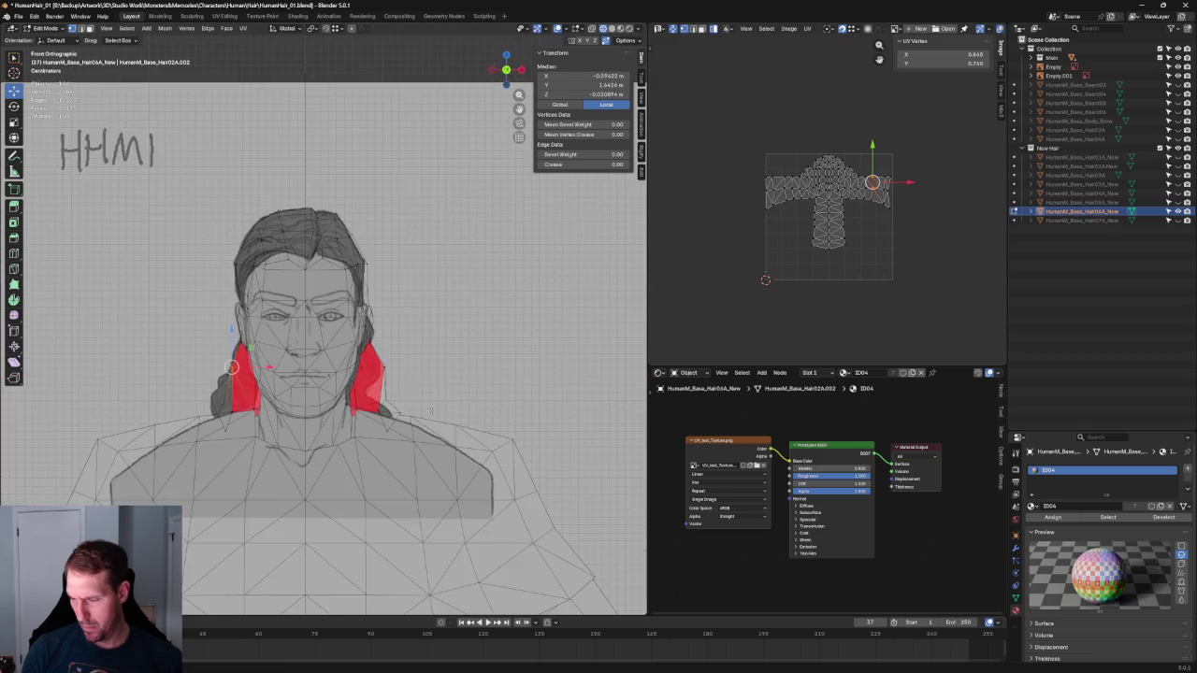
key("KP_3")
scroll(427, 423, "up", 2)
scroll(426, 424, "up", 2)
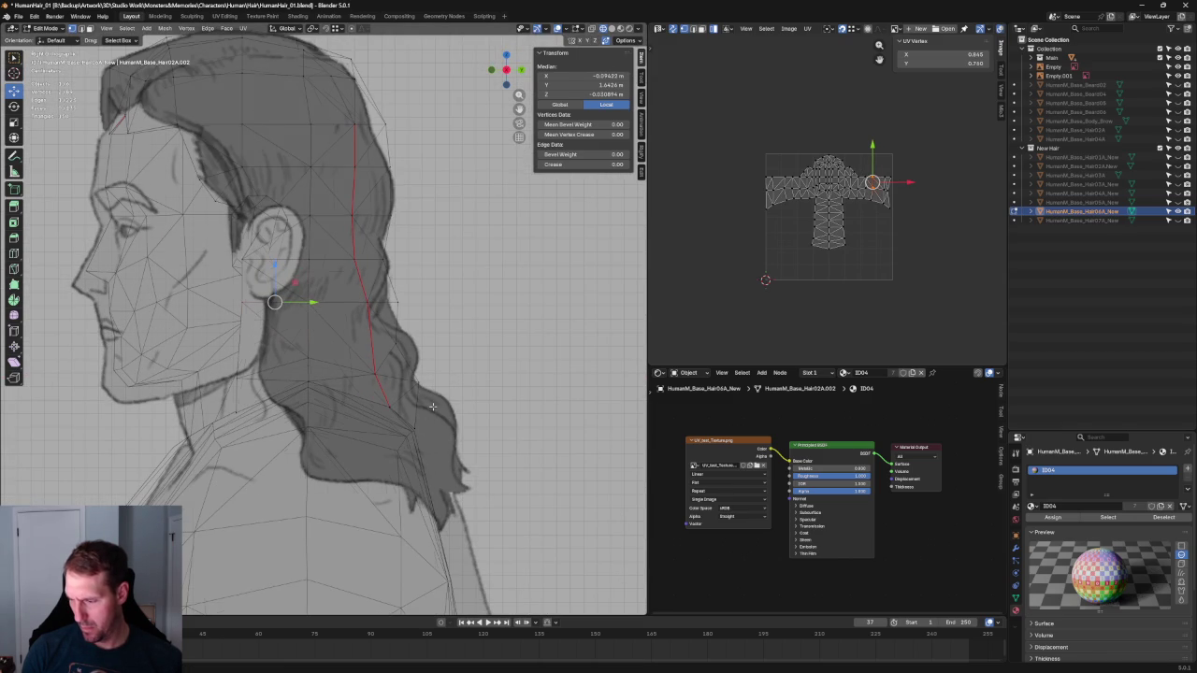
scroll(432, 407, "up", 2)
left_click(287, 411)
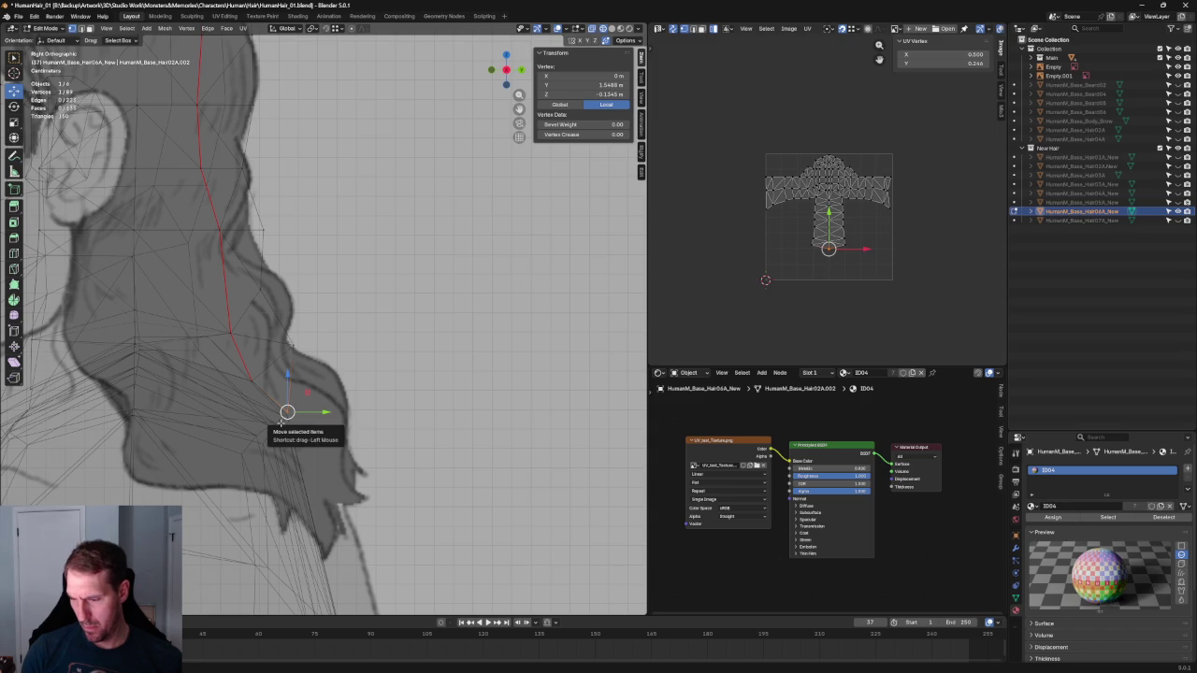
right_click(280, 421)
left_click(253, 402)
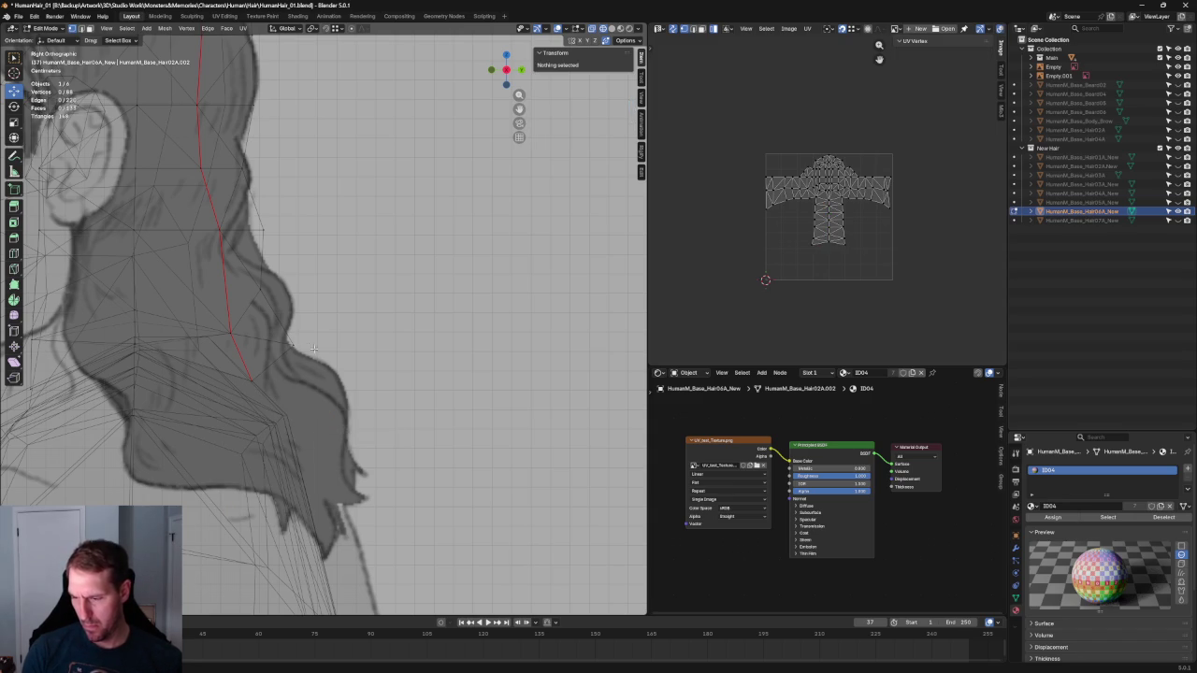
Drag the back hair tip down and back toward the drawn hair end
left_click(281, 374)
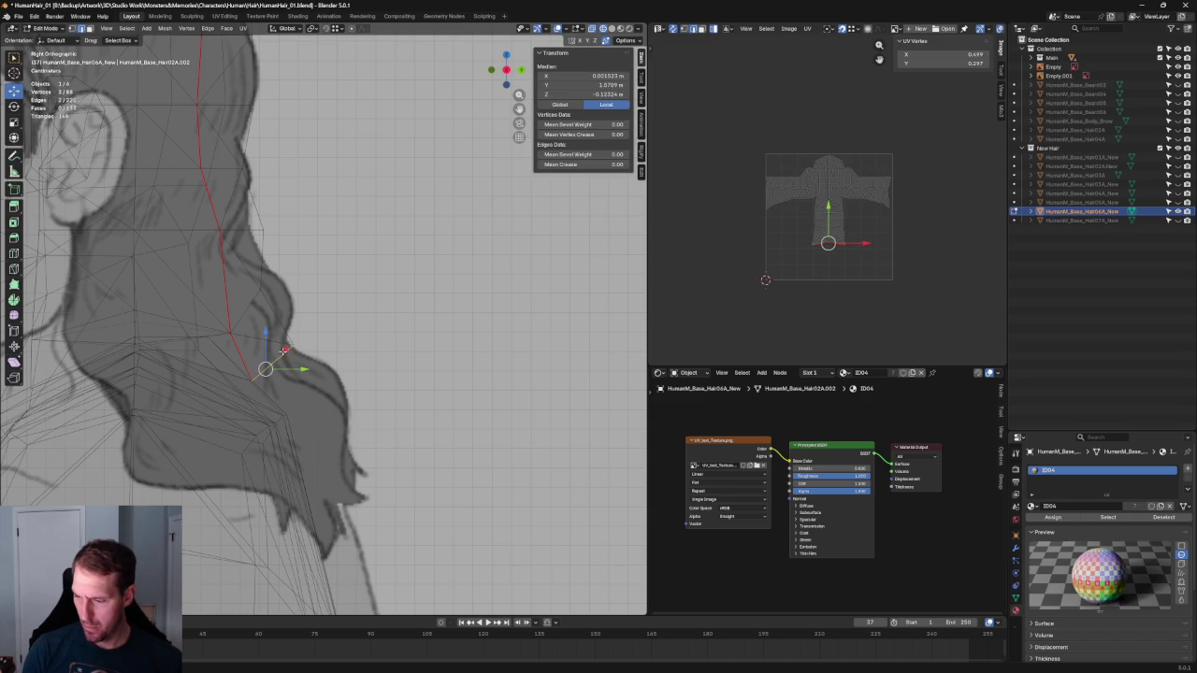
left_click_drag(286, 352, 338, 404)
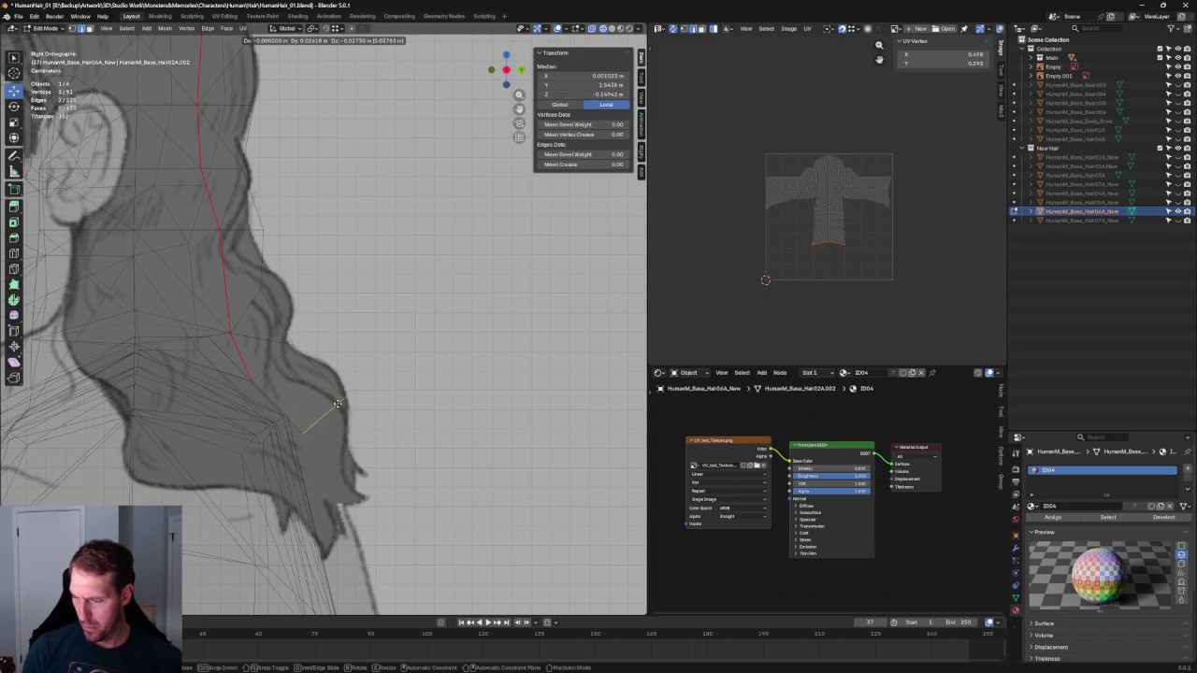
mouse_move(337, 404)
left_mouse_down()
mouse_move(370, 558)
mouse_move(355, 533)
left_mouse_up()
scroll(377, 503, "down", 4)
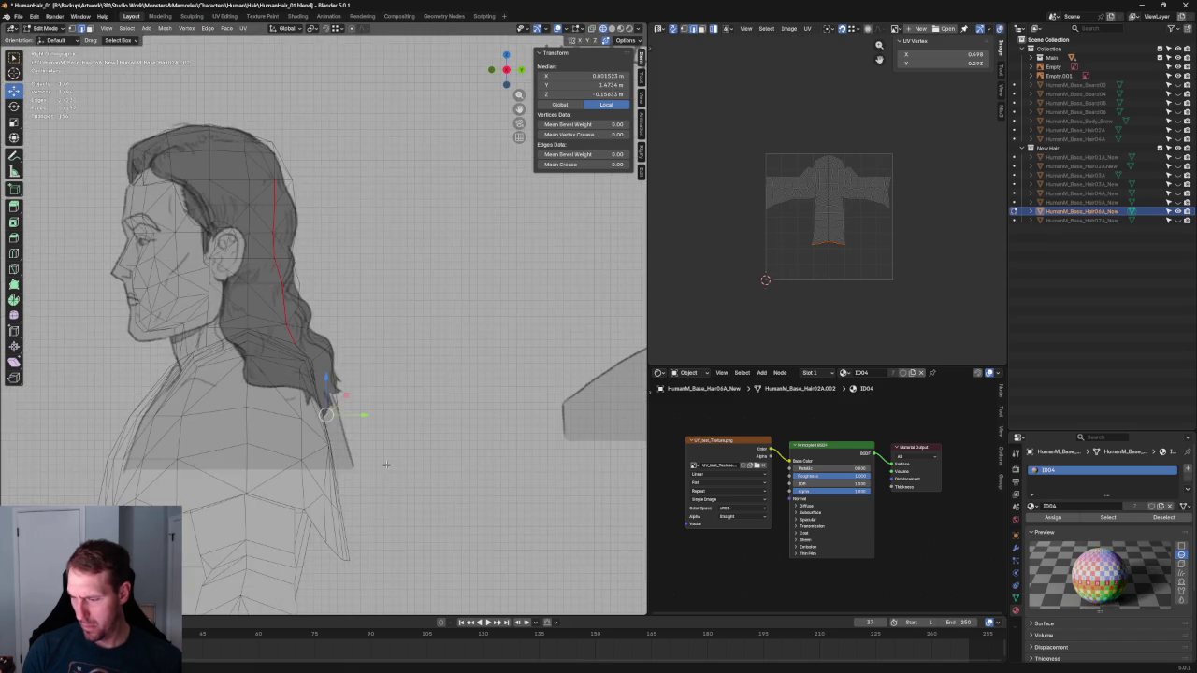
middle_click_drag(384, 470, 377, 500)
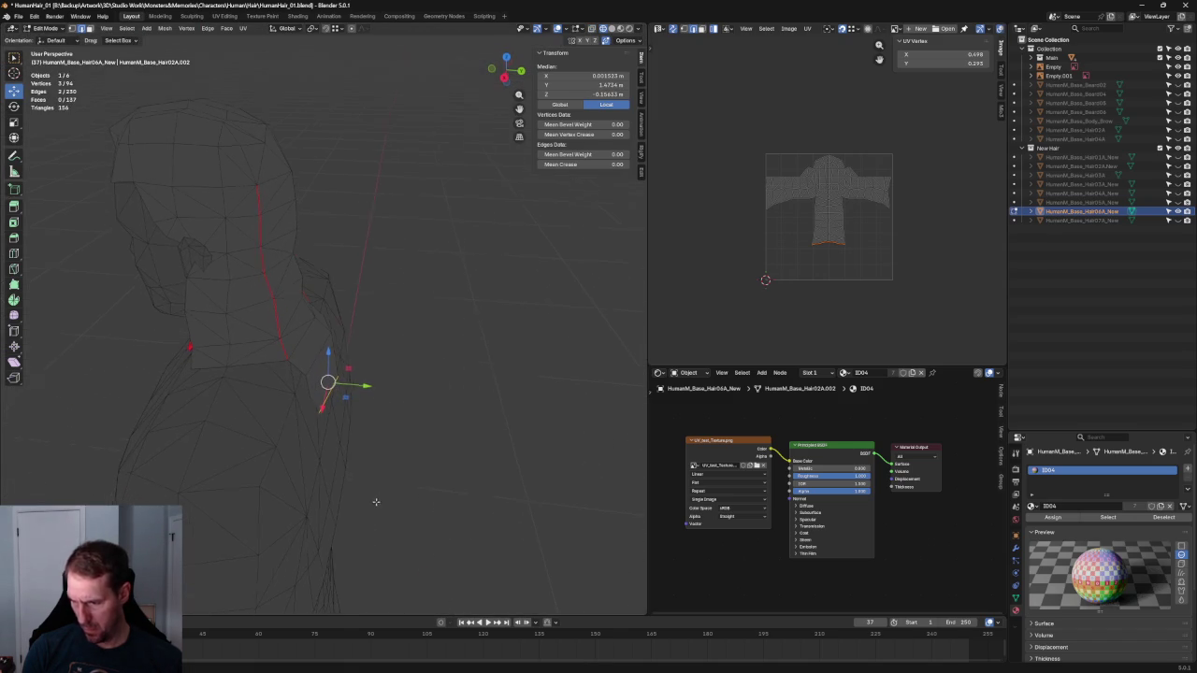
Return to the side reference view and select the lowest back hair vertex
left_click(314, 419)
middle_click_drag(345, 417, 445, 399)
key("grave")
left_click(349, 422)
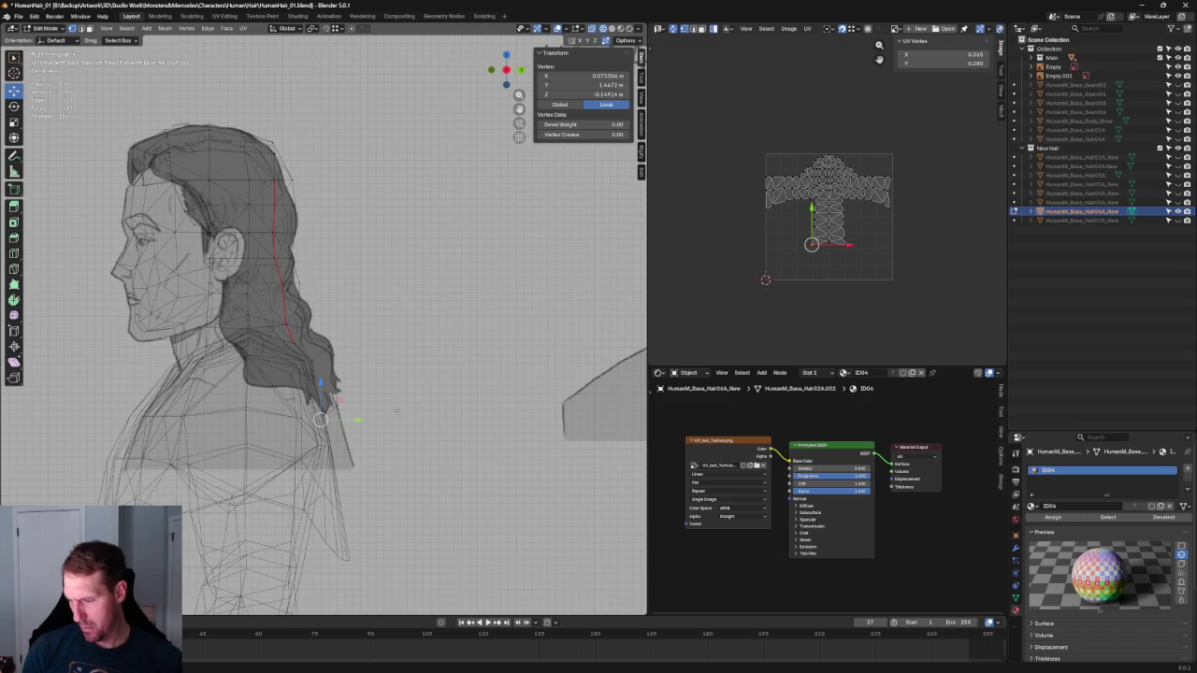
left_click(337, 405)
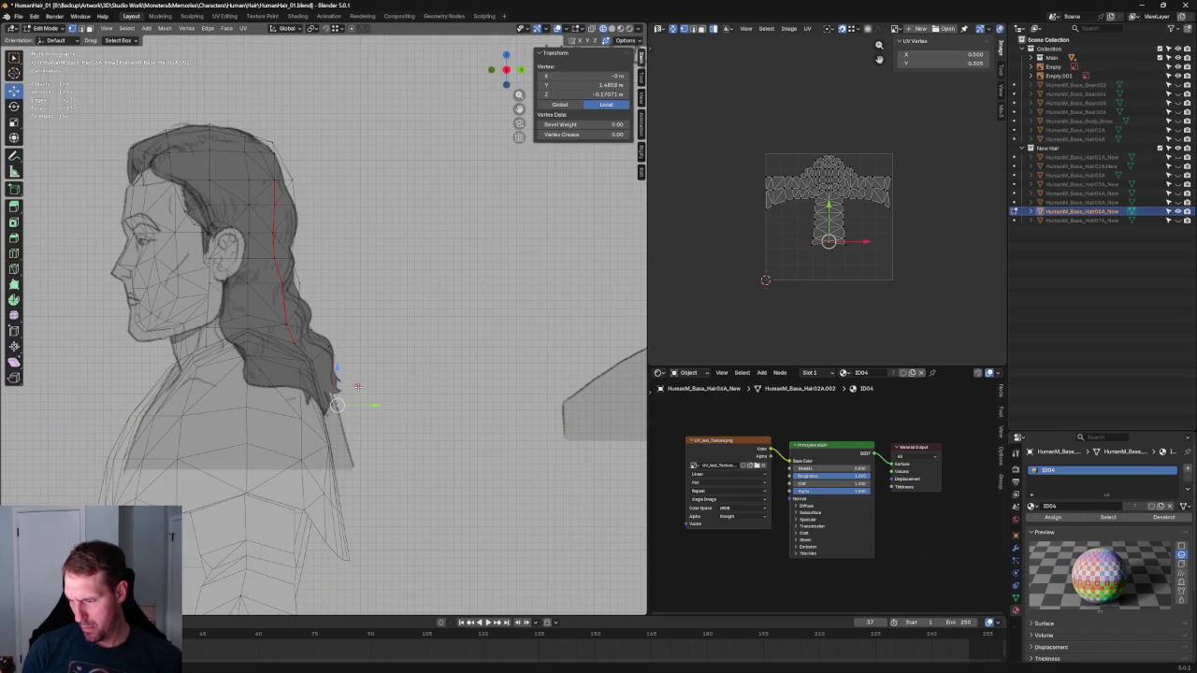
middle_click_drag(359, 395, 359, 405)
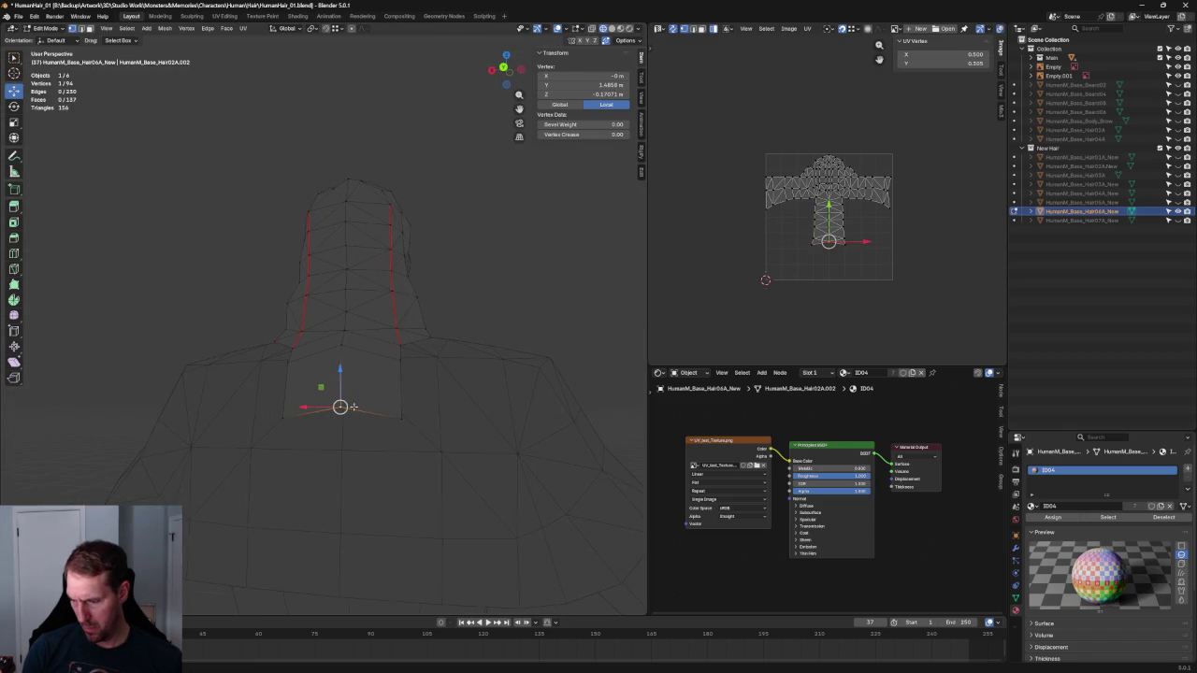
Move that vertex along the front-back (Y) axis onto the side hair outline
key("g")
key("z")
key("z")
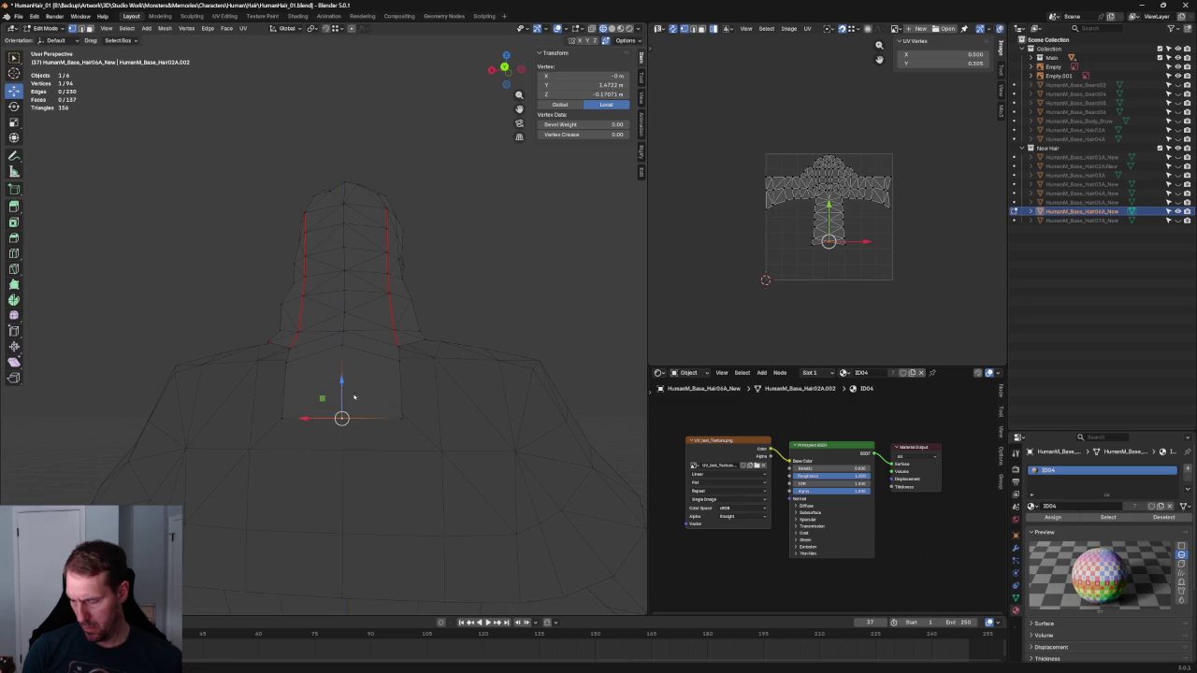
key("KP_3")
key("g")
key("Escape")
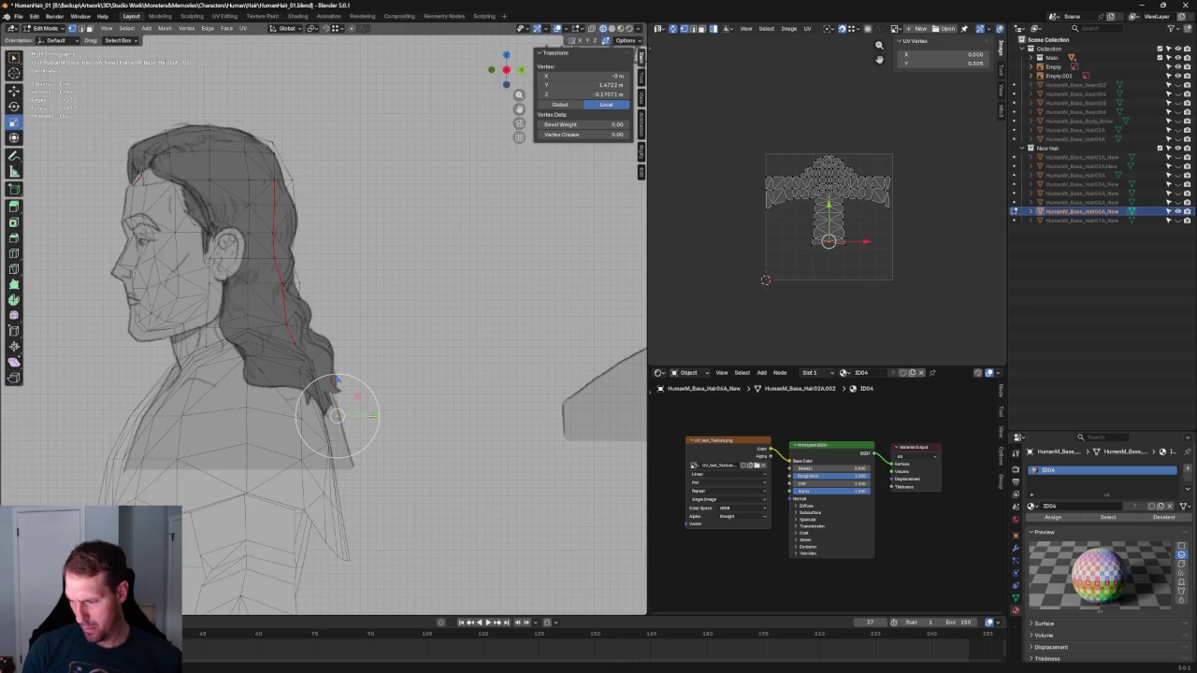
key("g")
key("y")
left_click(361, 414)
mouse_move(361, 415)
middle_mouse_down()
mouse_move(395, 420)
mouse_move(293, 421)
middle_mouse_up()
mouse_move(288, 376)
middle_mouse_down()
mouse_move(313, 481)
mouse_move(393, 459)
mouse_move(349, 441)
middle_mouse_up()
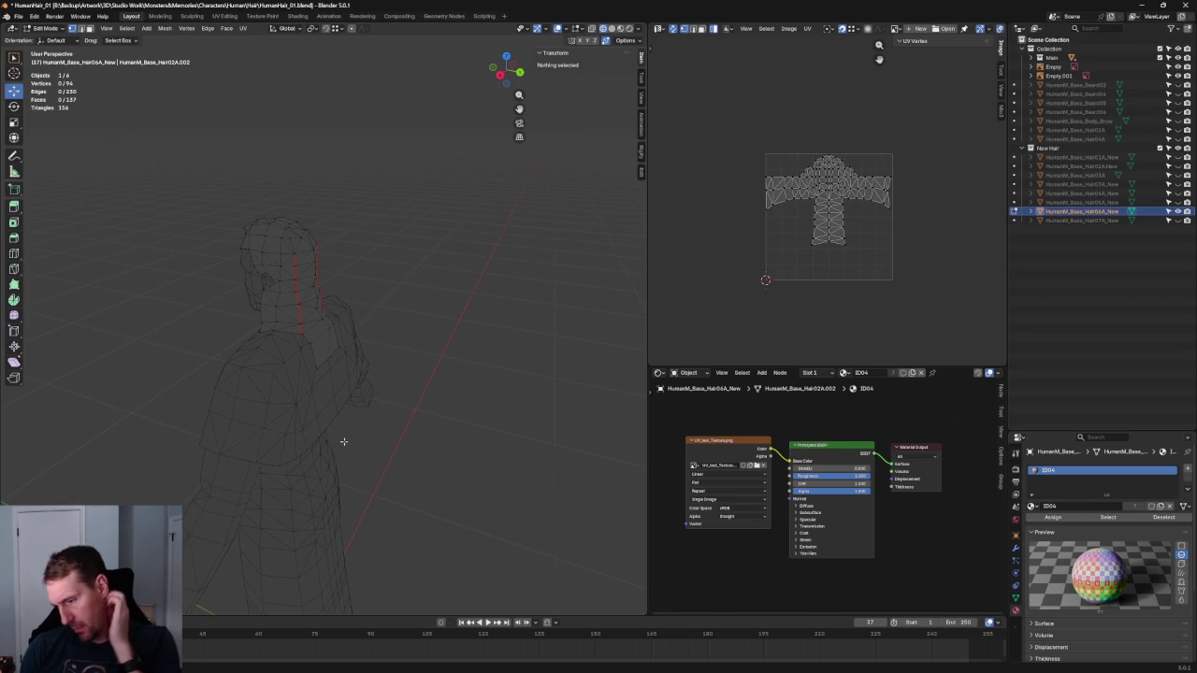
In the side reference view, slide one back hair edge vertex along Y onto the outline
scroll(337, 374, "up", 5)
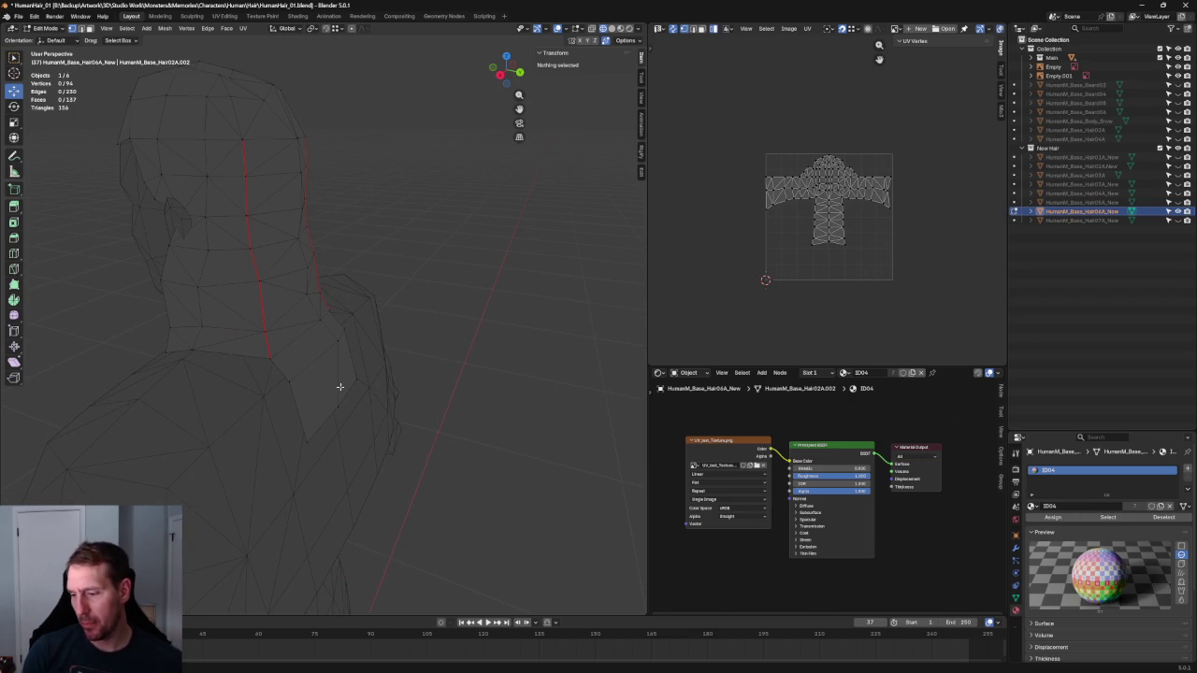
key("KP_3")
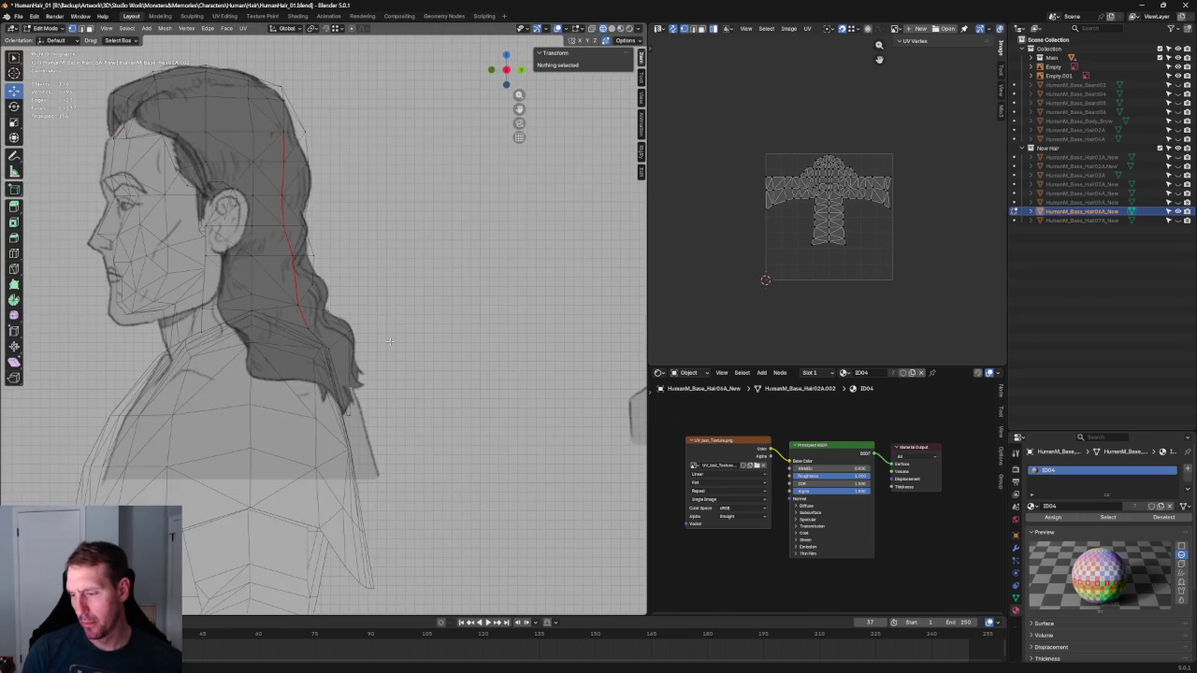
left_click(347, 281)
key("g")
key("y")
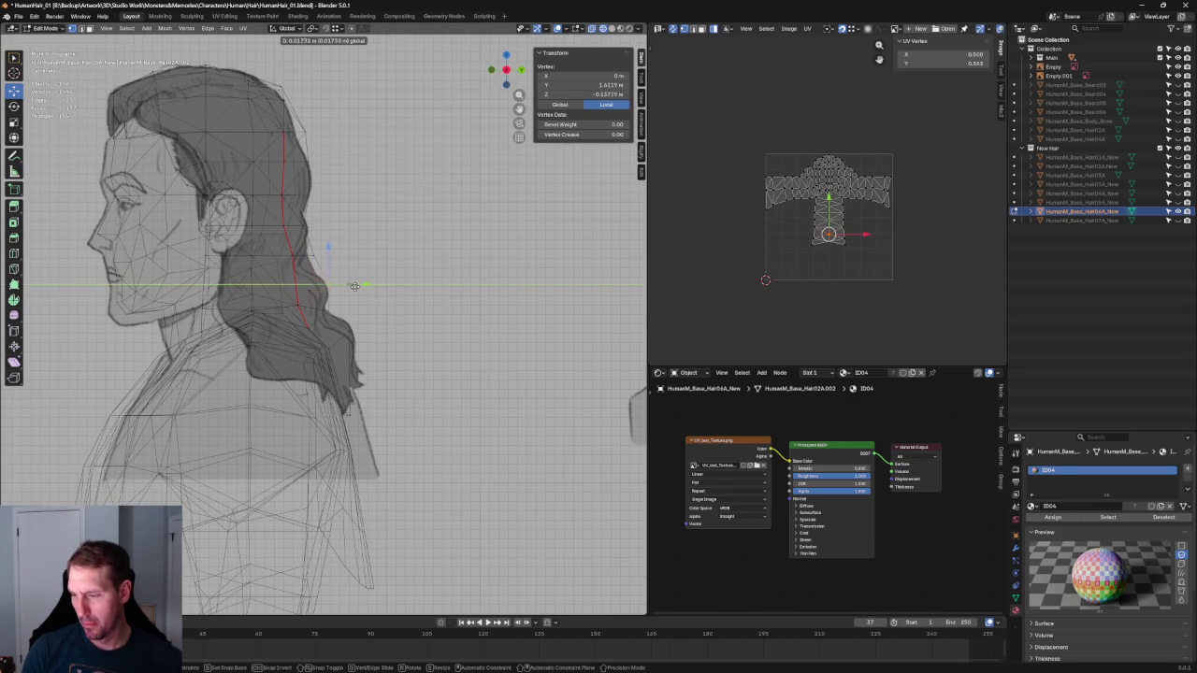
left_click(355, 285)
left_click(379, 311)
Box-select vertices along the back hair edge and slide them along Y onto the outline
left_click(287, 379)
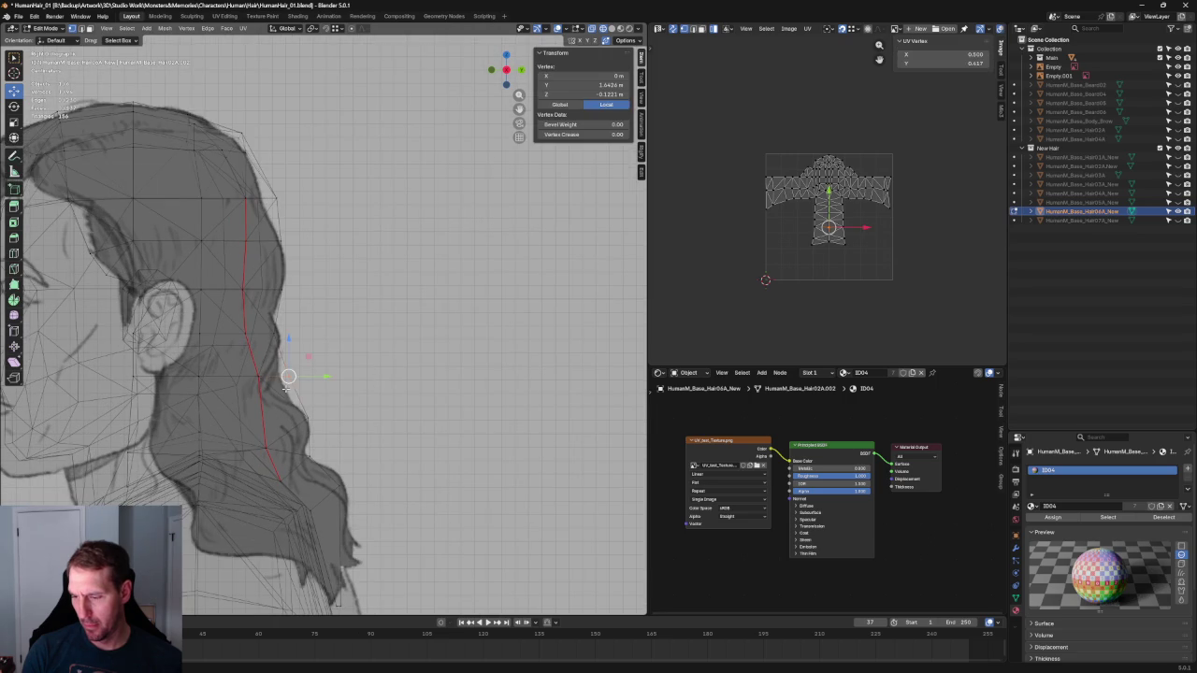
left_click_drag(341, 367, 249, 394)
key("g")
key("y")
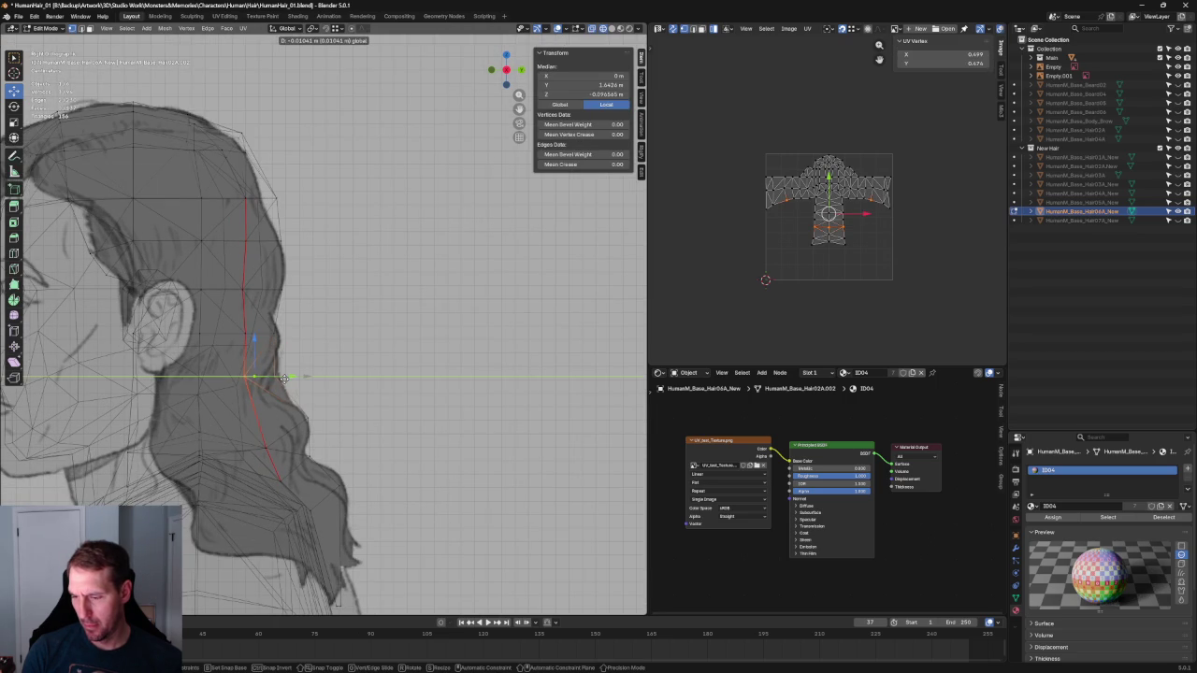
left_click(289, 378)
left_click(277, 333)
key("g")
key("y")
key("Escape")
left_click(320, 285)
Try Y moves on vertices higher up the back of the head, leaving them in place
scroll(351, 284, "up", 2)
left_click(314, 295)
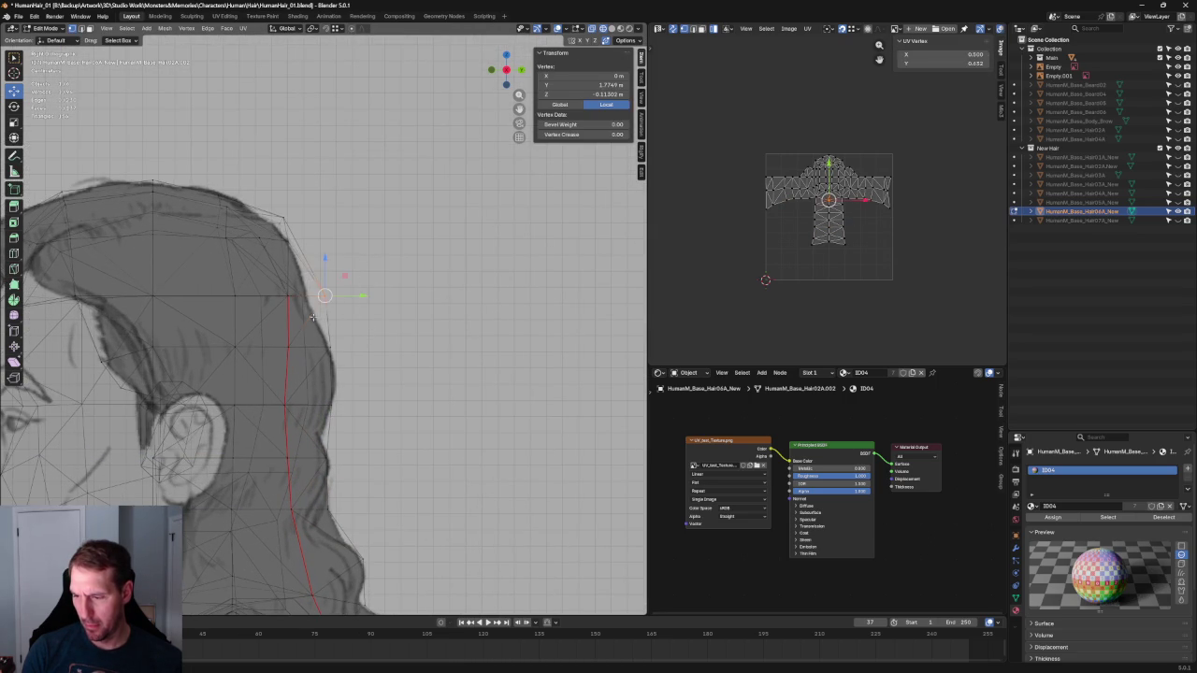
key("g")
key("y")
key("Escape")
left_click(330, 348)
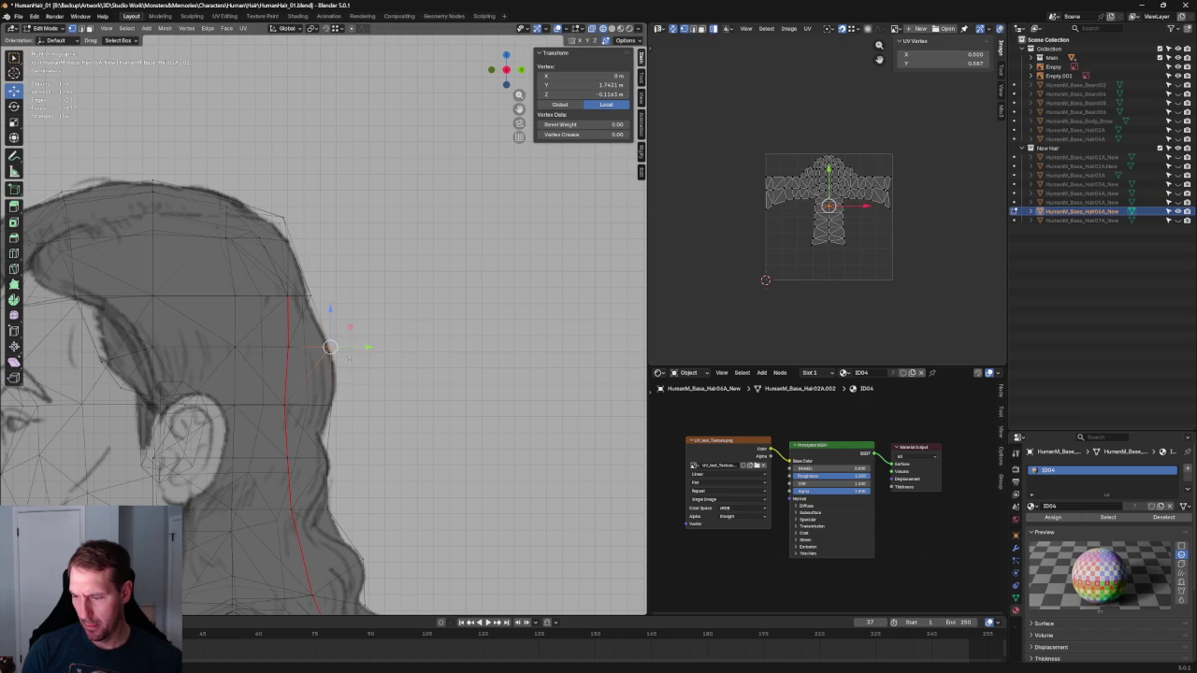
key("g")
key("y")
key("Escape")
left_click(310, 352)
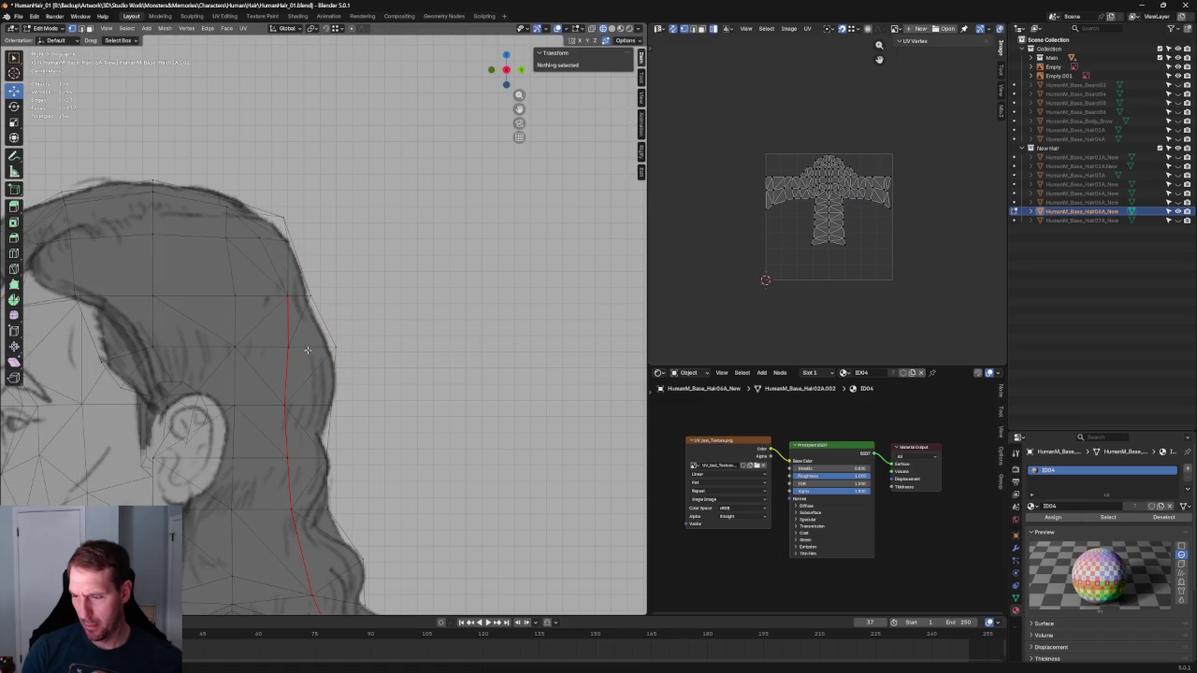
Shift two crown vertices along Y onto the side drawing's head curve
left_click_drag(249, 253, 317, 242)
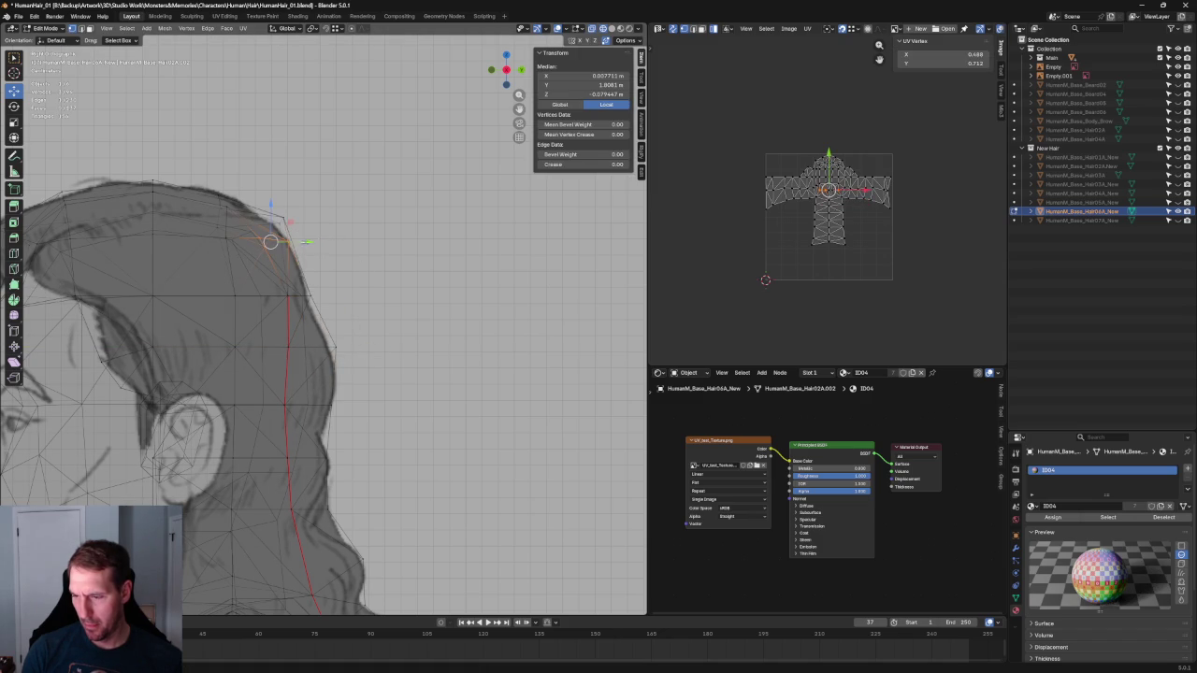
key("g")
key("y")
left_click(287, 226)
left_click_drag(197, 225, 196, 226)
key("g")
key("y")
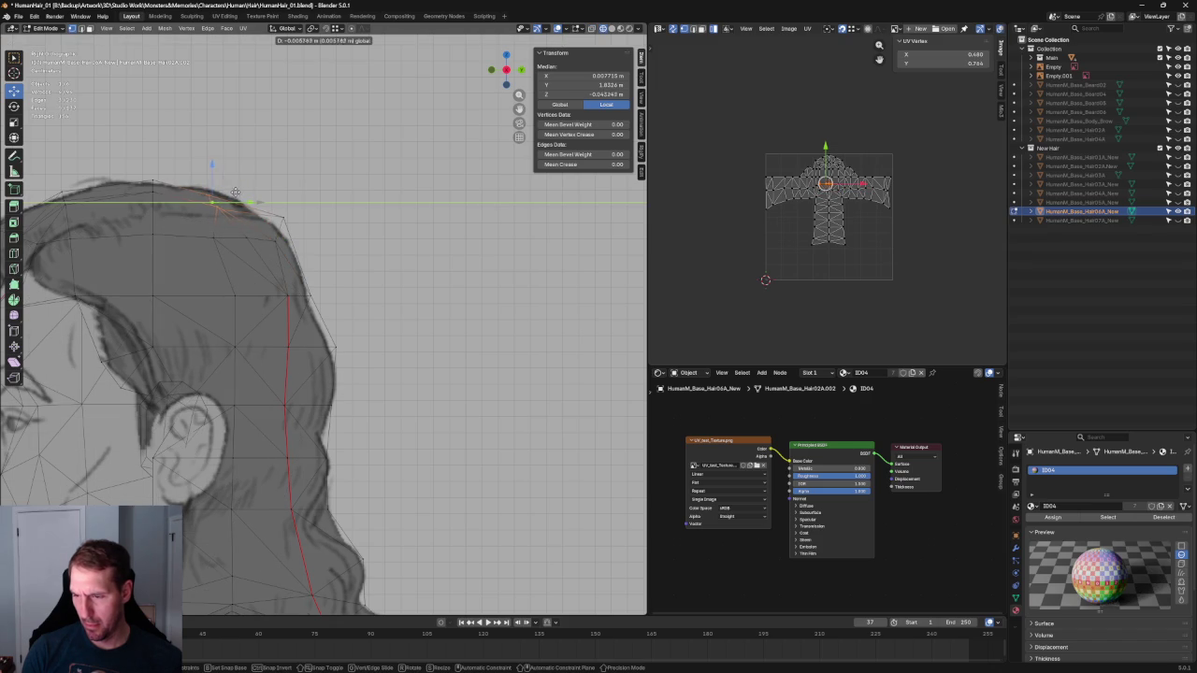
left_click(237, 193)
Test one more crown vertex along Y, then clear the selection
left_click(208, 206)
key("g")
key("y")
key("Escape")
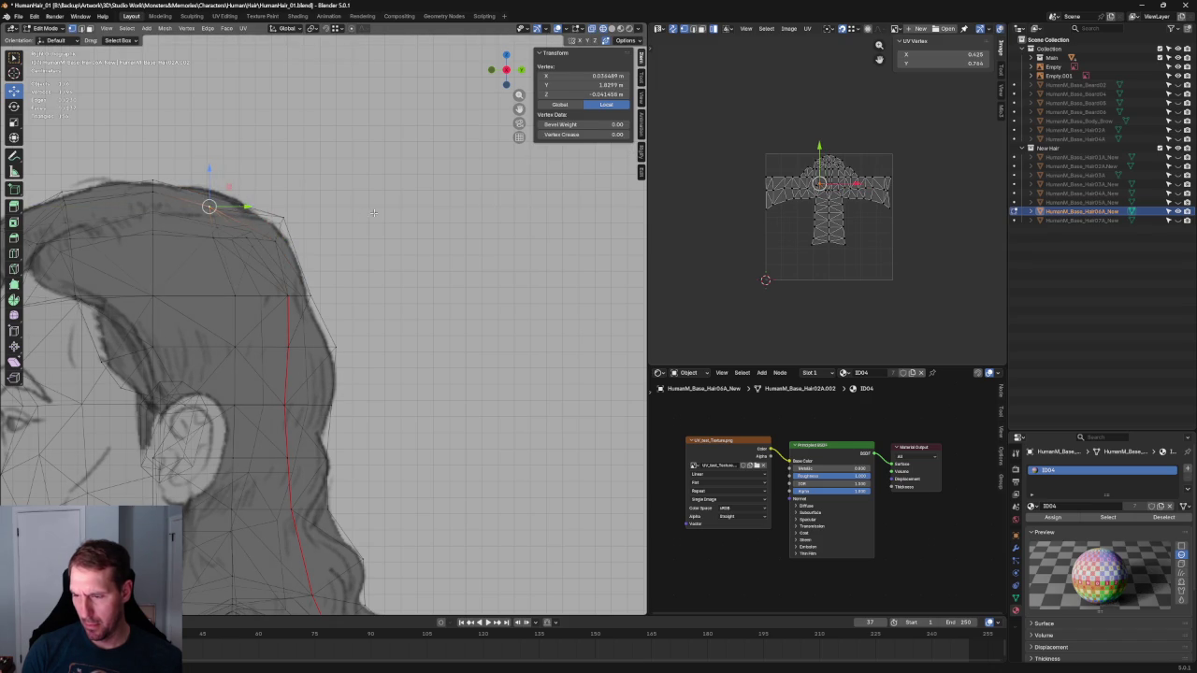
key("alt+a")
left_click_drag(299, 183, 278, 231)
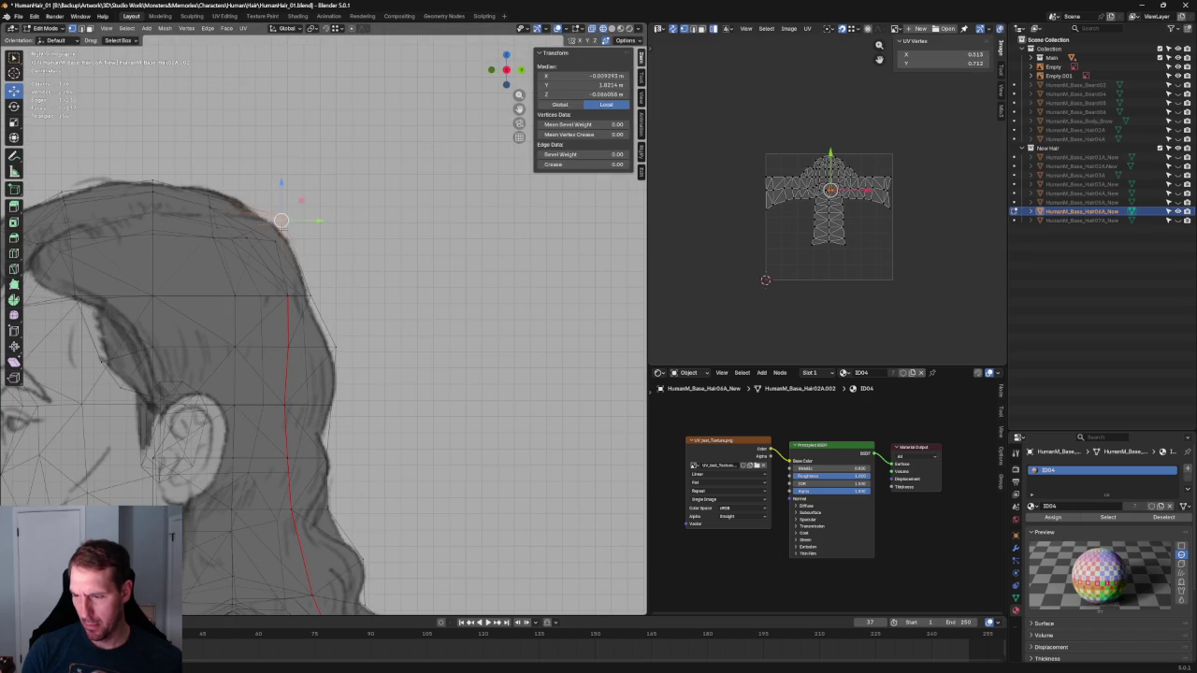
key("alt+a")
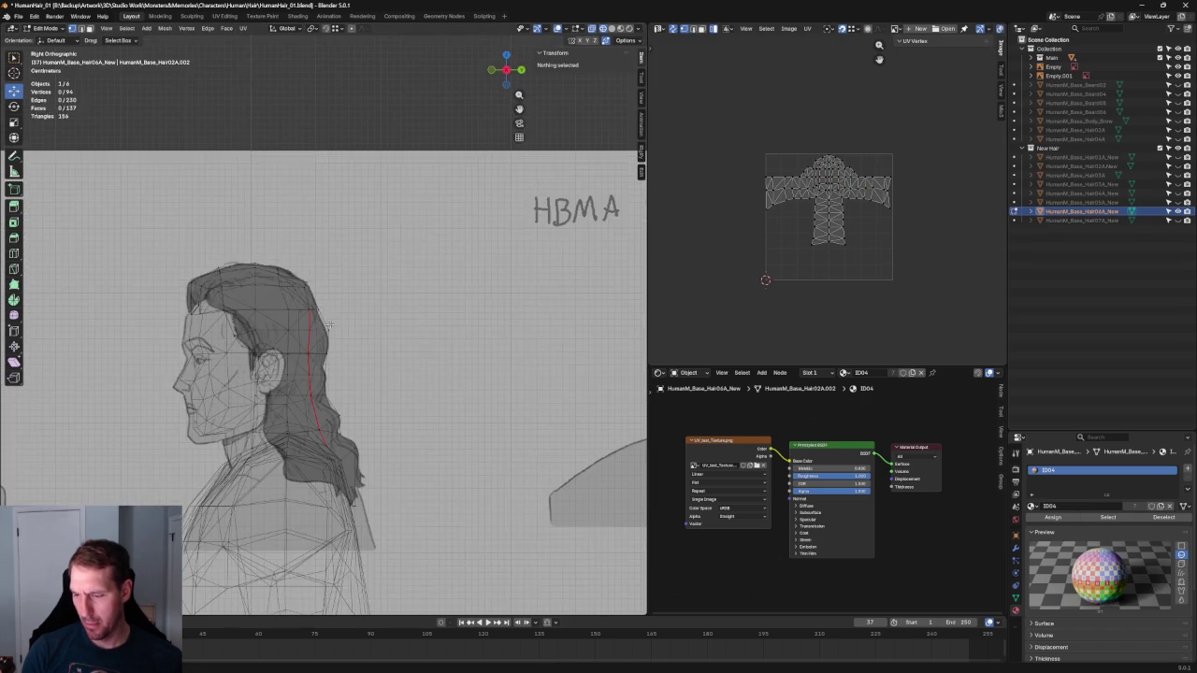
Check the hair against the front reference, then zoom into the side reference view
scroll(318, 277, "down", 3, "shift")
scroll(317, 278, "down", 3)
middle_click_drag(317, 278, 371, 339)
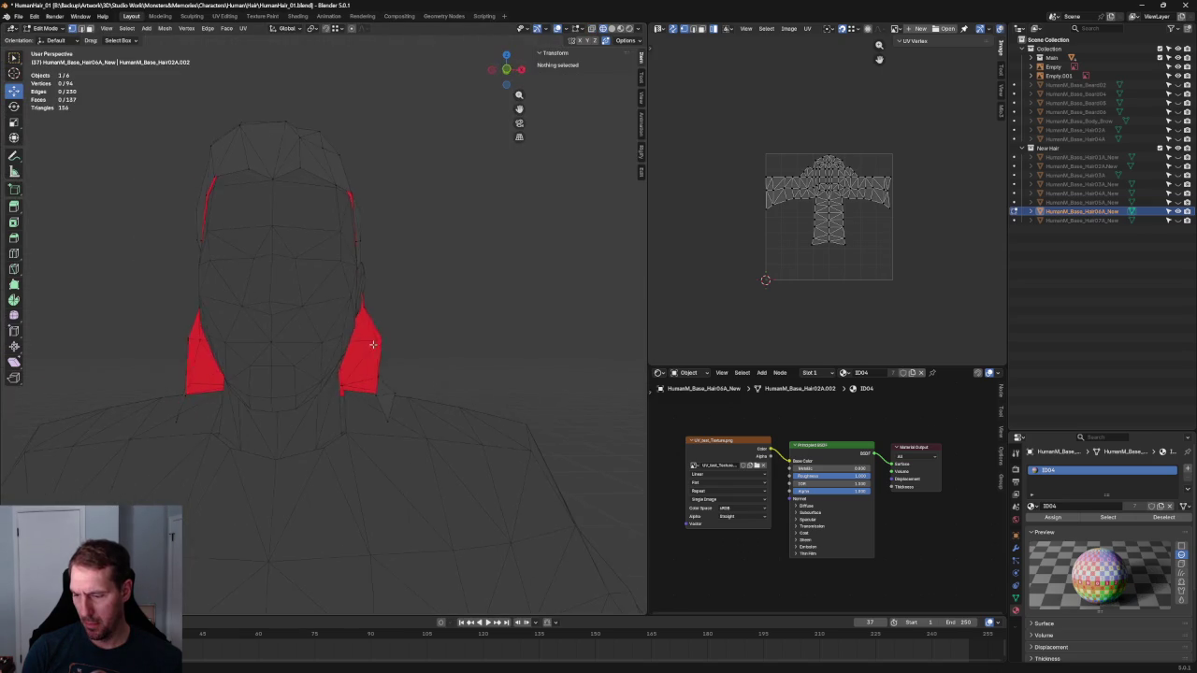
key("KP_1")
scroll(372, 339, "up", 3)
mouse_move(371, 340)
middle_mouse_down()
mouse_move(312, 394)
mouse_move(339, 374)
middle_mouse_up()
key("KP_3")
scroll(339, 374, "up", 3)
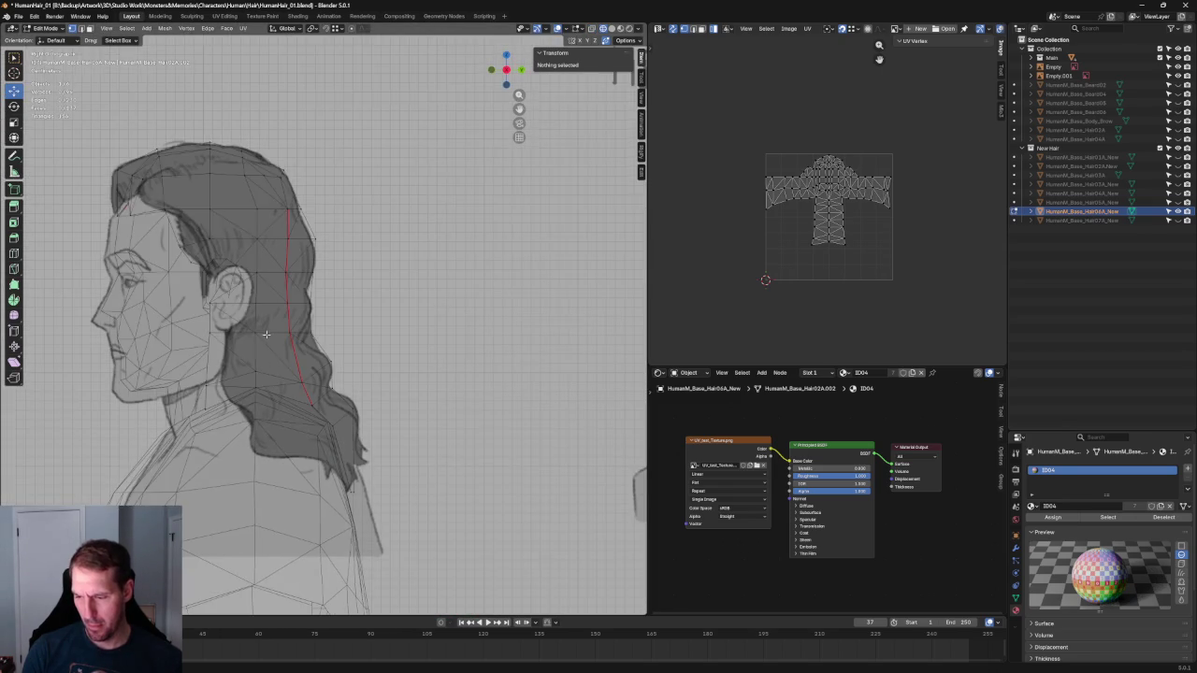
scroll(296, 360, "up", 2)
scroll(296, 360, "up", 2)
Move the vertices next to the ear backward along Y to match the hairline
left_click(236, 276)
mouse_move(244, 285)
left_mouse_down()
mouse_move(290, 280)
mouse_move(292, 256)
mouse_move(278, 254)
left_mouse_up()
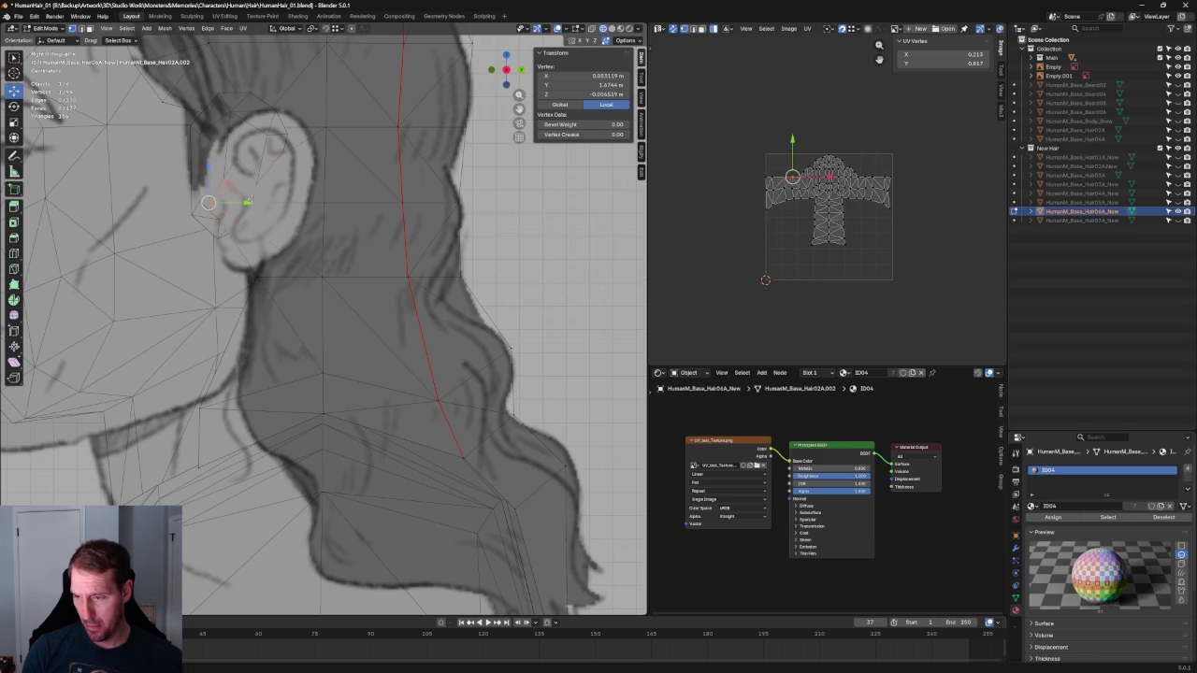
key("g")
key("y")
left_click(309, 203)
Slide the vertices above the ear along Y onto the drawn hairline
left_click_drag(242, 145, 242, 146)
key("g")
key("y")
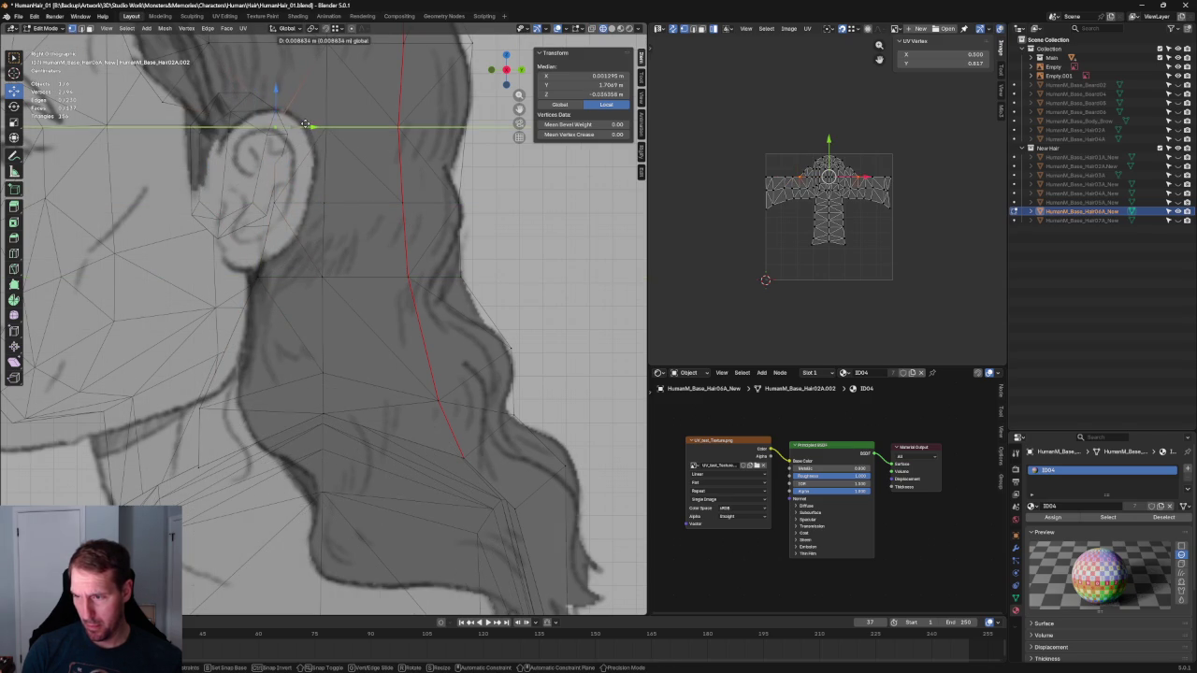
left_click(304, 124)
scroll(304, 124, "down", 4)
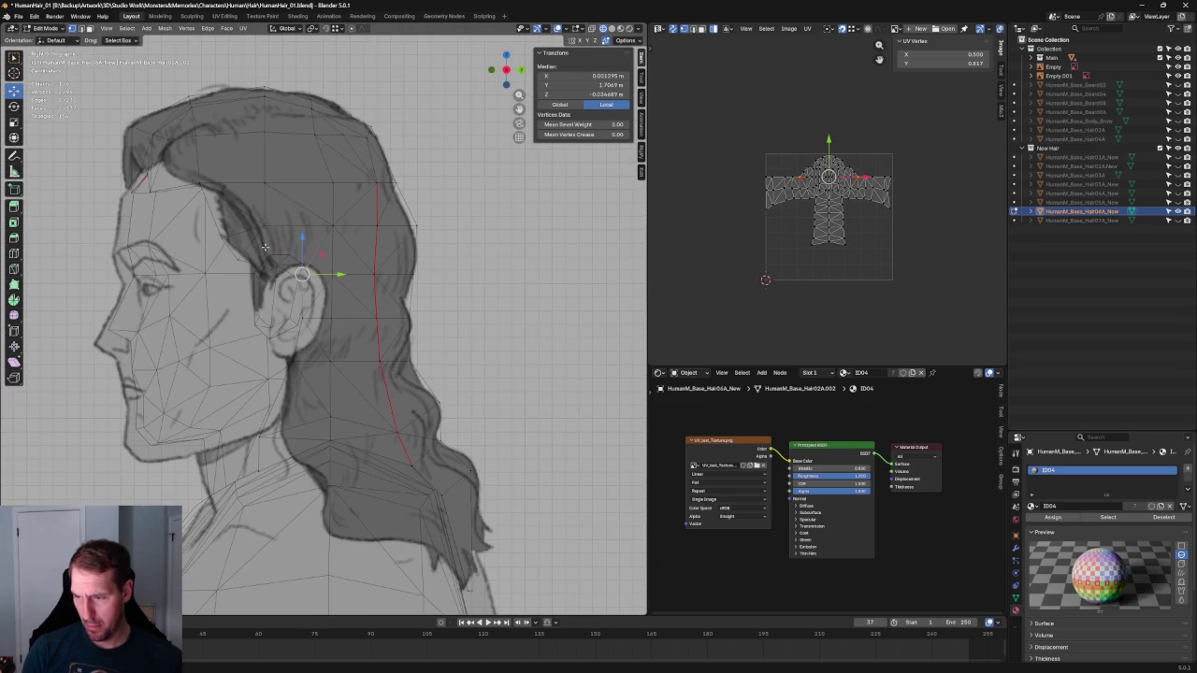
scroll(266, 248, "up", 2)
Reposition the temple vertex and lower two front hairline vertices slightly
left_click(215, 234)
key("g")
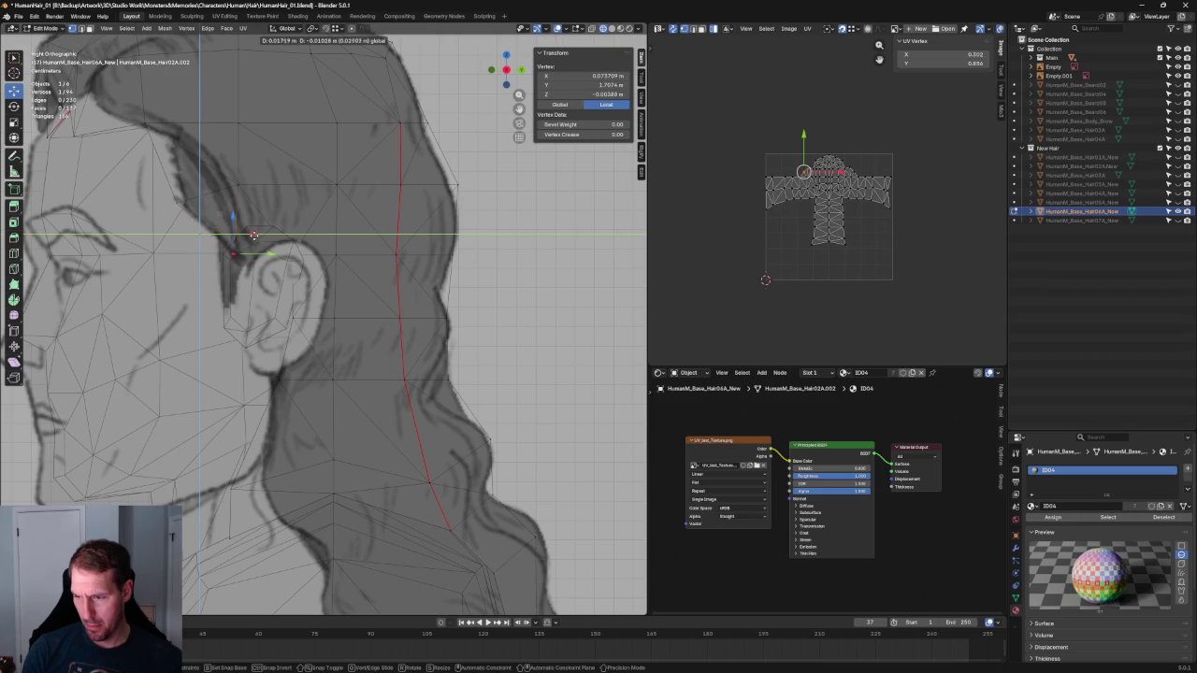
left_click(252, 237)
left_click(178, 184)
left_click_drag(176, 169, 179, 187)
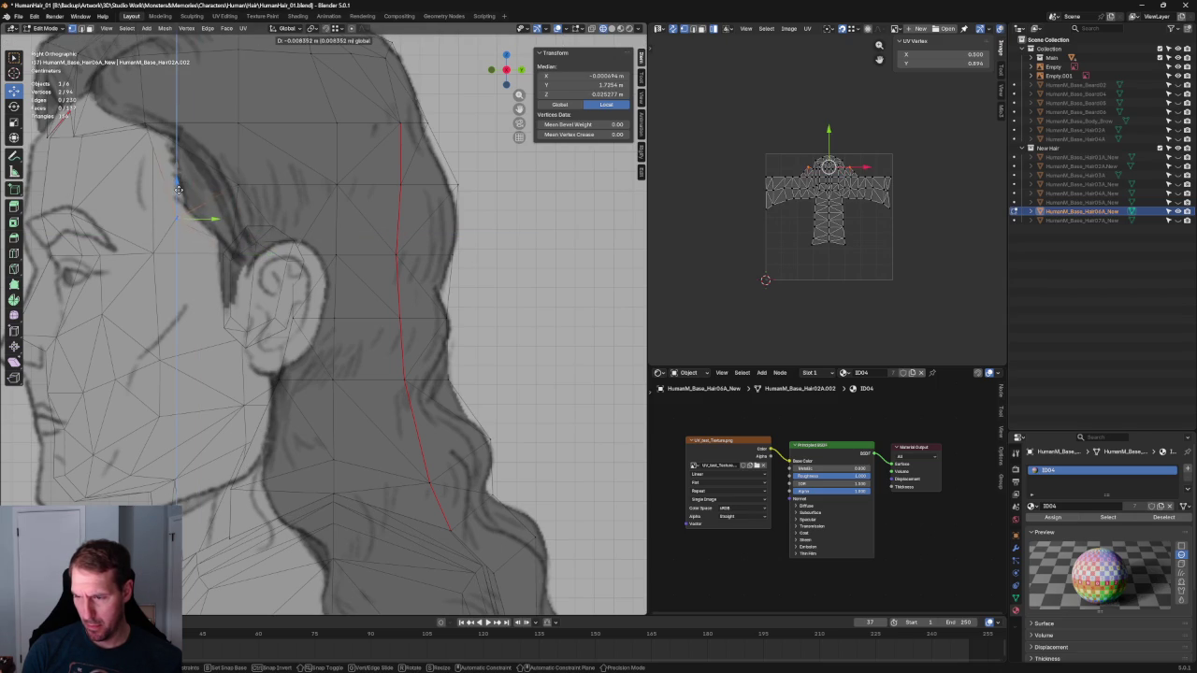
left_click(179, 190)
Frame the sideburn vertex and nudge it slightly sideways
left_click(230, 239)
key("KP_Decimal")
middle_click_drag(309, 346, 385, 369)
left_click_drag(385, 369, 369, 364)
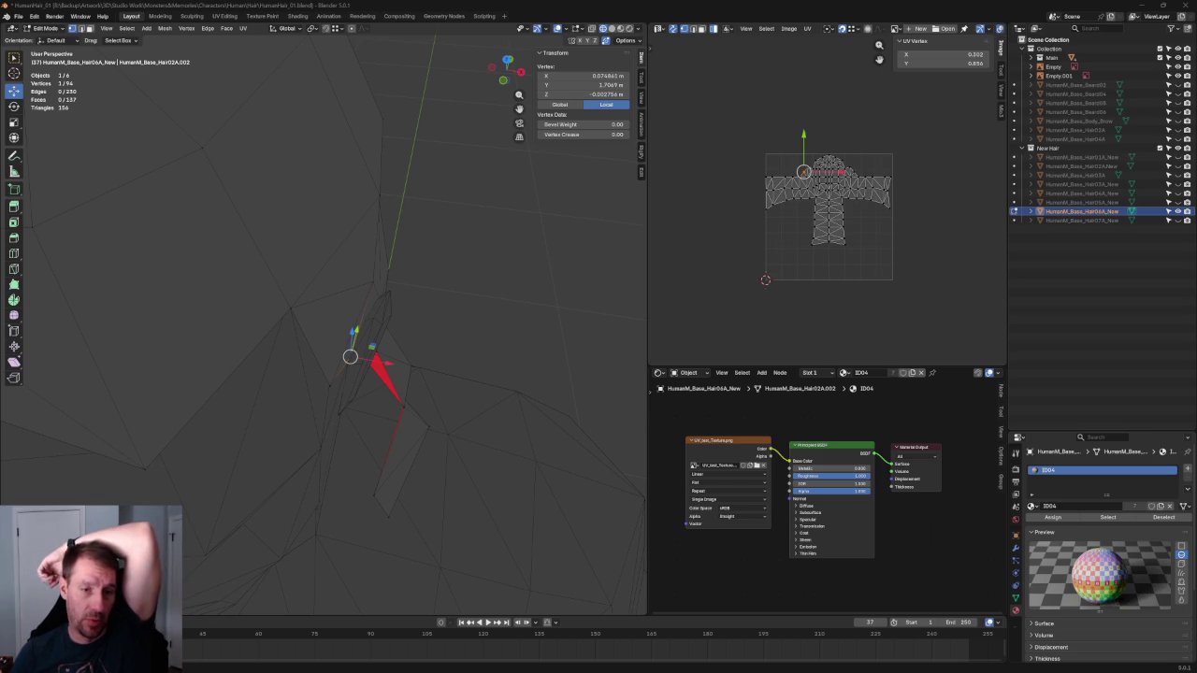
Compare the hair cap against the reference drawings in front and right orthographic views
scroll(284, 421, "down", 3)
key("KP_1")
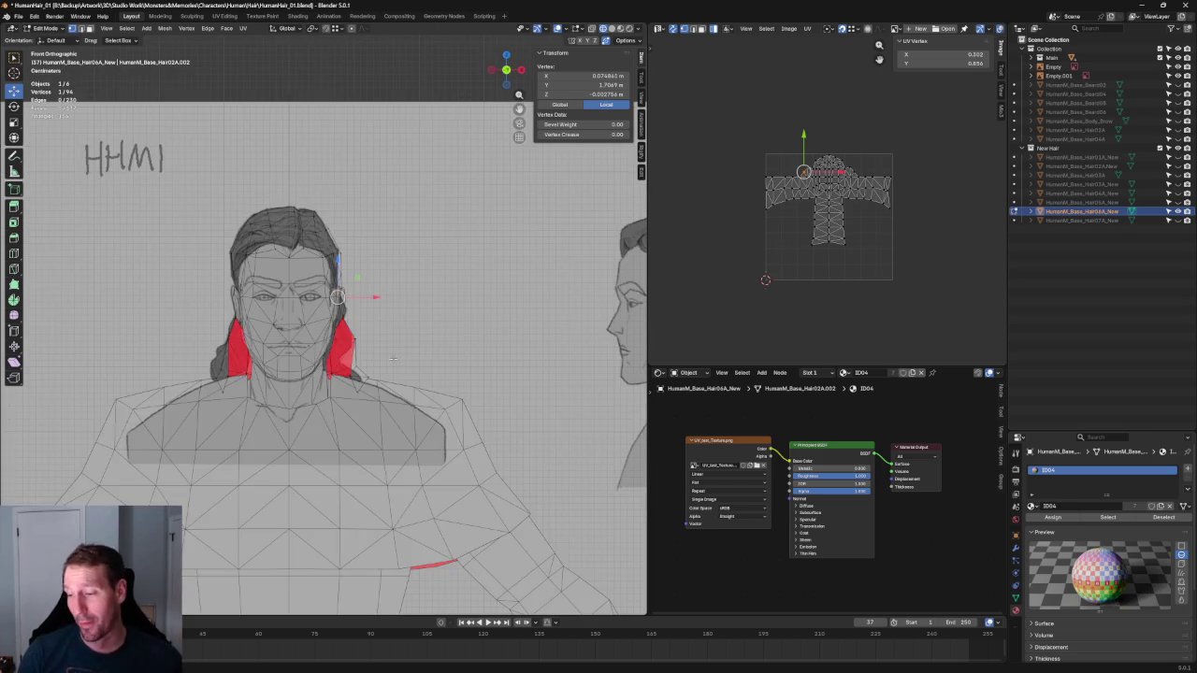
scroll(403, 252, "up", 4)
key("KP_3")
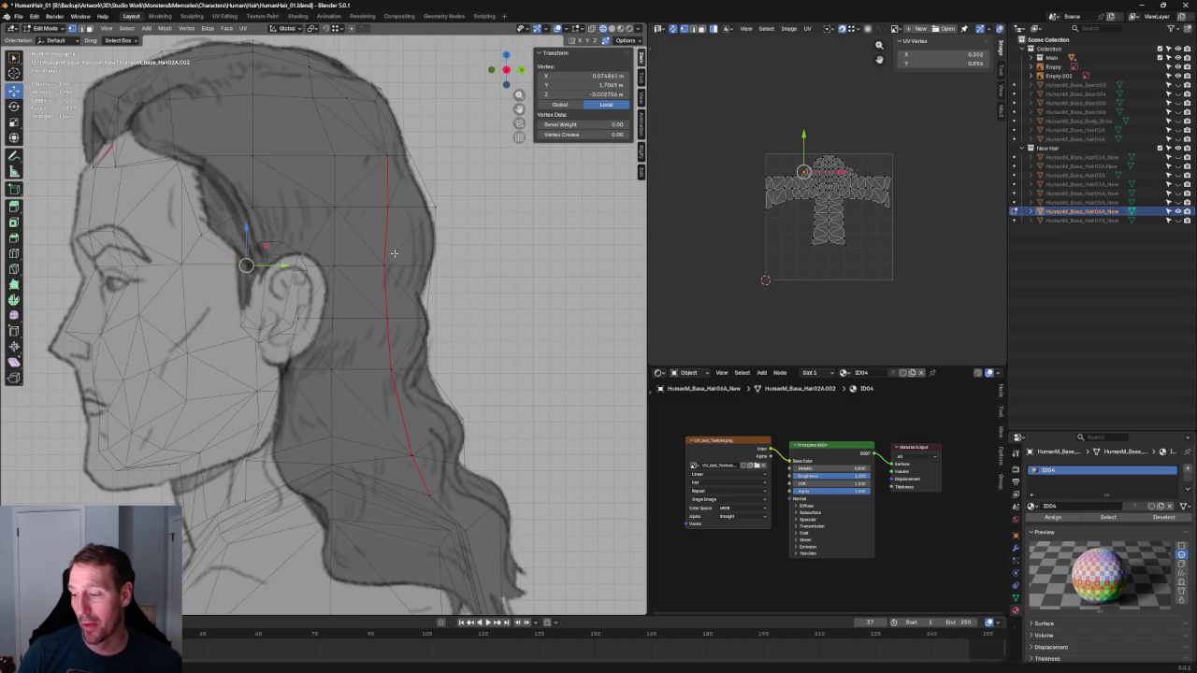
left_click(18, 18)
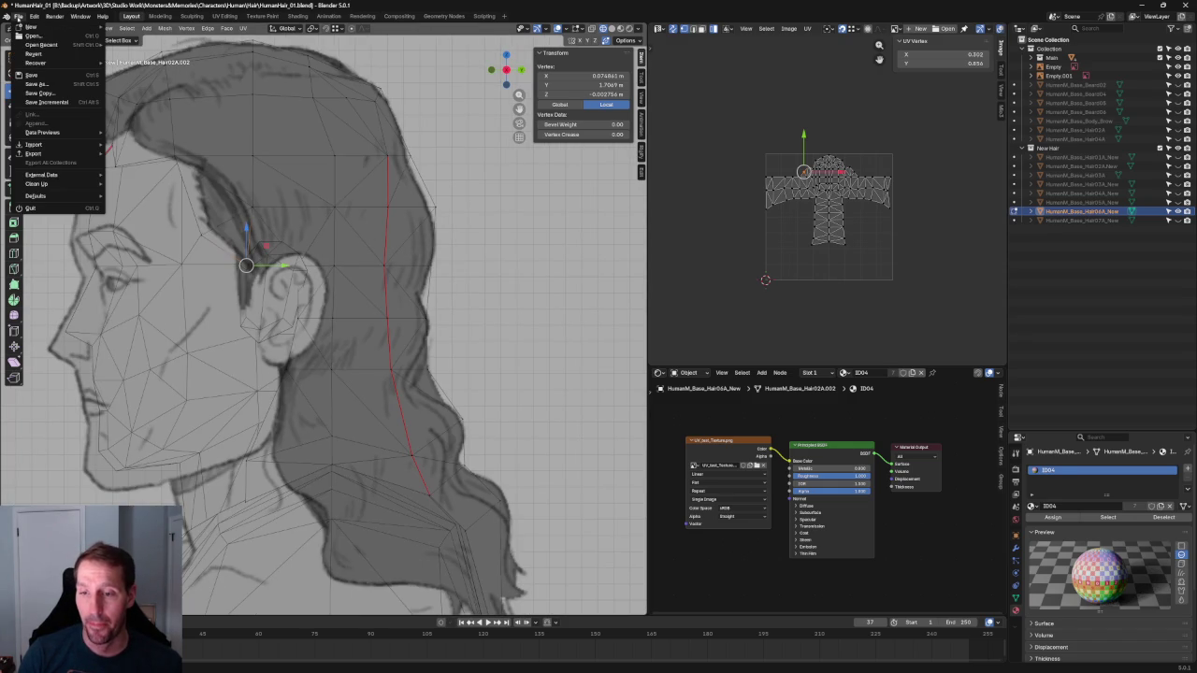
Save the HumanHair_01.blend file
left_click(51, 74)
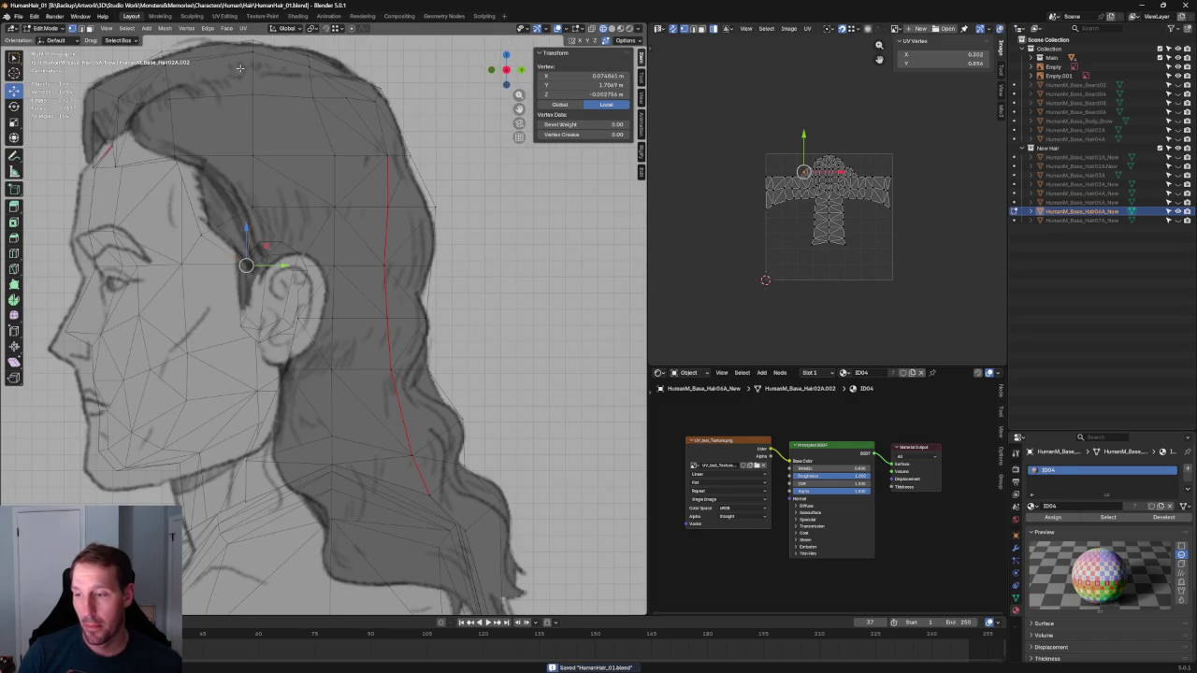
left_click(18, 16)
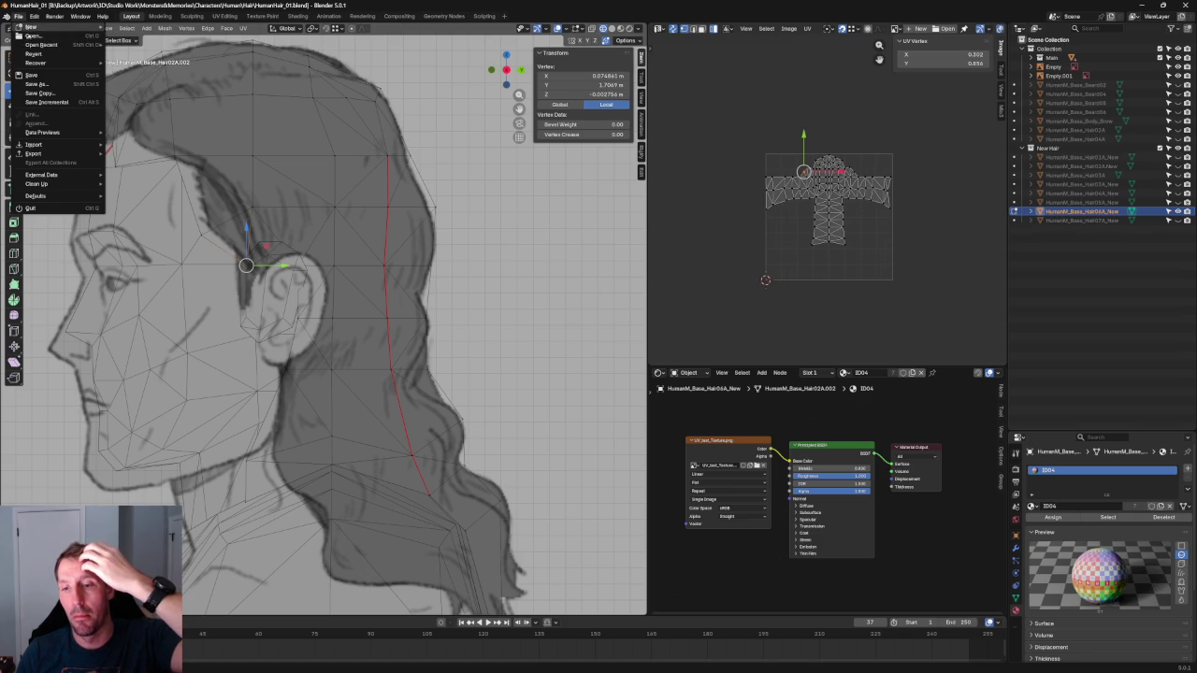
left_click(32, 75)
Open Ornn.blend from recent files and expand the ModelREF collection in the Outliner
left_click(17, 16)
mouse_move(42, 45)
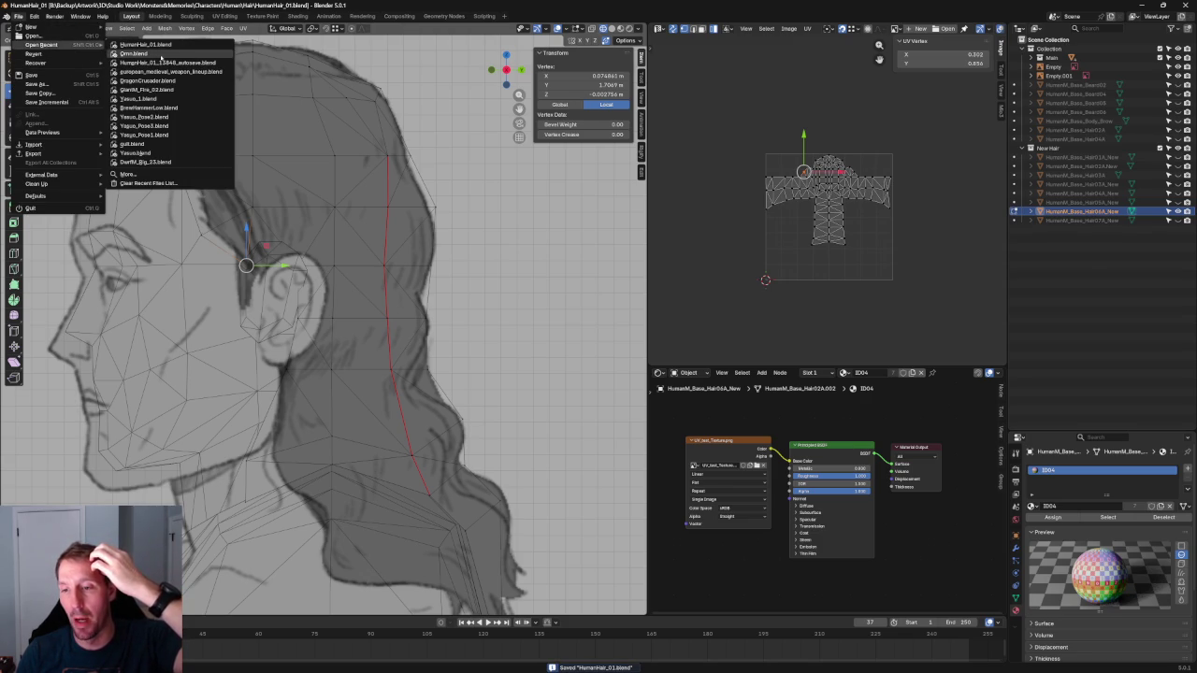
left_click(134, 53)
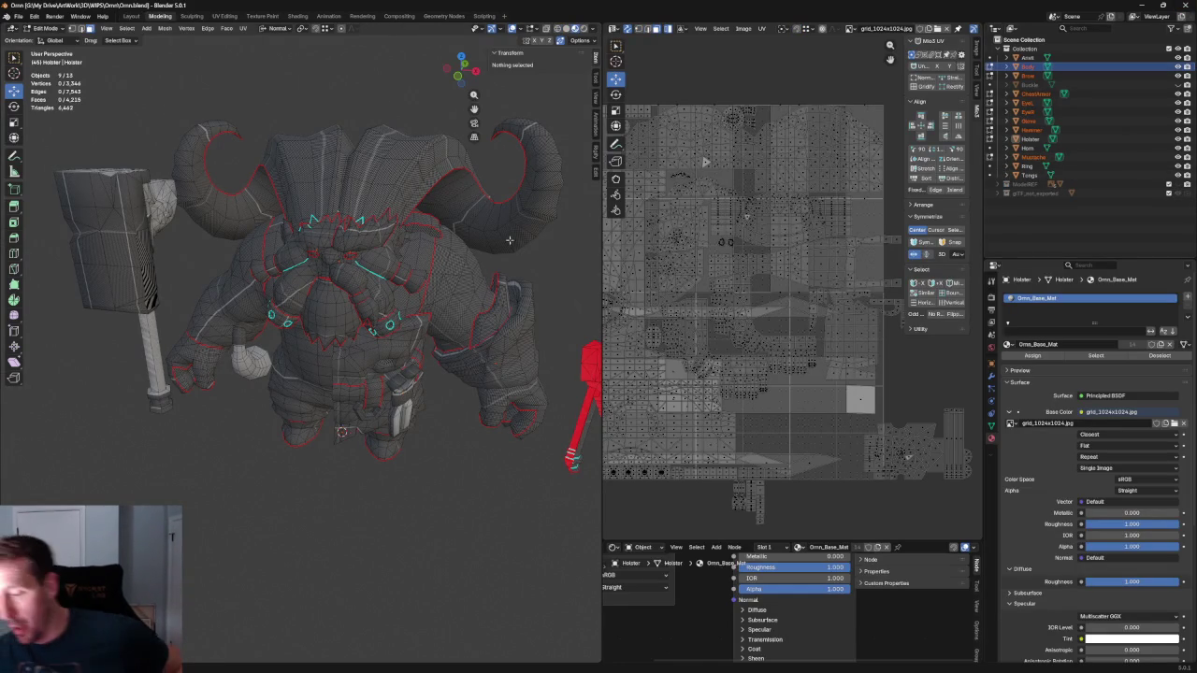
middle_click_drag(412, 264, 358, 262)
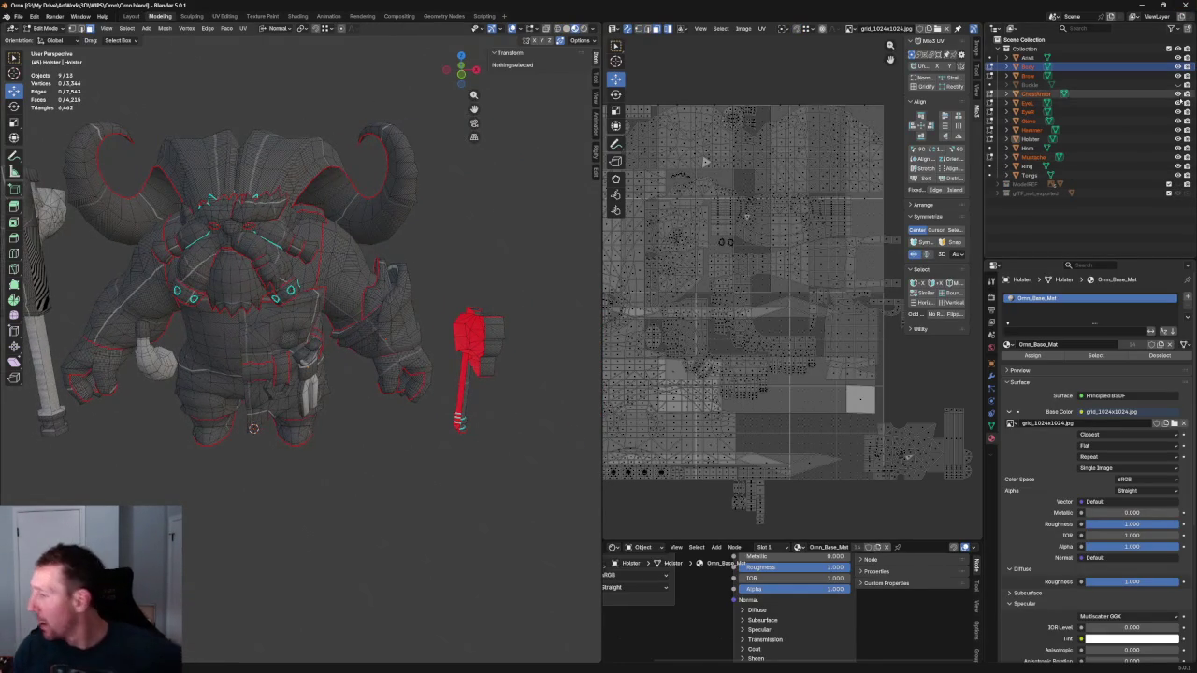
left_click(1001, 185)
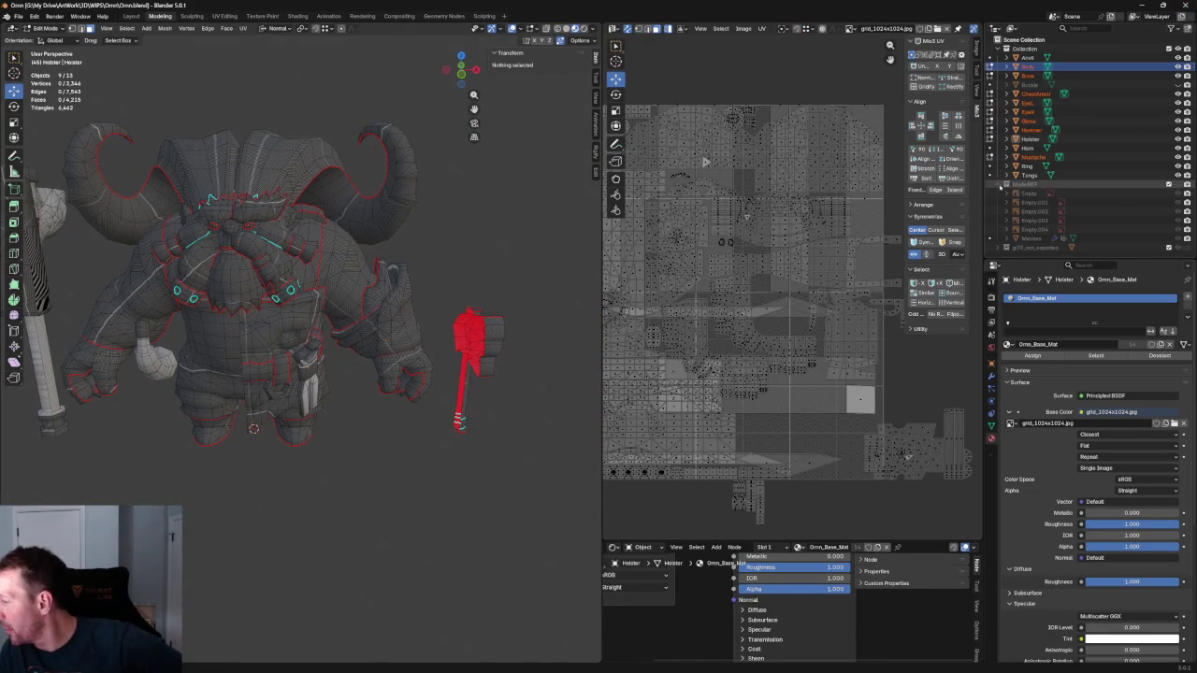
Include the ModelREF collection and exclude the Meshes collection in the Outliner
left_click(1167, 185)
left_click(1167, 239)
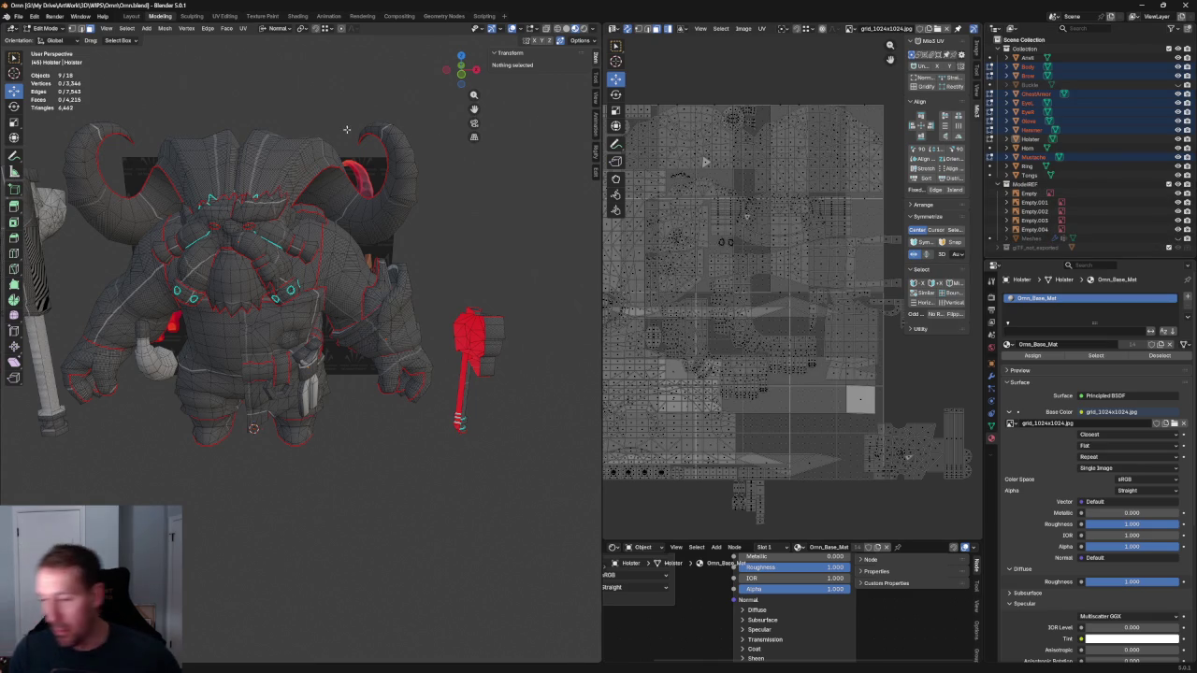
scroll(358, 128, "down", 3)
mouse_move(358, 128)
middle_mouse_down()
mouse_move(289, 179)
mouse_move(326, 222)
middle_mouse_up()
scroll(327, 223, "up", 5)
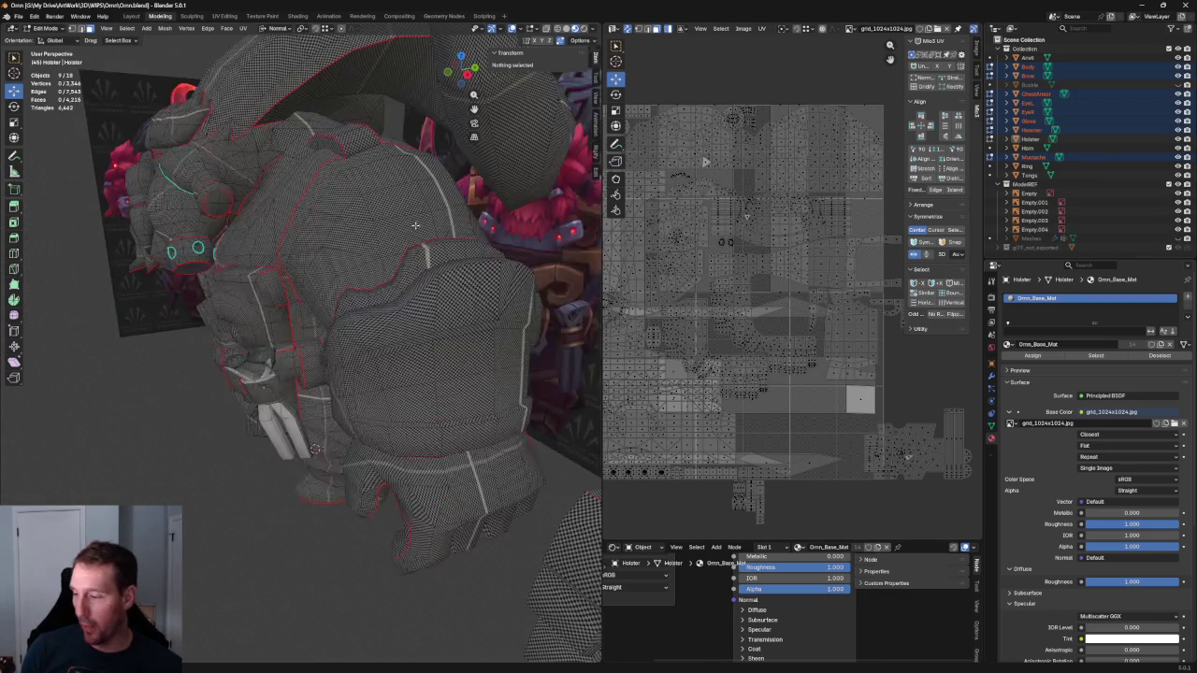
Inspect the model against the front reference in front orthographic view with X-ray on
key("KP_1")
scroll(416, 189, "up", 2)
middle_click_drag(416, 189, 346, 327, "shift")
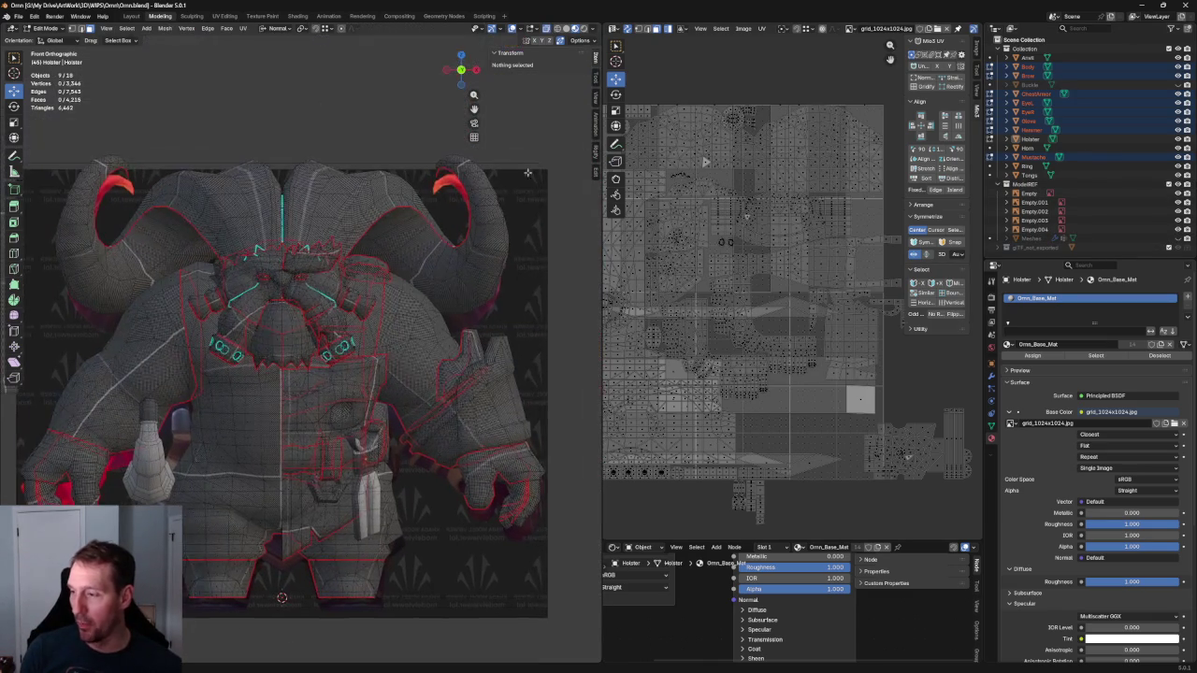
key("alt+z")
scroll(374, 323, "up", 2)
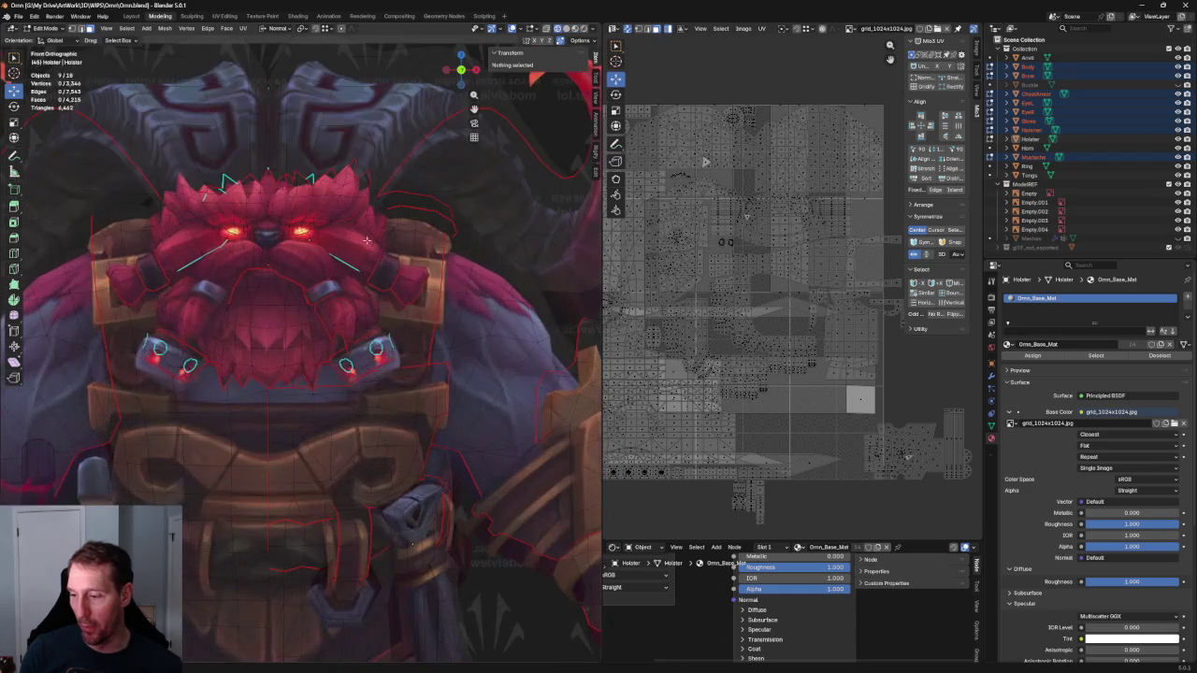
scroll(374, 323, "up", 2)
scroll(331, 271, "down", 3)
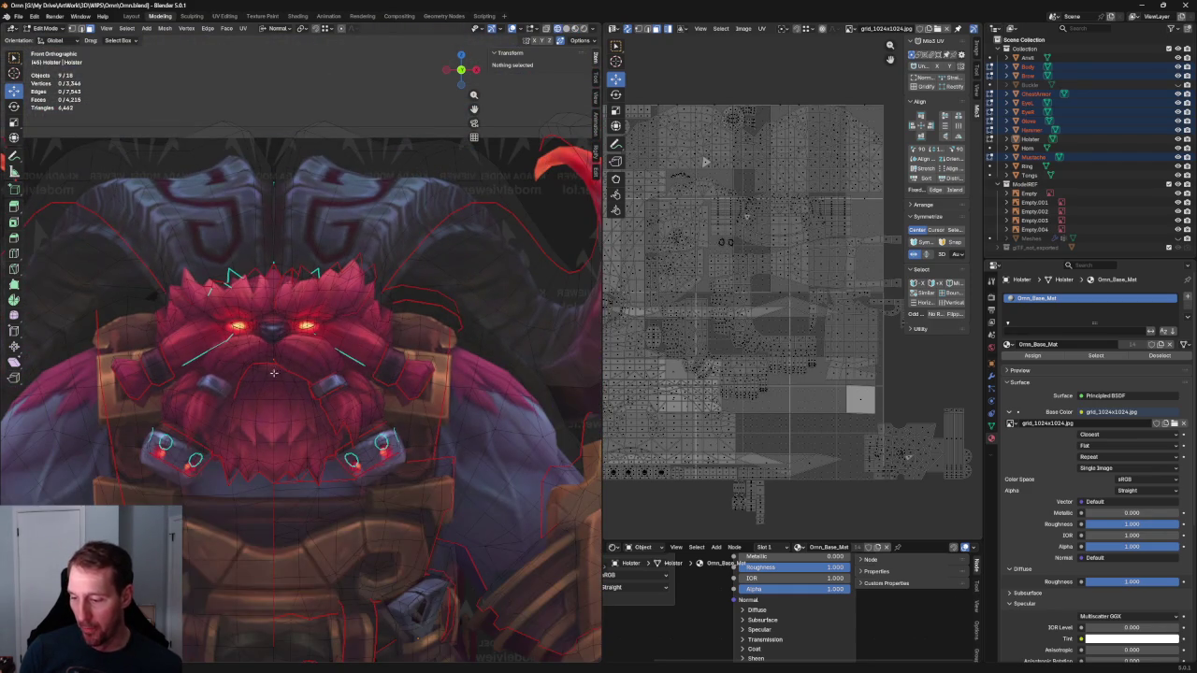
middle_click_drag(294, 359, 122, 196, "shift")
scroll(360, 324, "up", 2)
scroll(360, 324, "up", 2)
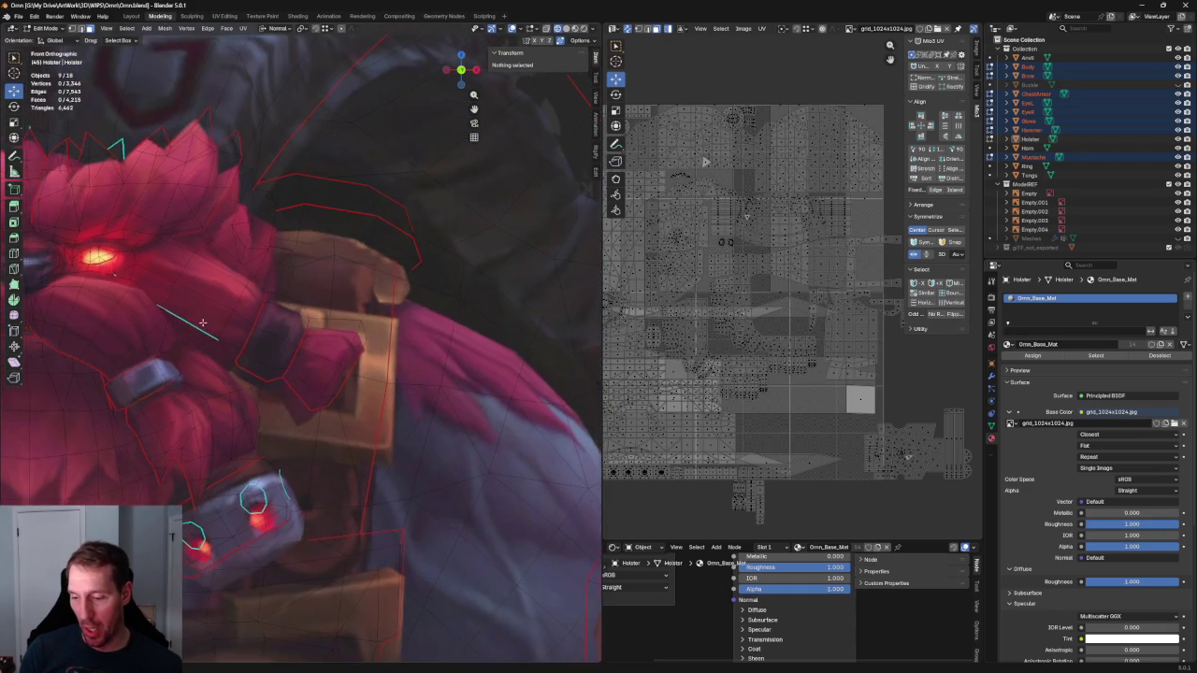
middle_click_drag(332, 327, 360, 325, "shift")
scroll(372, 389, "down", 4)
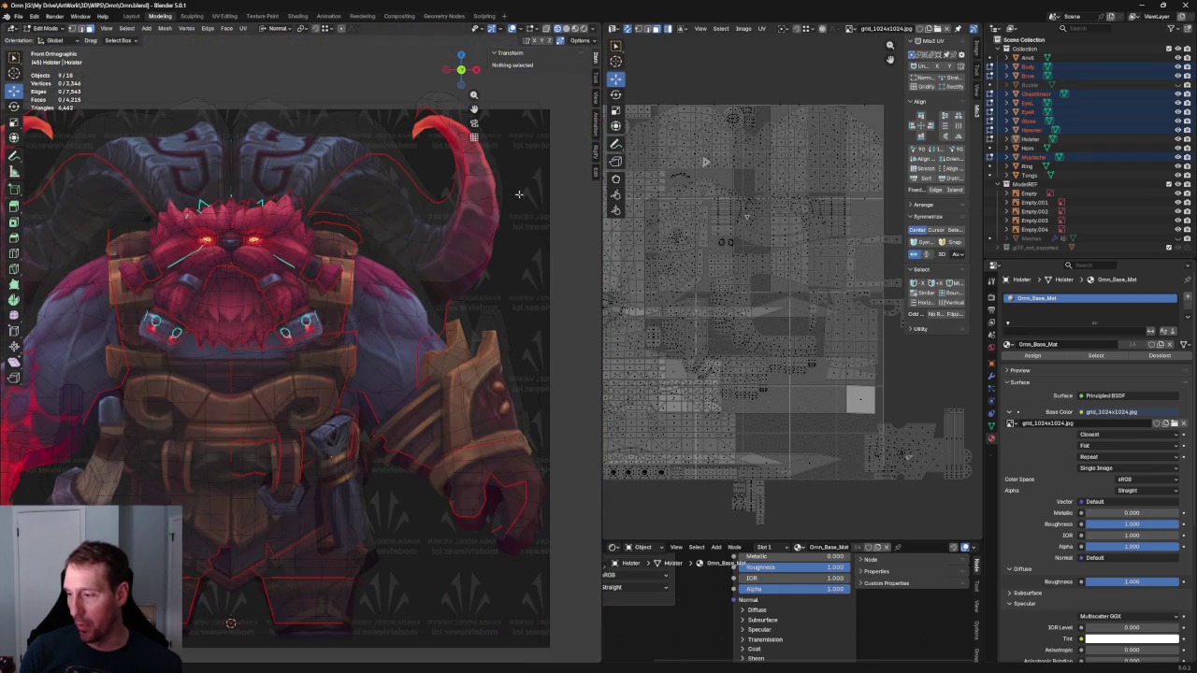
scroll(497, 242, "down", 3)
Check the right orthographic view, return to Object Mode and select Empty.001
key("KP_3")
scroll(306, 271, "up", 5)
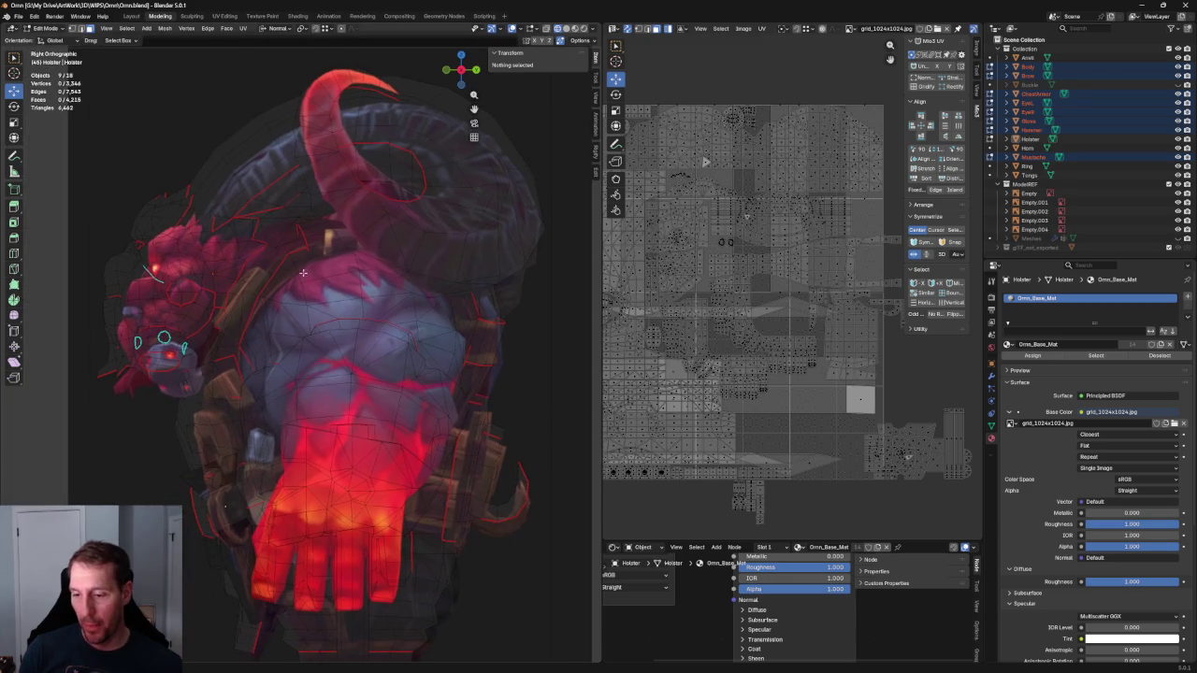
key("Tab")
left_click(233, 141)
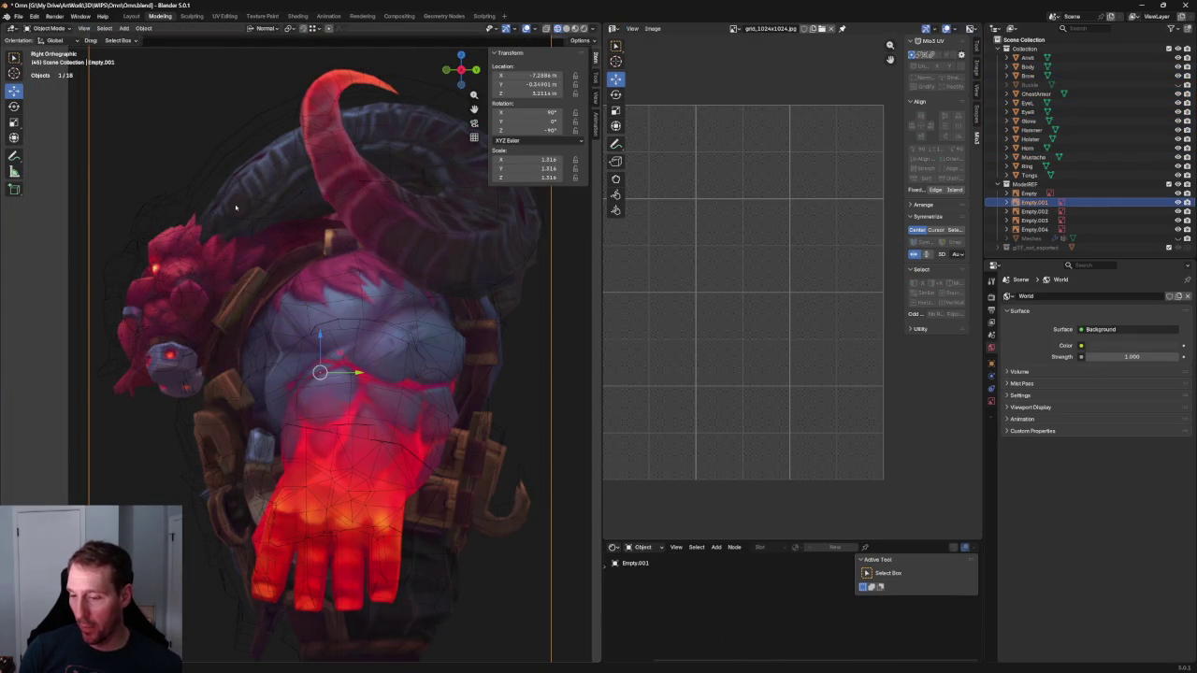
Move the Empty.004 side reference image to fit the Ornn model
scroll(125, 201, "down", 4)
left_click(427, 208)
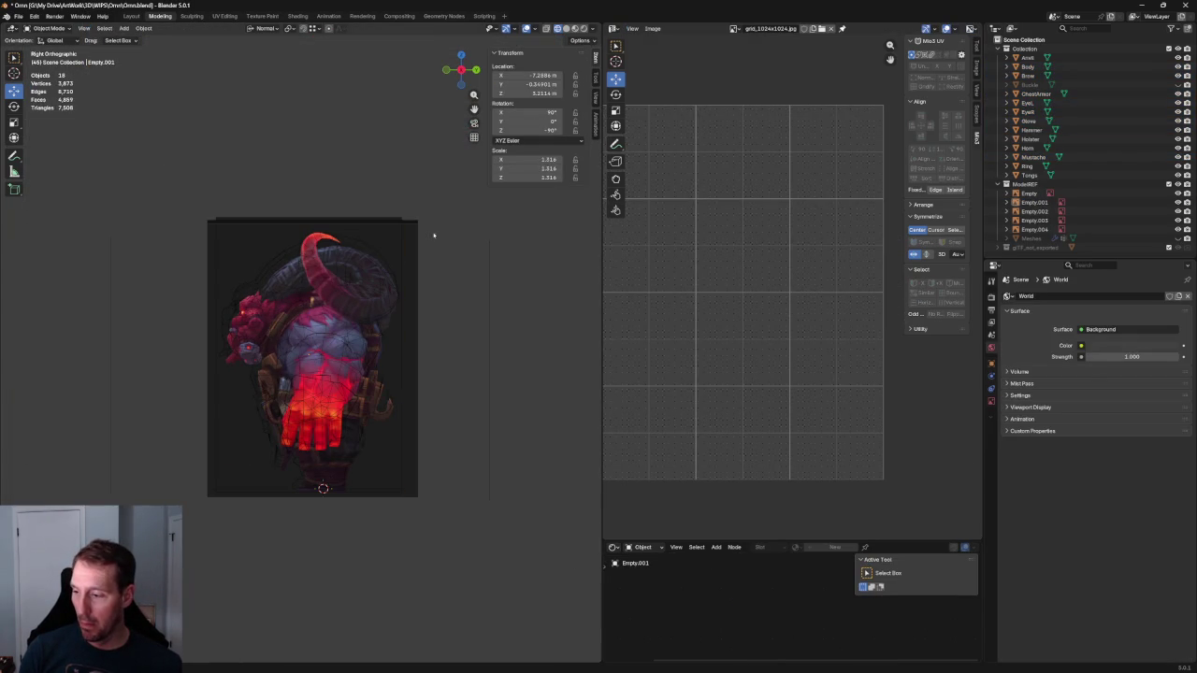
left_click(416, 225)
mouse_move(416, 225)
left_mouse_down()
mouse_move(505, 122)
mouse_move(490, 113)
left_mouse_up()
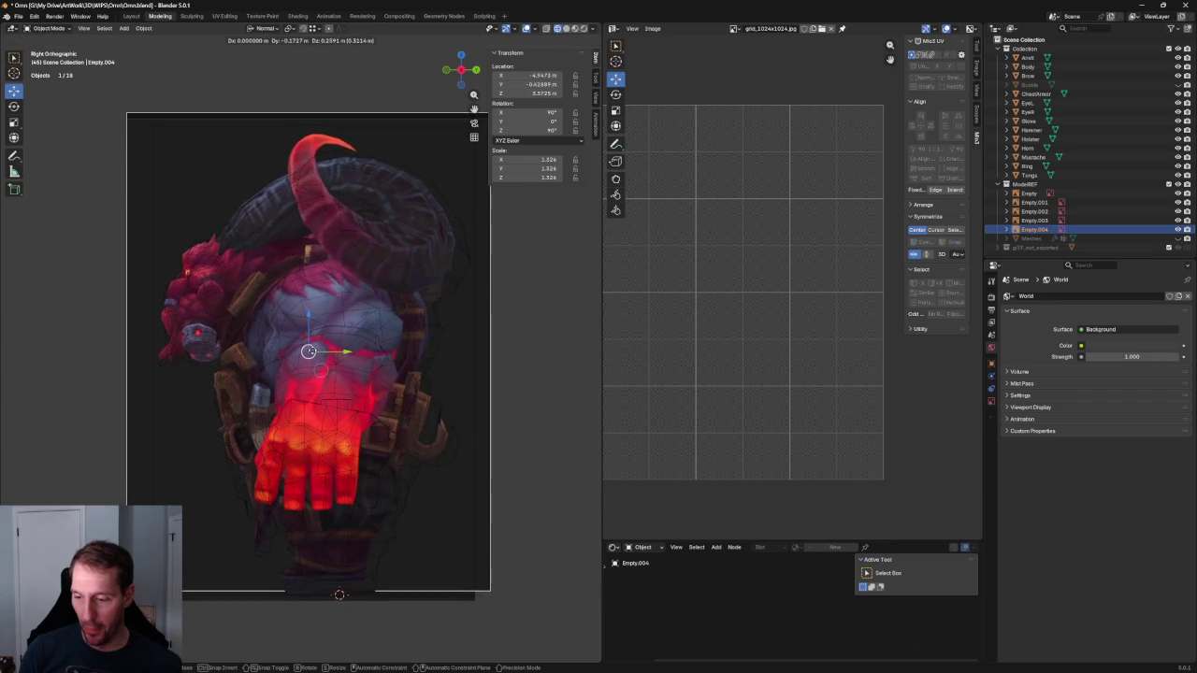
left_click(490, 113)
Raise the front reference image Empty along Z to 2.8655 m
middle_click_drag(314, 196, 371, 299)
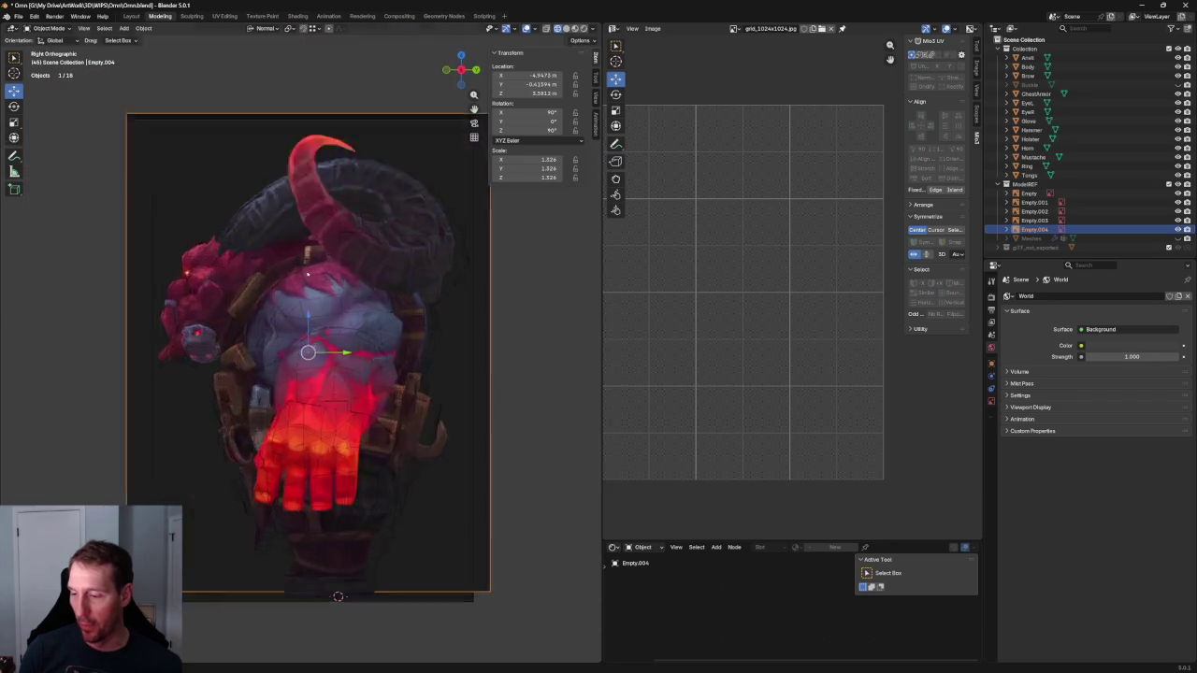
key("KP_1")
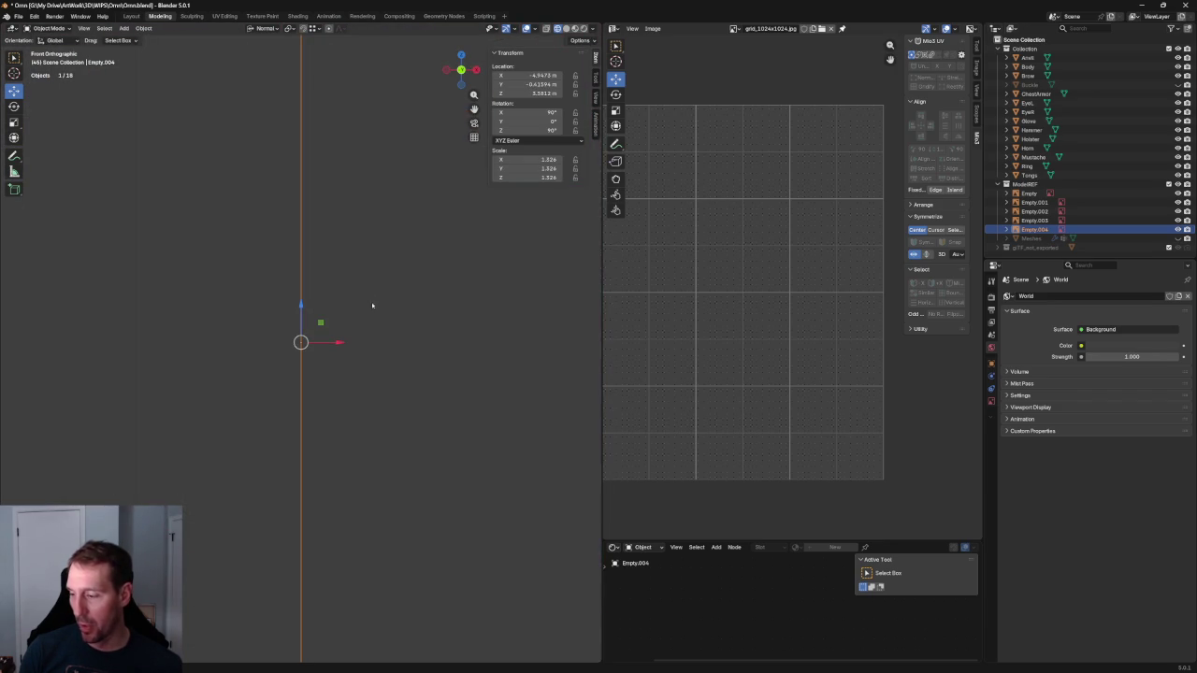
middle_click_drag(556, 323, 335, 323, "shift")
scroll(335, 323, "up", 2)
left_click(333, 319)
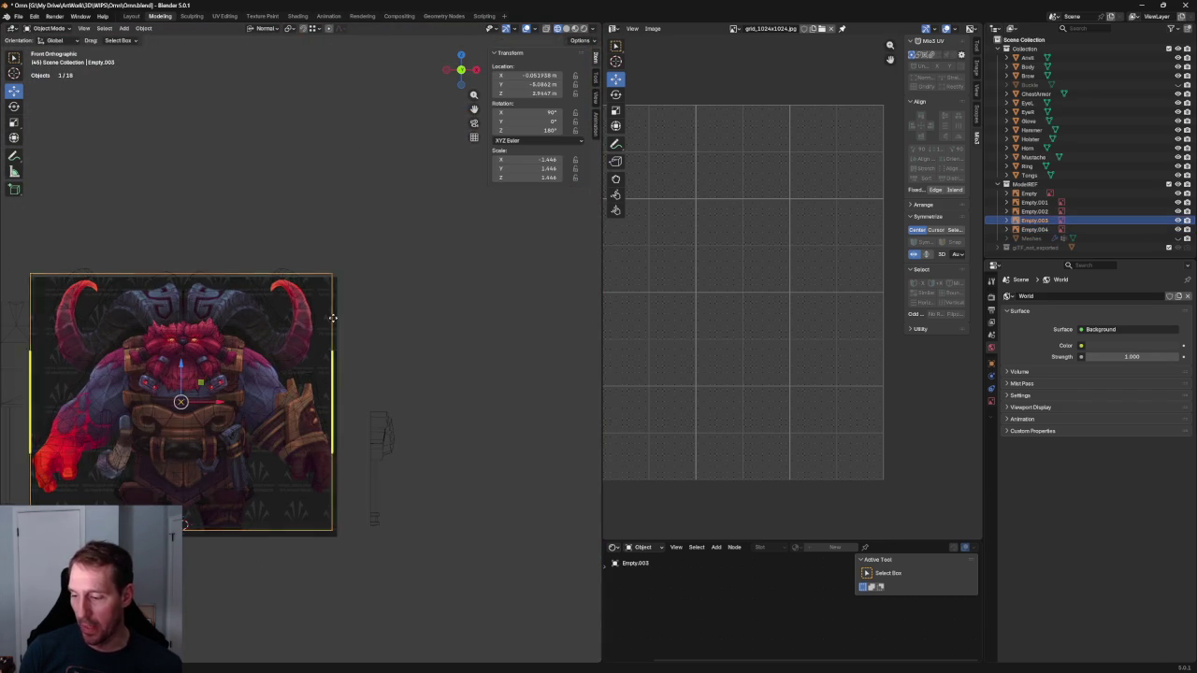
left_click(338, 307)
scroll(234, 383, "up", 2)
scroll(234, 383, "up", 3)
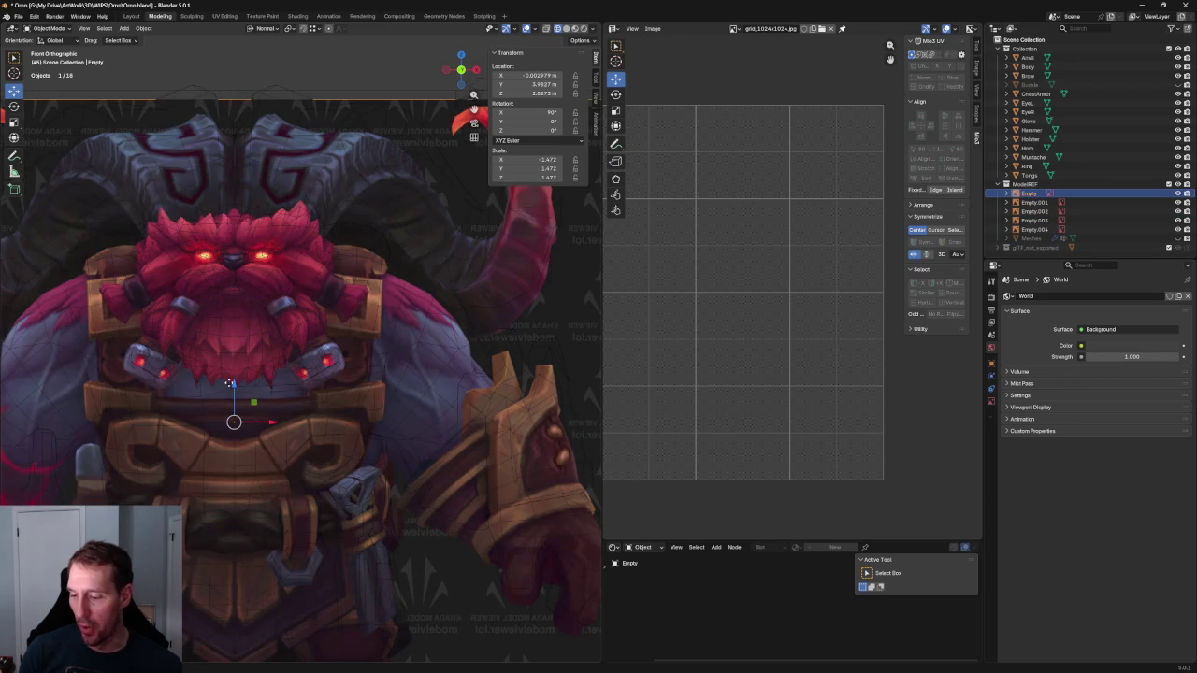
key("g")
key("z")
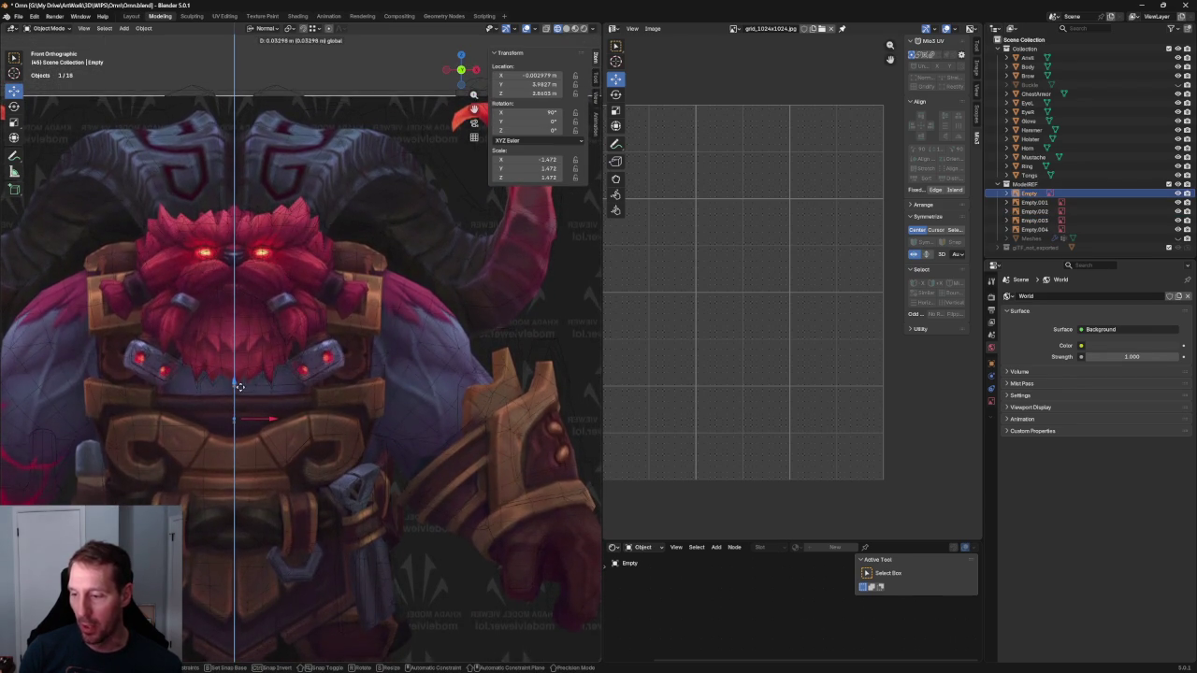
left_click(358, 189)
Orbit to view the realigned reference planes at an angle
scroll(358, 190, "down", 4)
scroll(358, 190, "down", 2)
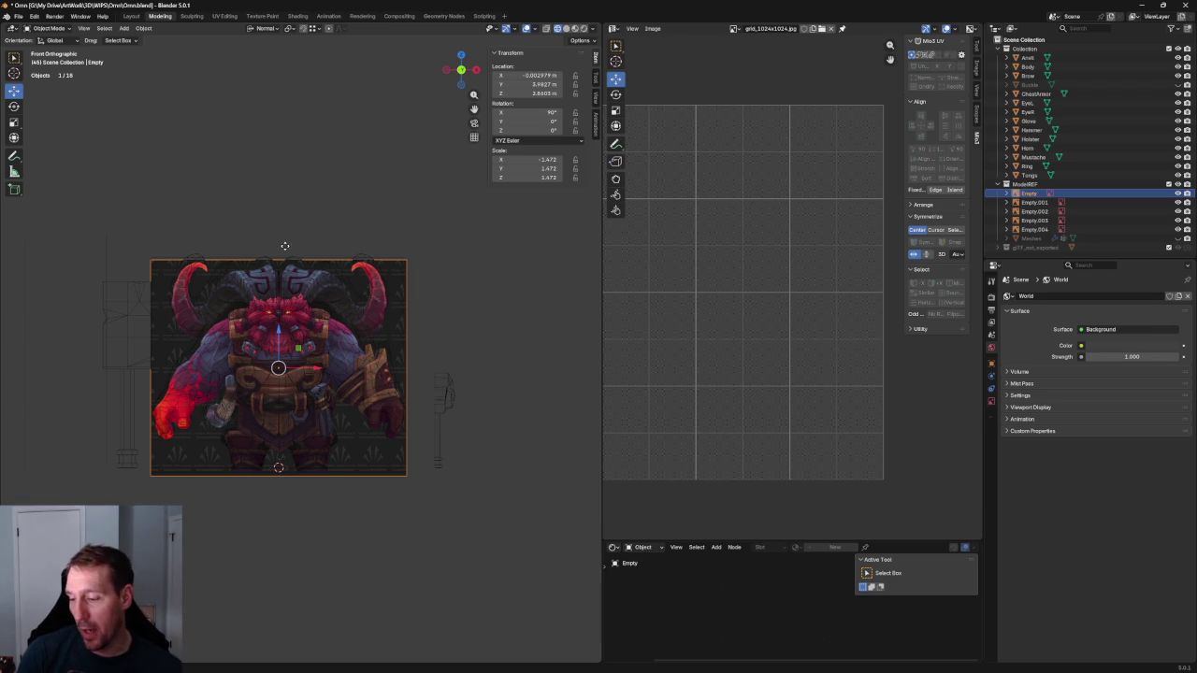
scroll(290, 269, "up", 4)
scroll(290, 270, "down", 3)
scroll(290, 269, "up", 1)
mouse_move(290, 269)
middle_mouse_down()
mouse_move(329, 293)
mouse_move(344, 259)
middle_mouse_up()
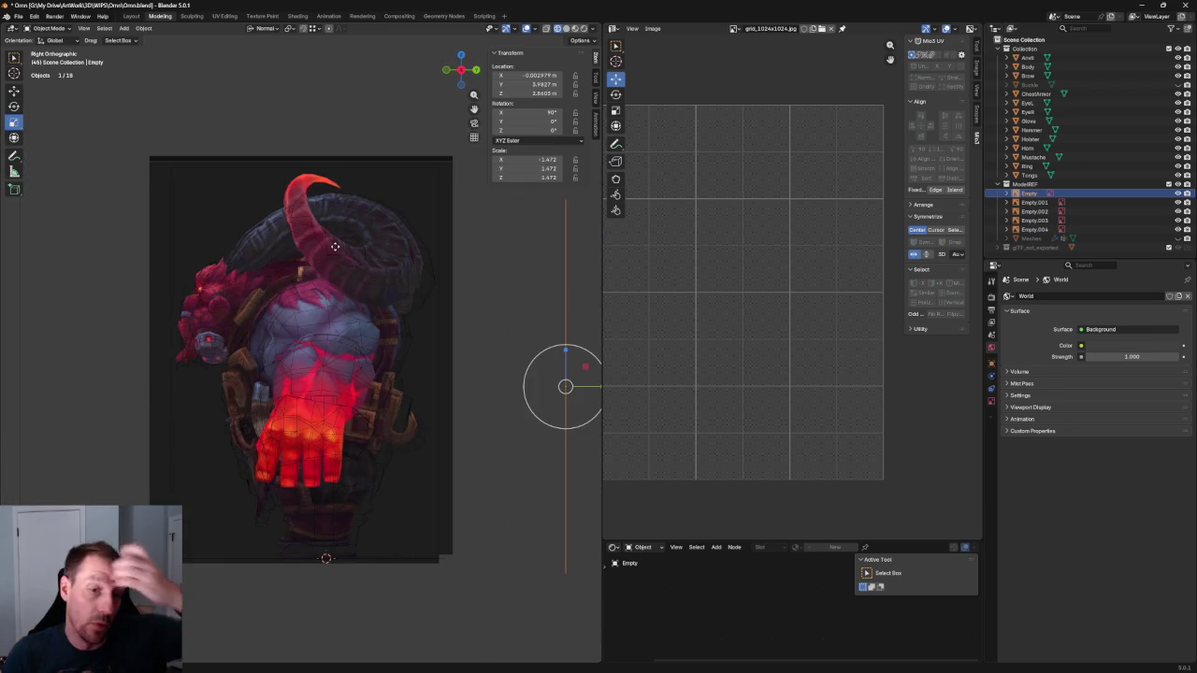
Switch to solid shading and select the Mustache mesh from a near-front view
scroll(337, 255, "down", 4)
middle_click_drag(333, 262, 406, 315)
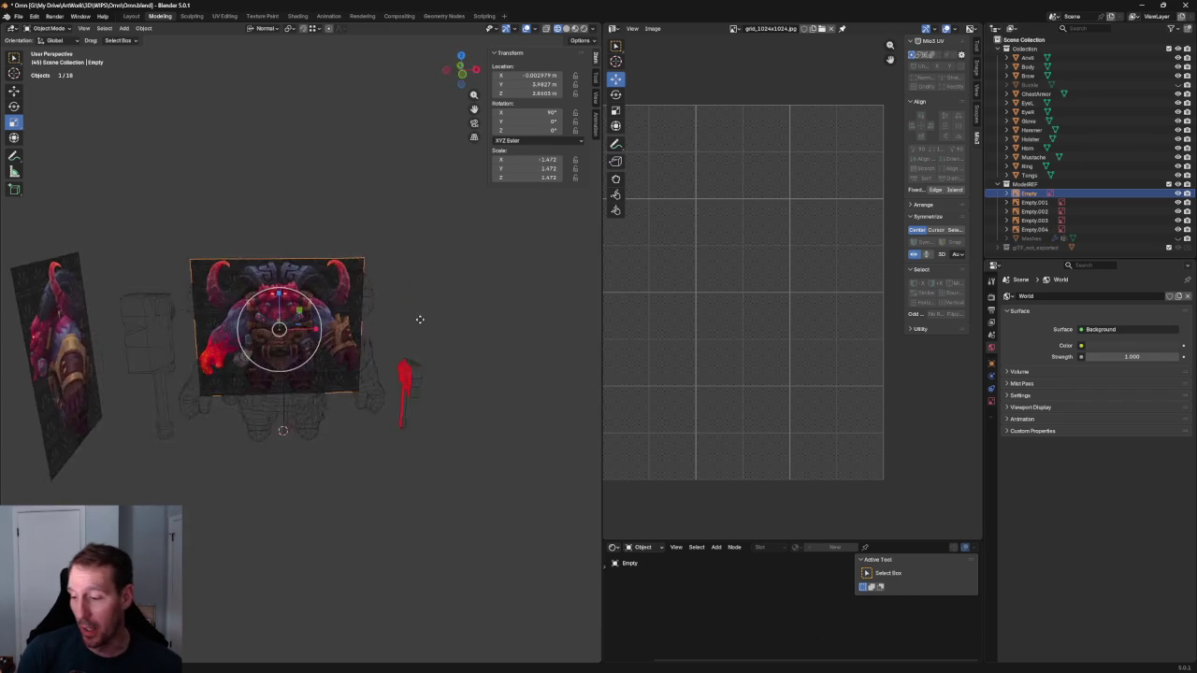
left_click(566, 29)
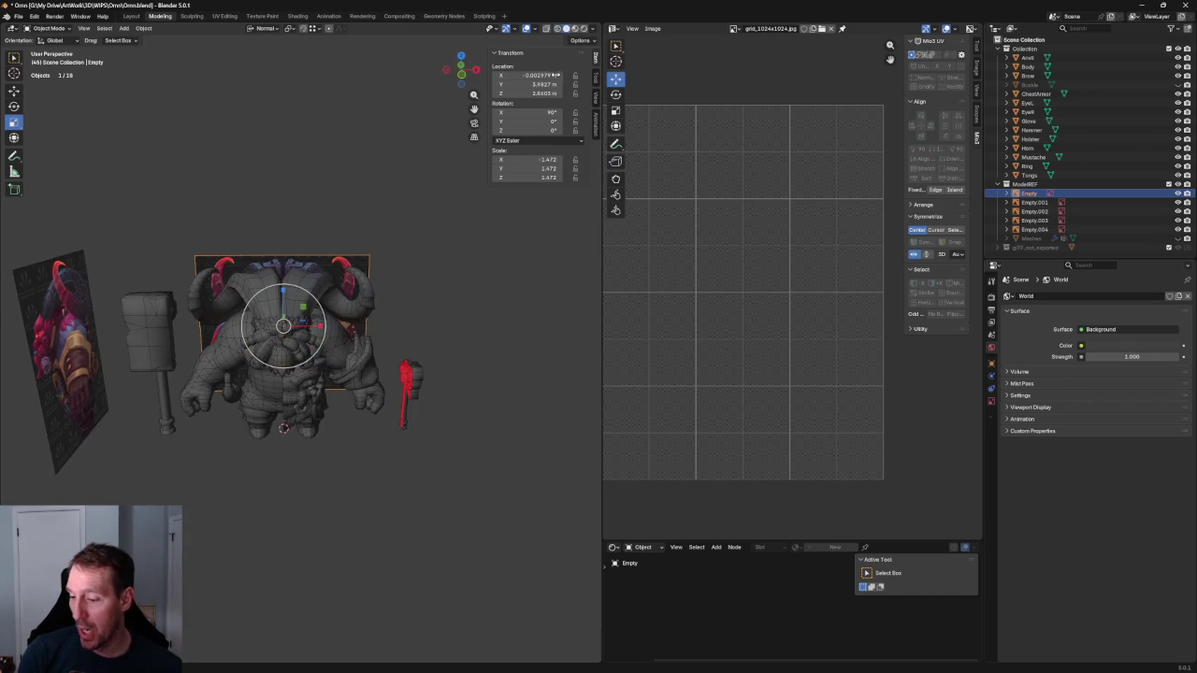
scroll(308, 336, "up", 5)
mouse_move(309, 336)
middle_mouse_down()
mouse_move(332, 321)
mouse_move(309, 318)
middle_mouse_up()
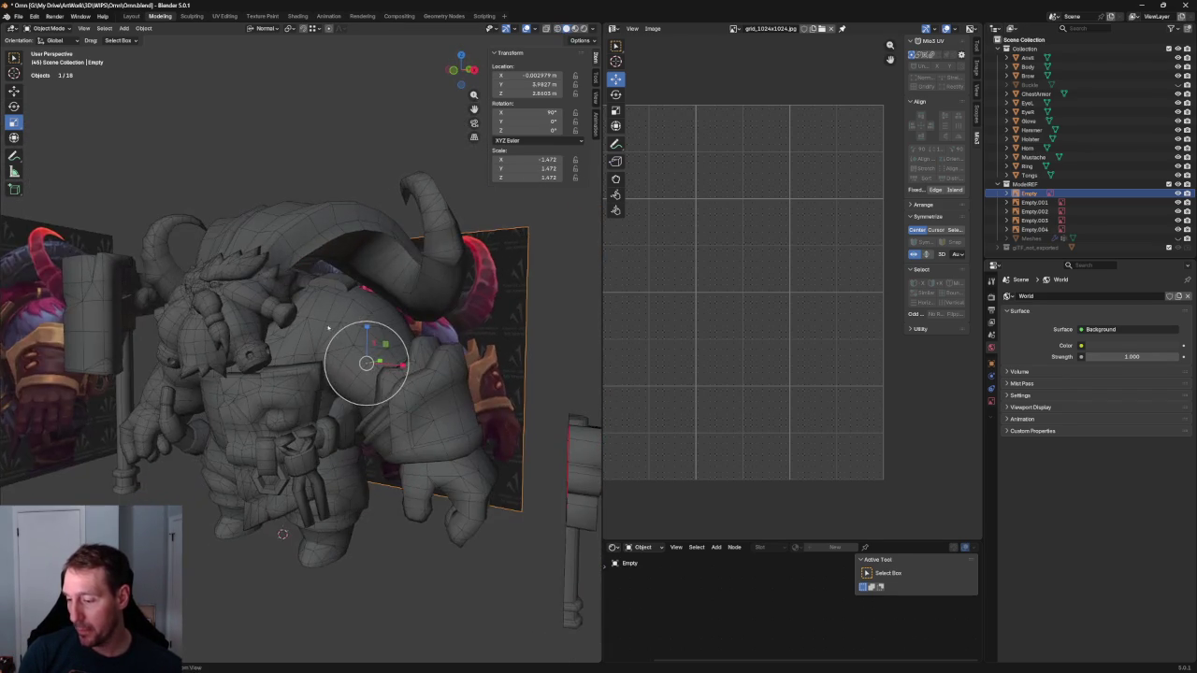
scroll(309, 318, "up", 3)
middle_click_drag(216, 313, 240, 320)
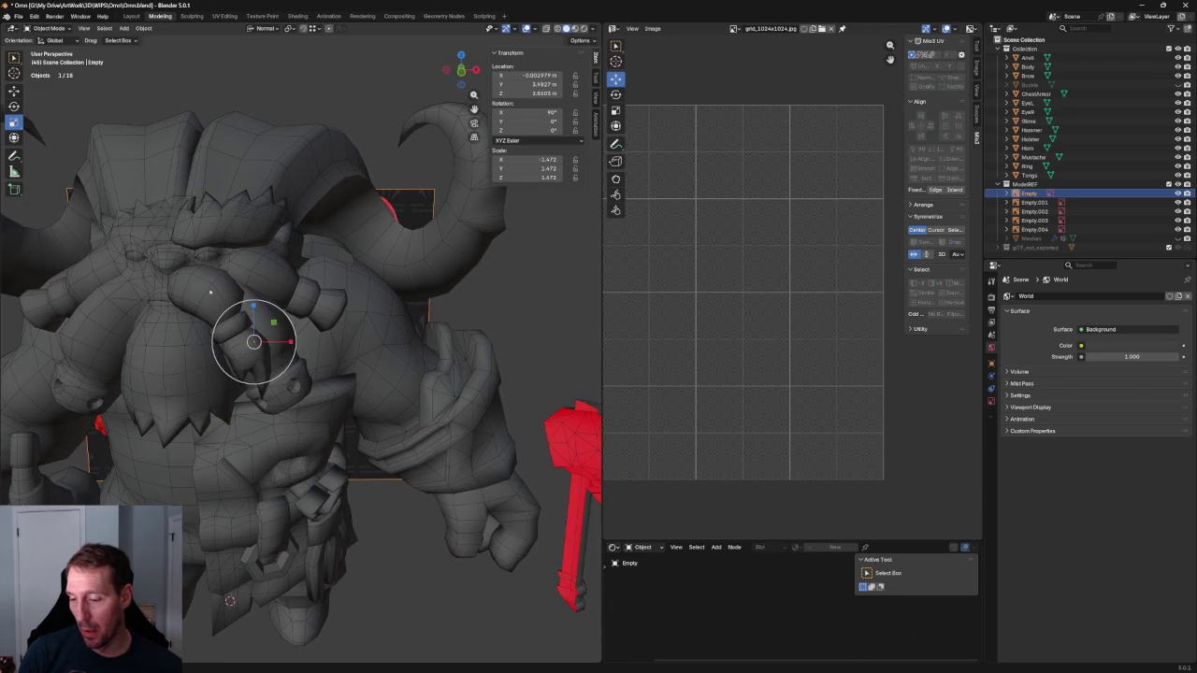
left_click(210, 293)
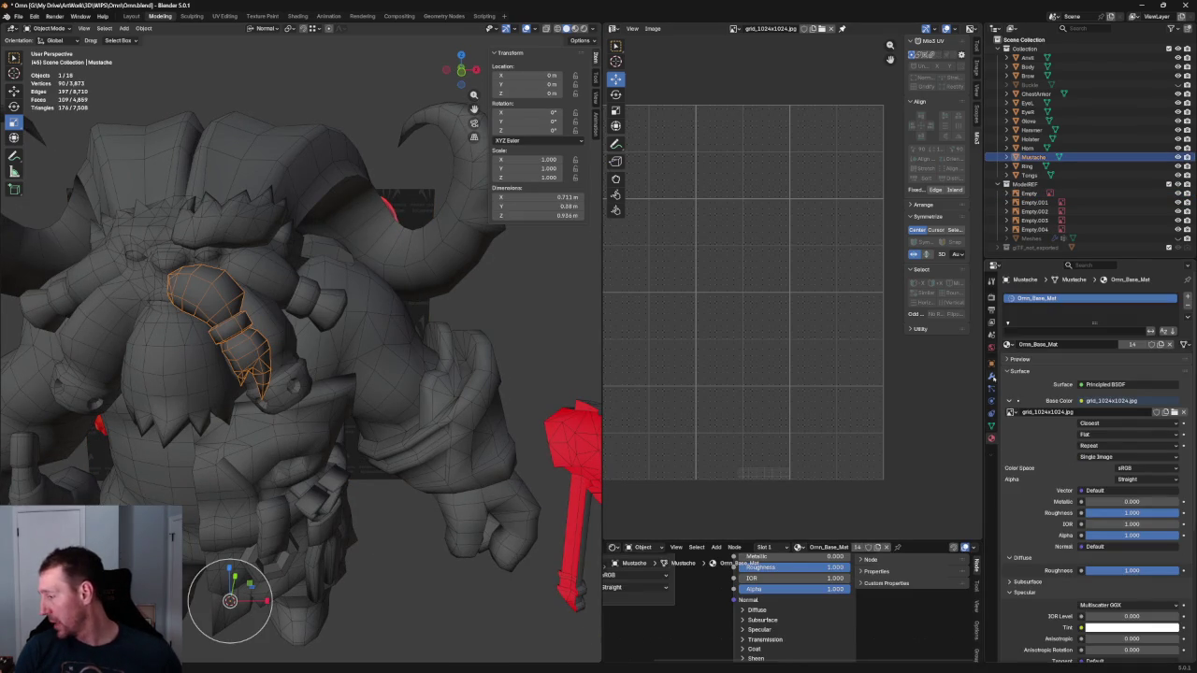
Add a Mirror modifier to the Mustache, mirroring on X with Merge 0.001 m
left_click(991, 376)
left_click(1039, 295)
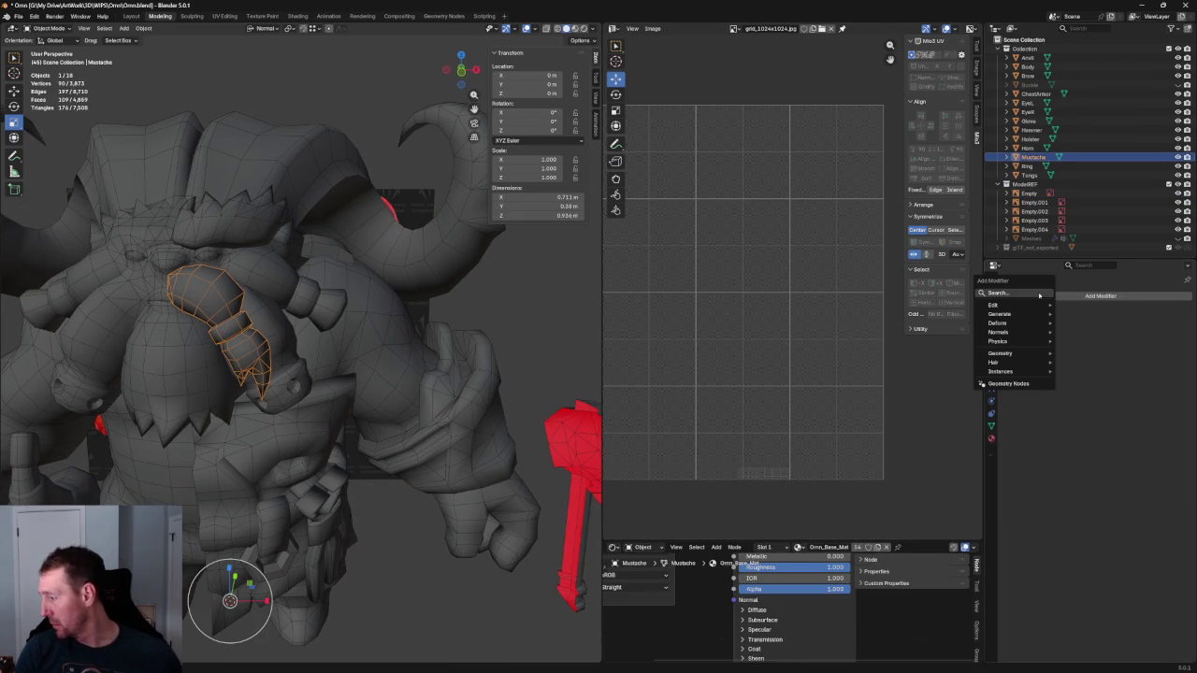
left_click(998, 294)
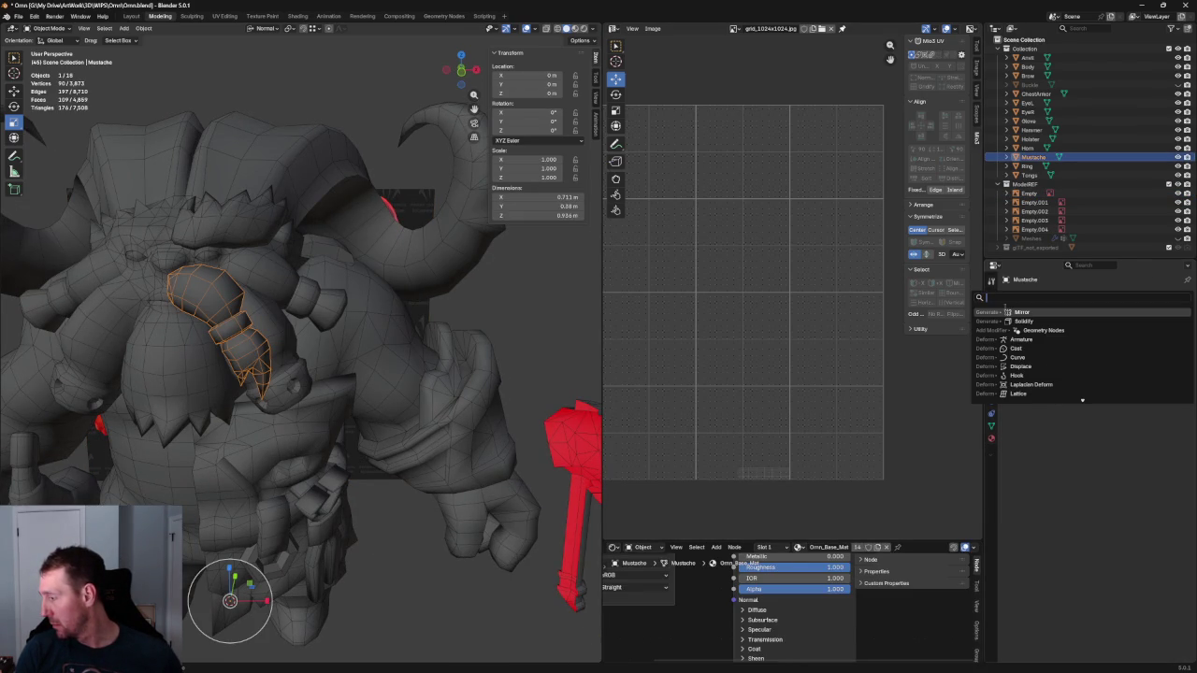
key("Return")
Deselect the mustache and orbit the character to check the mirrored result
left_click(526, 316)
scroll(502, 312, "down", 5)
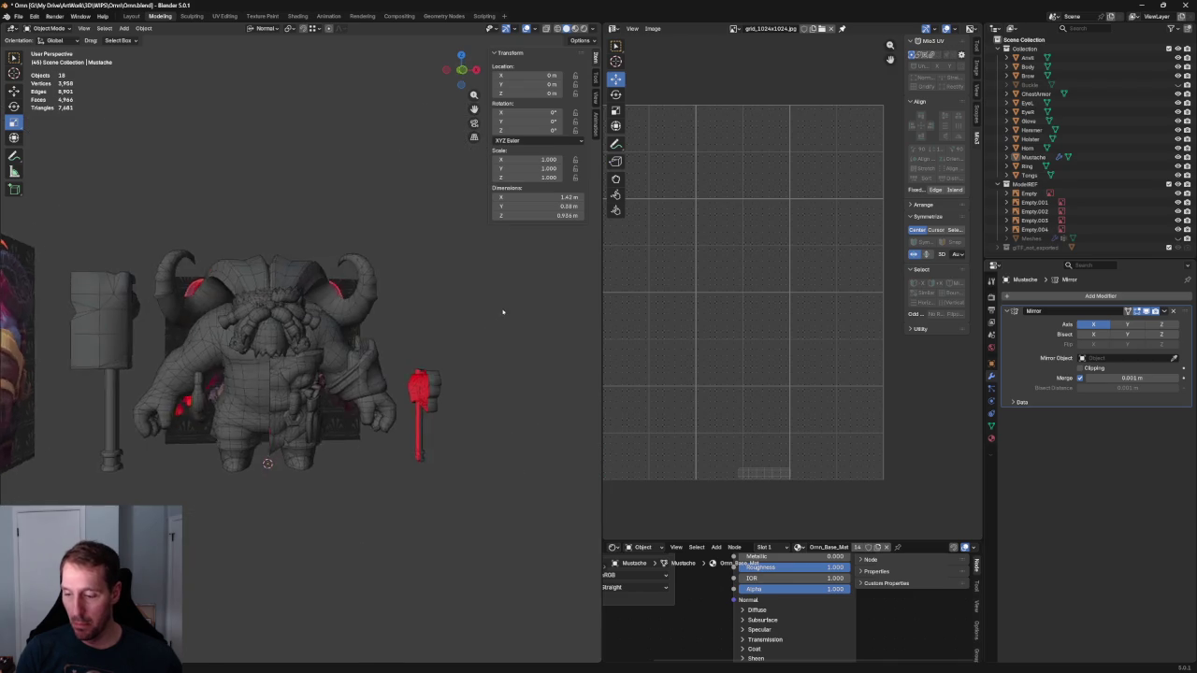
mouse_move(392, 312)
middle_mouse_down()
mouse_move(363, 397)
mouse_move(403, 400)
middle_mouse_up()
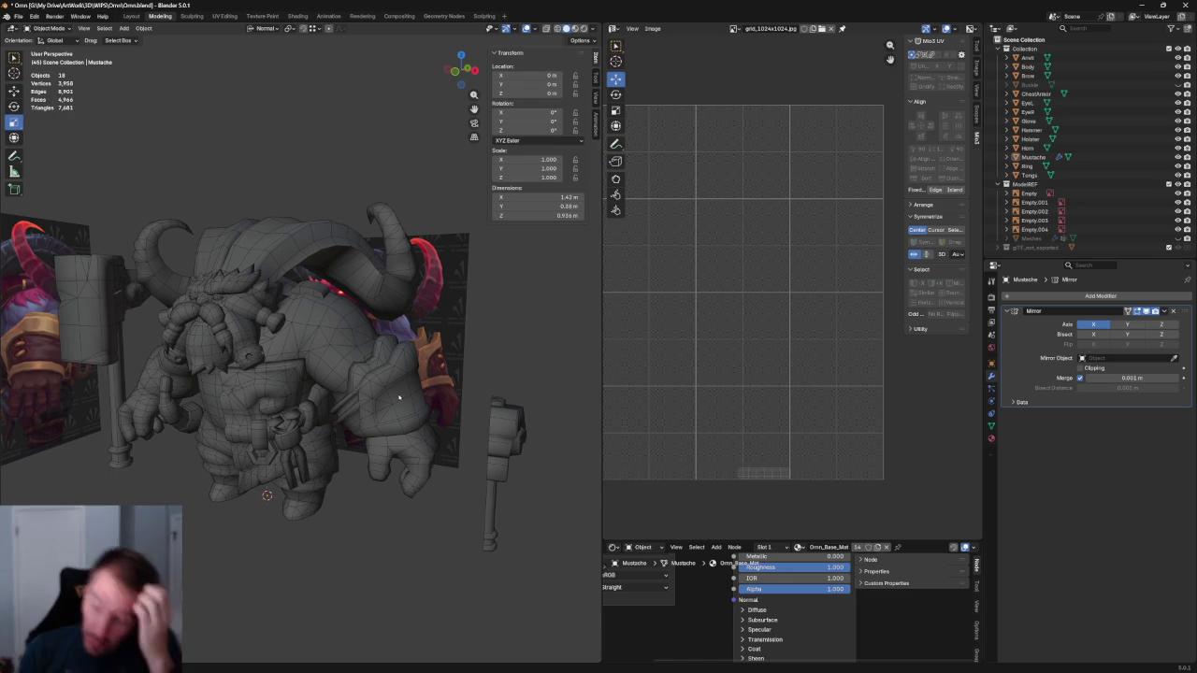
mouse_move(362, 373)
middle_mouse_down()
mouse_move(449, 355)
mouse_move(329, 349)
mouse_move(311, 325)
middle_mouse_up()
scroll(468, 348, "up", 3)
scroll(477, 346, "up", 2)
scroll(479, 345, "down", 5)
scroll(479, 345, "down", 3)
scroll(402, 346, "up", 4)
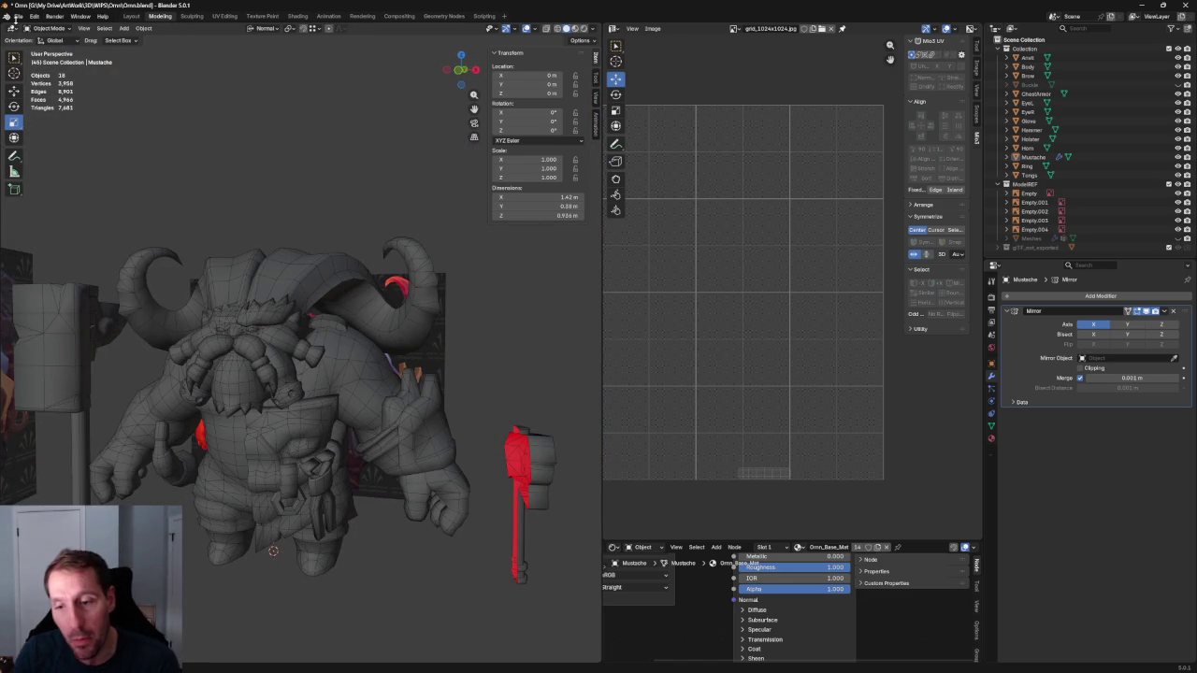
Save Omn.blend and zoom out around the character
left_click(17, 16)
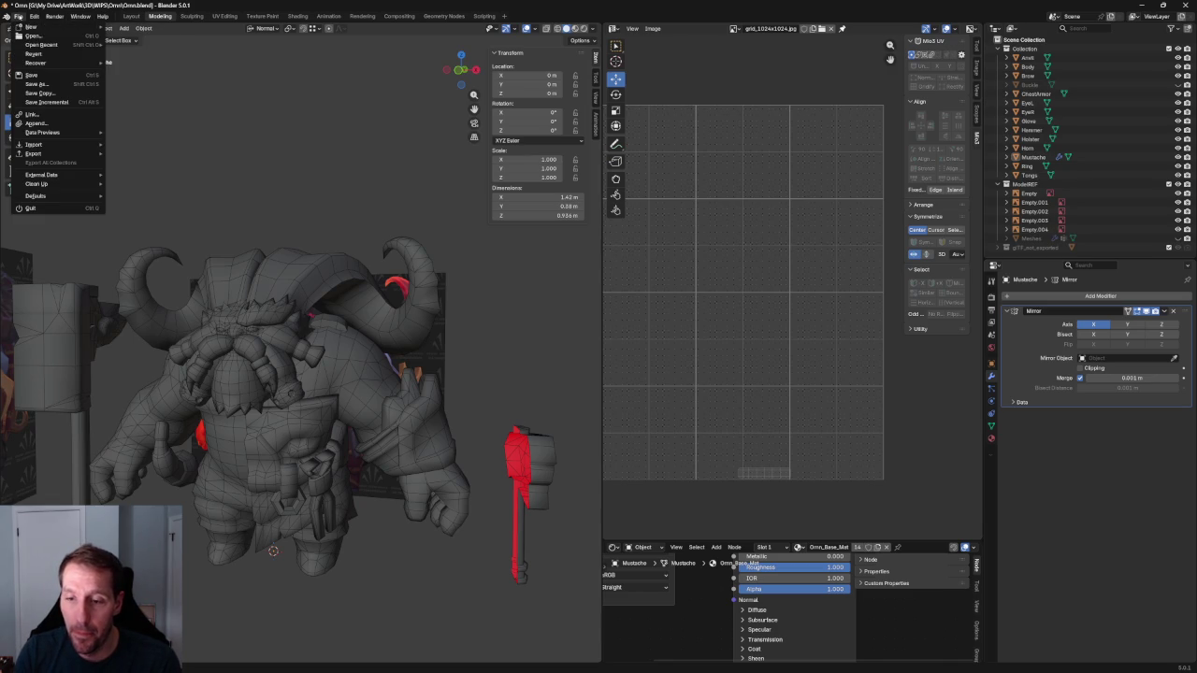
left_click(41, 75)
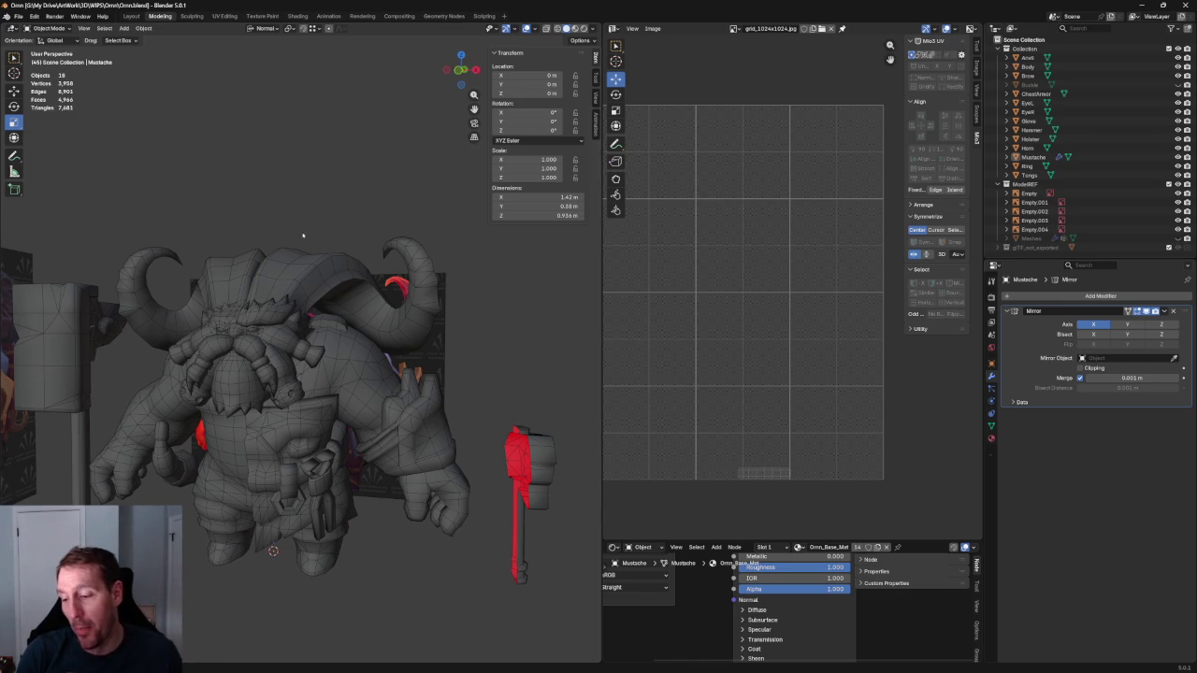
scroll(302, 229, "down", 2)
middle_click_drag(336, 249, 370, 278)
scroll(370, 278, "down", 3)
scroll(365, 289, "down", 2)
scroll(355, 308, "down", 2)
scroll(346, 334, "down", 2)
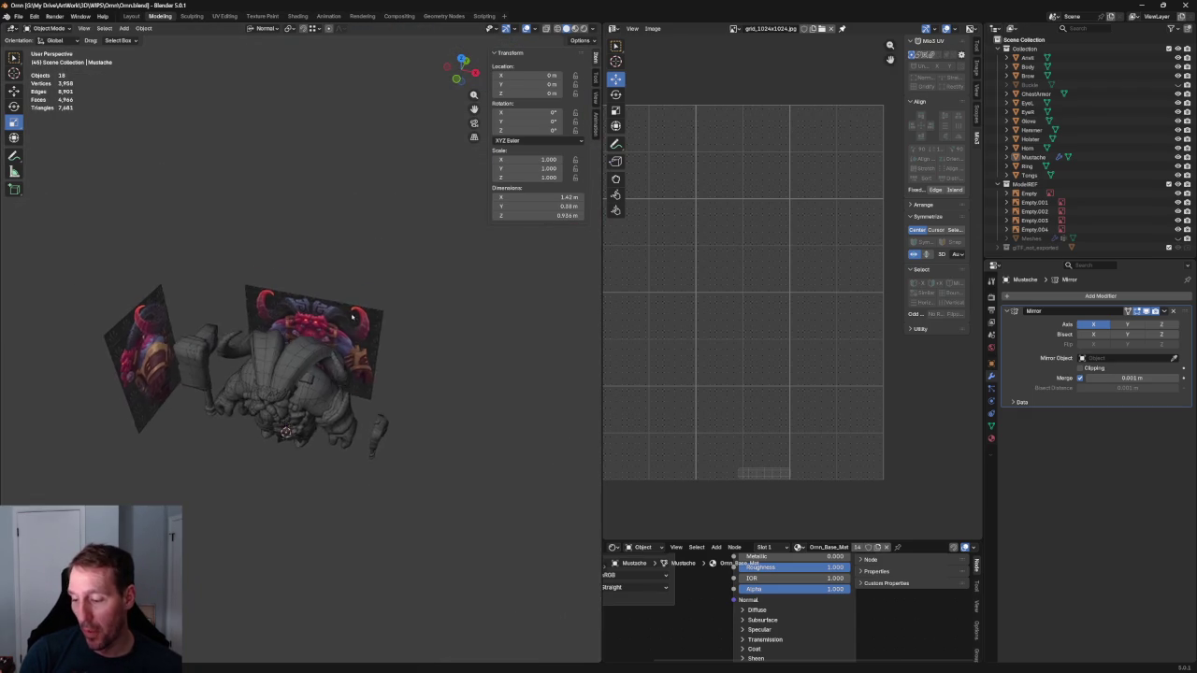
scroll(346, 335, "up", 3)
Review the character from front and three-quarter angles
mouse_move(346, 335)
middle_mouse_down()
mouse_move(356, 299)
mouse_move(354, 311)
mouse_move(309, 281)
middle_mouse_up()
scroll(355, 300, "down", 3)
scroll(356, 299, "up", 1)
scroll(300, 270, "up", 4)
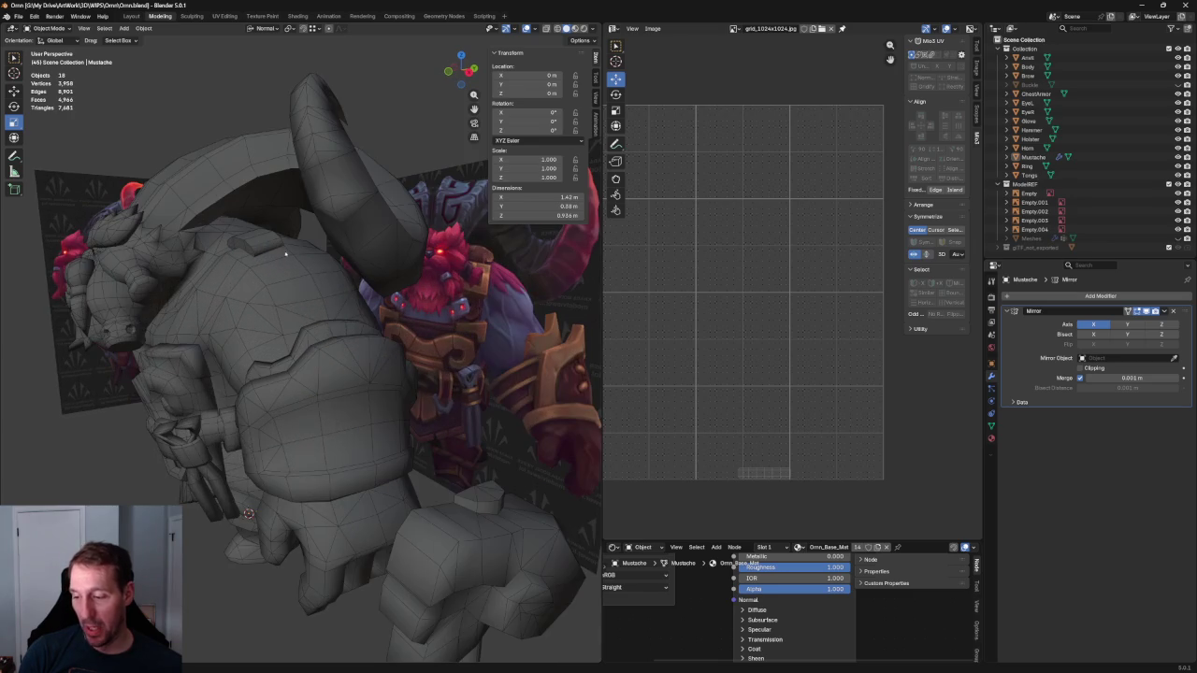
scroll(214, 335, "down", 5)
mouse_move(214, 335)
middle_mouse_down()
mouse_move(378, 394)
mouse_move(334, 375)
middle_mouse_up()
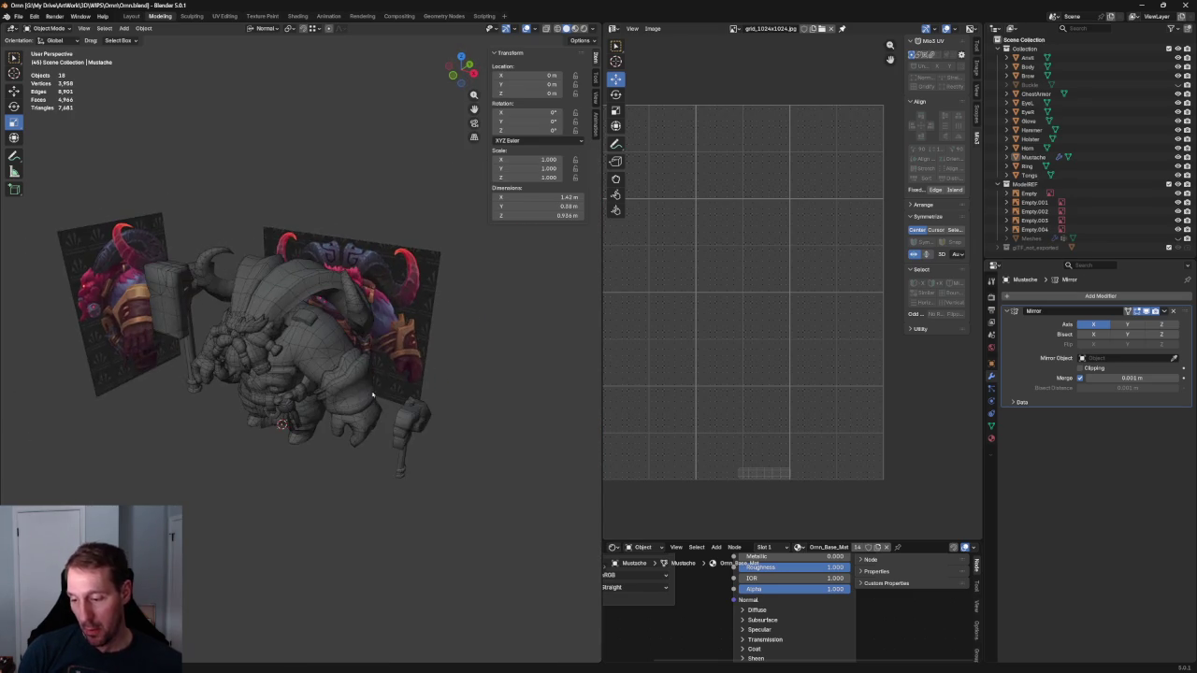
scroll(334, 375, "up", 2)
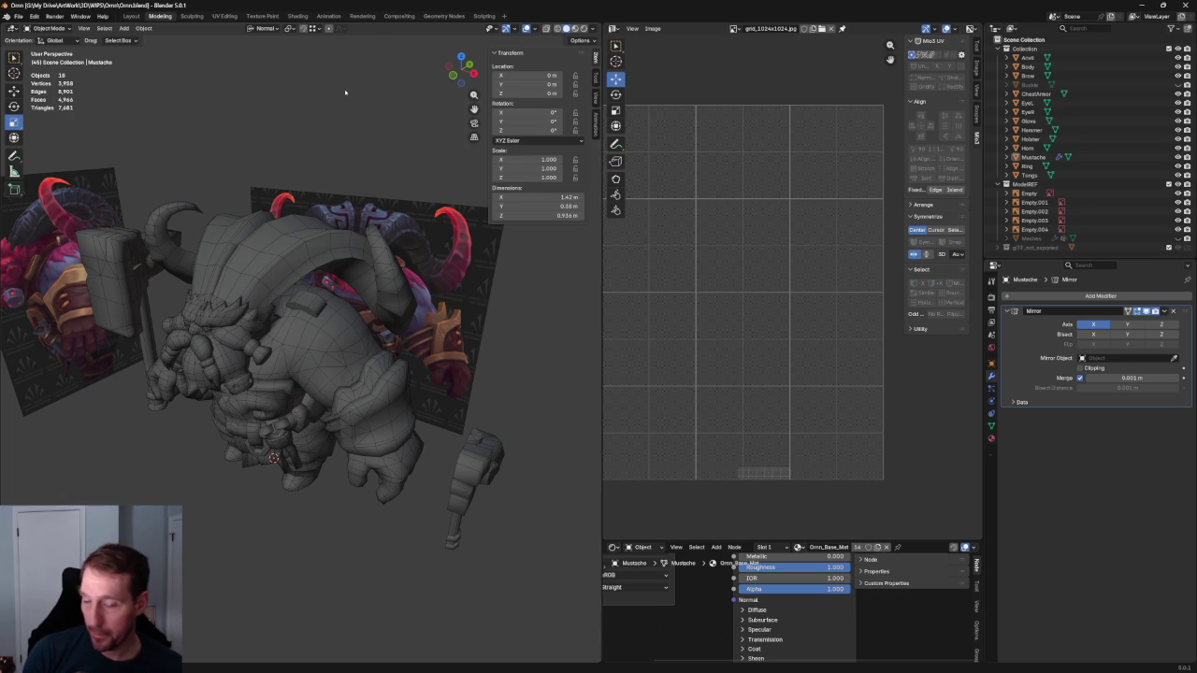
middle_click_drag(325, 103, 261, 58)
left_click(18, 18)
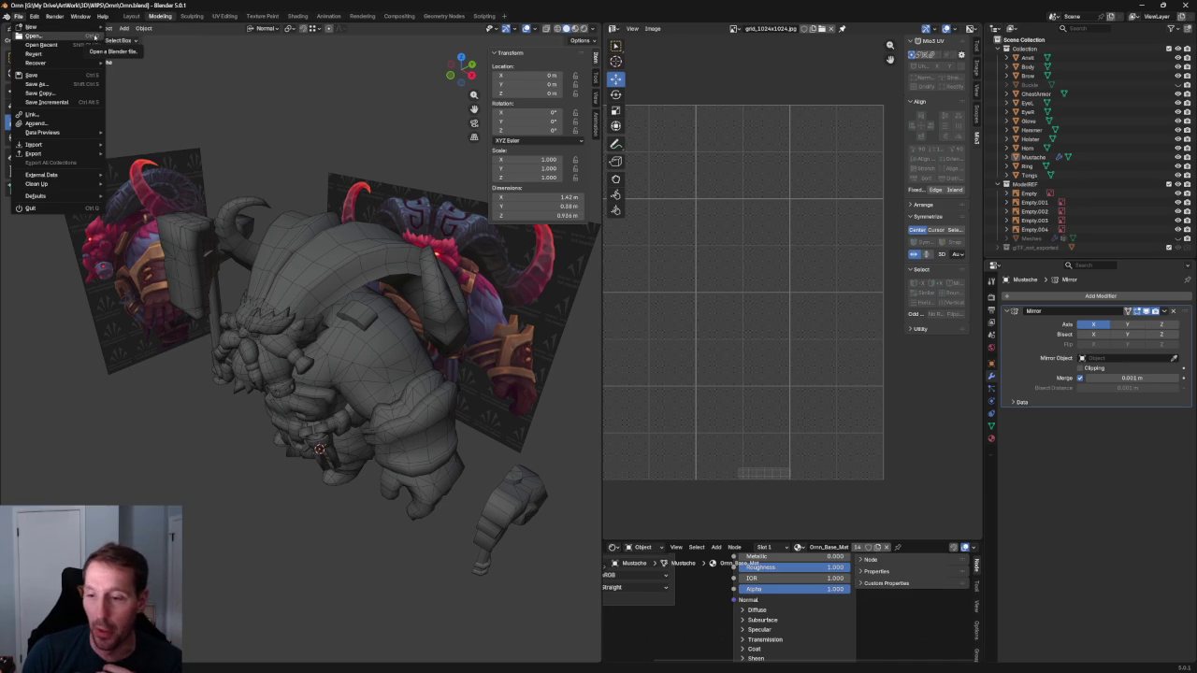
Cancel the Open file browser and load HumanHair_01.blend from recent files
left_click(64, 37)
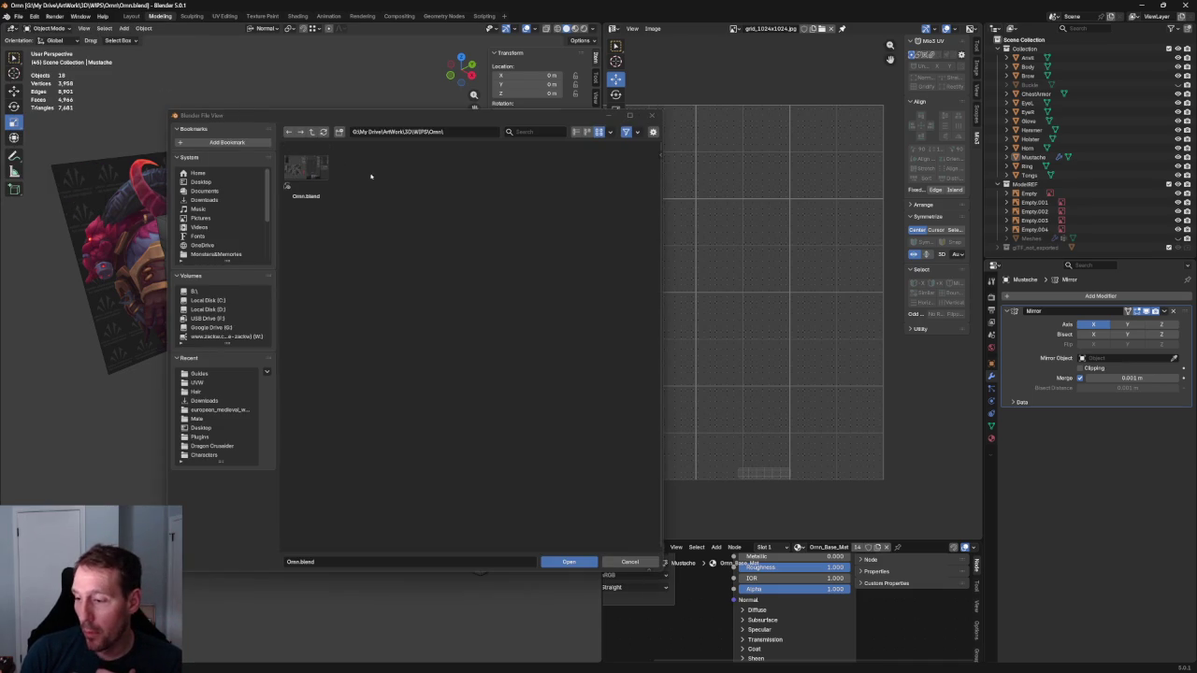
left_click(658, 115)
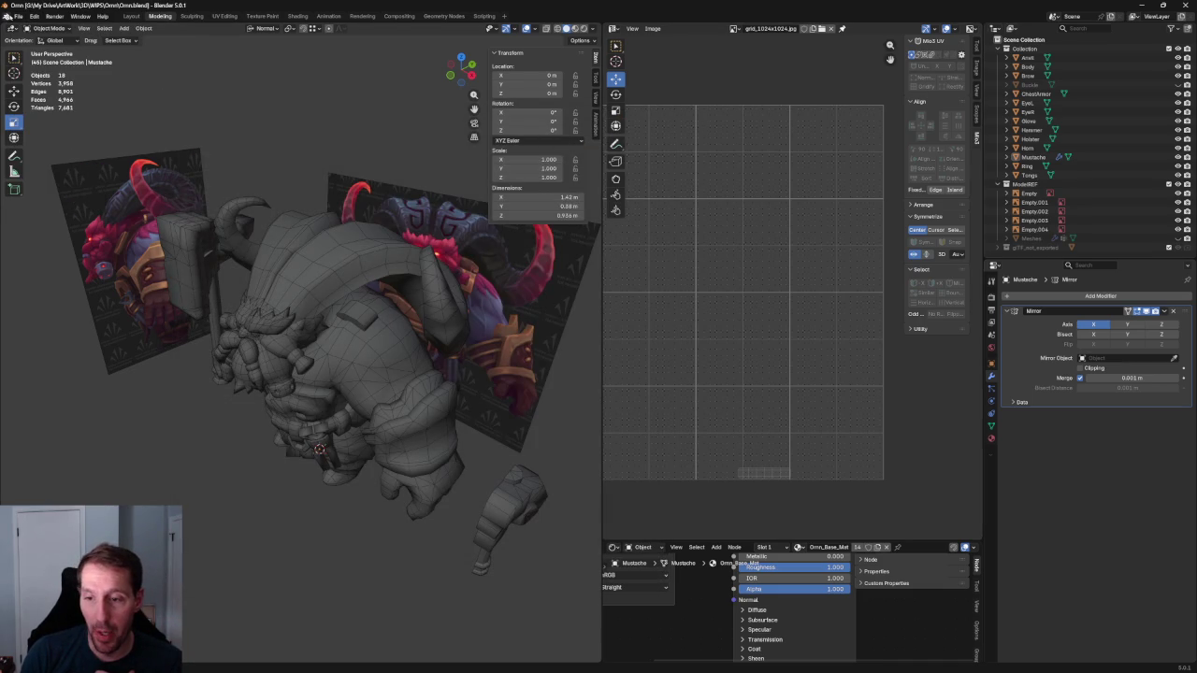
left_click(17, 15)
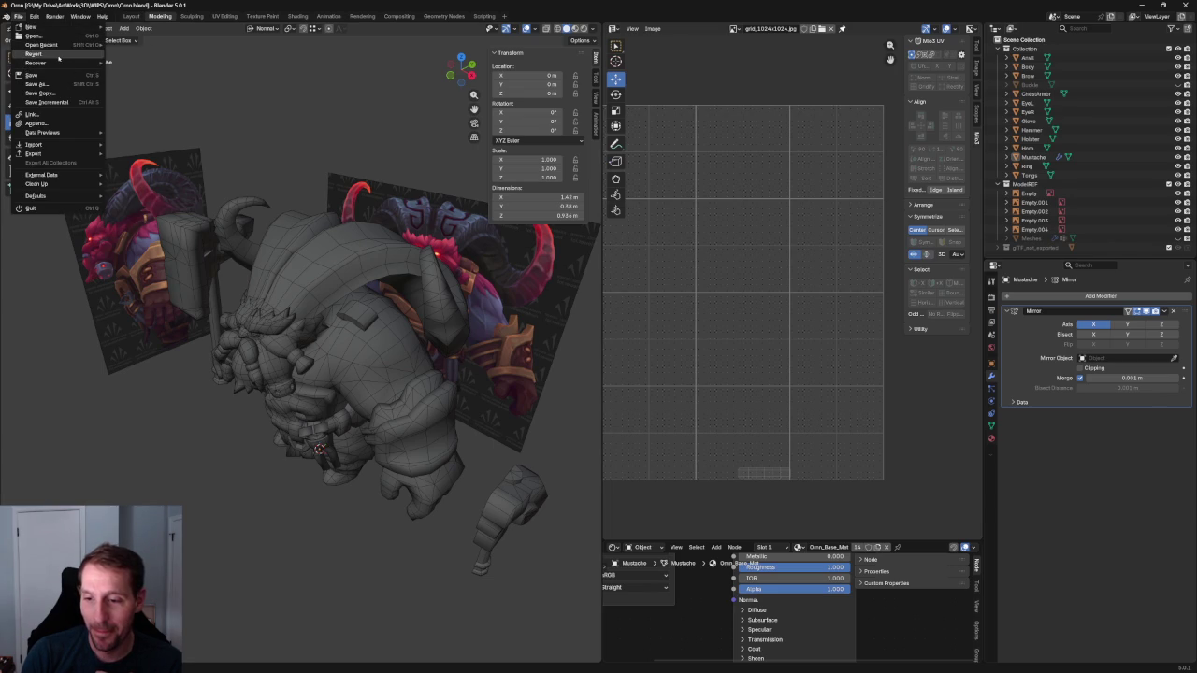
mouse_move(42, 45)
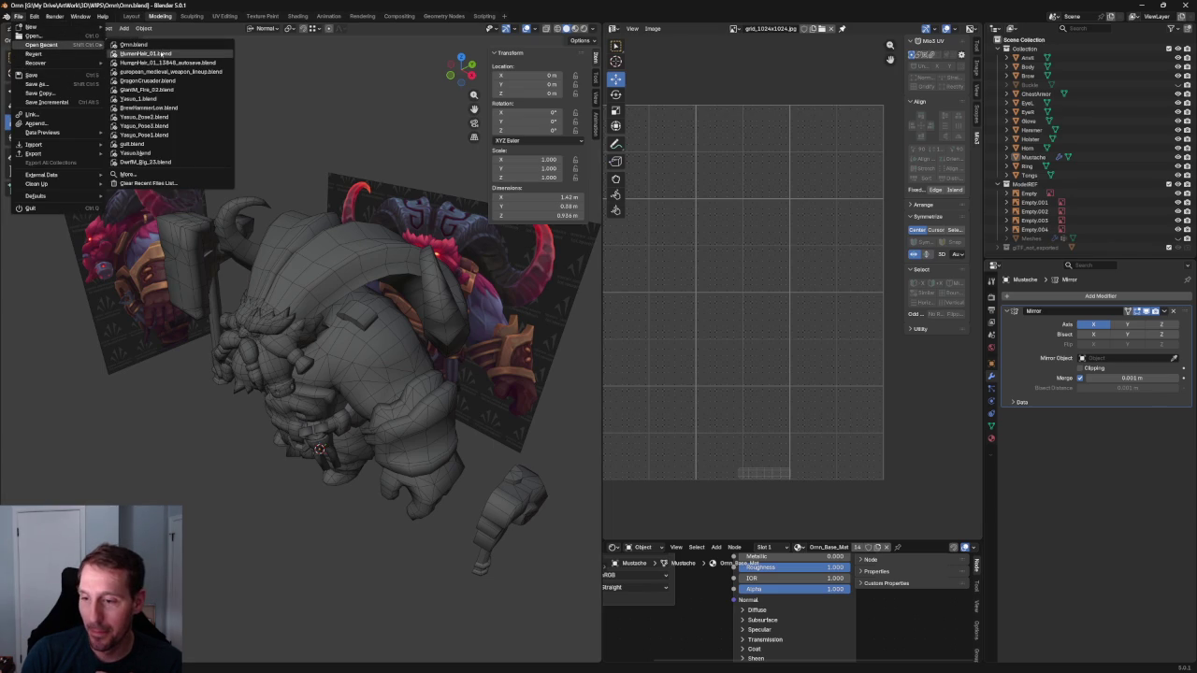
left_click(149, 53)
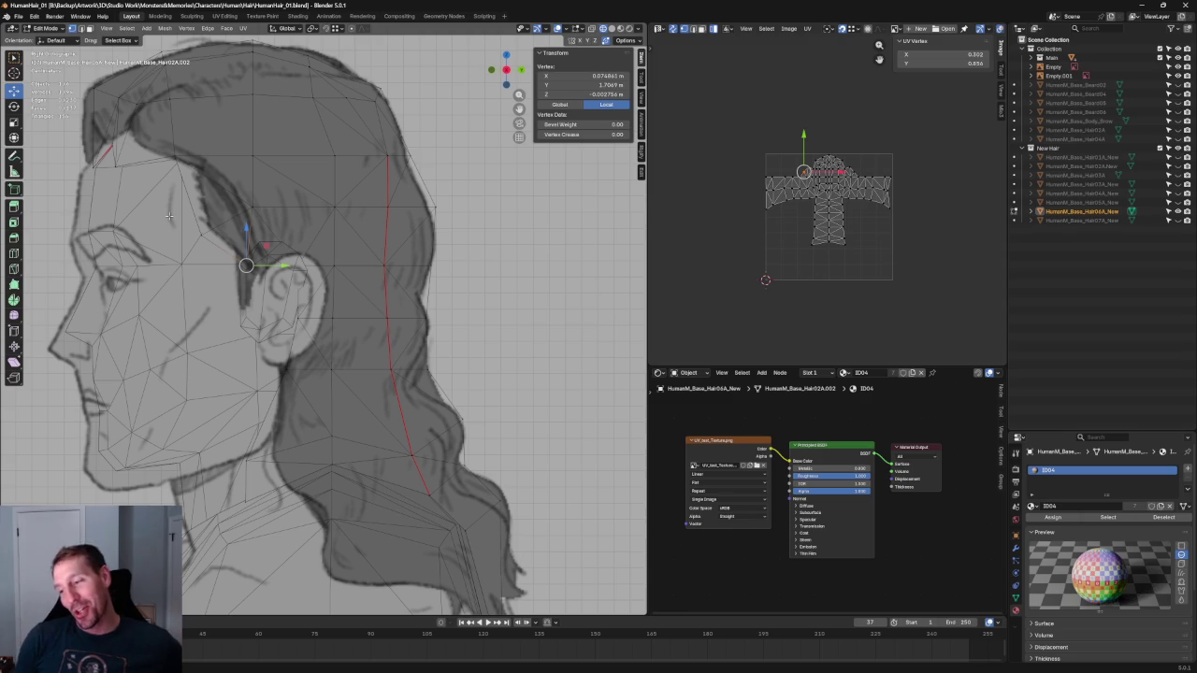
In the right view, move a hair-edge vertex along Y toward the side drawing's hair outline
scroll(445, 113, "up", 2)
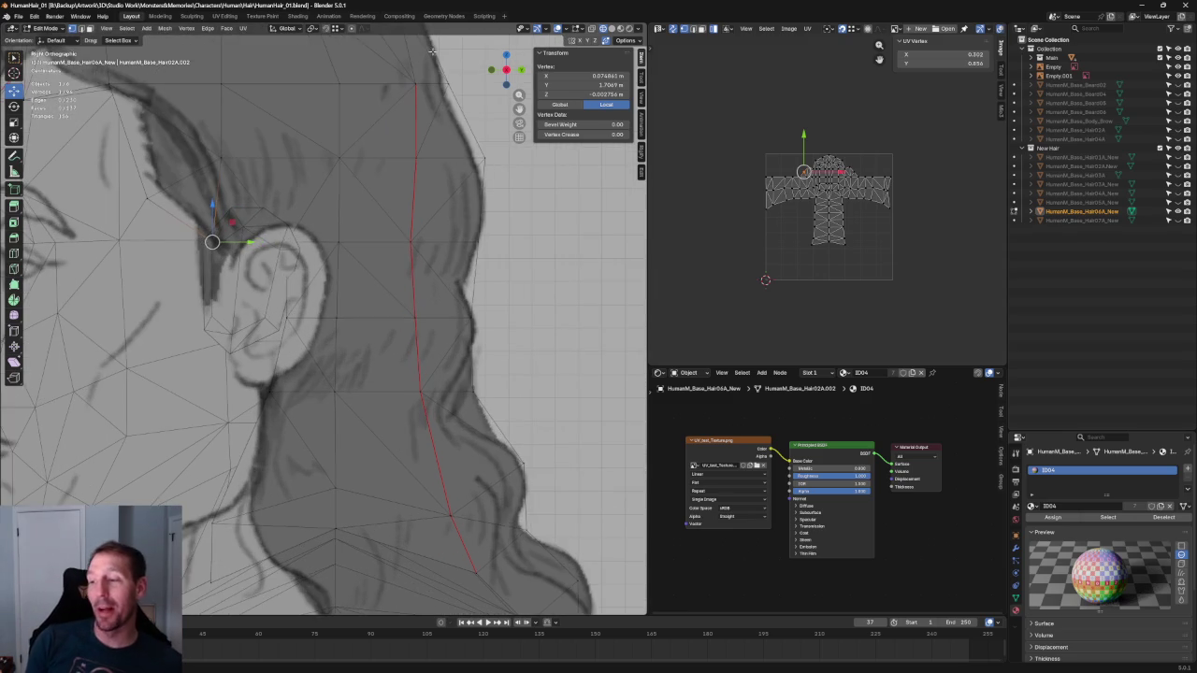
scroll(445, 113, "up", 2)
left_click(377, 214)
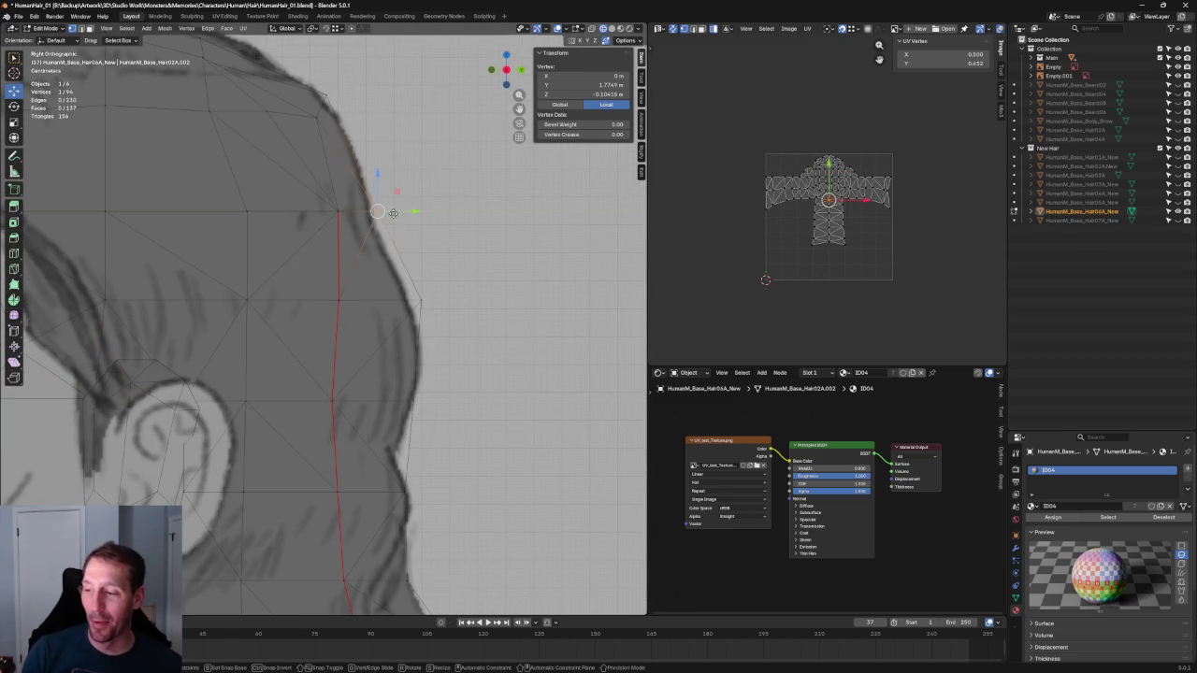
key("KP_Decimal")
left_click_drag(276, 226, 276, 227)
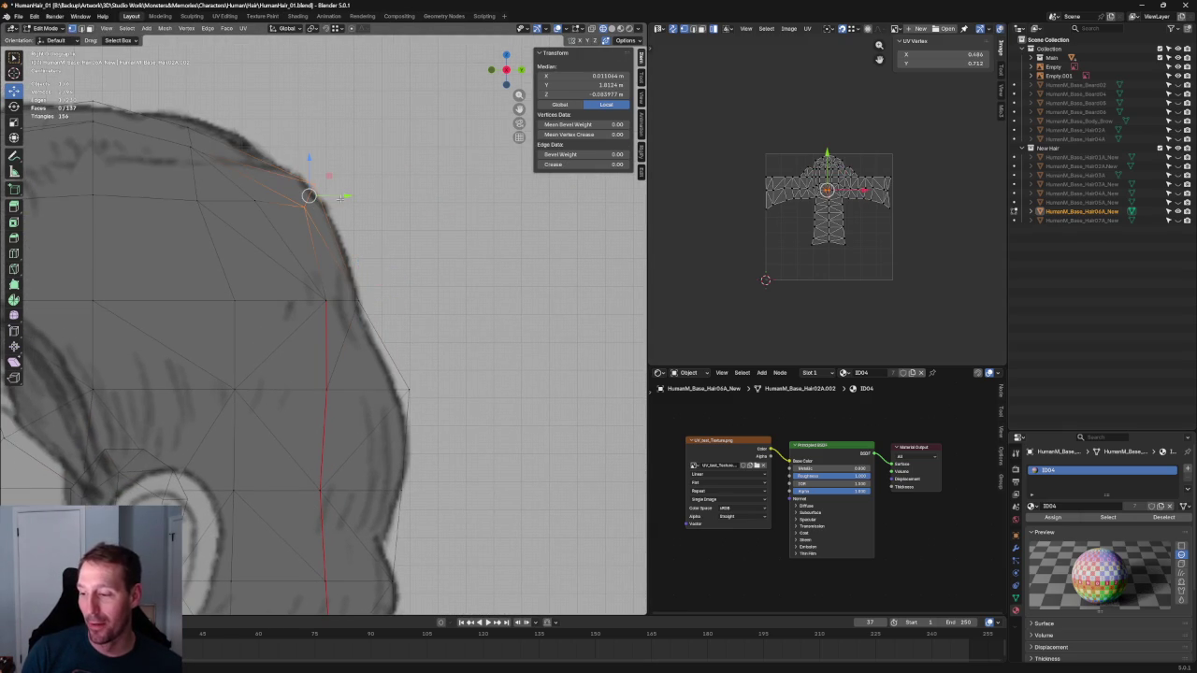
left_click(348, 187)
left_click(310, 195)
key("g")
key("y")
left_click(351, 197)
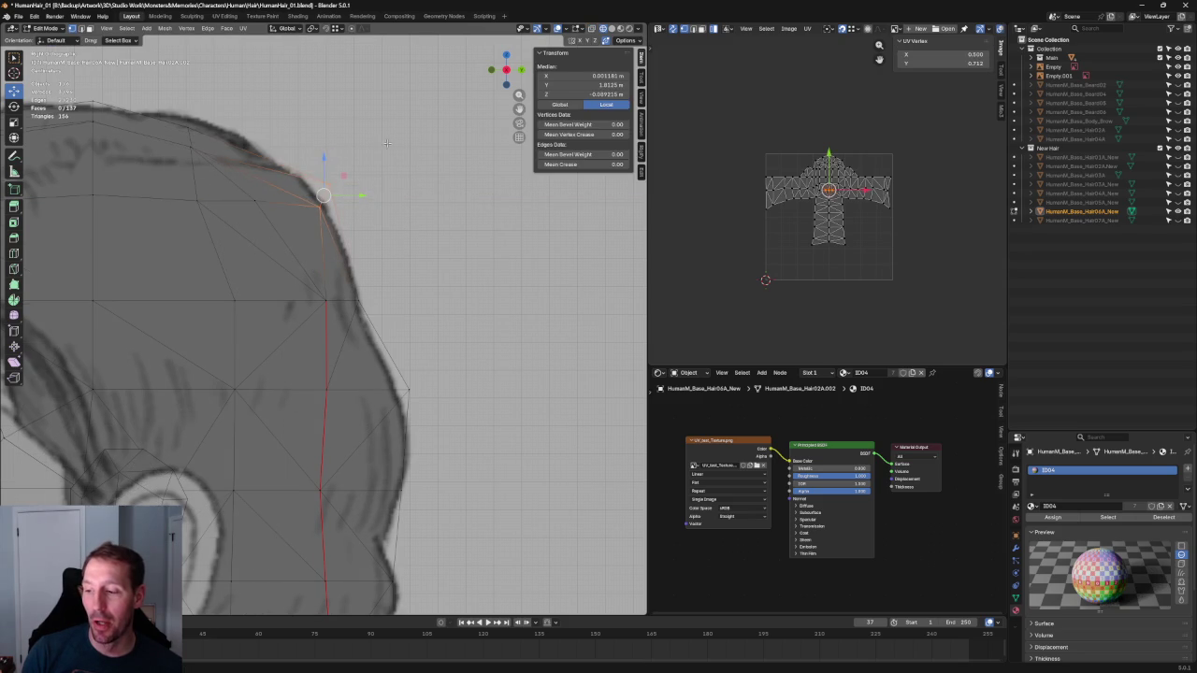
Slide the hair-corner vertex along Y onto the drawn hair outline
left_click(327, 193)
middle_click_drag(297, 77, 317, 159)
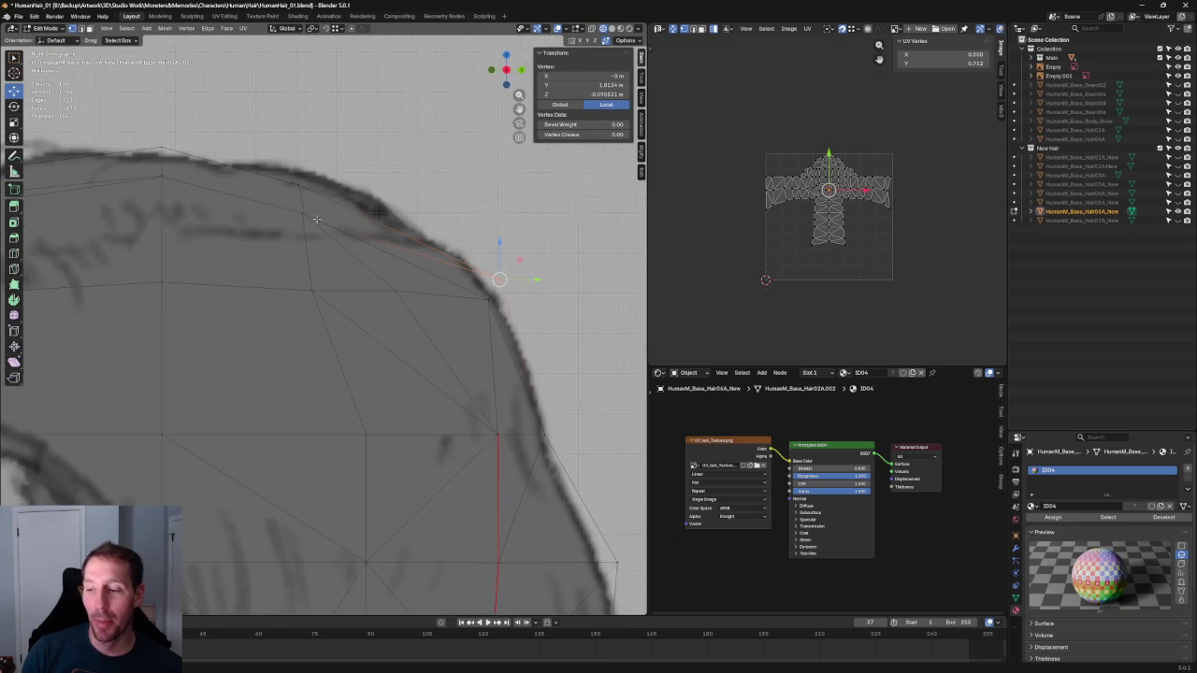
left_click_drag(388, 122, 241, 248)
left_click(318, 187)
key("g")
key("y")
left_click(327, 191)
key("g")
left_click(356, 182)
Try moving the hair-edge vertices, cancel, deselect all and frame the whole head
left_click_drag(334, 229, 334, 229)
key("g")
key("y")
key("Escape")
key("alt+a")
key("Home")
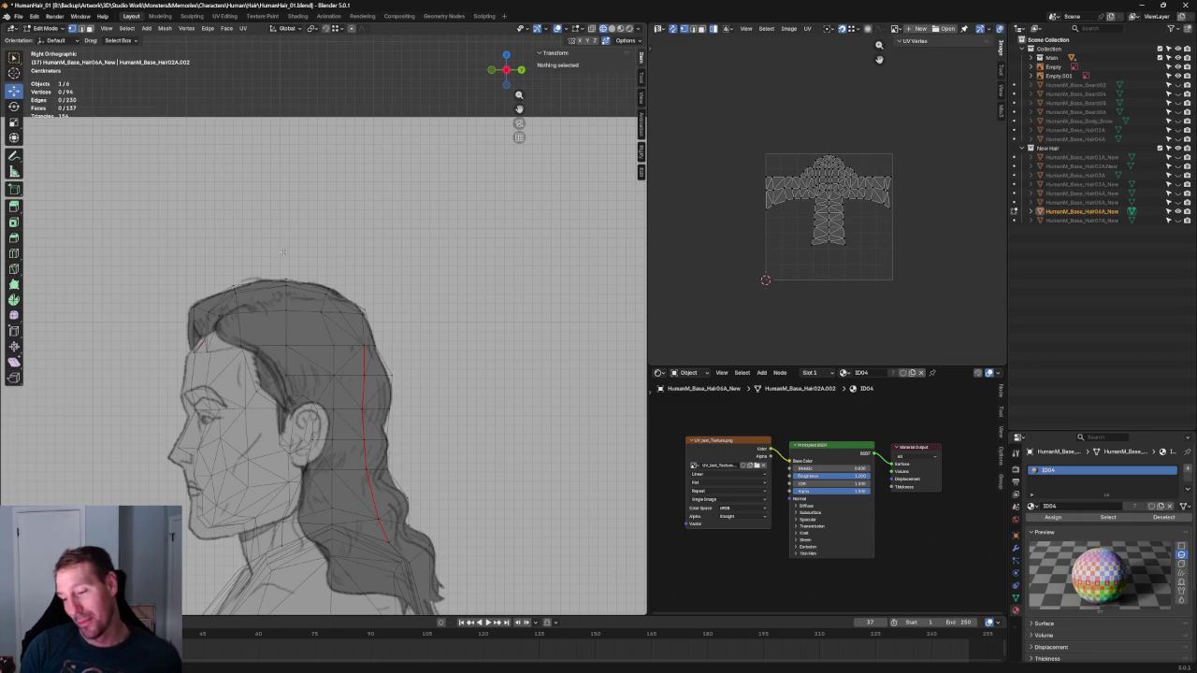
Zoom in and start moving the hair-crown vertex along Y onto the outline
scroll(358, 237, "up", 2)
scroll(373, 254, "up", 2)
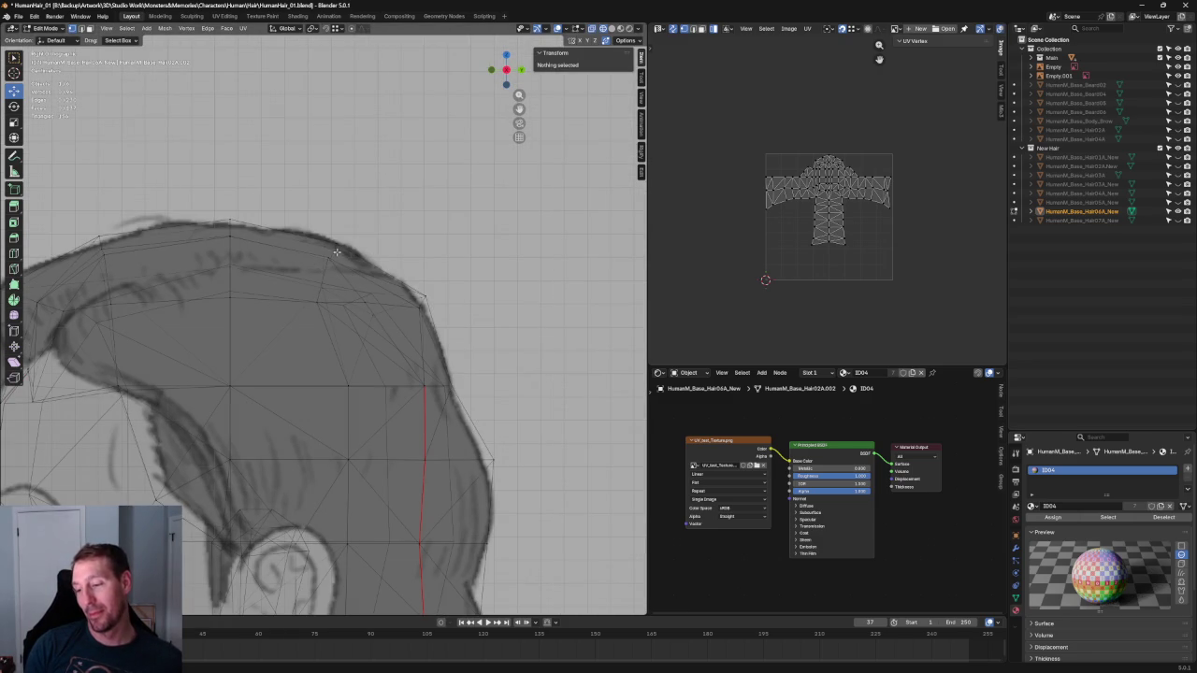
left_click(329, 258)
left_click(306, 307, "shift")
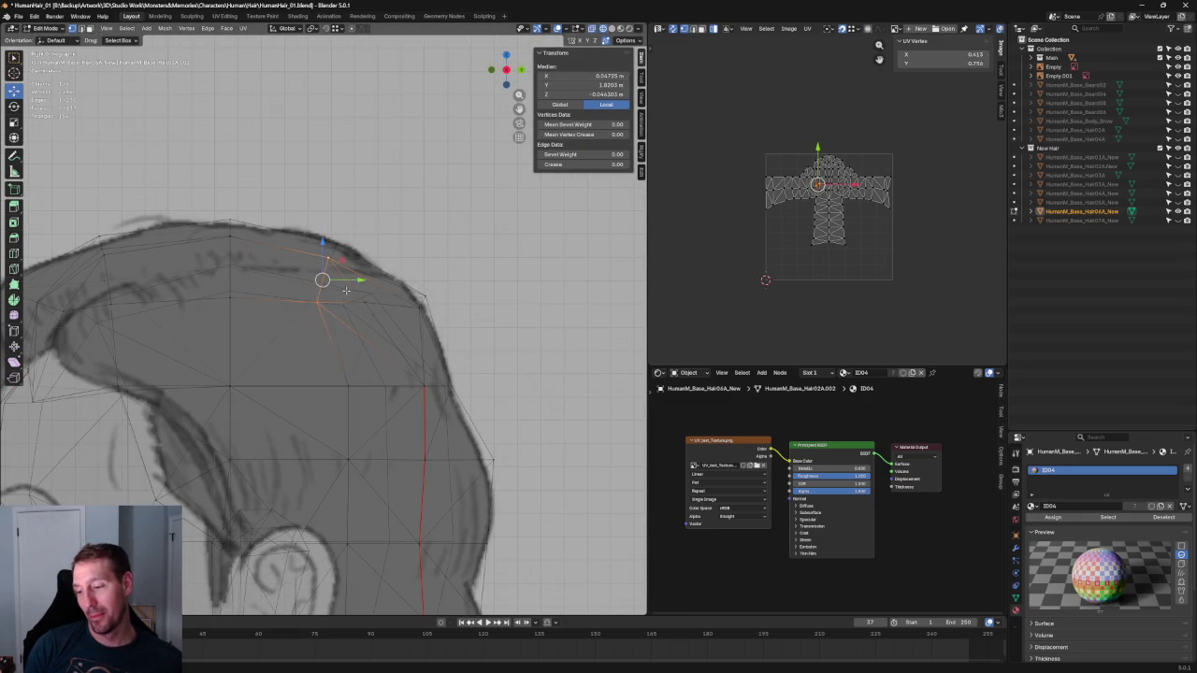
key("g")
key("y")
key("Escape")
left_click(351, 298)
key("g")
key("y")
left_click(364, 297)
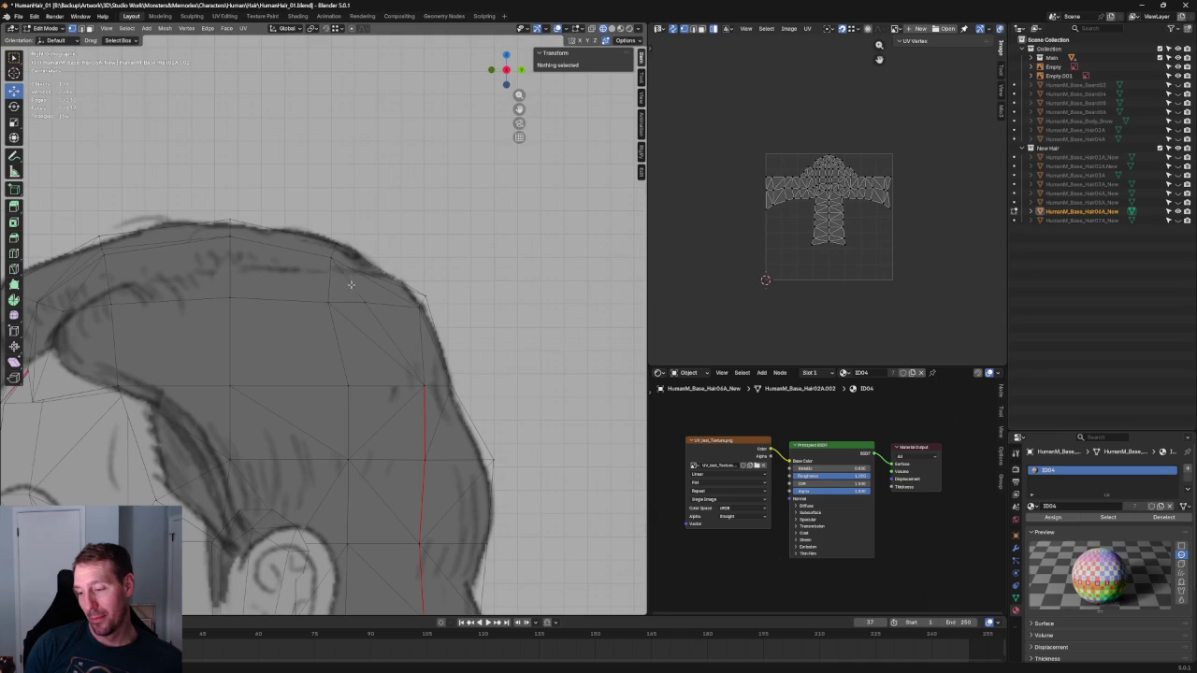
Refine the crown vertex along Y until it sits on the drawn hair outline
key("g")
key("y")
left_click(367, 299)
key("g")
key("y")
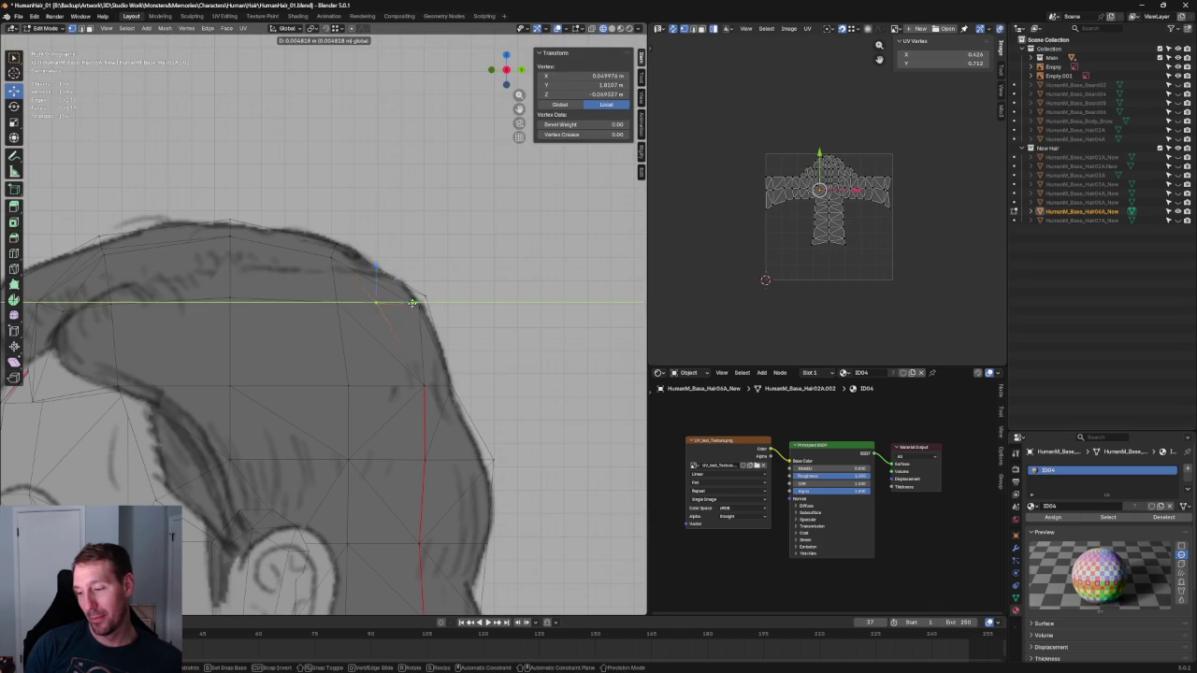
left_click(410, 303)
scroll(374, 290, "down", 3)
scroll(374, 290, "up", 3)
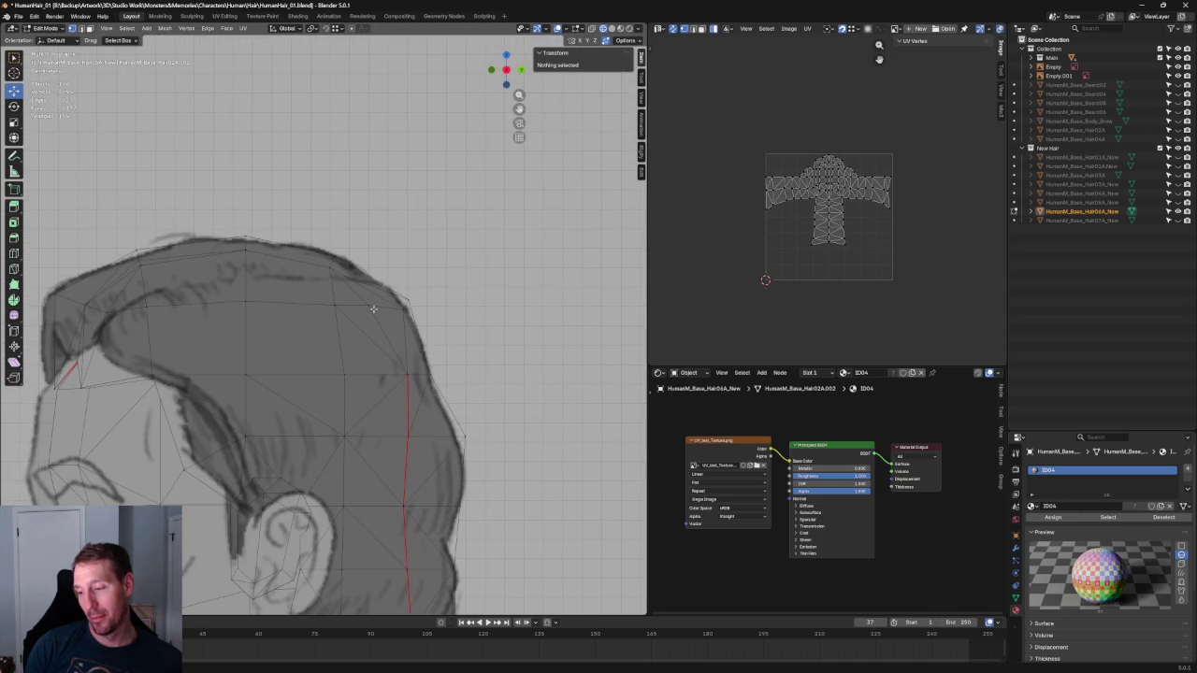
left_click(493, 243)
Select two hairline vertices above the forehead and switch to the front reference view
scroll(473, 275, "down", 4)
scroll(338, 293, "up", 2)
scroll(338, 293, "up", 2)
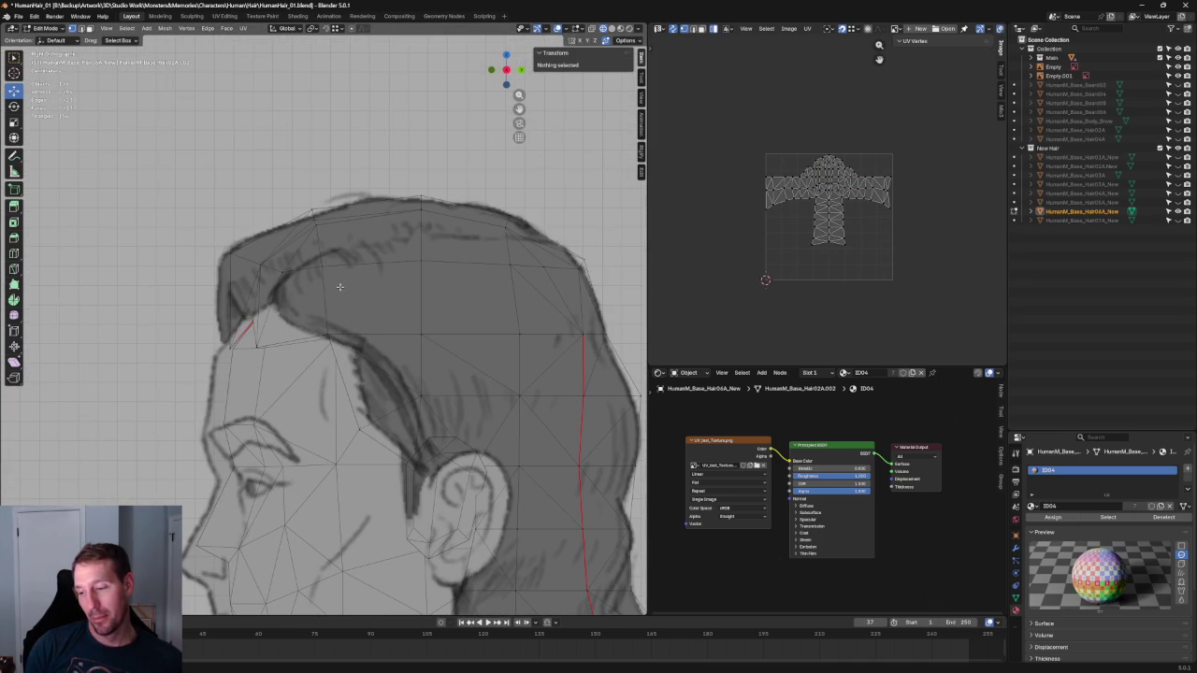
left_click(328, 334)
left_click(298, 278, "shift")
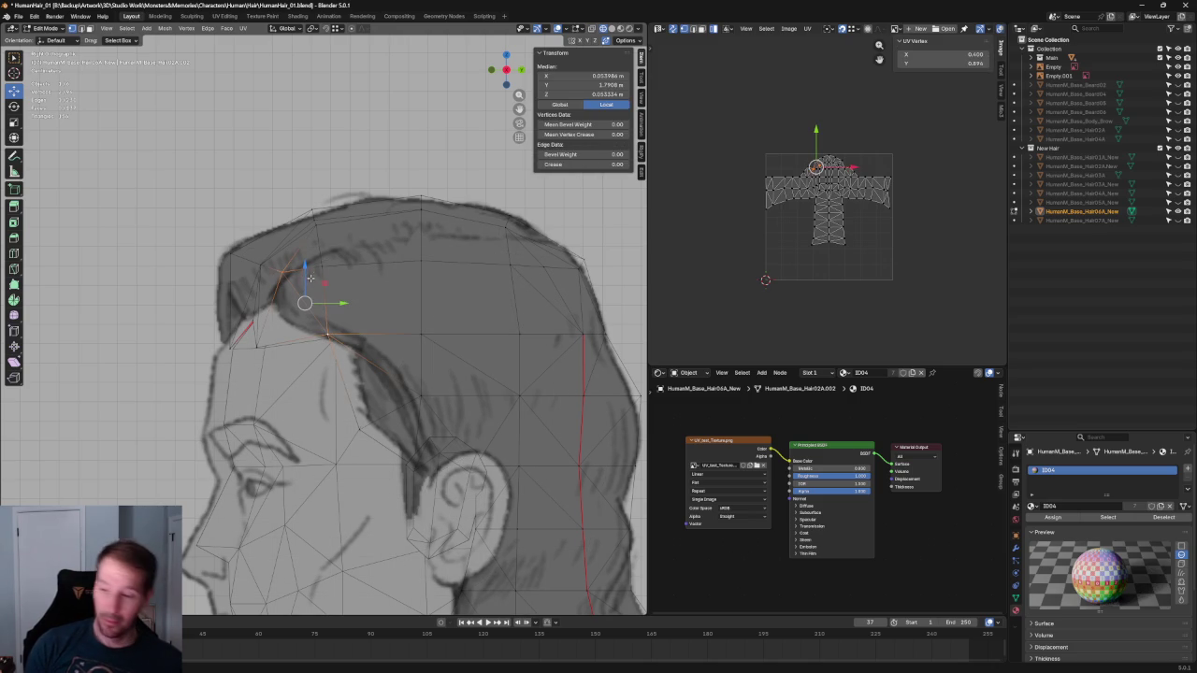
scroll(246, 335, "down", 3)
mouse_move(245, 334)
middle_mouse_down()
mouse_move(368, 267)
mouse_move(377, 348)
middle_mouse_up()
key("KP_1")
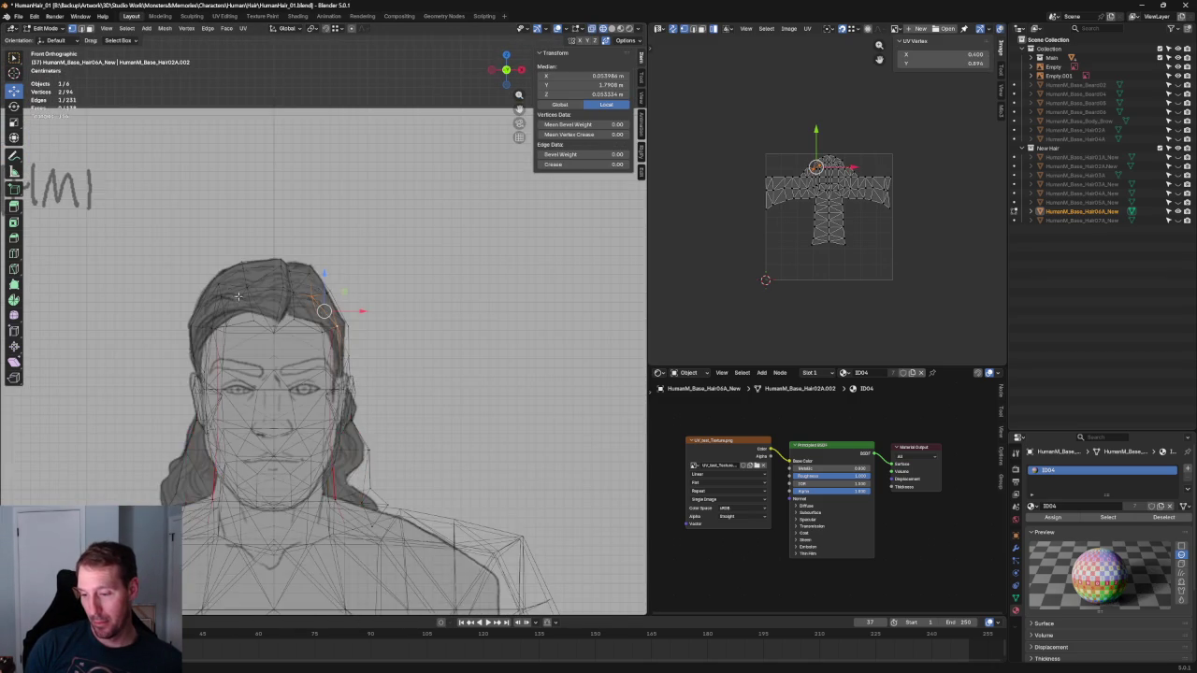
Raise the left hairline vertex vertically along Z to match the front drawing
scroll(445, 370, "up", 3)
scroll(446, 369, "up", 2)
scroll(445, 369, "up", 2)
left_click(304, 351)
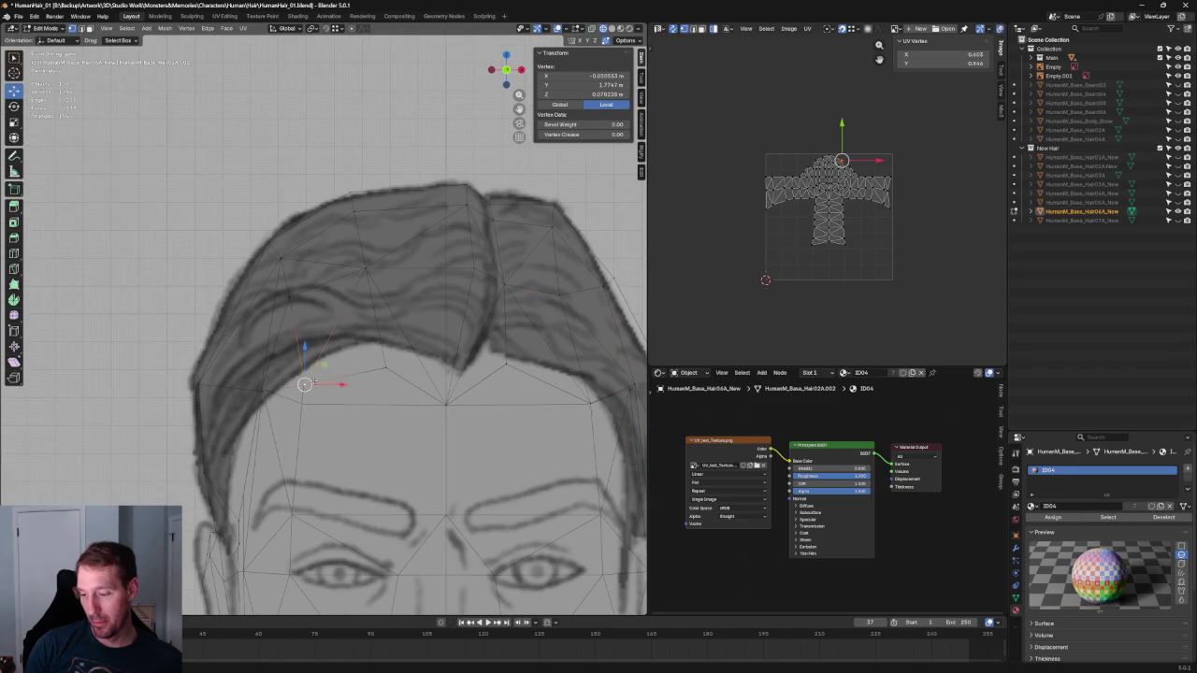
key("g")
key("z")
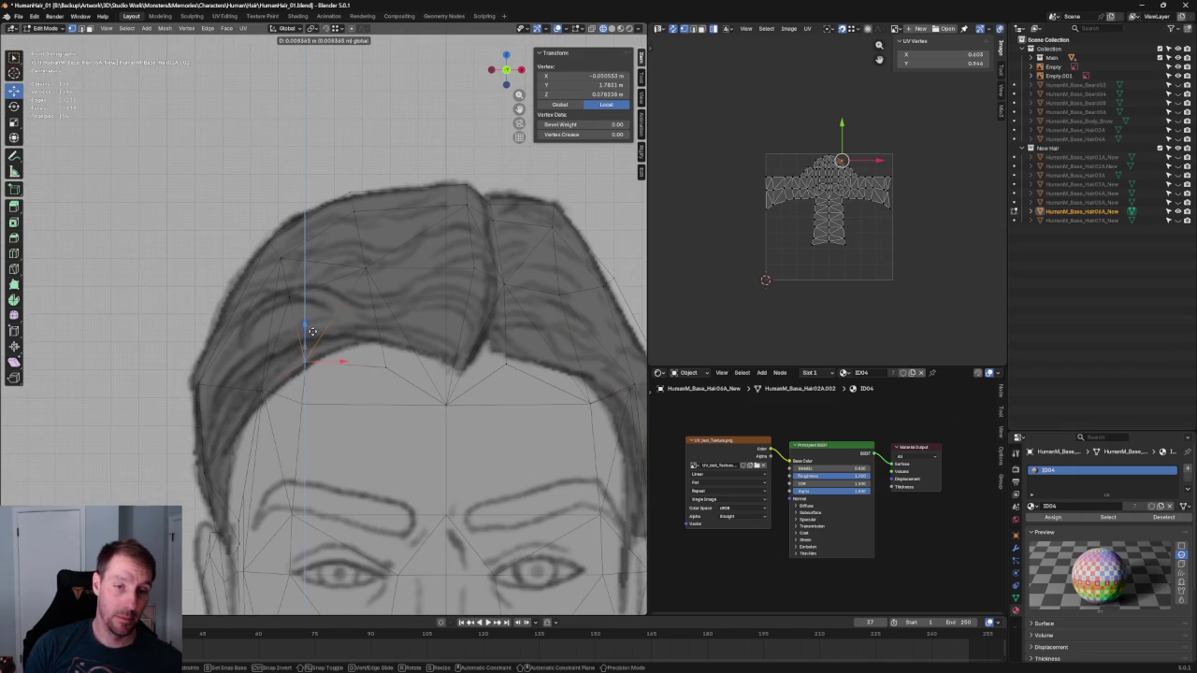
left_click(313, 332)
left_click(190, 213)
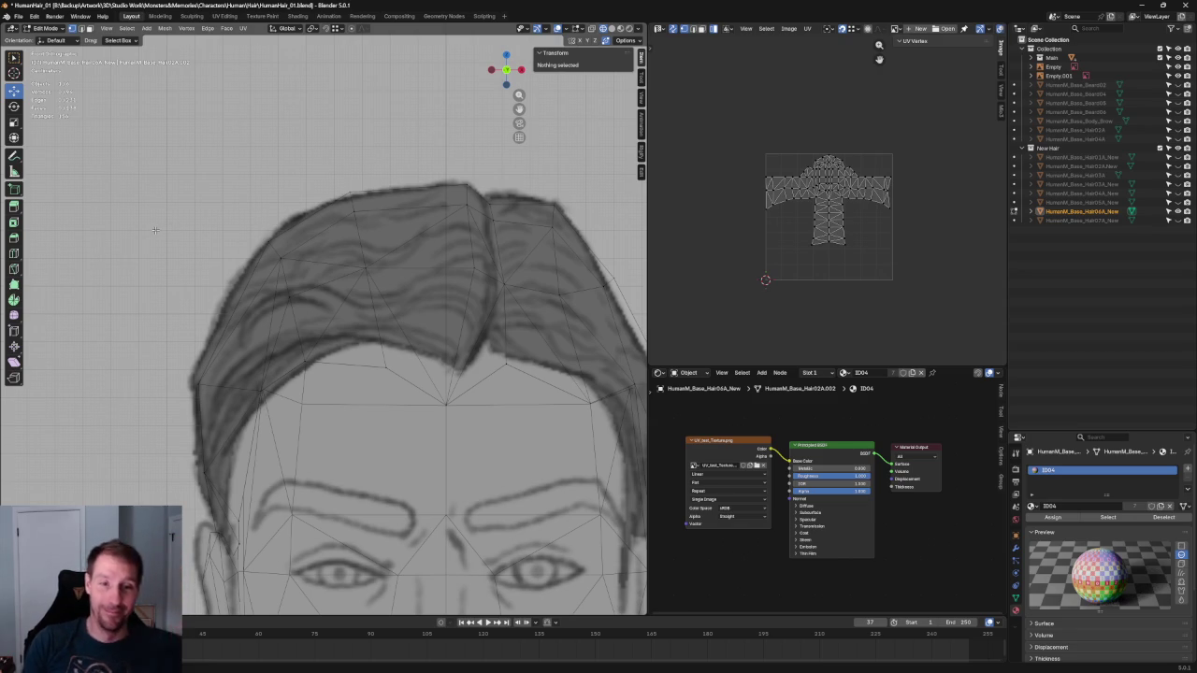
Adjust the hairline vertex near the parting vertically along Z
middle_click_drag(463, 308, 392, 286, "shift")
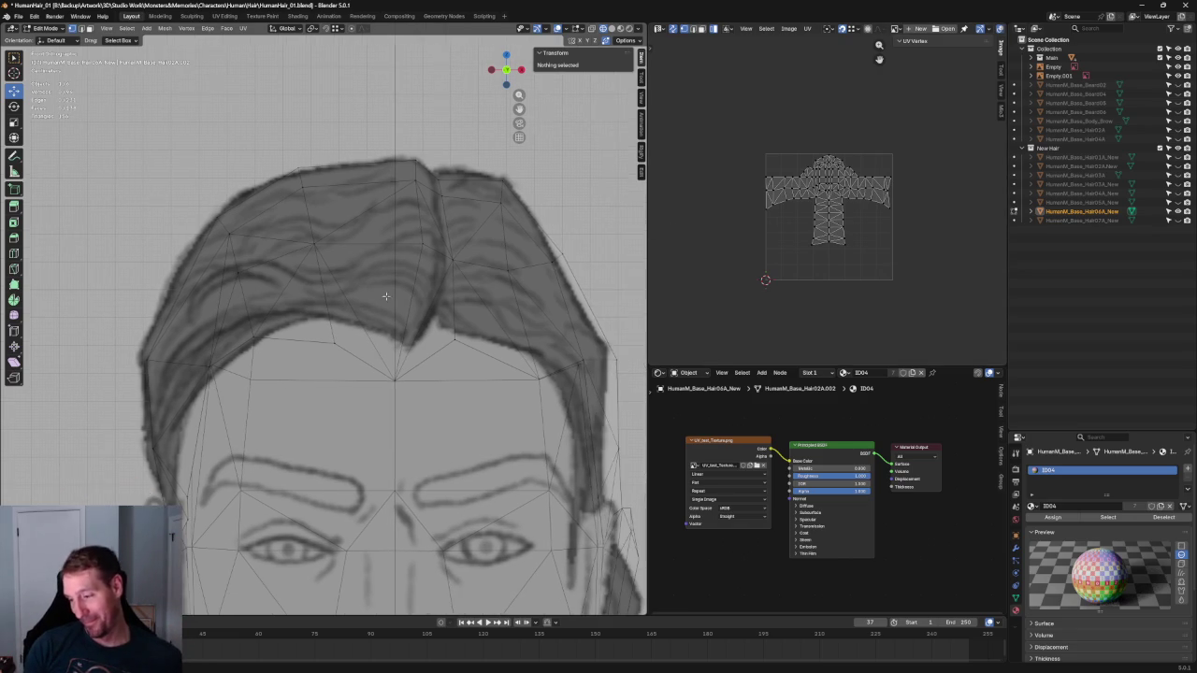
left_click(337, 301)
key("g")
key("z")
left_click(338, 304)
key("alt+a")
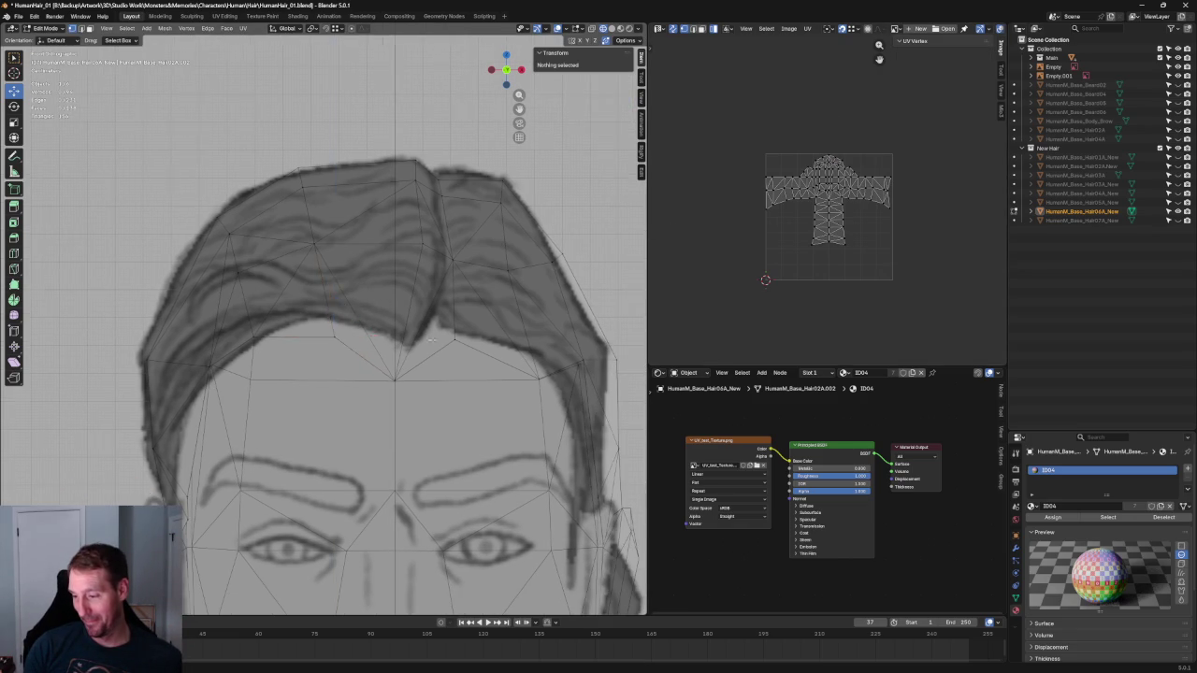
Raise the centre hairline vertex along Z, then return to the front view
scroll(422, 348, "down", 3)
left_click(365, 353)
key("g")
key("z")
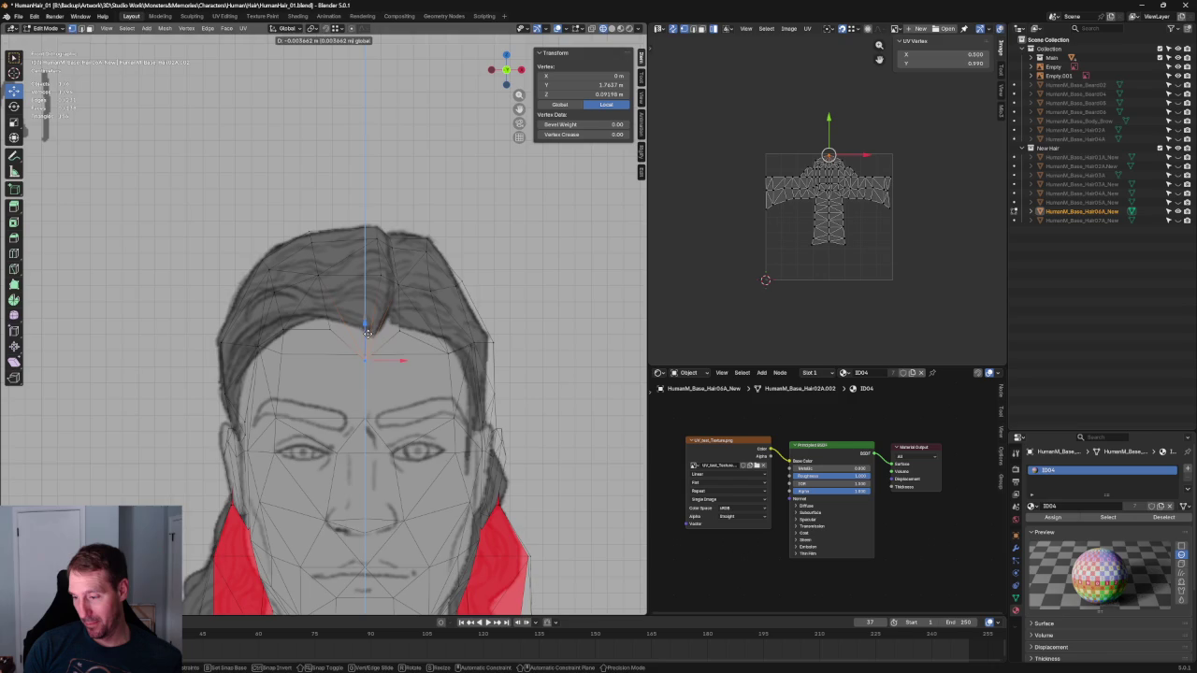
left_click(374, 346)
middle_click_drag(387, 347, 417, 352)
key("KP_1")
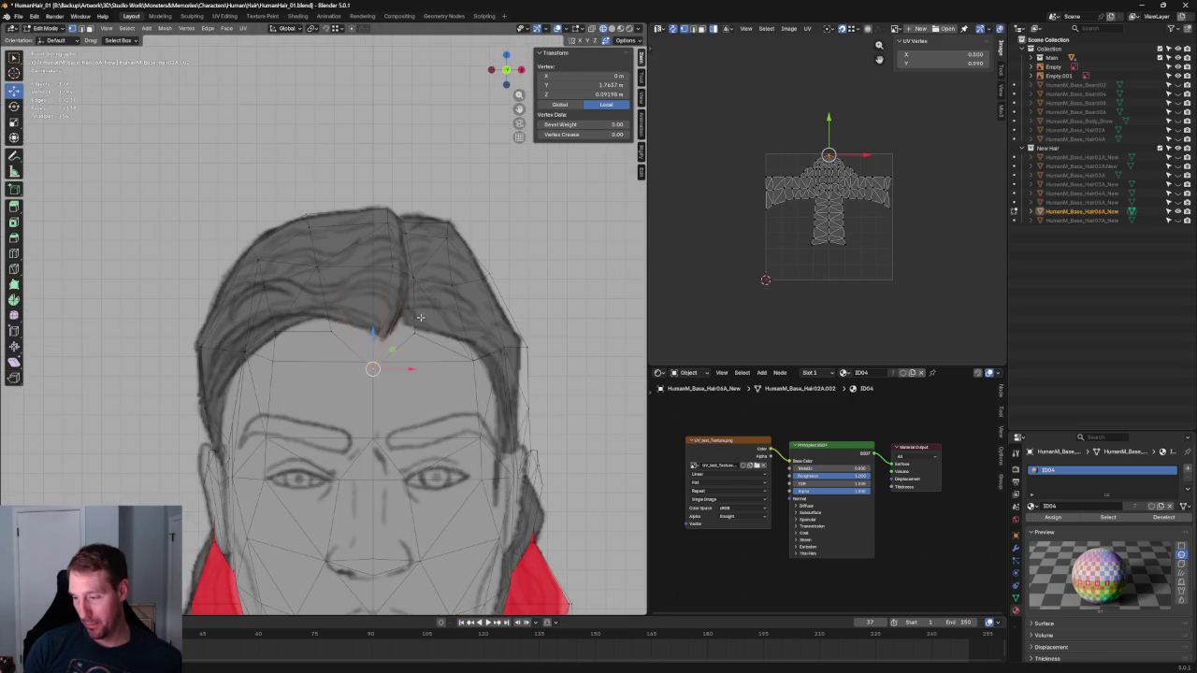
left_click(377, 318, "shift")
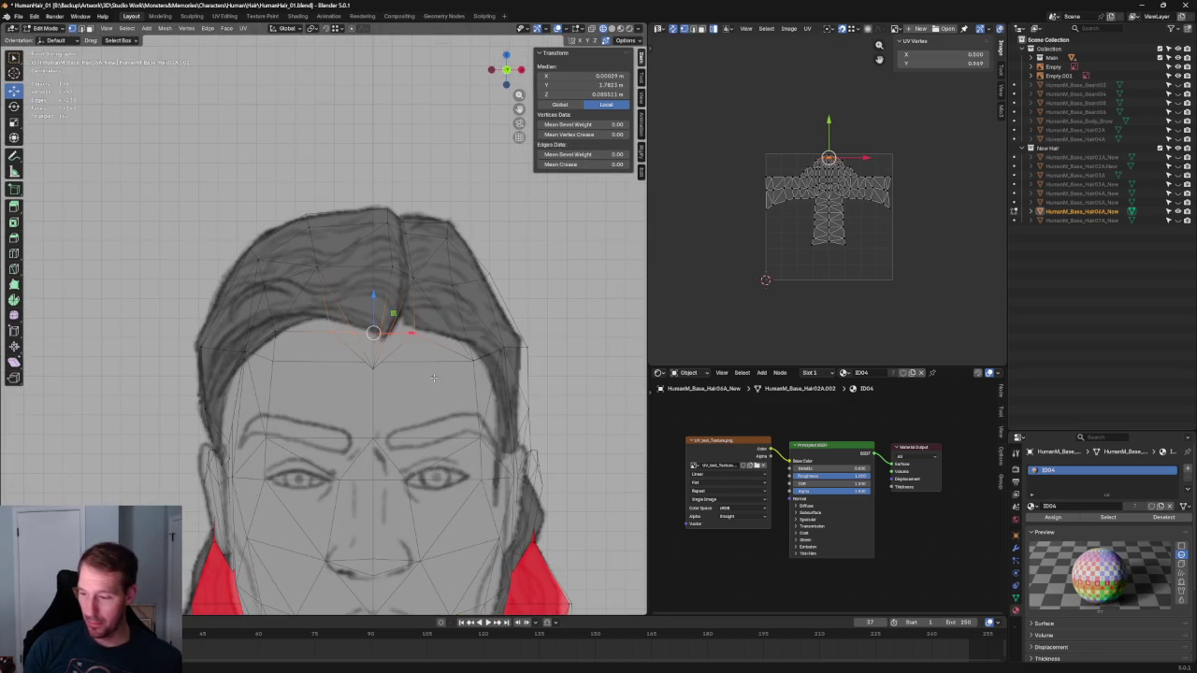
key("alt+a")
Shift the vertex under the parting slightly to the right
scroll(404, 341, "up", 2)
left_click(418, 338)
left_click(409, 331, "shift")
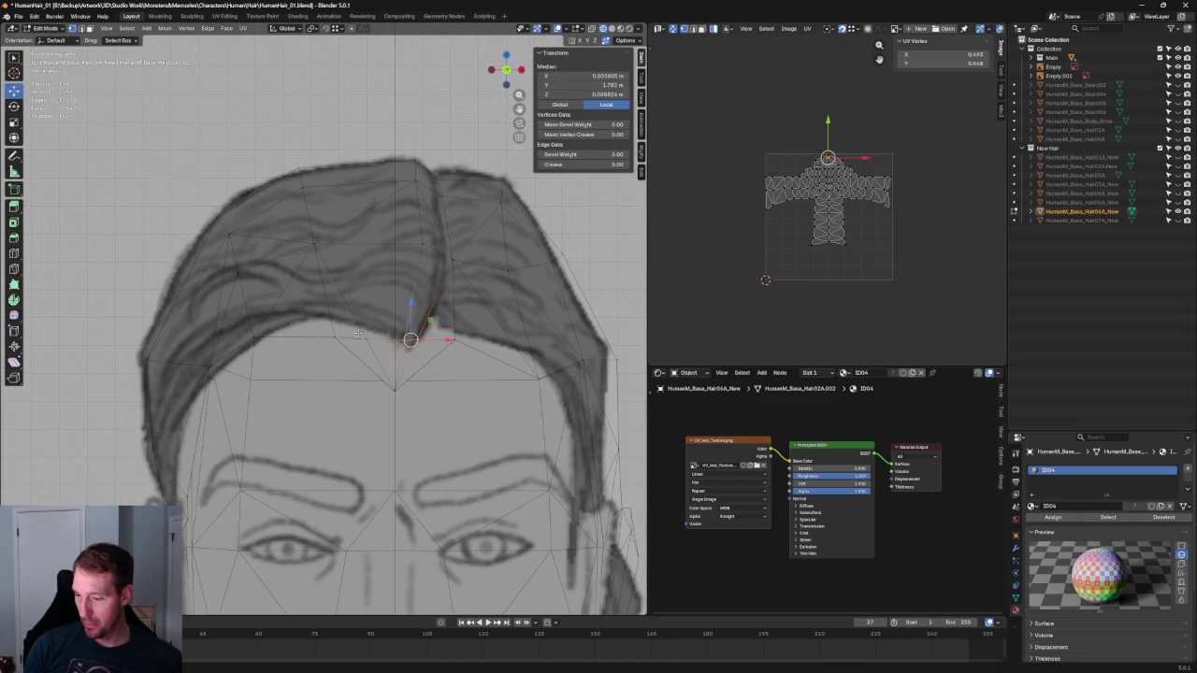
key("j")
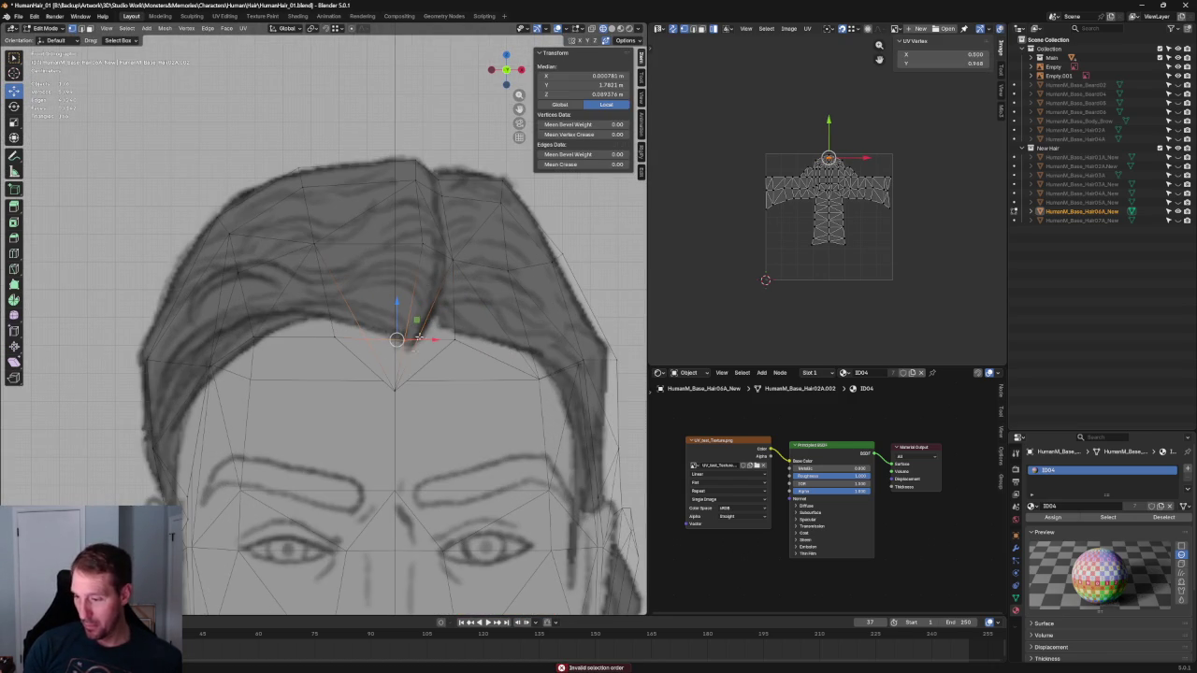
left_click(416, 345)
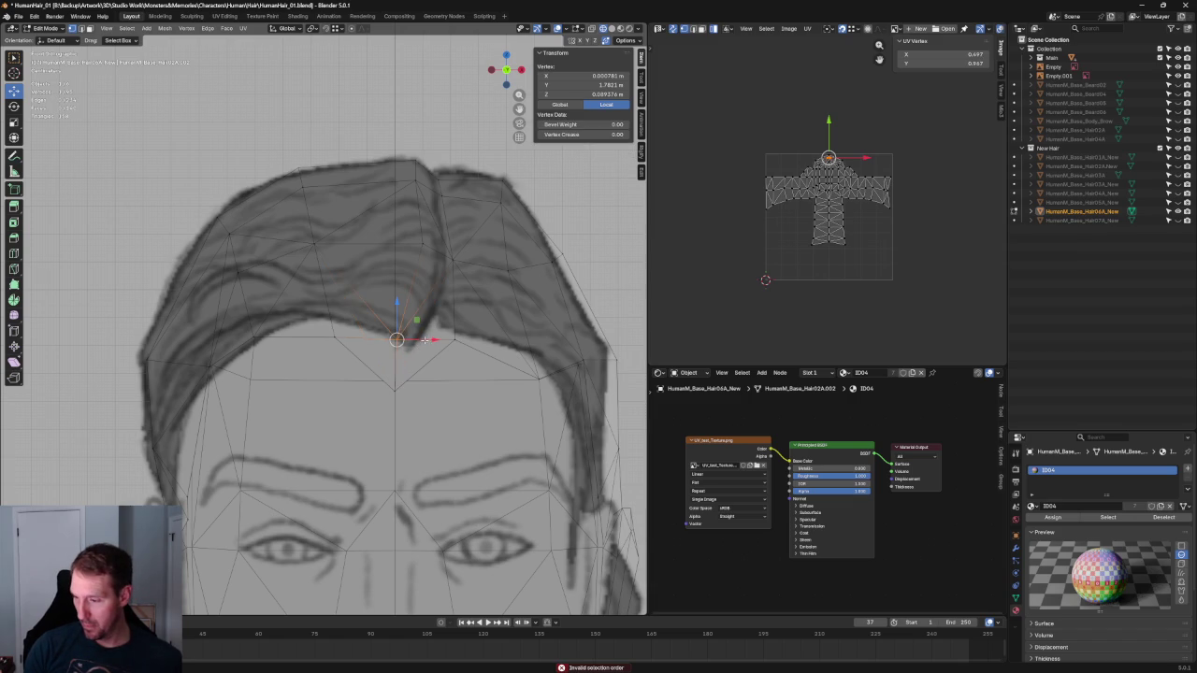
left_click_drag(424, 339, 439, 343)
left_click(441, 344)
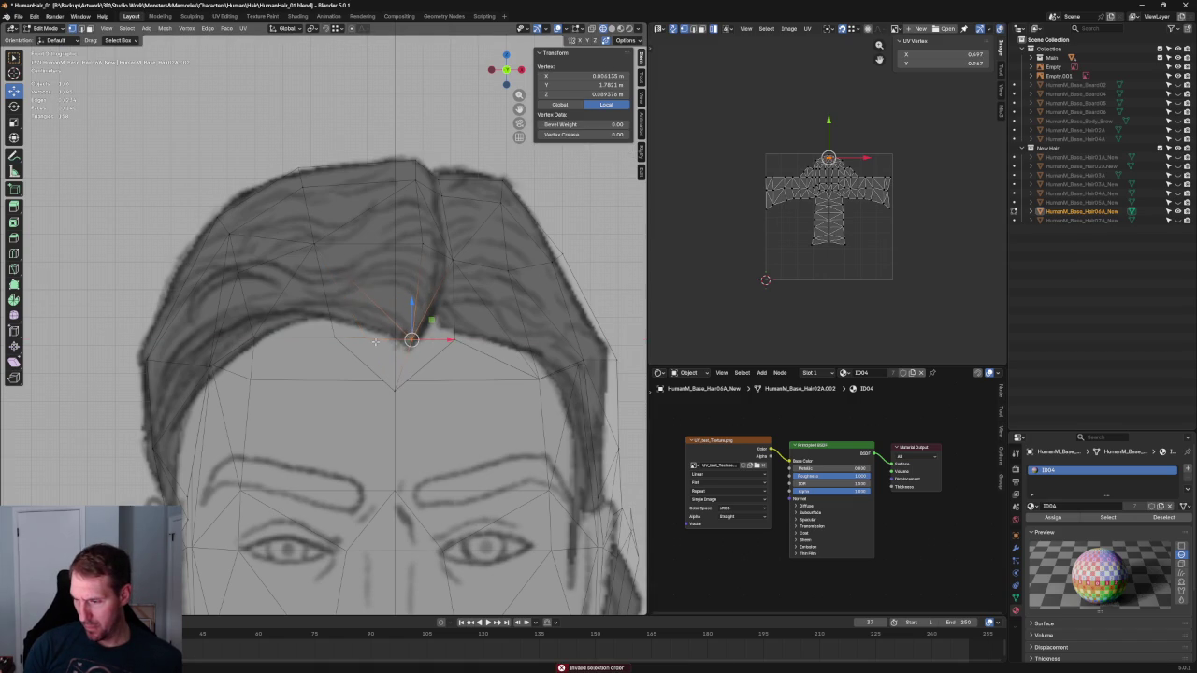
key("alt+a")
In the right side view, move the front forehead hairline vertex along Y onto the drawing
scroll(430, 318, "down", 3)
middle_click_drag(430, 318, 358, 331)
key("KP_3")
scroll(234, 336, "up", 2)
left_click(228, 338)
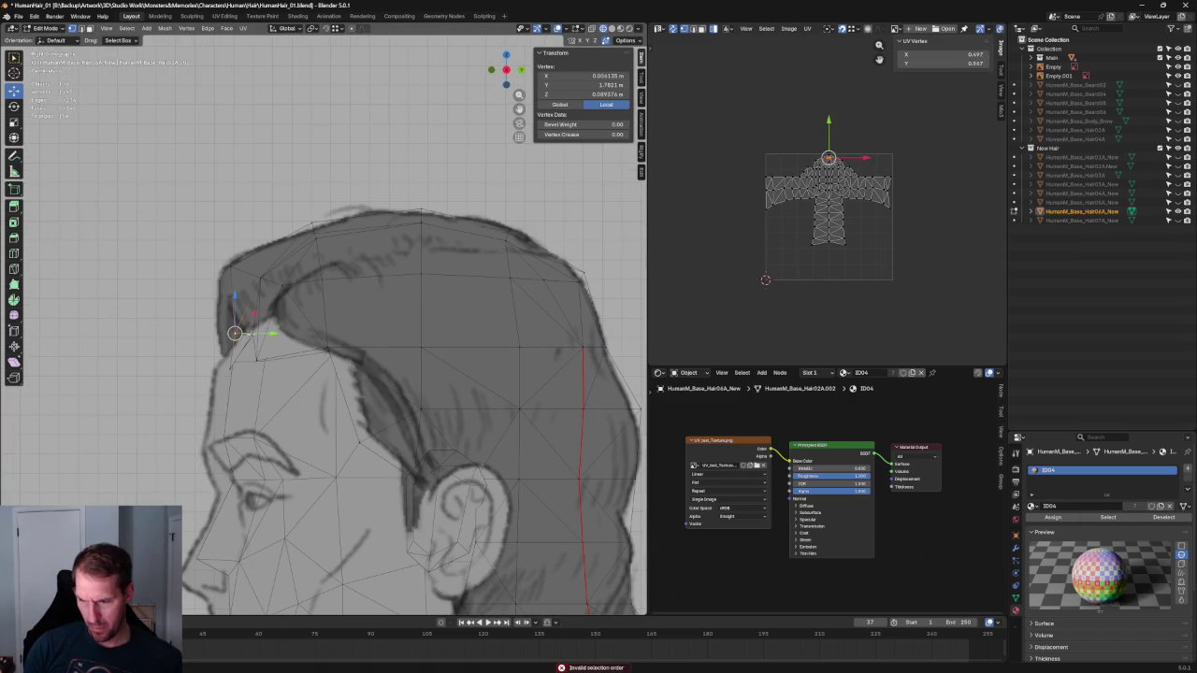
key("g")
key("y")
left_click(238, 332)
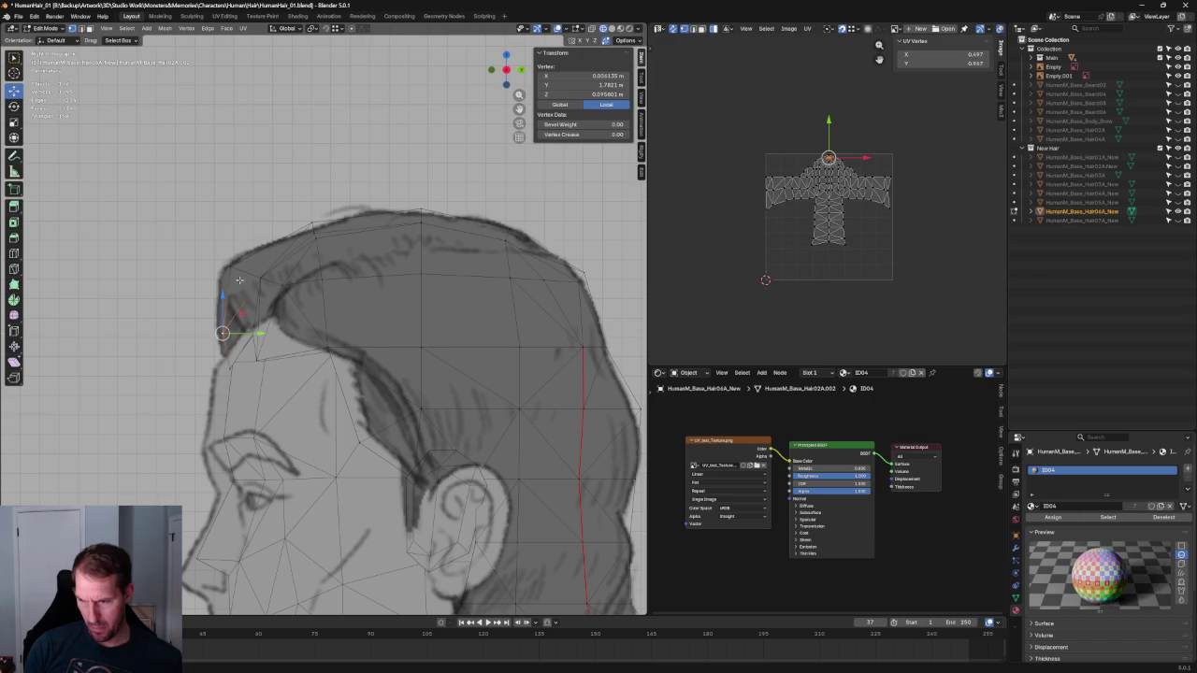
key("g")
key("shift+x")
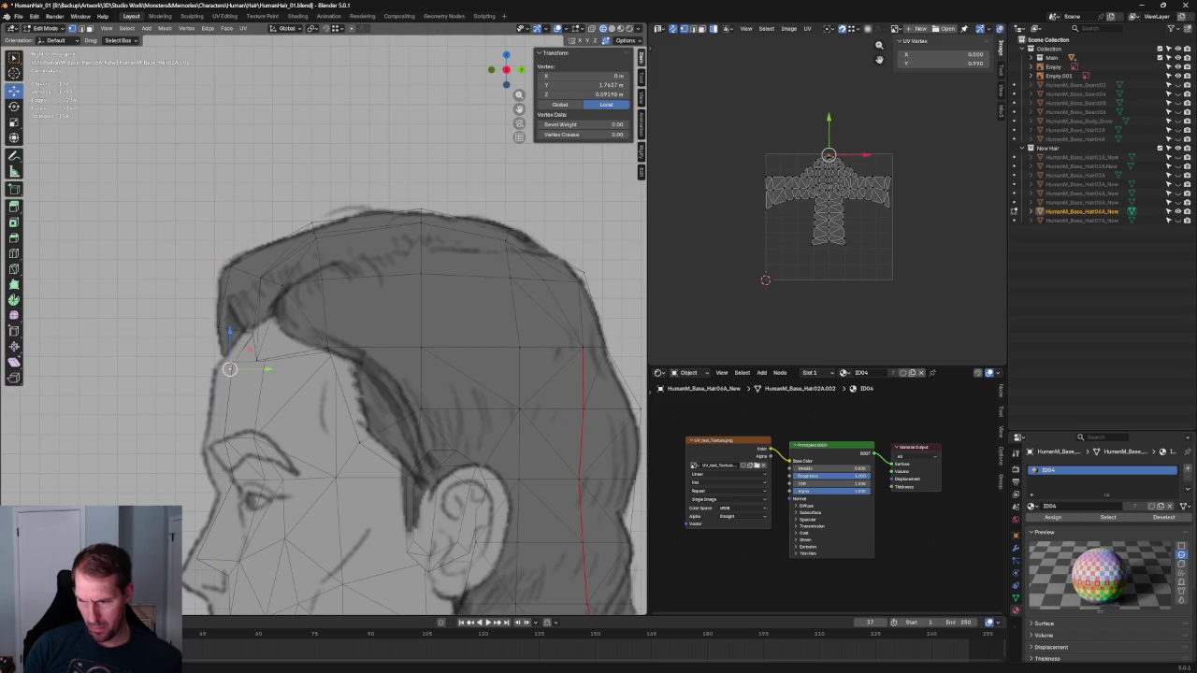
Move the lower forehead hairline vertex along Y, then switch back to the front view
left_click(260, 361)
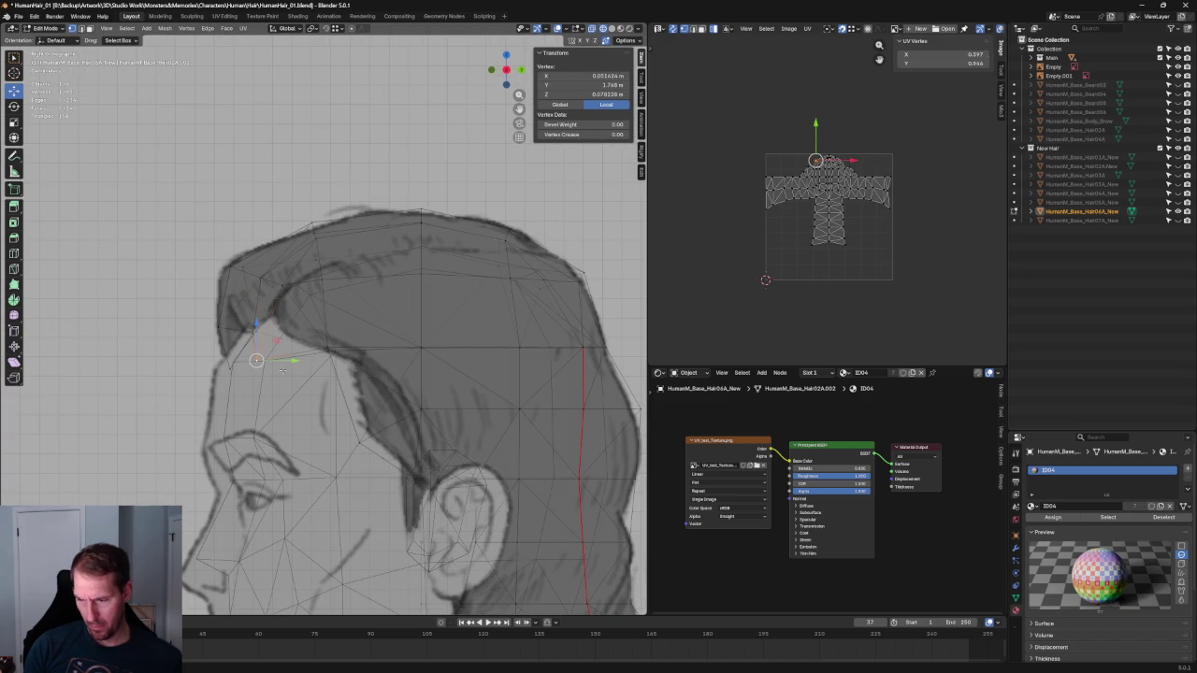
key("g")
key("y")
left_click(294, 360)
key("alt+a")
mouse_move(295, 360)
middle_mouse_down()
mouse_move(299, 392)
mouse_move(364, 421)
mouse_move(408, 399)
mouse_move(428, 336)
middle_mouse_up()
key("KP_1")
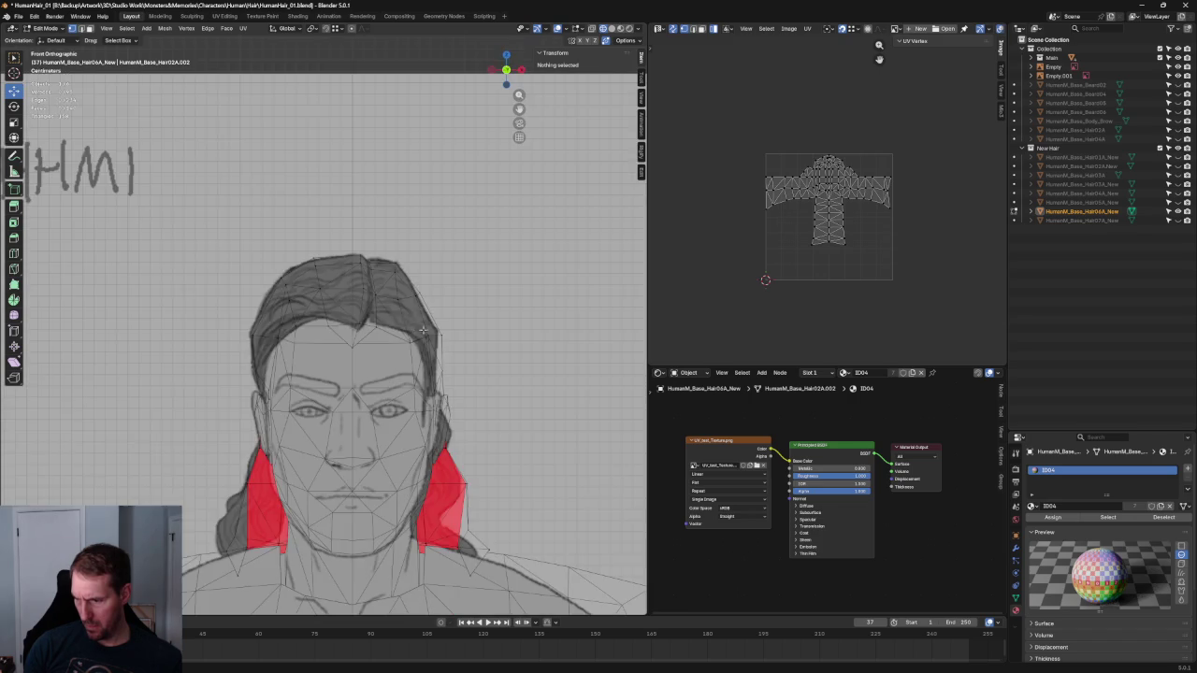
scroll(287, 350, "up", 2)
Select a temple hair vertex in perspective and try a front-to-back move, then cancel it
middle_click_drag(287, 349, 393, 346)
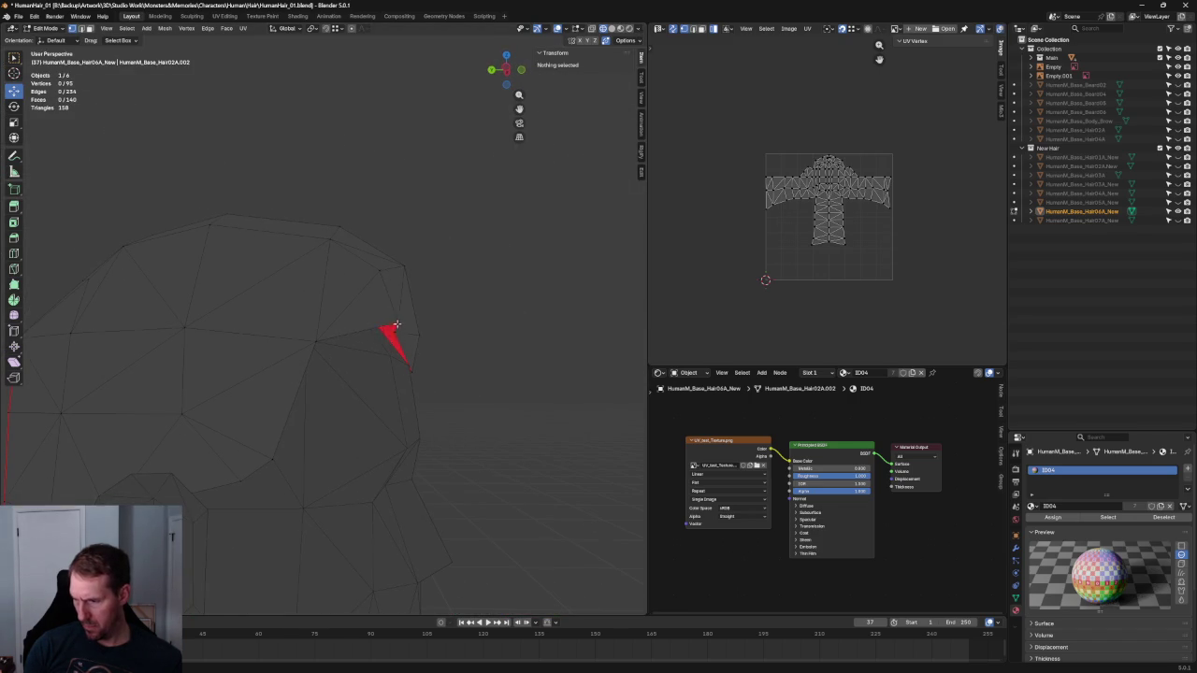
left_click(379, 325)
key("g")
key("y")
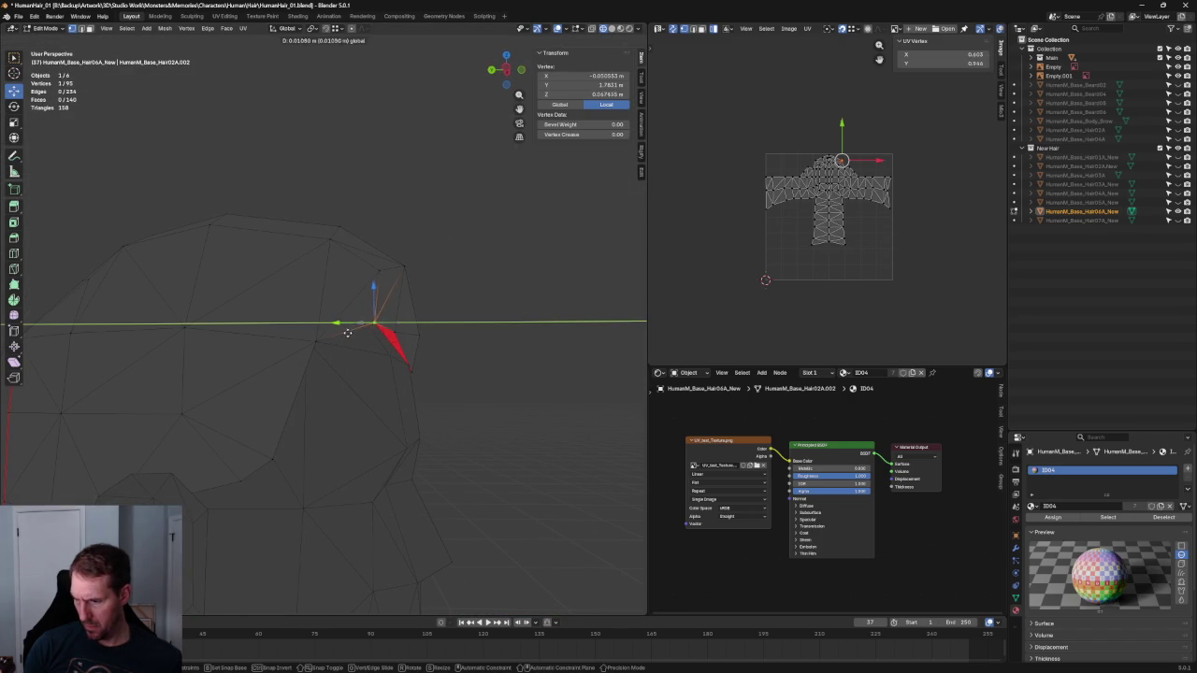
right_click(347, 332)
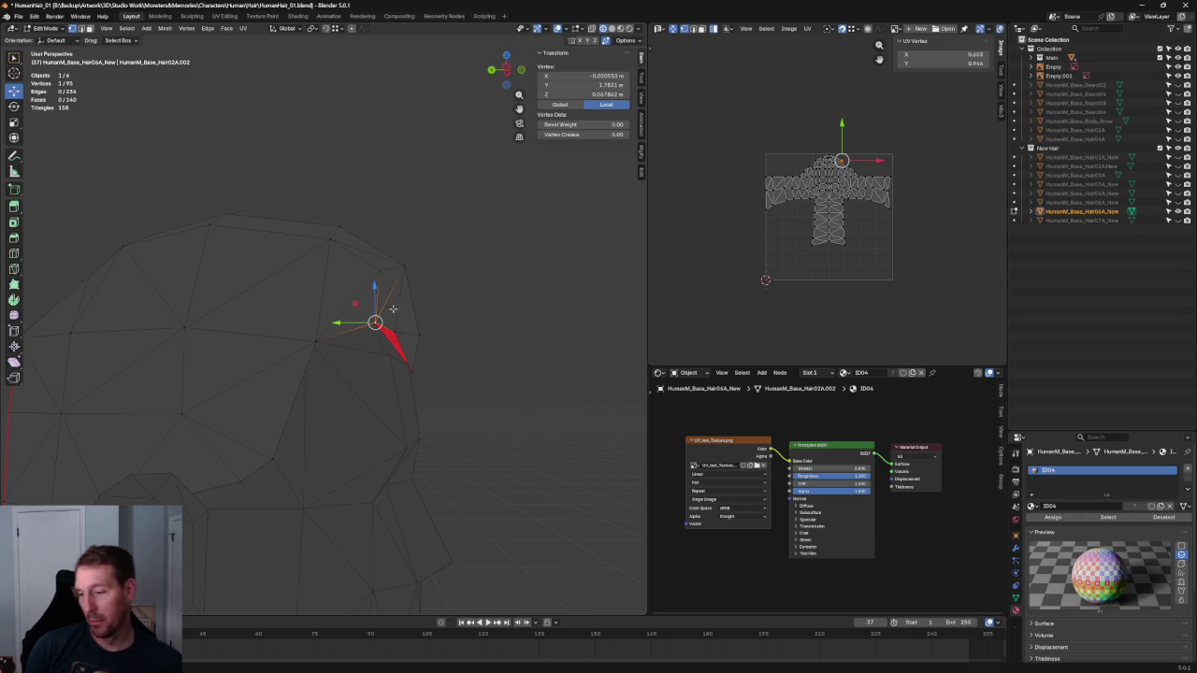
In left side view, push the temple vertex back along Y and lower it along Z
key("grave")
key("KP_4")
scroll(410, 313, "up", 2)
key("g")
key("y")
left_click(351, 272)
key("g")
key("z")
left_click(422, 226)
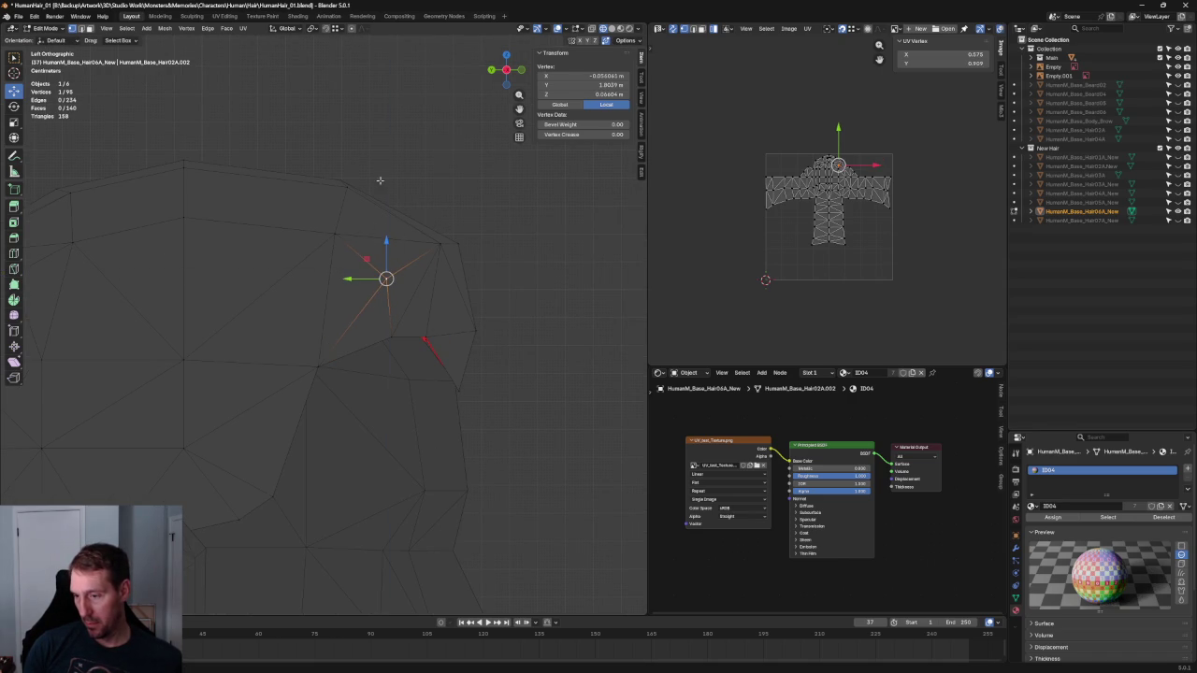
Move the upper and lower temple vertices back along Y to follow the side hairline
left_click(342, 192)
left_click(347, 188)
key("g")
key("y")
left_click(322, 187)
left_click(329, 233)
key("g")
key("y")
left_click(310, 233)
Nudge the selected vertex further back along Y to fit the head
scroll(320, 371, "down", 3)
key("g")
key("y")
left_click(358, 382)
mouse_move(358, 382)
middle_mouse_down()
mouse_move(299, 414)
mouse_move(227, 382)
middle_mouse_up()
Frame the vertex and inspect the temple hairline from the front view and orbit
key("grave")
left_click(295, 352)
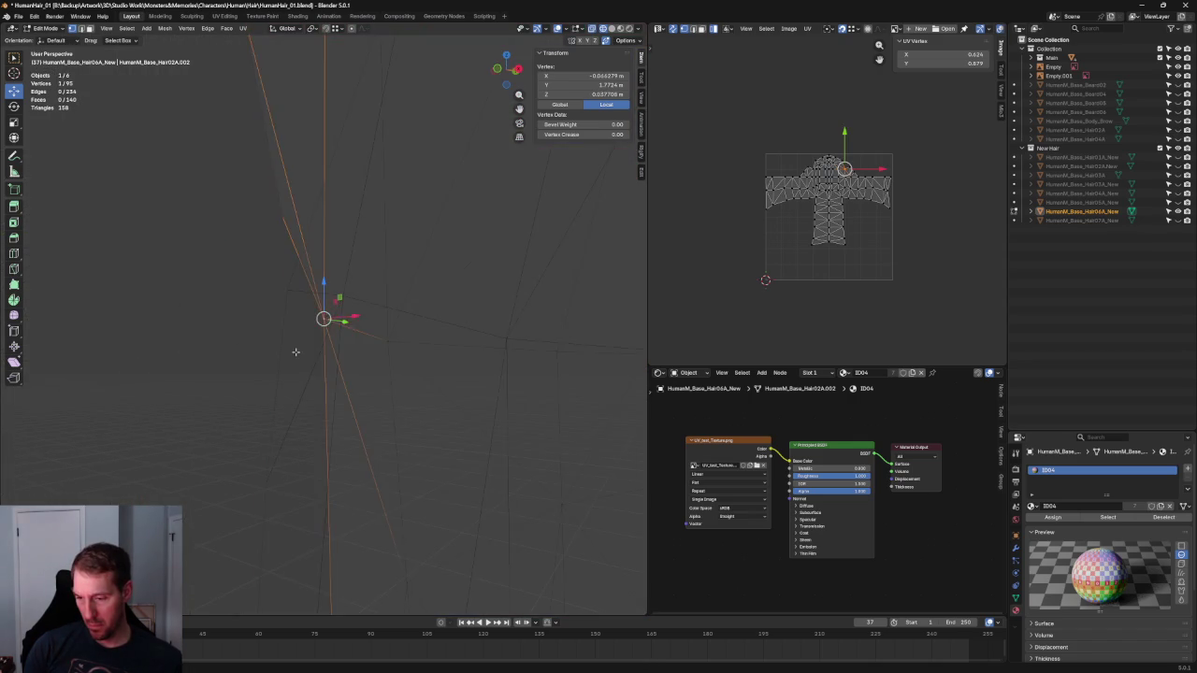
key("KP_1")
scroll(321, 353, "down", 4)
scroll(321, 353, "up", 3)
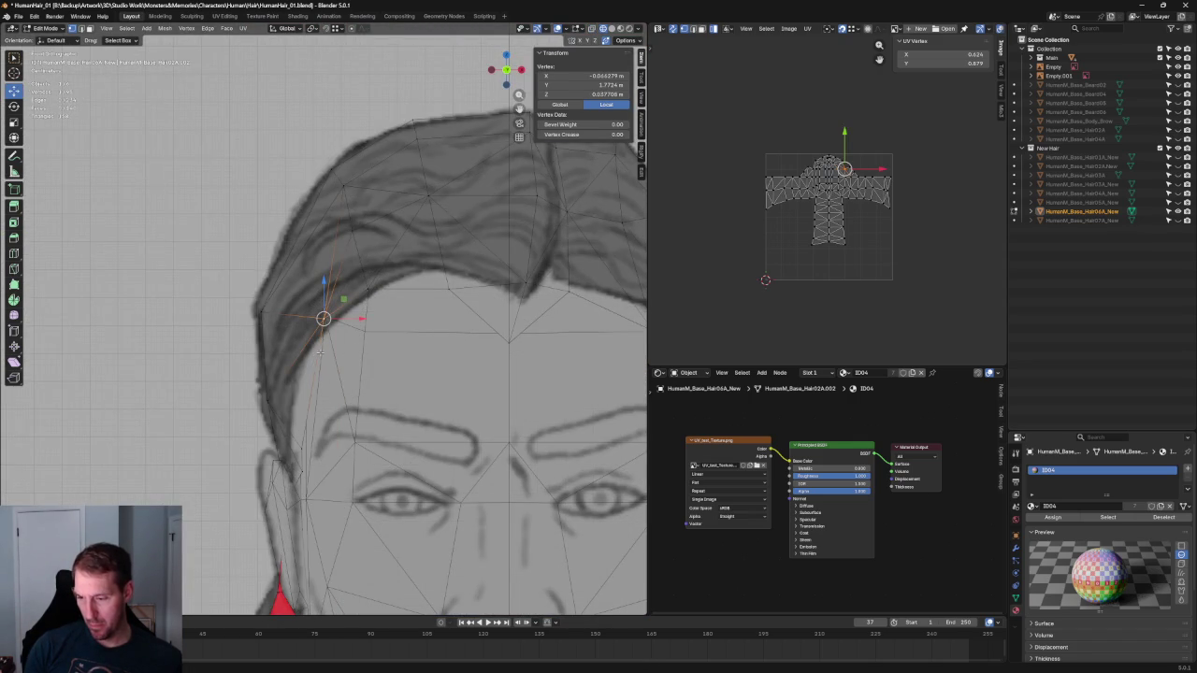
scroll(321, 352, "down", 3)
scroll(321, 351, "down", 2)
middle_click_drag(321, 352, 344, 328)
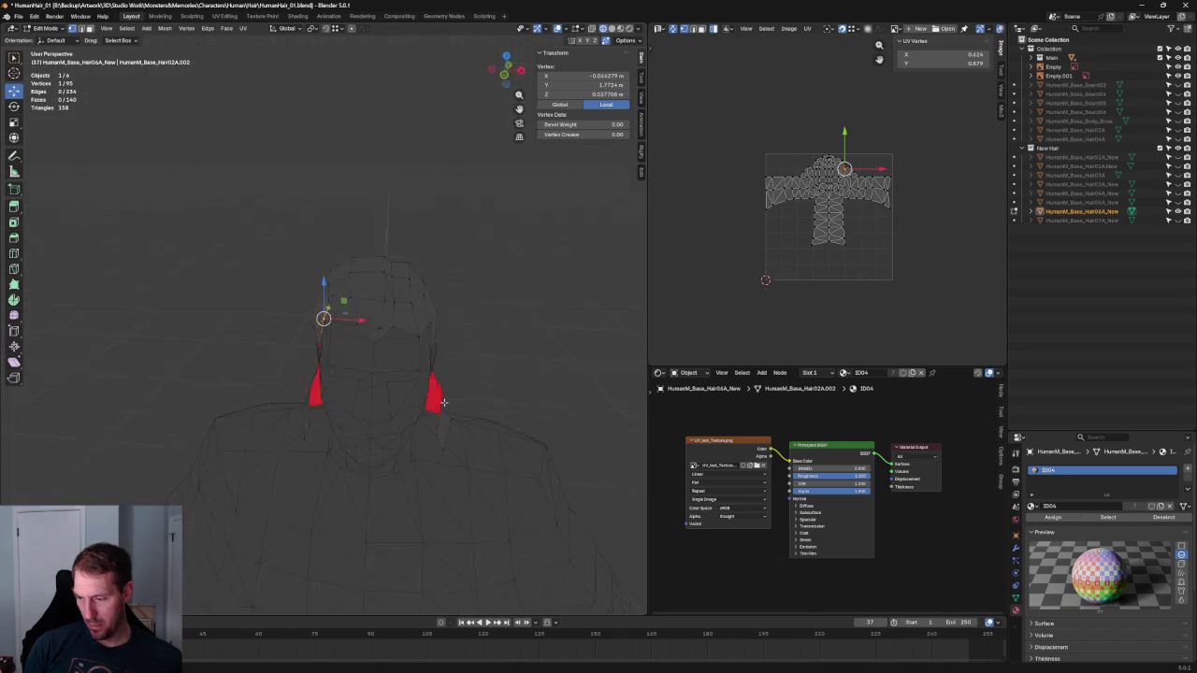
scroll(344, 328, "up", 5)
scroll(344, 328, "up", 3)
Start scaling the selection, then switch to the Right side reference view
key("shift+space")
key("s")
scroll(364, 353, "down", 5)
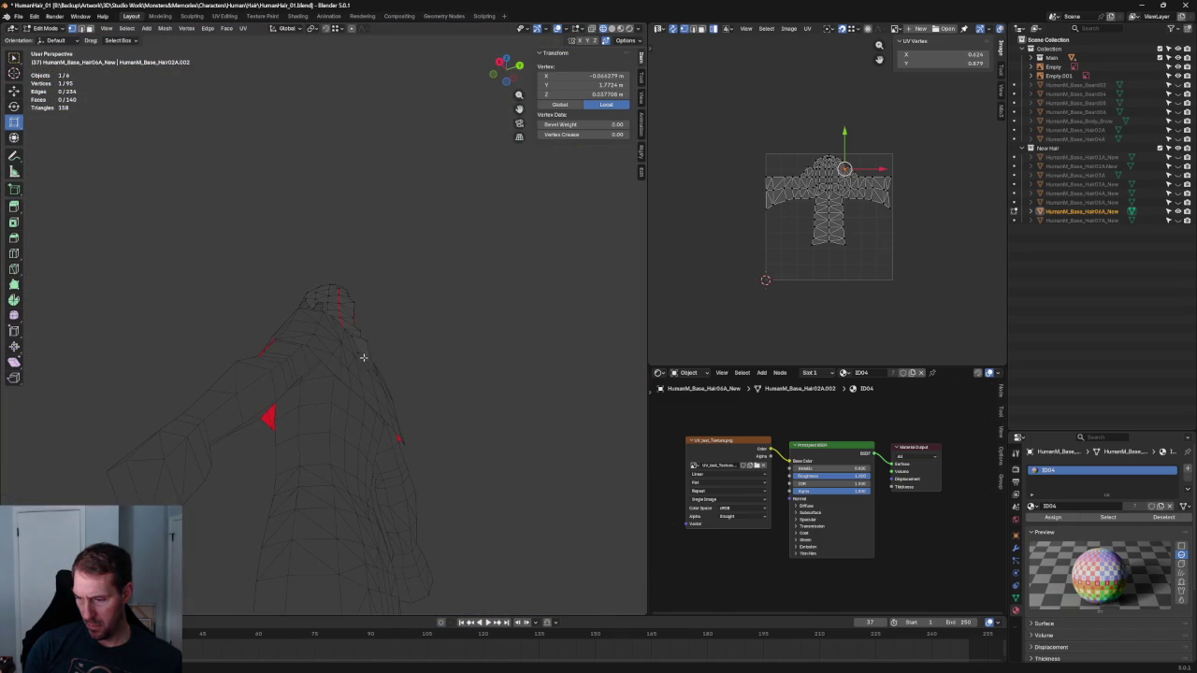
key("grave")
left_click(302, 312)
scroll(352, 314, "up", 3)
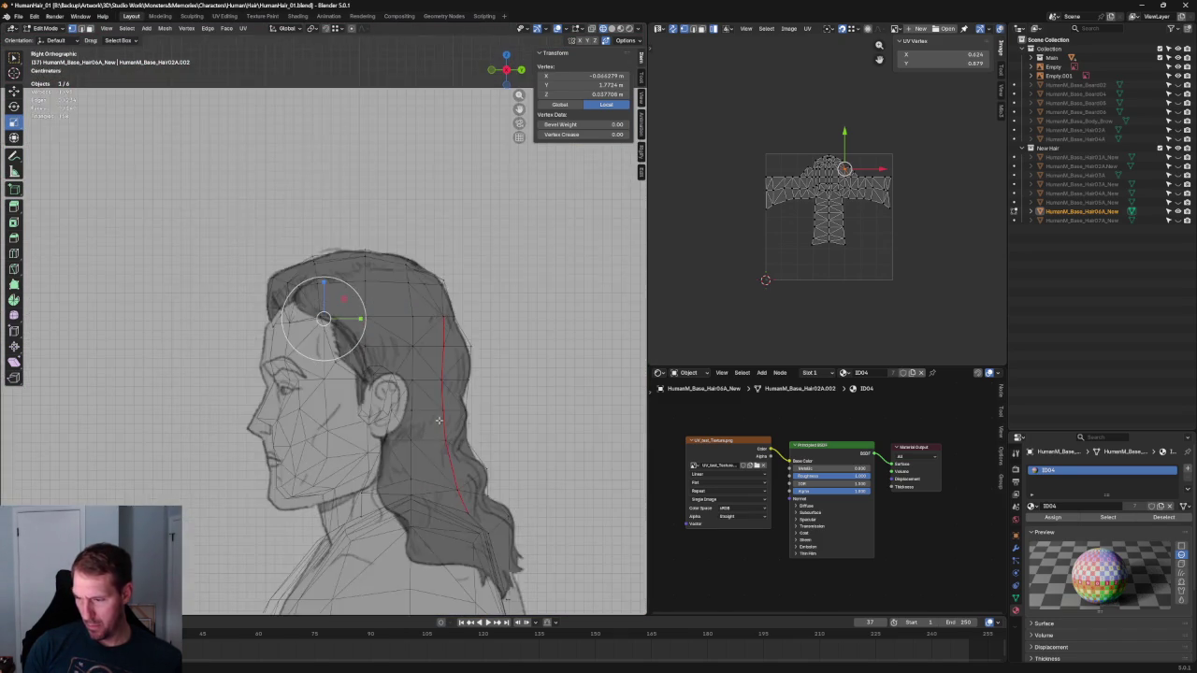
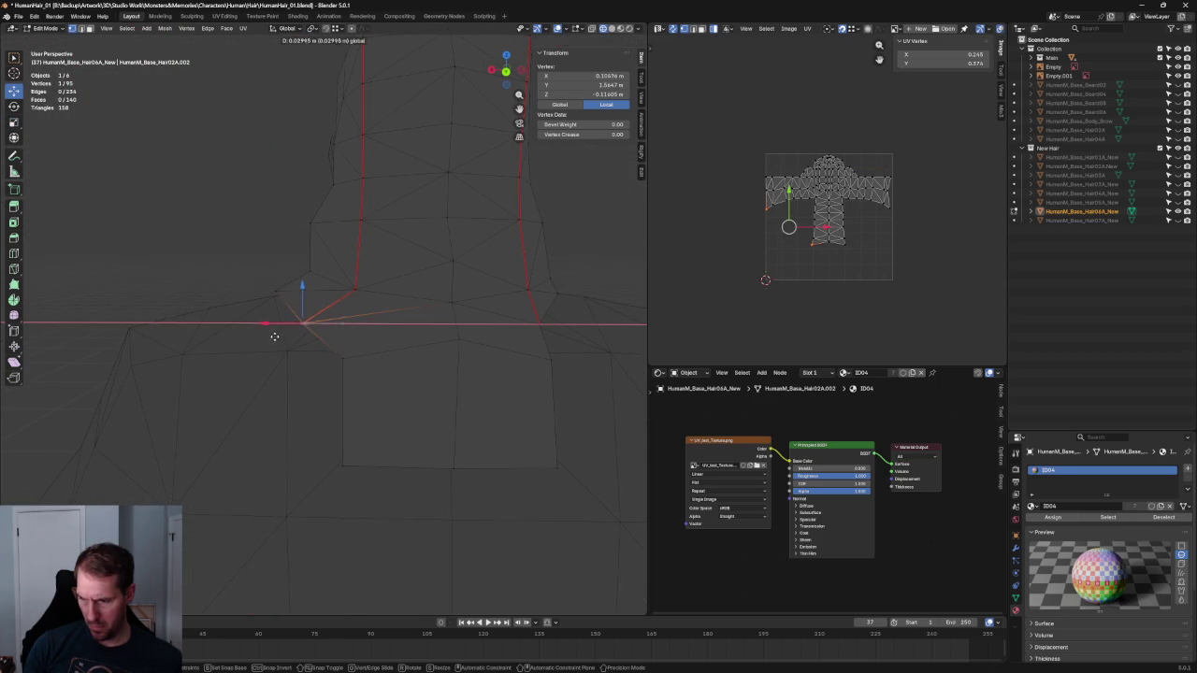
Connect two back hair vertices with a new edge (J) and select the new vertex
left_click(274, 335)
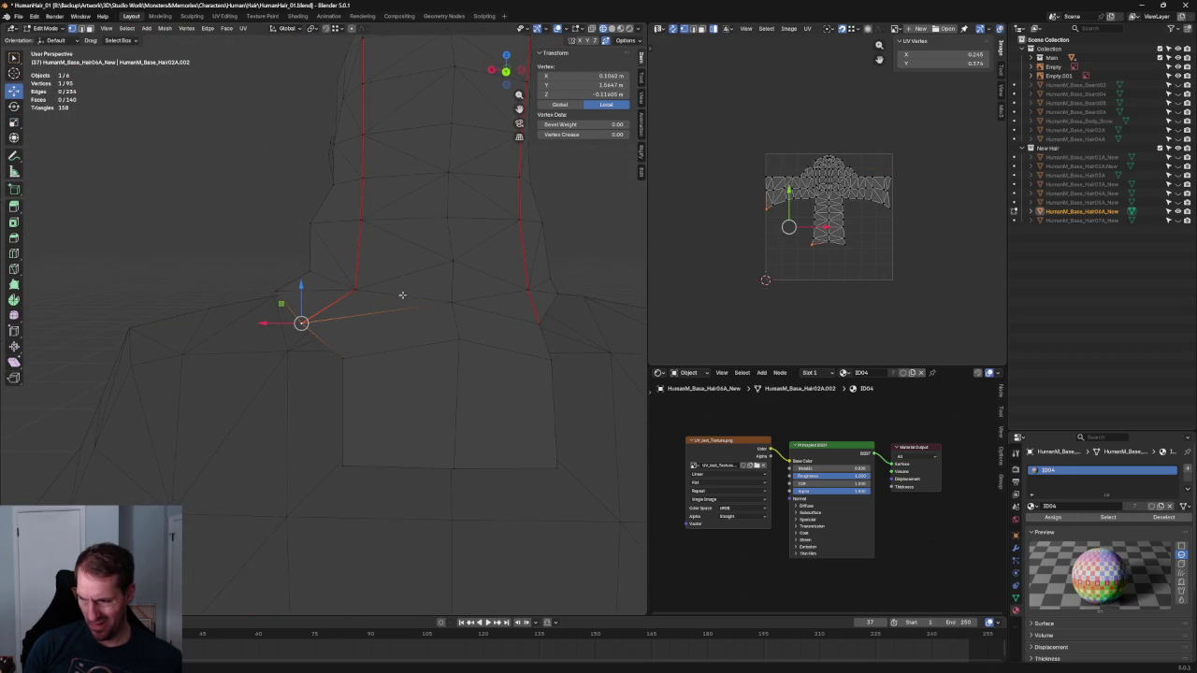
left_click(355, 285)
left_click(360, 358, "shift")
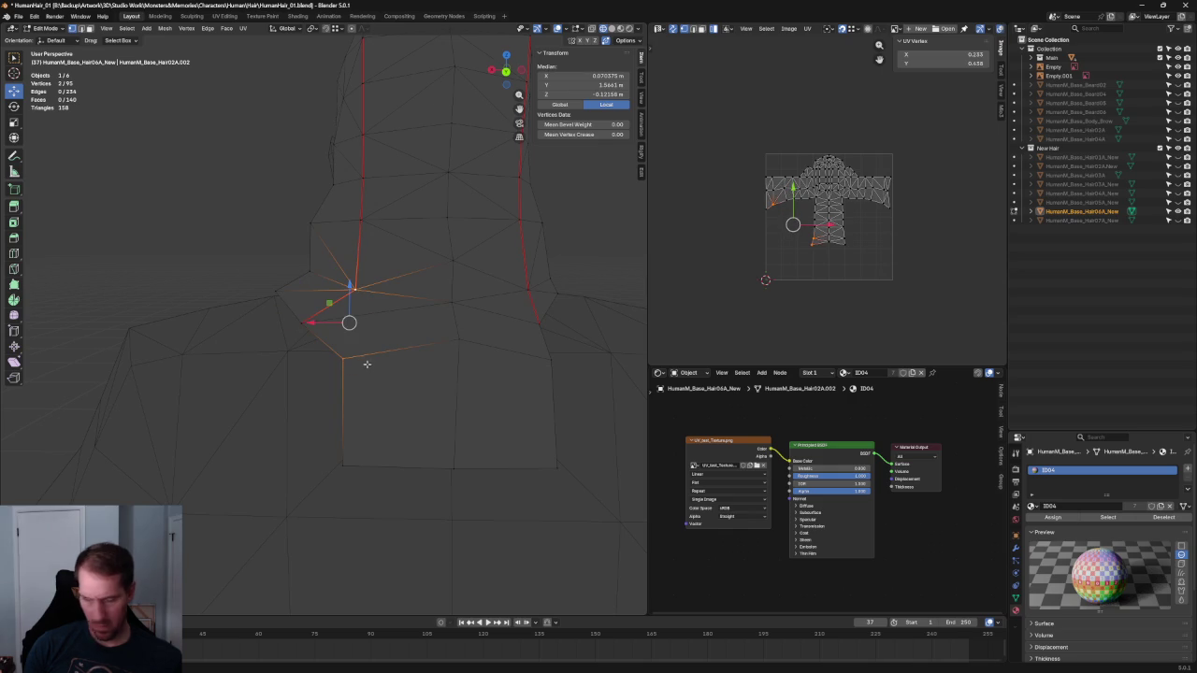
key("j")
key("alt+a")
left_click(305, 341)
mouse_move(305, 341)
middle_mouse_down()
mouse_move(303, 379)
mouse_move(430, 374)
middle_mouse_up()
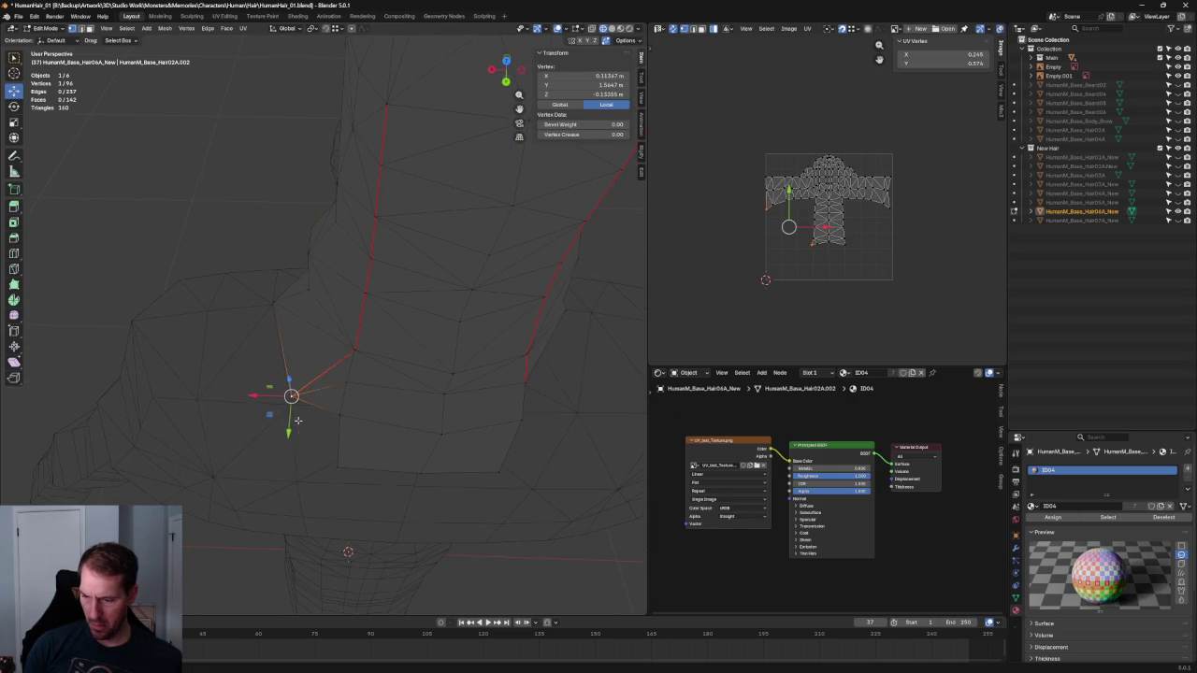
Compare the new edge against the reference in Right Orthographic side view
key("KP_3")
scroll(411, 346, "up", 2)
scroll(405, 335, "up", 2)
scroll(405, 334, "down", 3)
mouse_move(383, 334)
middle_mouse_down()
mouse_move(409, 309)
mouse_move(350, 325)
mouse_move(436, 329)
mouse_move(301, 332)
mouse_move(360, 302)
mouse_move(401, 245)
mouse_move(342, 343)
mouse_move(432, 309)
mouse_move(403, 289)
middle_mouse_up()
key("KP_3")
Move a back hair vertex lower onto the side reference's hair outline
left_click(360, 302)
key("KP_1")
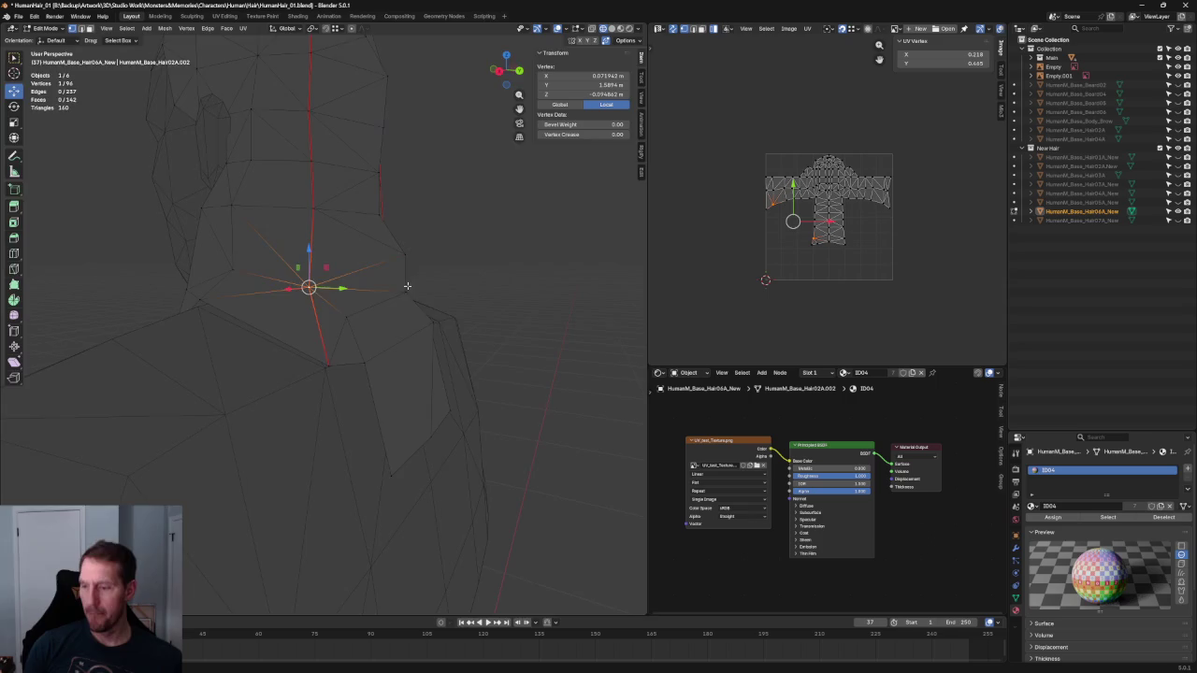
key("KP_3")
left_click(374, 273)
left_click(336, 318)
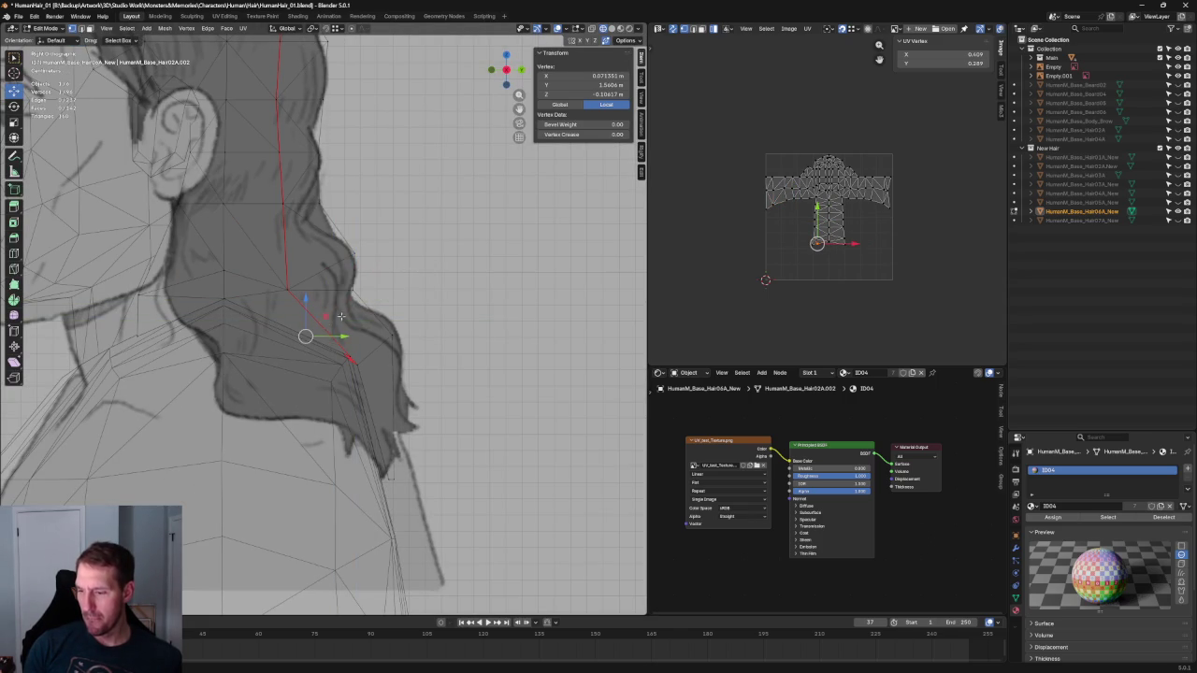
Toggle X-ray, clear the vertex selection and orbit to a perspective view of the head
scroll(430, 266, "down", 3)
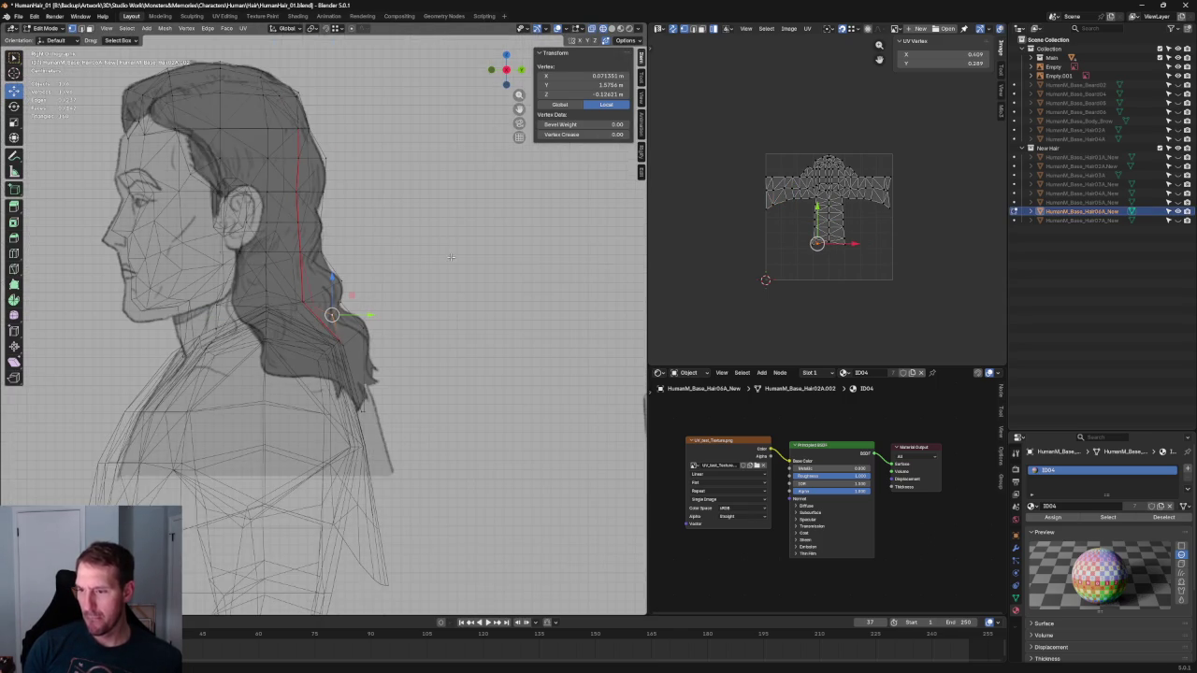
key("alt+z")
key("alt+z")
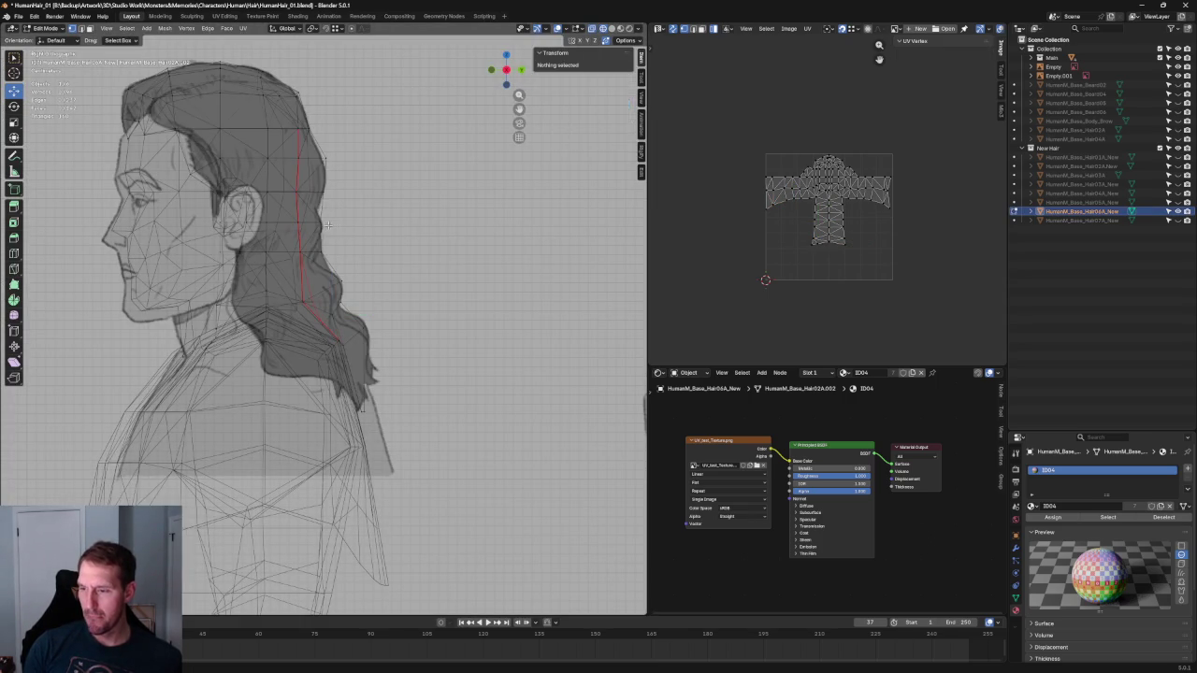
left_click(346, 182)
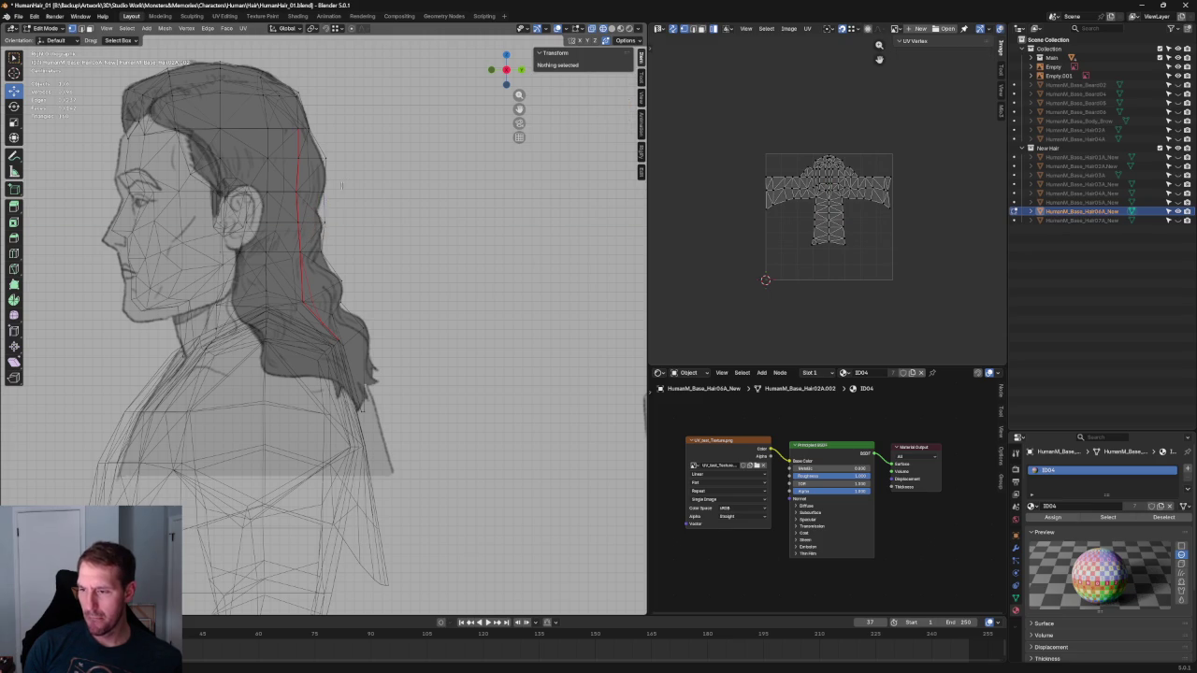
left_click(343, 188)
left_click(350, 197)
scroll(364, 233, "down", 4)
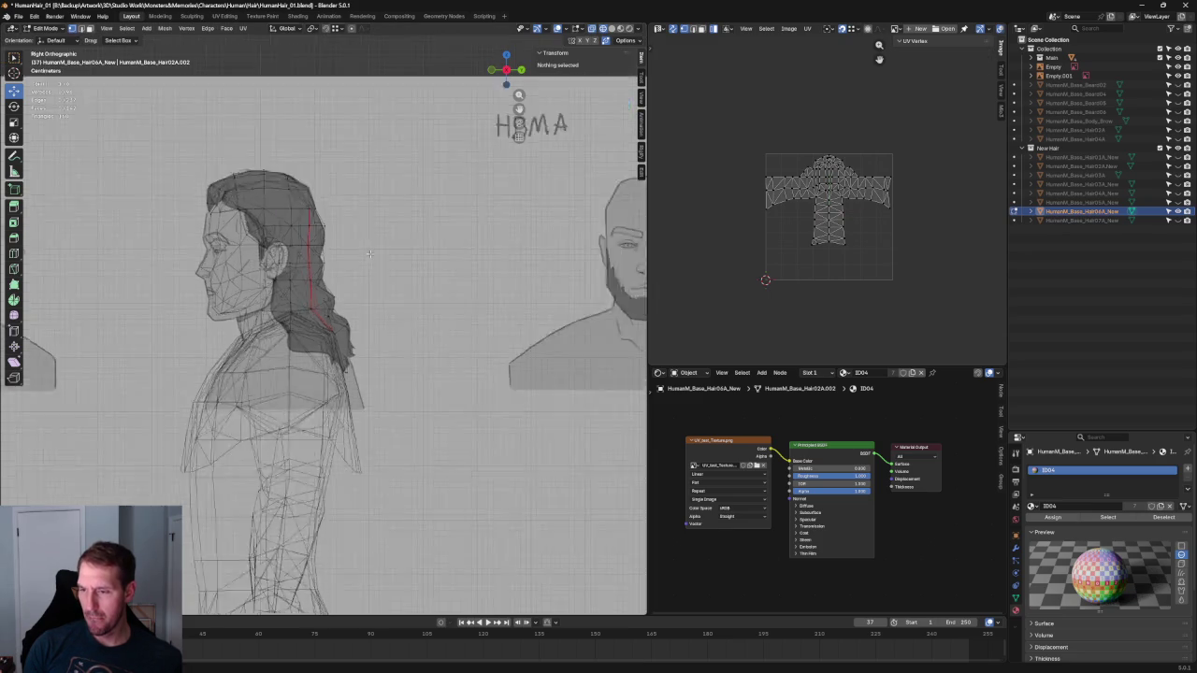
left_click(606, 22)
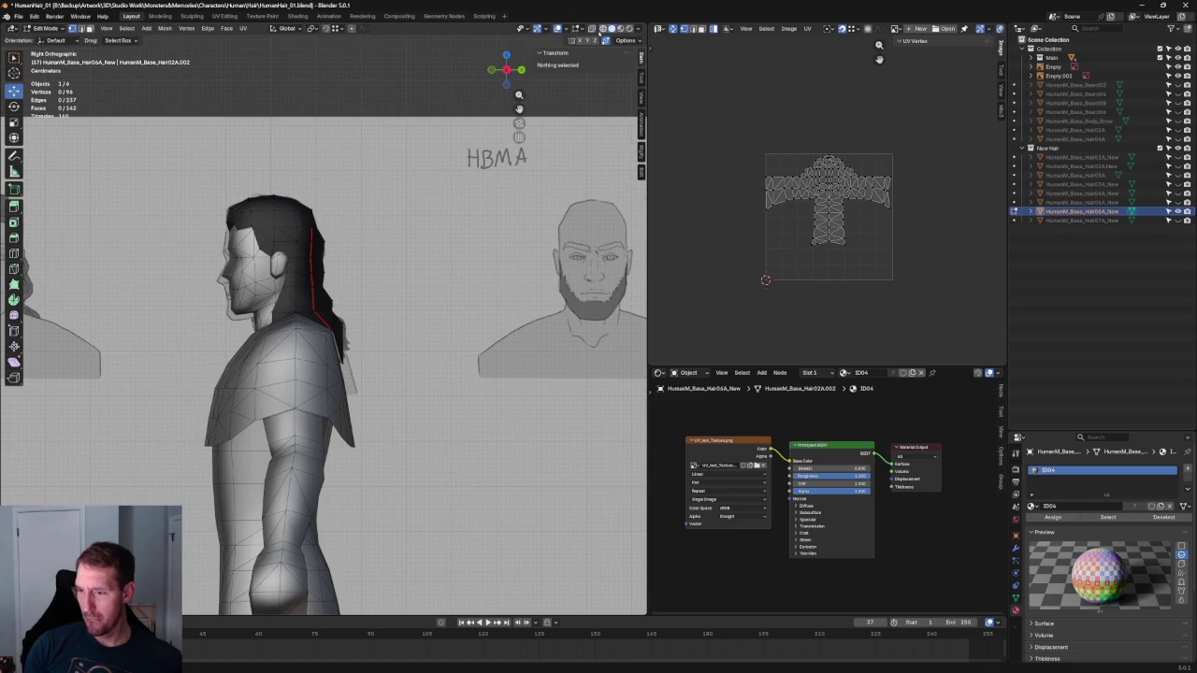
scroll(328, 272, "up", 4)
middle_click_drag(309, 266, 347, 272)
scroll(347, 272, "up", 2)
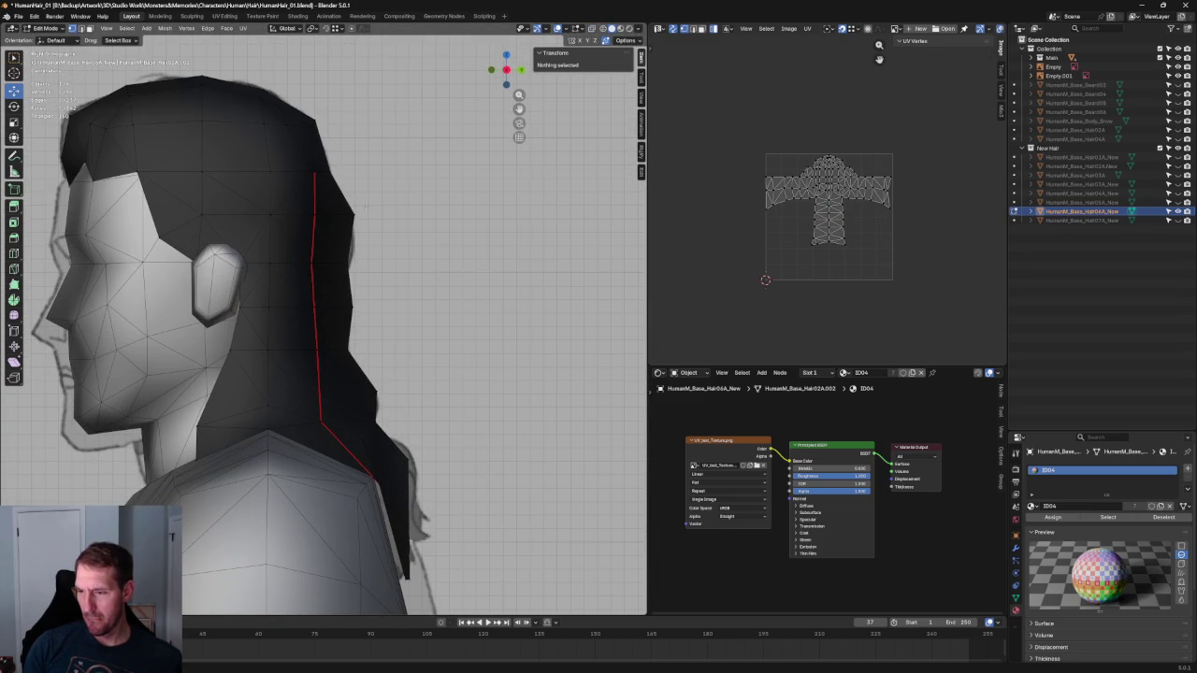
Slide two back hair vertices along Y to follow the side reference profile
left_click(347, 214)
key("g")
key("y")
left_click(372, 216)
left_click(343, 271)
left_click(347, 307)
key("g")
key("y")
left_click(394, 347)
left_click(393, 347)
Check the hair against the reference with X-ray and select a back vertex from the rear
scroll(394, 347, "down", 3)
scroll(351, 324, "up", 4)
key("alt+z")
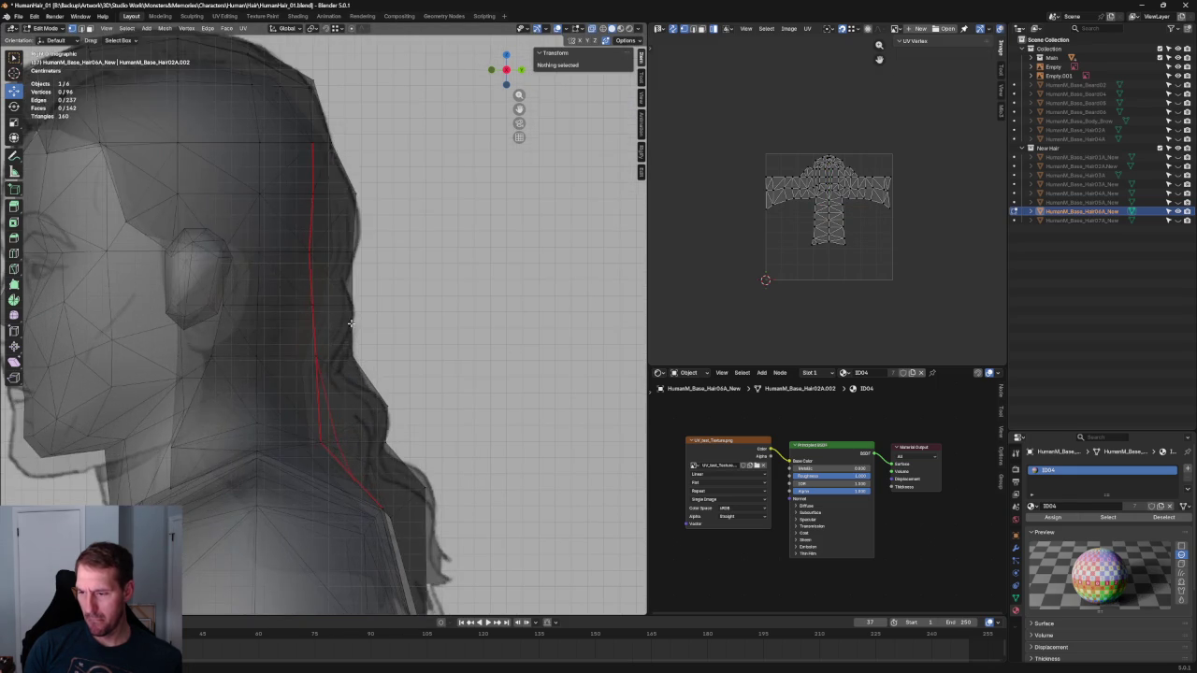
key("alt+z")
left_click(327, 311)
mouse_move(328, 310)
middle_mouse_down()
mouse_move(283, 349)
mouse_move(256, 324)
mouse_move(309, 333)
middle_mouse_up()
Try moving two hair vertices along X, cancel both, and view the shoulders from above
key("g")
key("x")
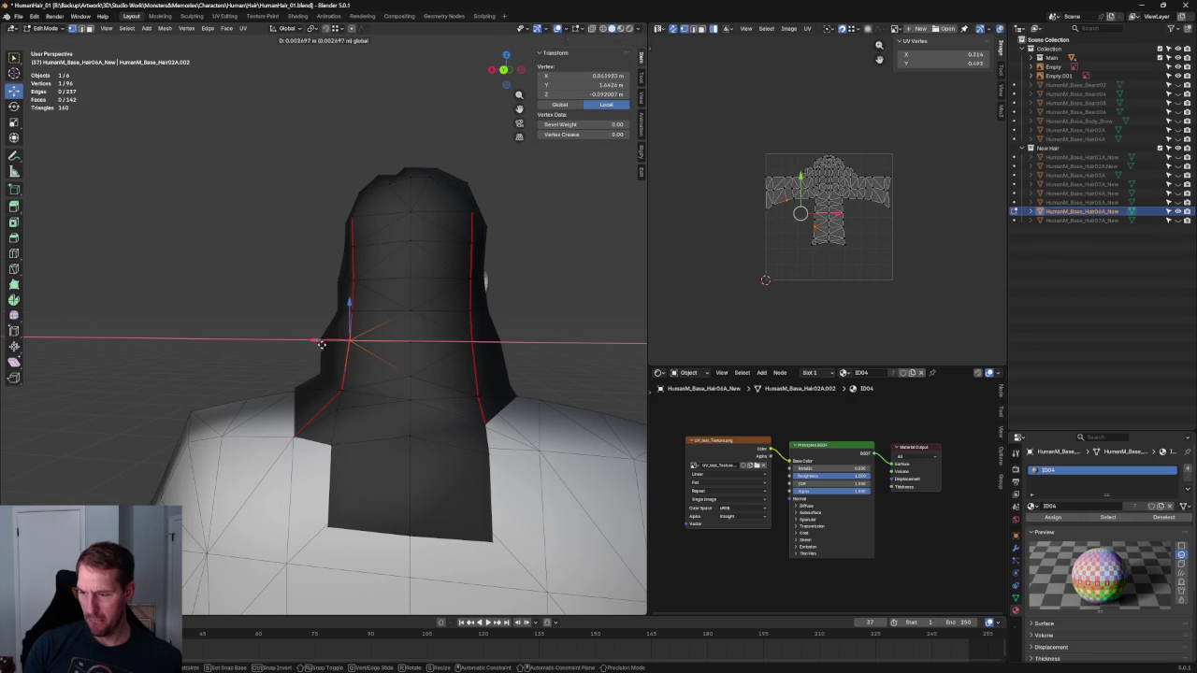
key("Escape")
left_click(467, 340)
key("g")
key("x")
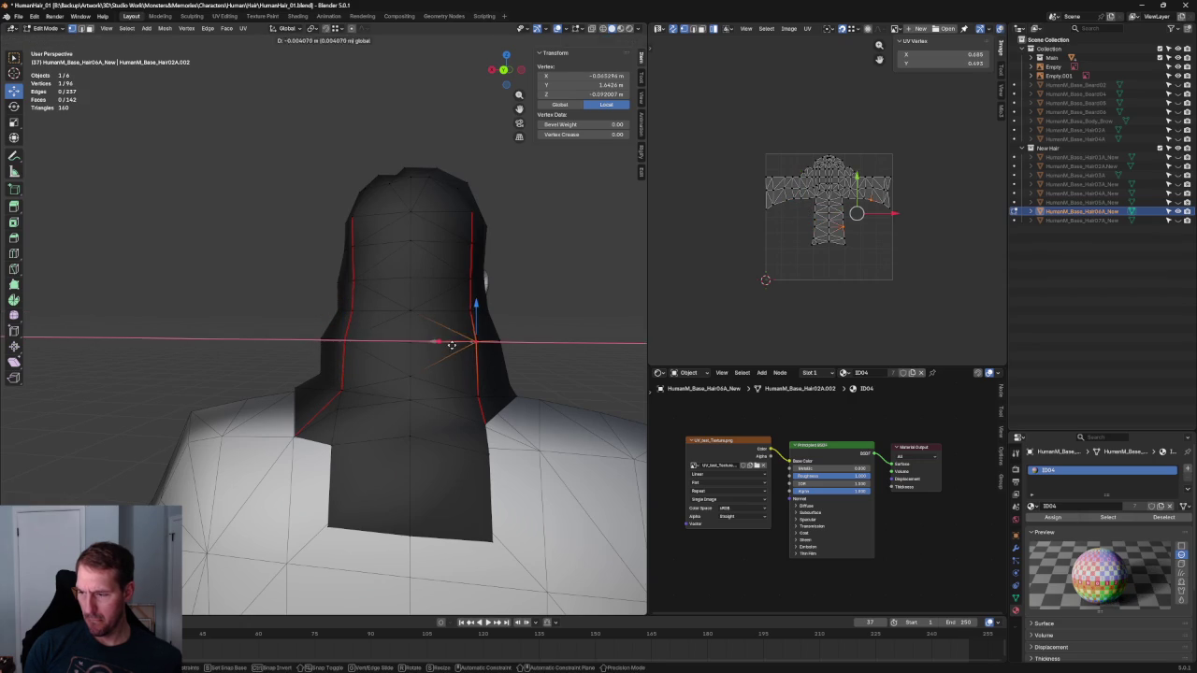
key("Escape")
left_click(527, 280)
scroll(527, 280, "down", 3)
mouse_move(527, 280)
middle_mouse_down()
mouse_move(374, 344)
mouse_move(374, 268)
mouse_move(342, 300)
mouse_move(393, 290)
mouse_move(359, 332)
middle_mouse_up()
scroll(369, 315, "up", 3)
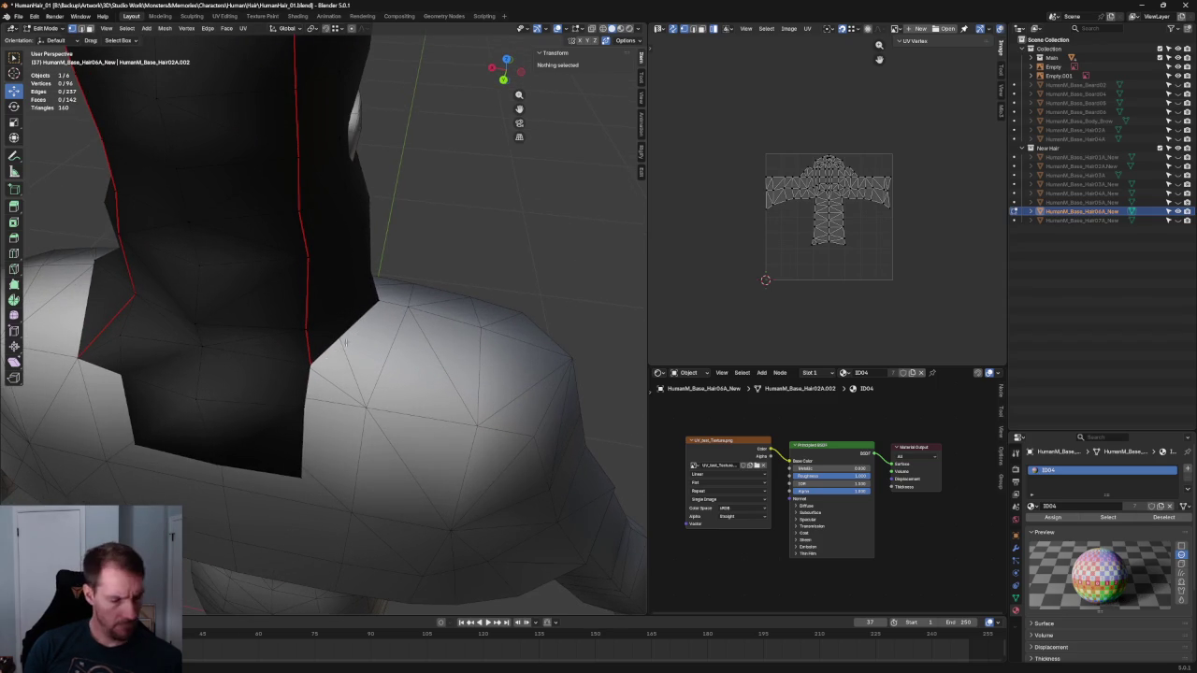
Extrude two lower-border edges over the shoulder, then undo the extrusion
left_click(344, 332)
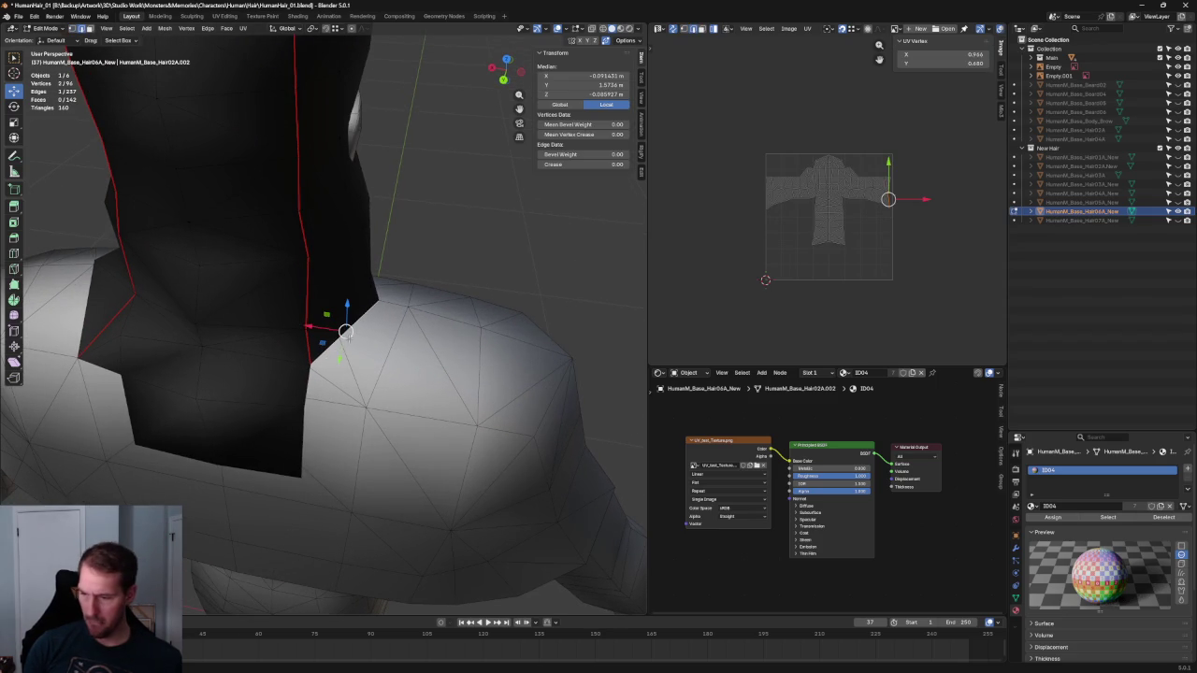
left_click(319, 361, "shift")
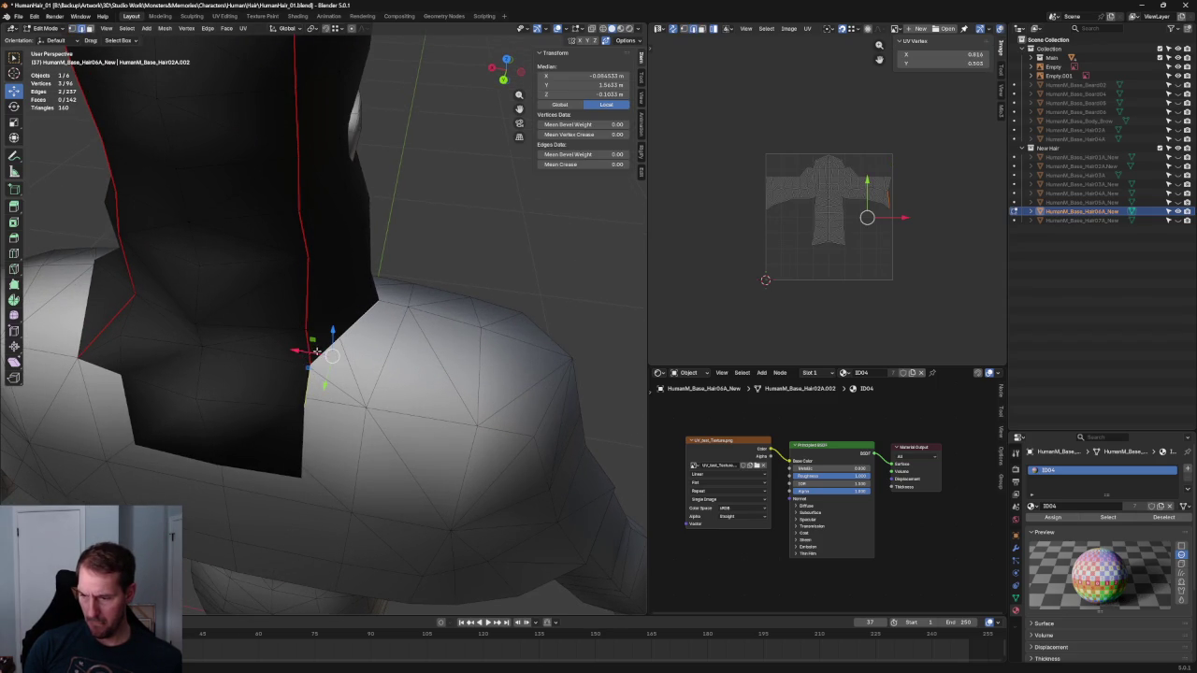
key("e")
left_click(404, 354)
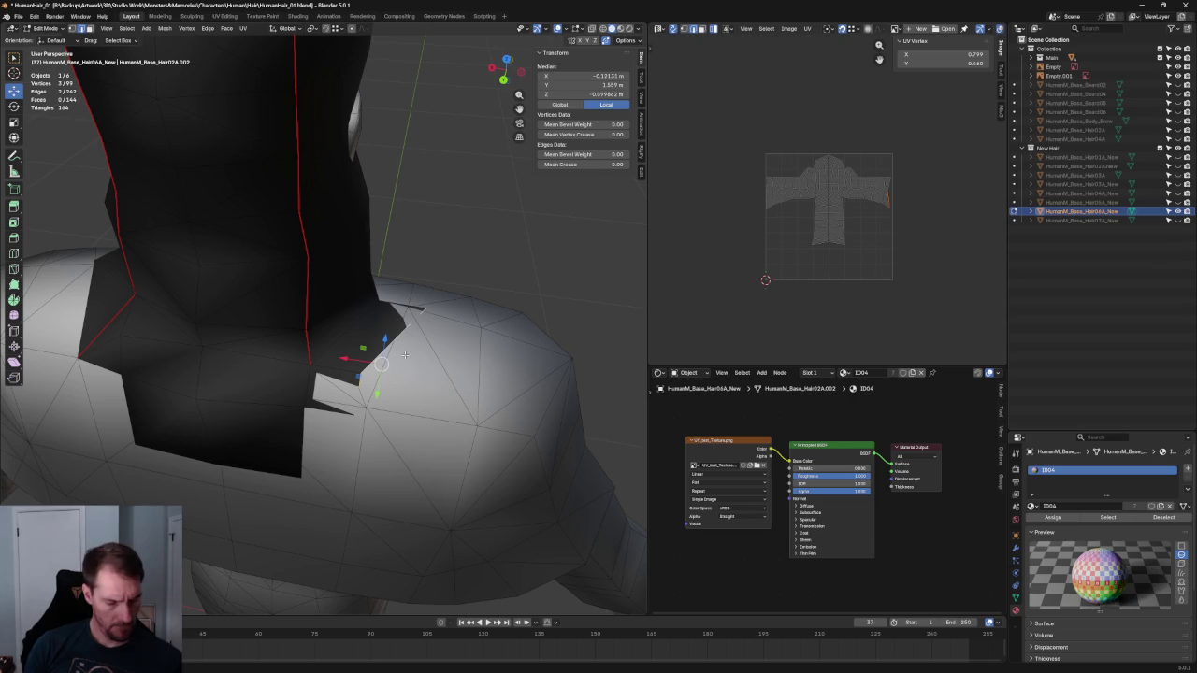
key("ctrl+z")
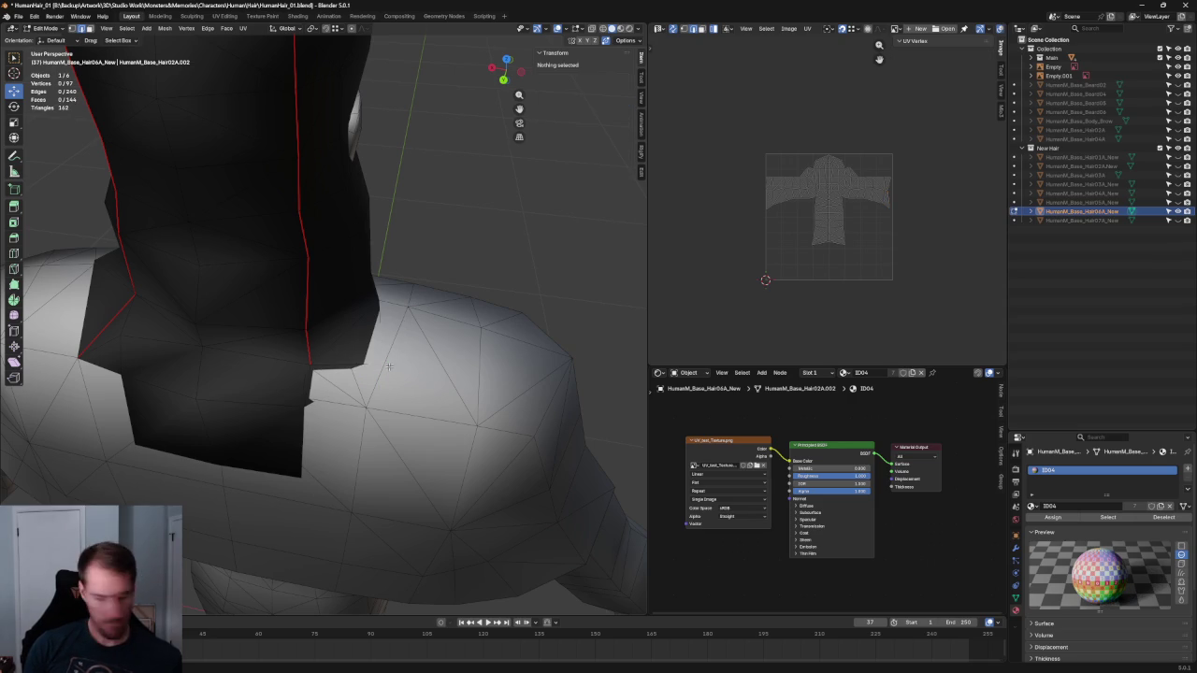
Reposition the hair's lower corner vertex in the X/Z plane and adjust a neighbouring vertex
left_click(385, 365)
key("g")
key("y")
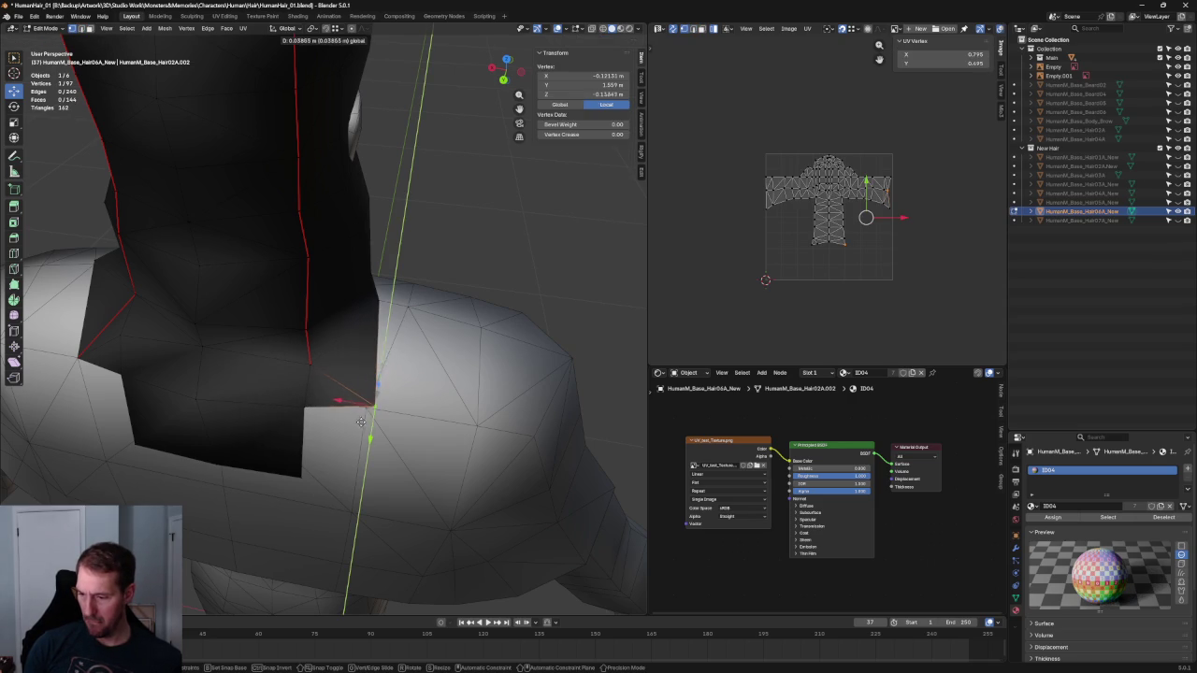
key("shift+y")
mouse_move(359, 420)
middle_mouse_down()
mouse_move(359, 436)
mouse_move(331, 451)
middle_mouse_up()
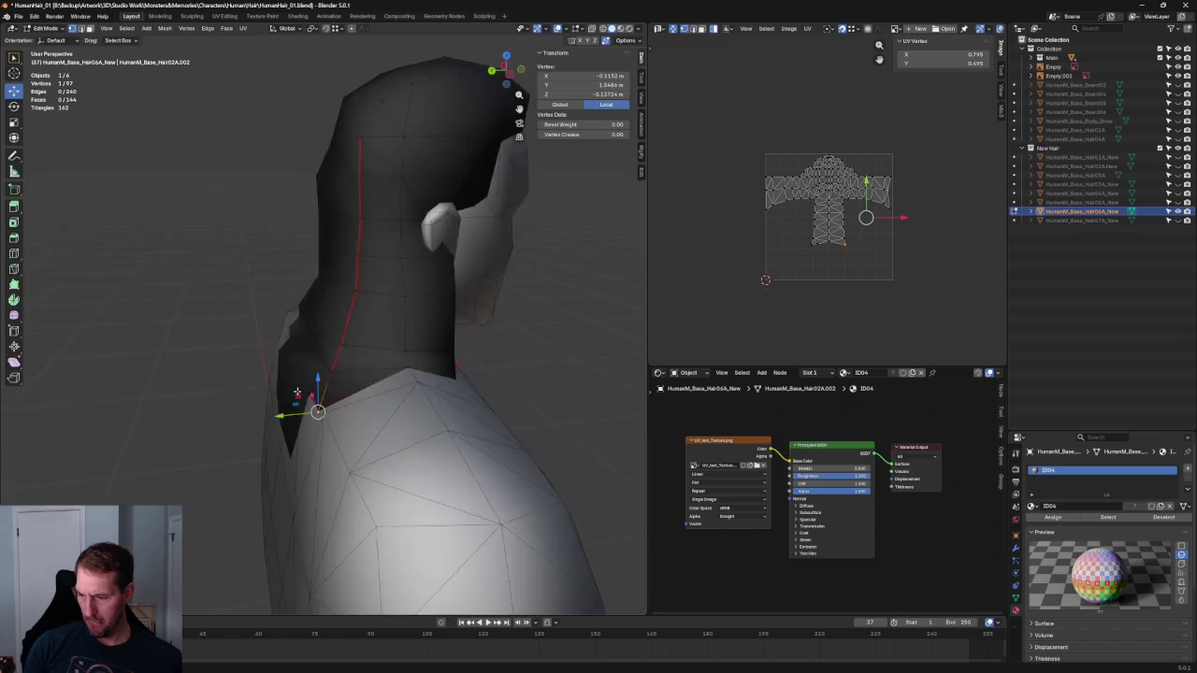
left_click(331, 452)
scroll(351, 418, "up", 3)
key("g")
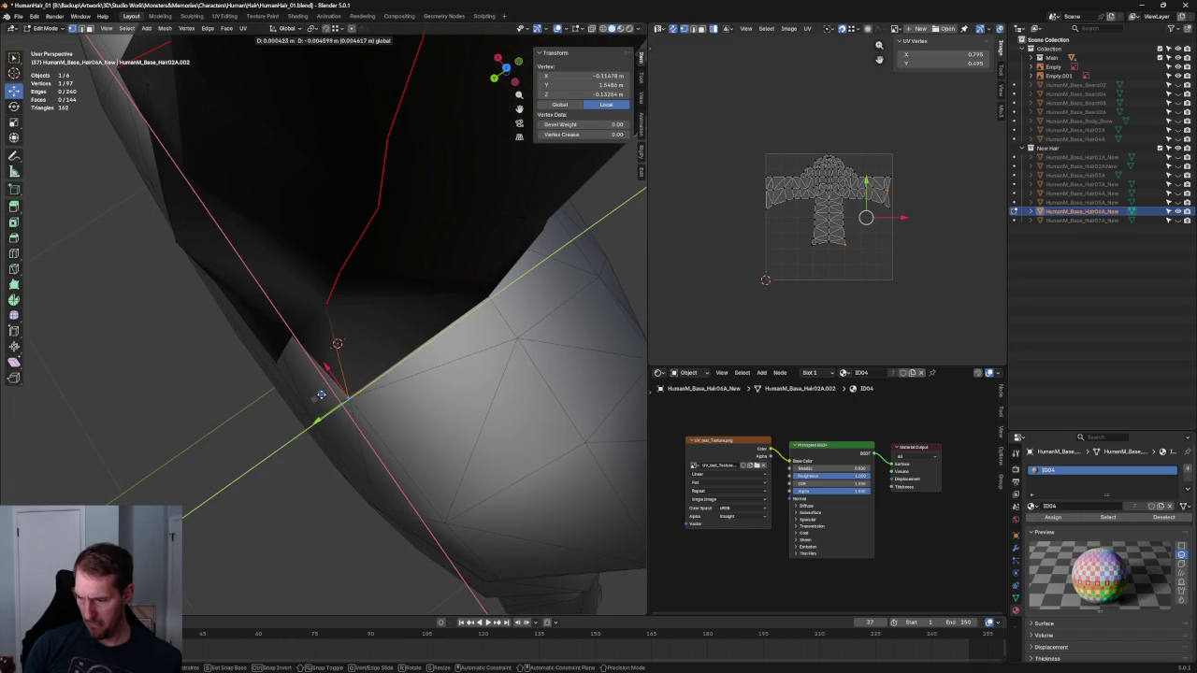
left_click(326, 392)
mouse_move(326, 393)
middle_mouse_down()
mouse_move(387, 214)
mouse_move(425, 219)
middle_mouse_up()
With X-ray on, adjust a vertex and raise the neck vertex slightly at the back of the neck
key("g")
key("alt+z")
left_click(308, 408)
mouse_move(309, 408)
middle_mouse_down()
mouse_move(297, 393)
mouse_move(308, 398)
middle_mouse_up()
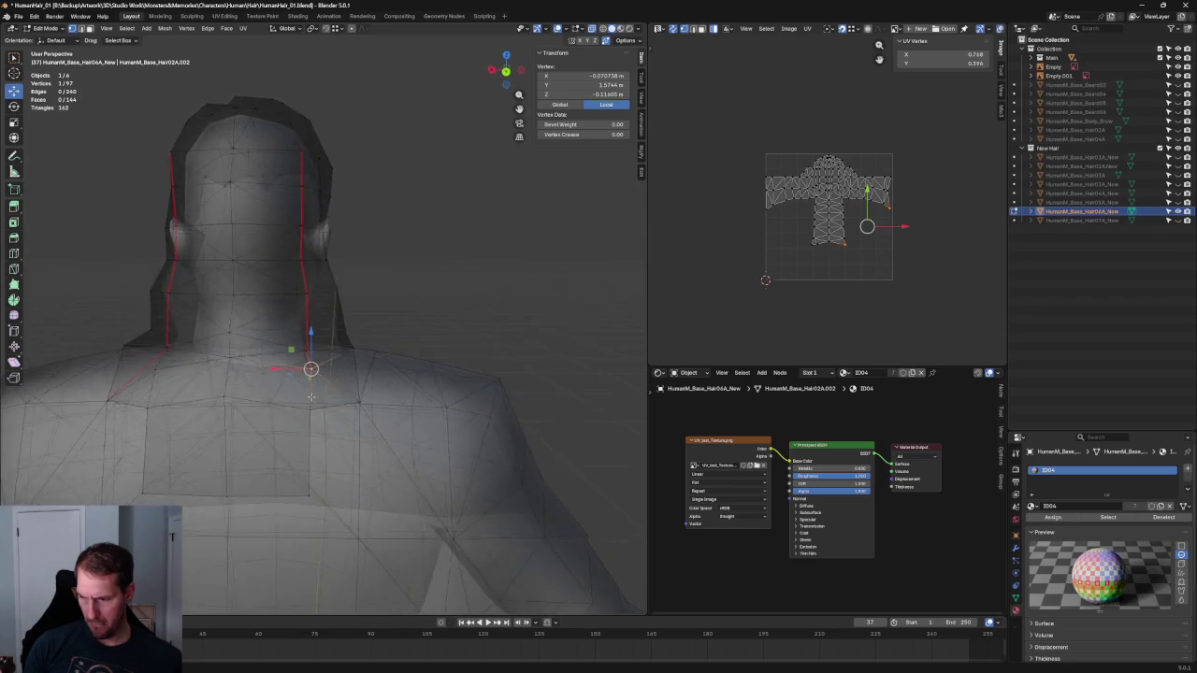
scroll(400, 411, "up", 3)
middle_click_drag(399, 410, 404, 414)
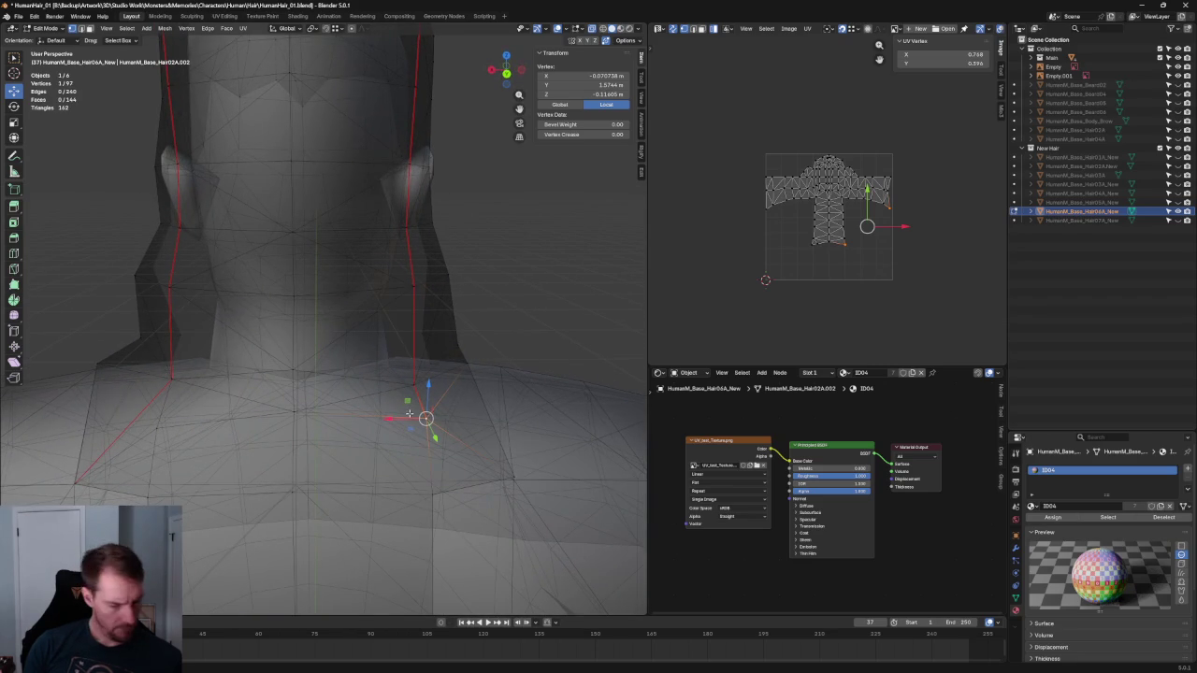
key("g")
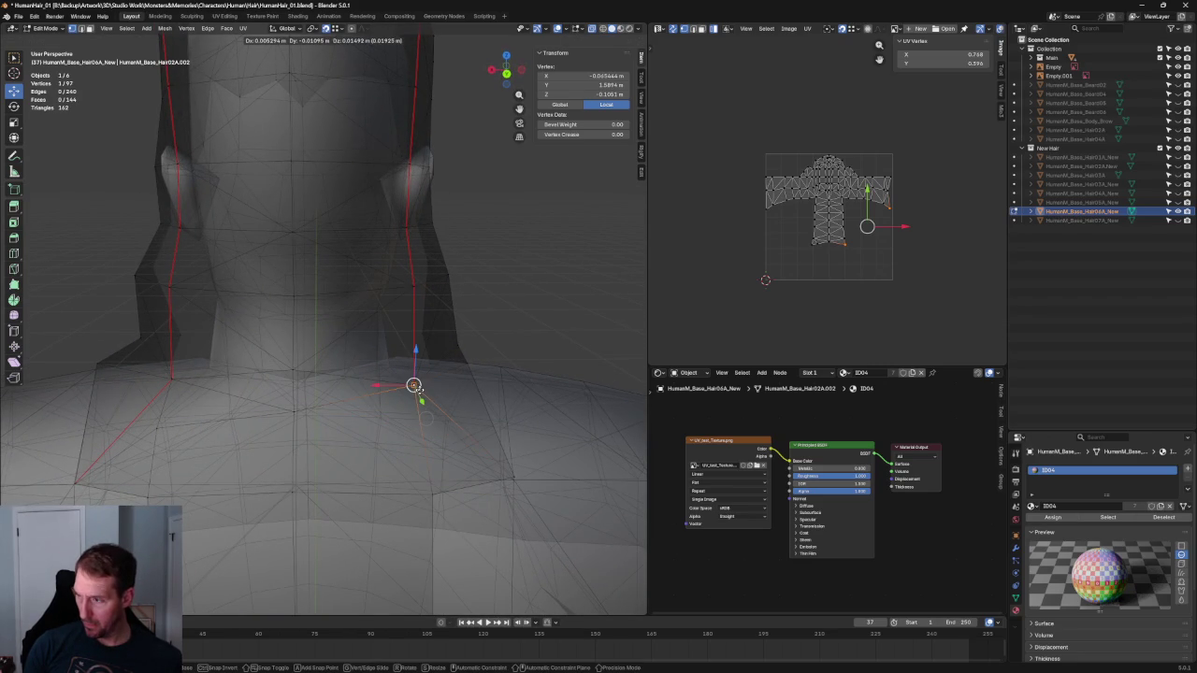
left_click(419, 404)
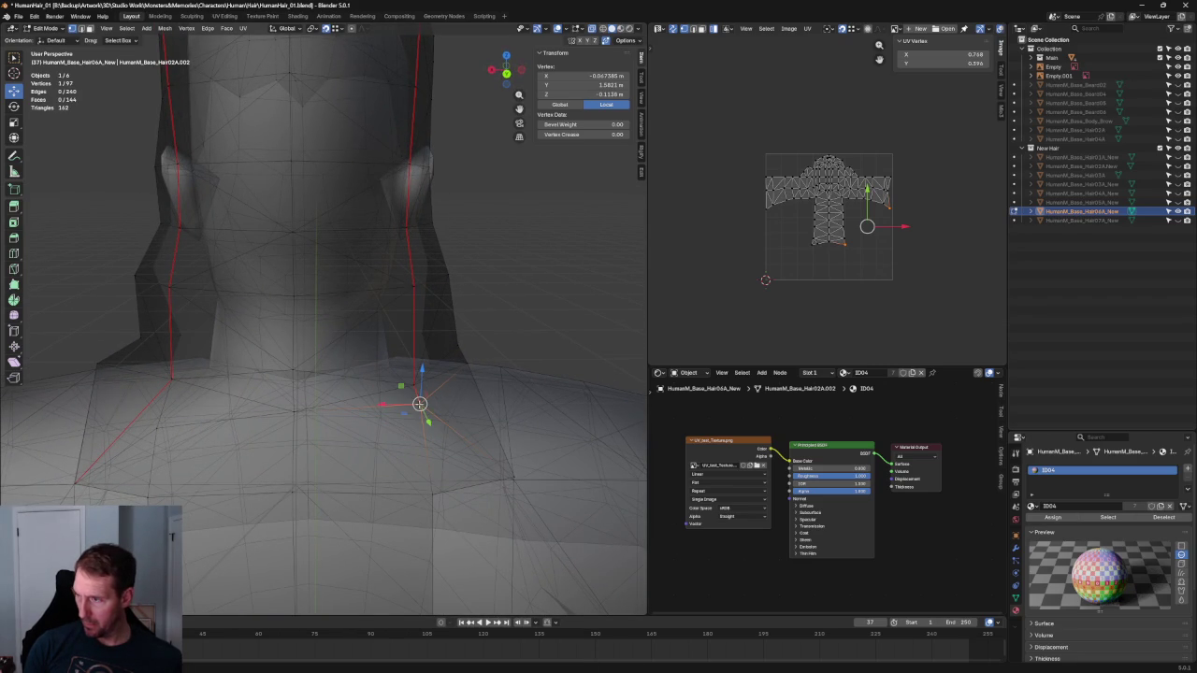
Merge the two stray neck vertices onto their seam neighbours, dropping the mesh to 95 vertices
key("g")
left_click(413, 386)
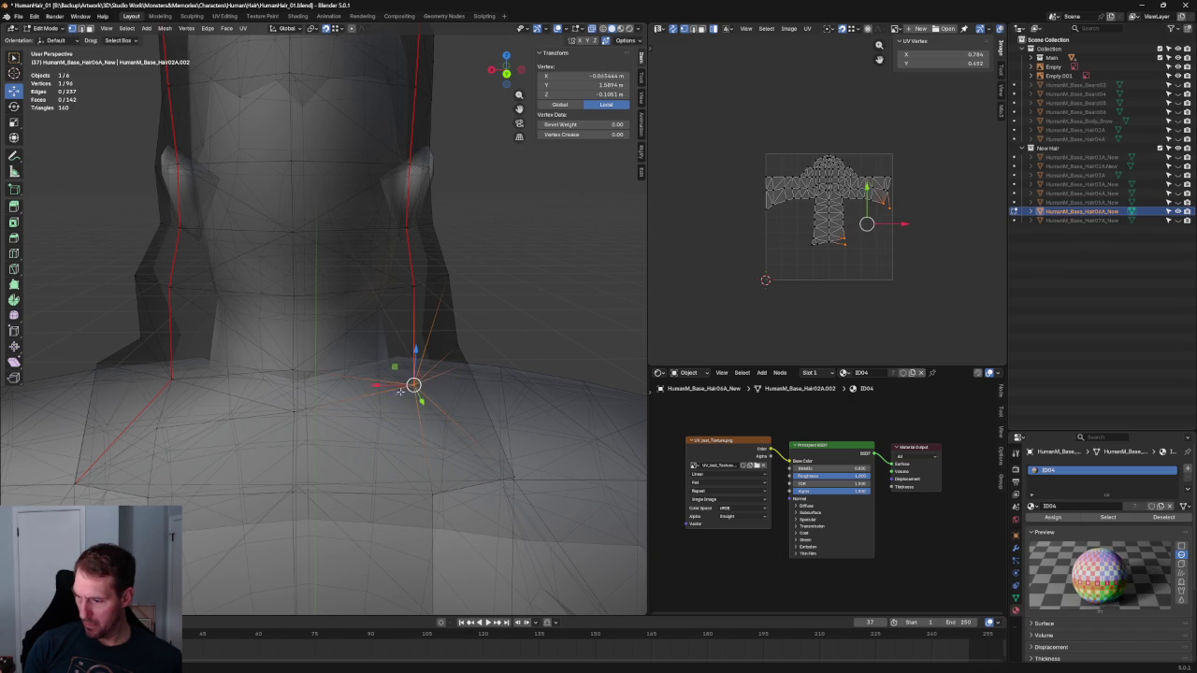
left_click(162, 427)
key("g")
left_click(173, 382)
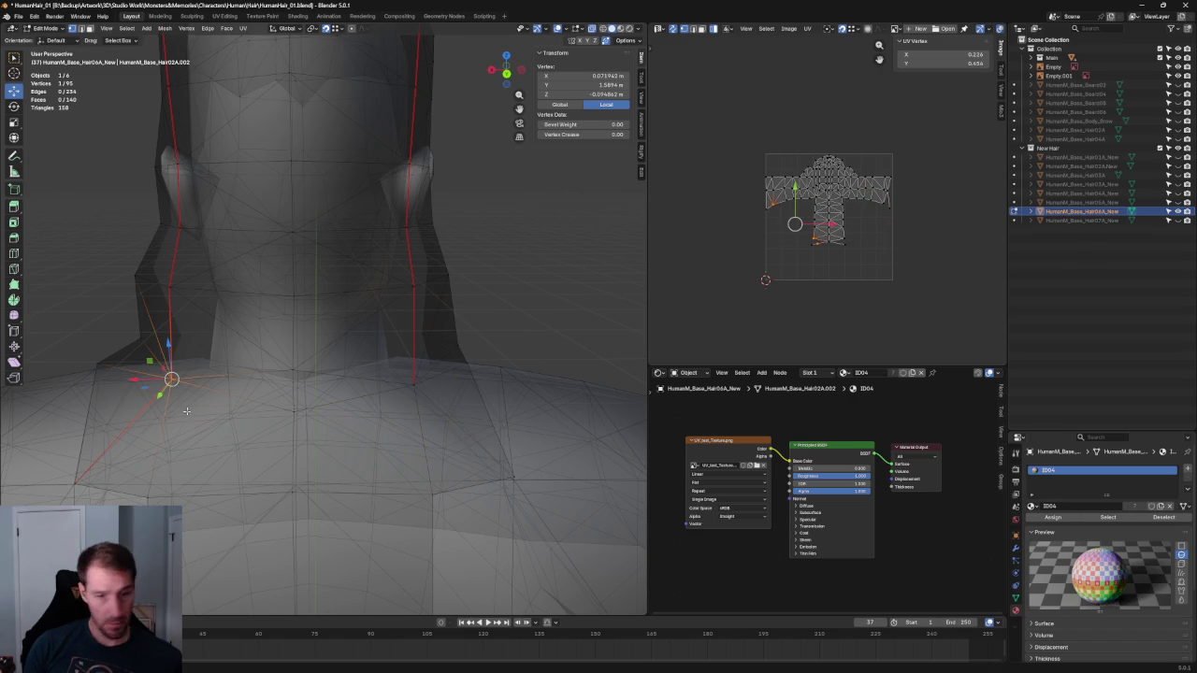
scroll(193, 424, "down", 1)
scroll(375, 412, "down", 4)
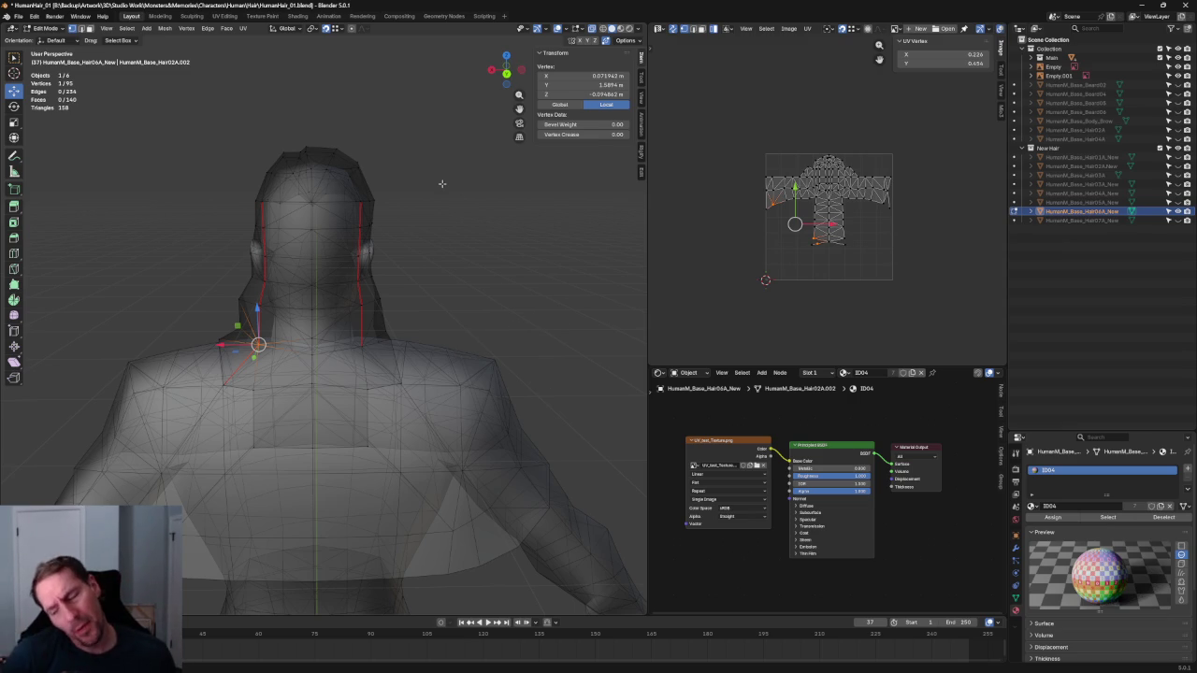
In Right Ortho side view, slide an upper back-edge vertex along Y to the reference
scroll(440, 261, "up", 2)
key("KP_3")
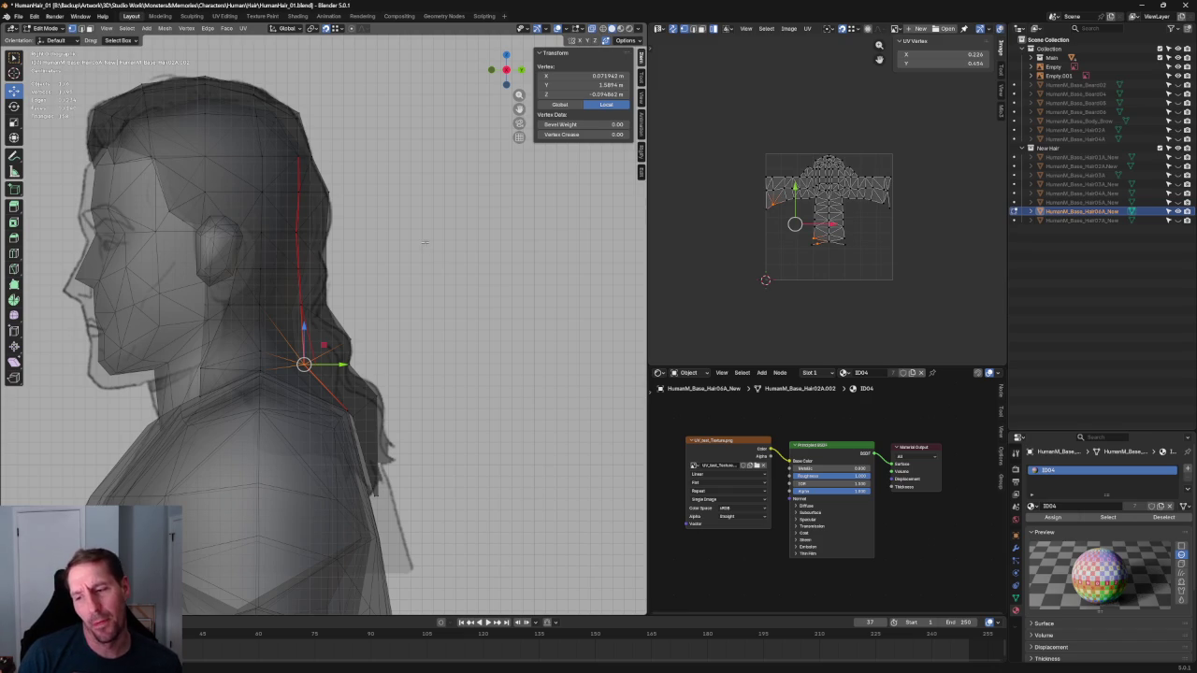
scroll(412, 240, "up", 1)
scroll(415, 293, "up", 2)
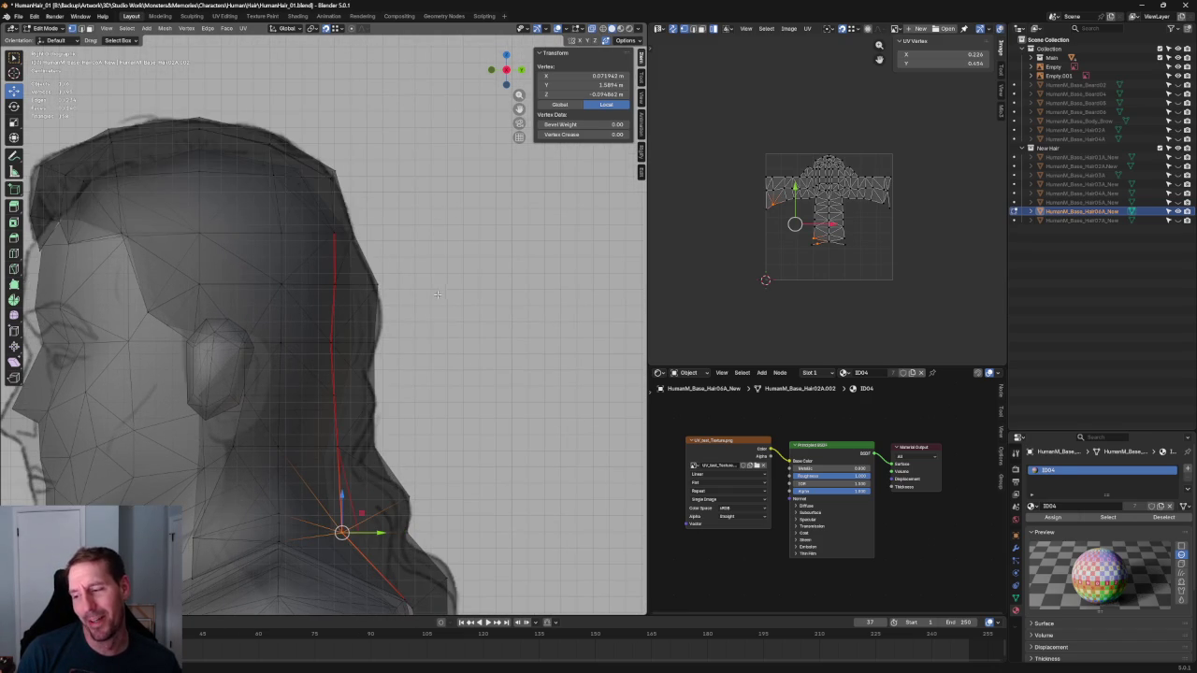
scroll(414, 324, "up", 1)
left_click(389, 344)
key("g")
key("y")
left_click(423, 344)
Slide a lower back-edge vertex along Y onto the reference outline
left_click(455, 390)
left_click(379, 406)
key("g")
key("y")
left_click(414, 407)
scroll(414, 409, "down", 3)
scroll(414, 408, "up", 3)
Nudge the hairline vertex above the ear closer to the head, then return to opaque shading
middle_click_drag(130, 269, 247, 311, "shift")
left_click(234, 345)
scroll(234, 345, "up", 3)
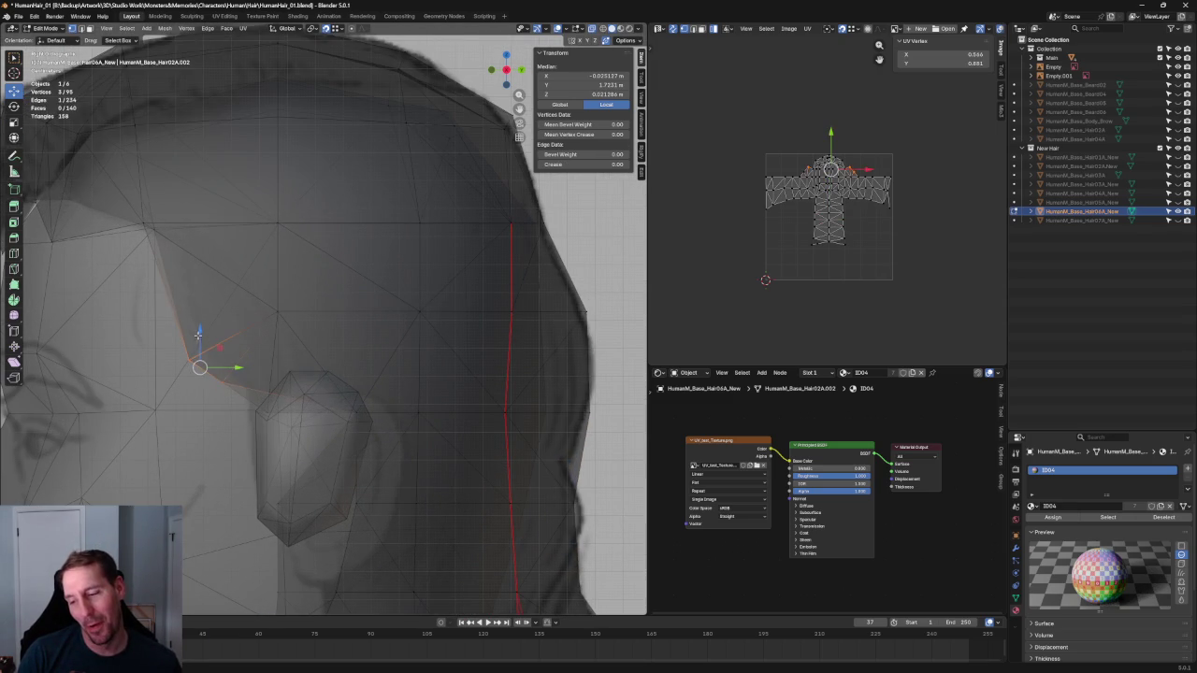
key("g")
left_click(221, 342)
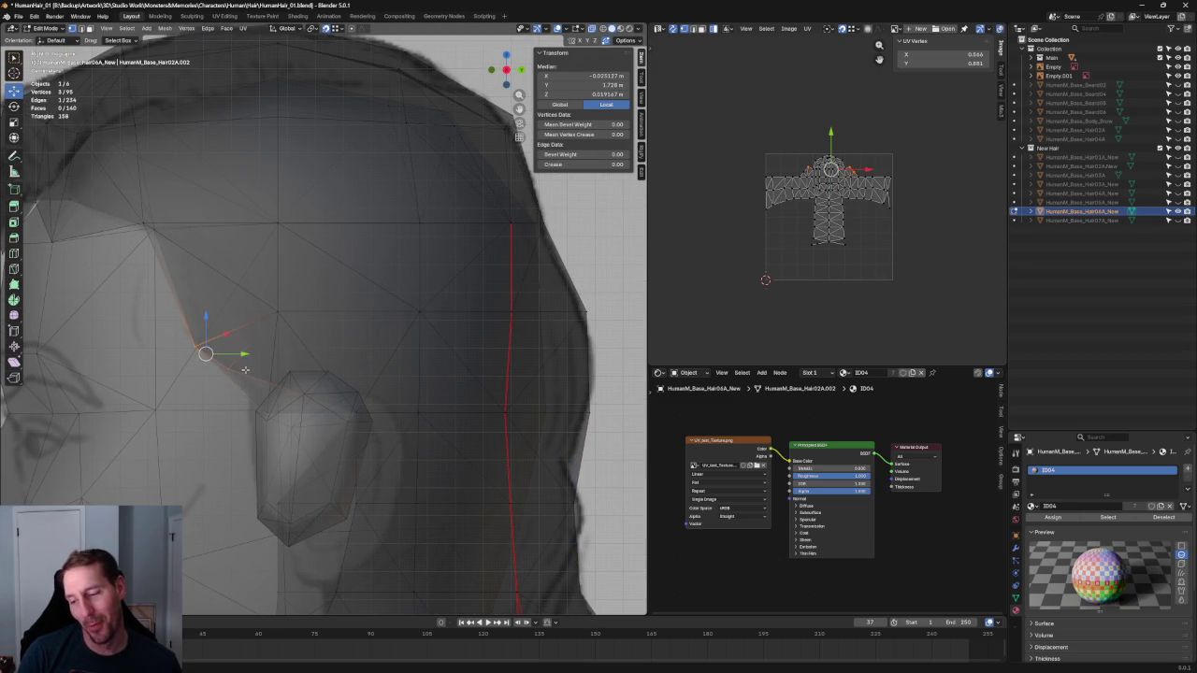
key("alt+z")
key("alt+z")
Place another vertex just above the ear in side view, then deselect everything
left_click(206, 354)
scroll(248, 374, "down", 3)
scroll(272, 364, "up", 3)
mouse_move(272, 369)
middle_mouse_down()
mouse_move(275, 384)
mouse_move(394, 381)
middle_mouse_up()
scroll(276, 383, "down", 3)
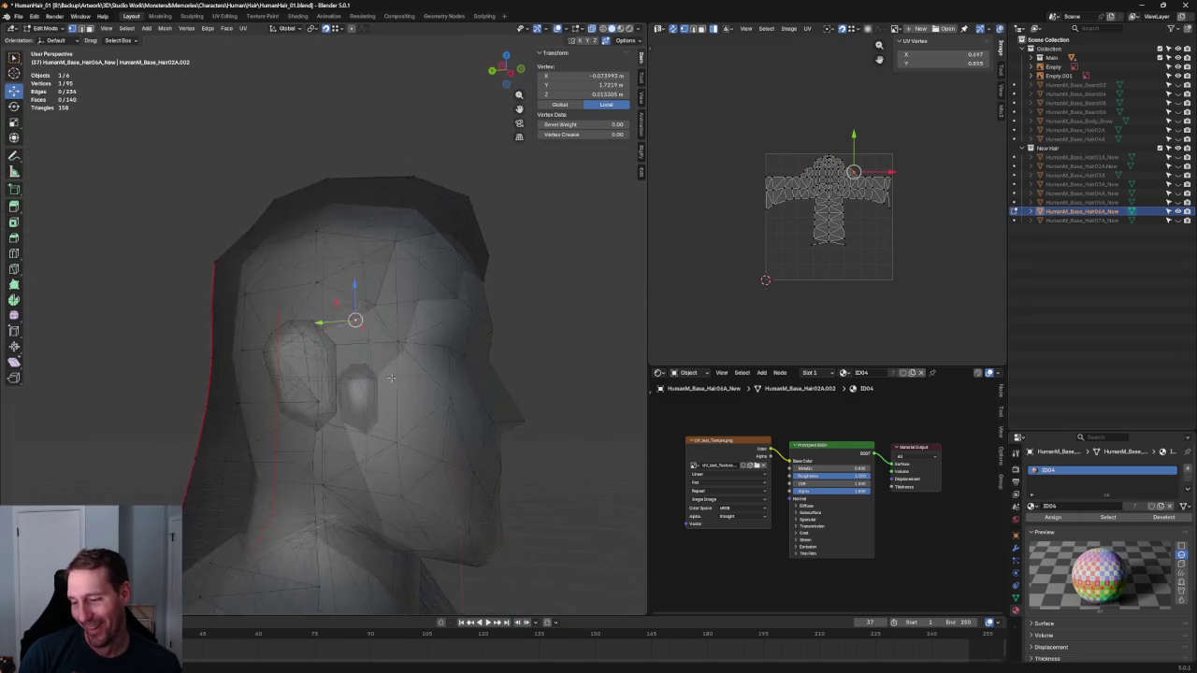
scroll(394, 381, "down", 1)
key("KP_3")
scroll(292, 408, "up", 3)
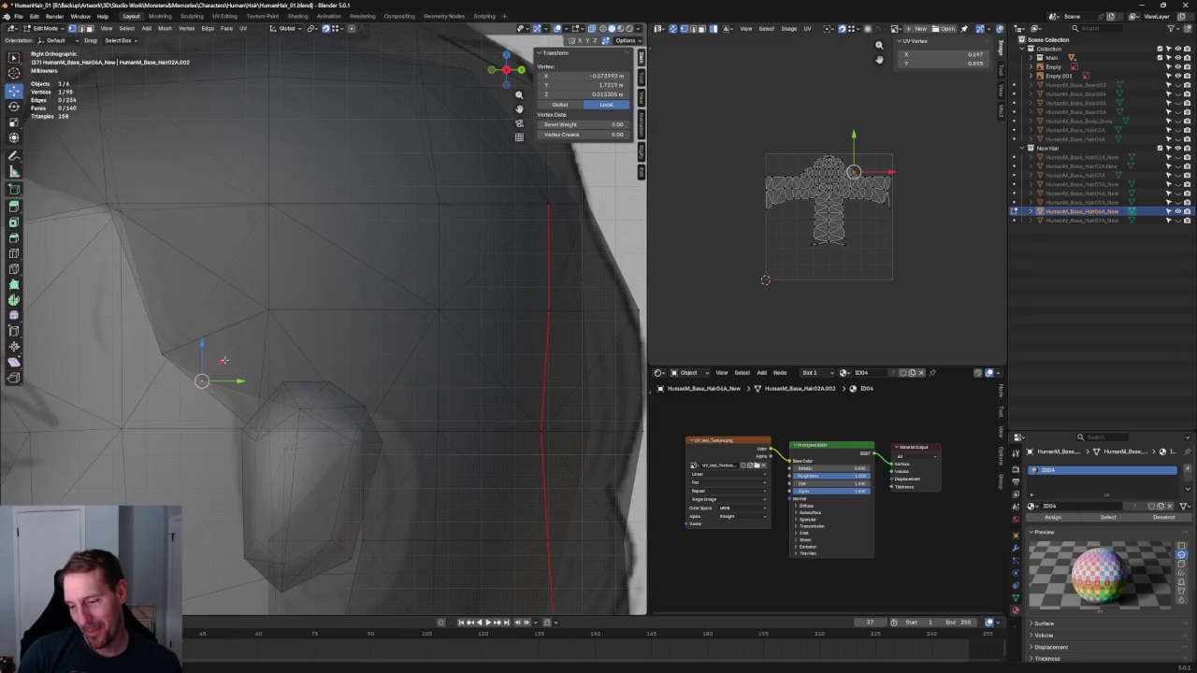
key("g")
left_click(280, 413)
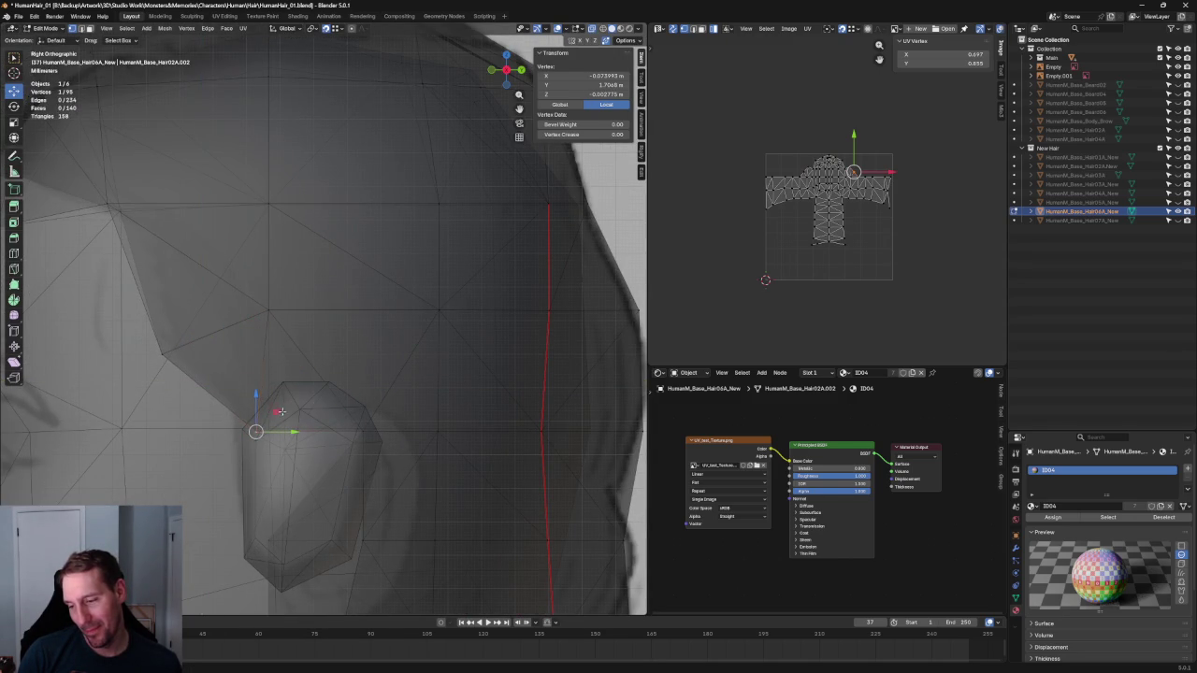
left_click(342, 316)
scroll(284, 297, "down", 3)
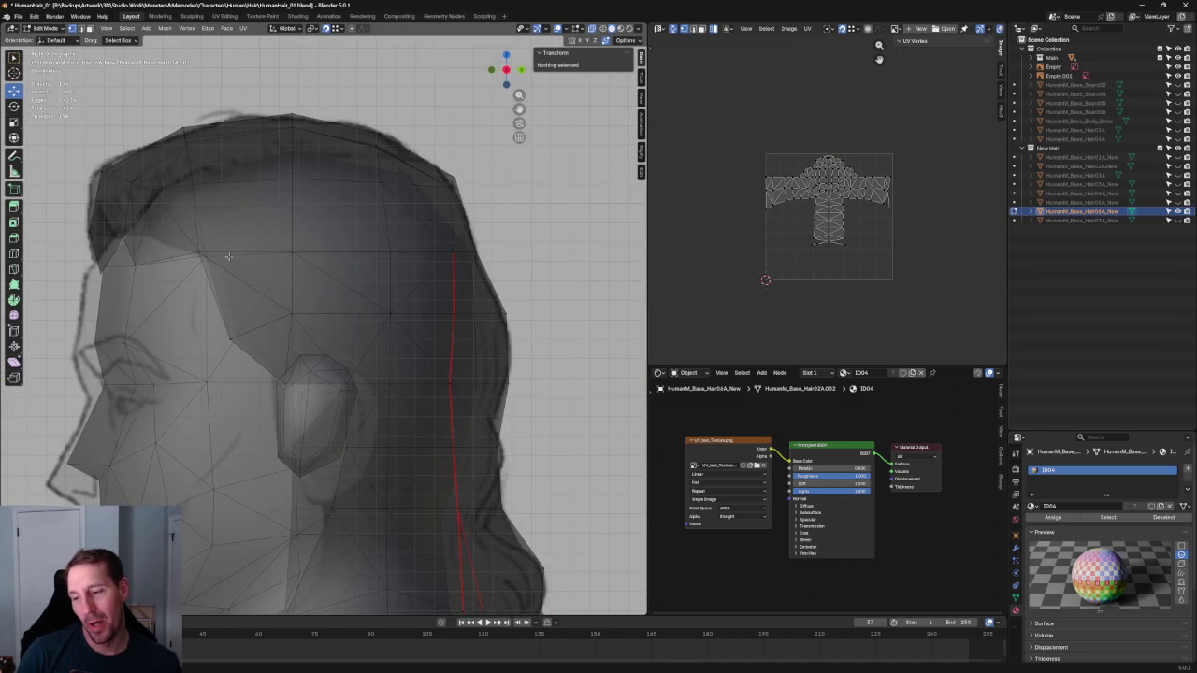
Slide the top hairline vertex along Y toward the side reference outline
scroll(355, 350, "up", 4)
left_click(312, 343)
key("g")
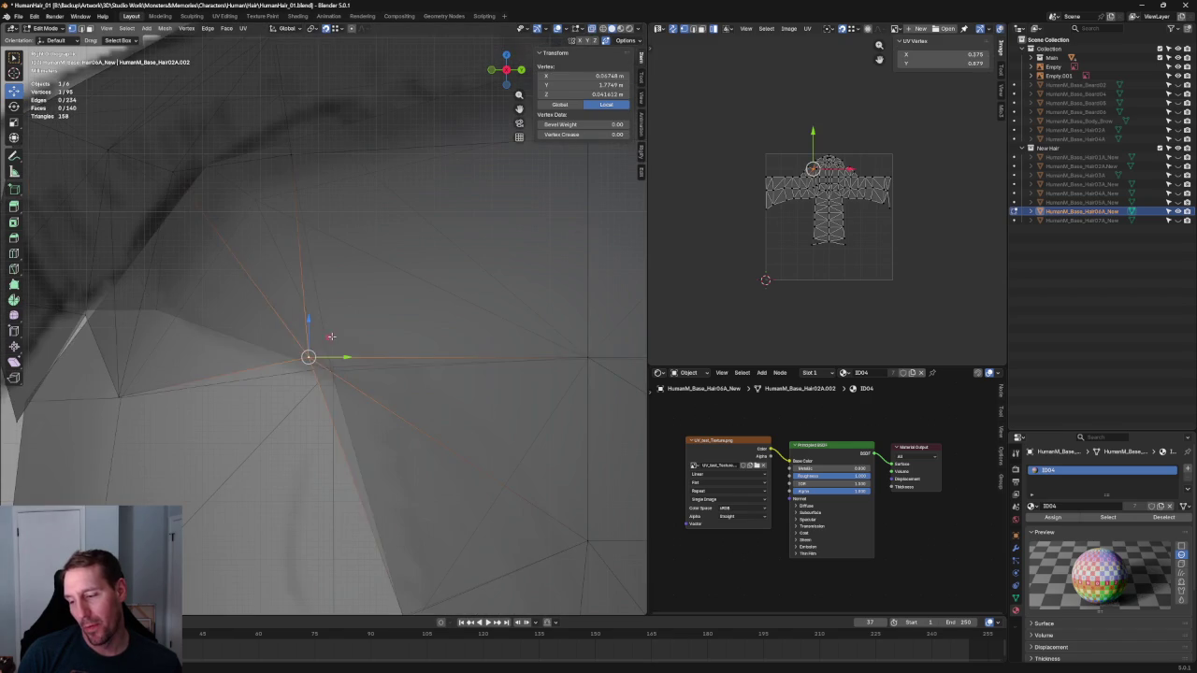
key("y")
left_click(349, 345)
scroll(349, 345, "down", 4)
scroll(349, 345, "down", 1)
mouse_move(349, 345)
middle_mouse_down()
mouse_move(392, 371)
mouse_move(359, 364)
middle_mouse_up()
With X-ray on, select a second vertex and try a transform, then cancel it
key("alt+z")
scroll(357, 363, "up", 5)
left_click(378, 368)
key("g")
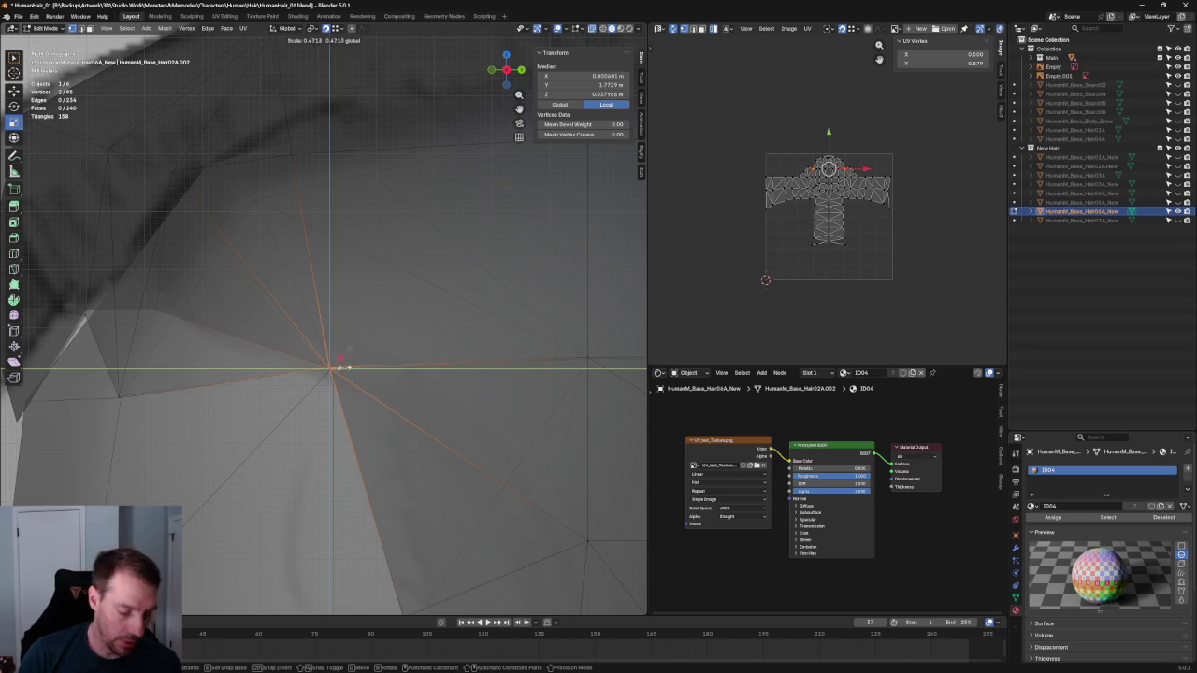
key("Escape")
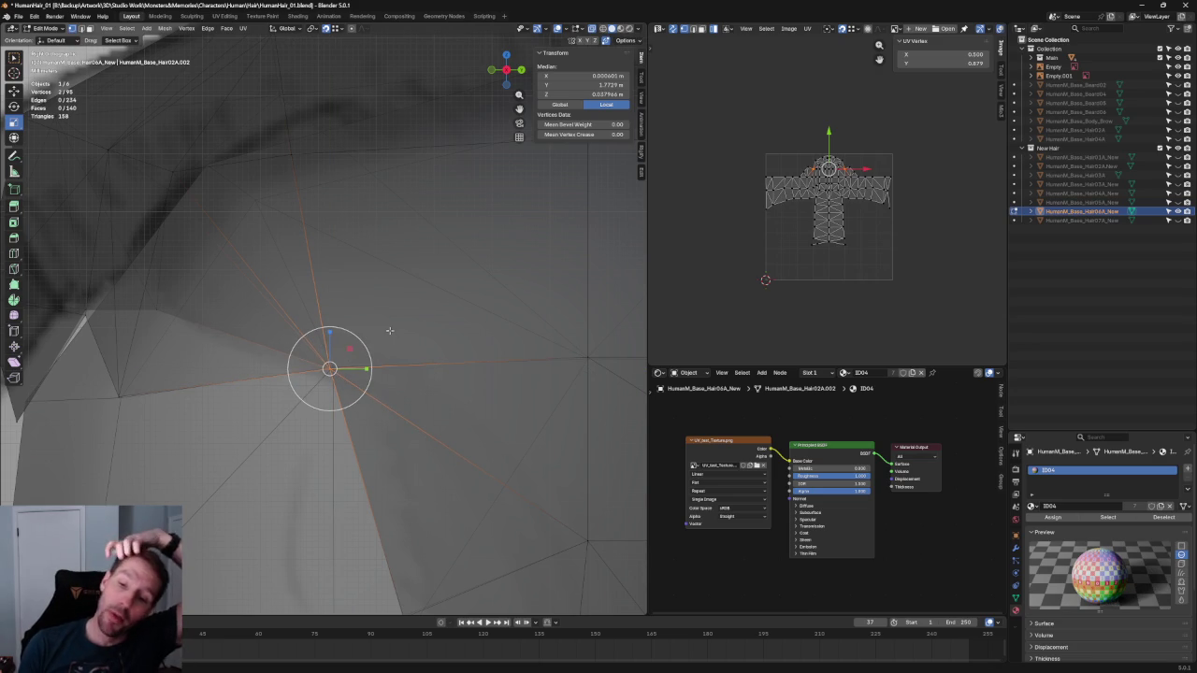
Slide a hairline vertex along its edge and check it in perspective
scroll(265, 293, "down", 1)
scroll(265, 293, "up", 2)
left_click(112, 374)
key("g")
key("g")
left_click(164, 343)
mouse_move(164, 343)
middle_mouse_down()
mouse_move(251, 349)
mouse_move(401, 280)
mouse_move(233, 277)
mouse_move(234, 331)
middle_mouse_up()
Slide front-hairline vertices along the Y axis to fit the forehead edge
left_click(232, 277)
key("g")
key("y")
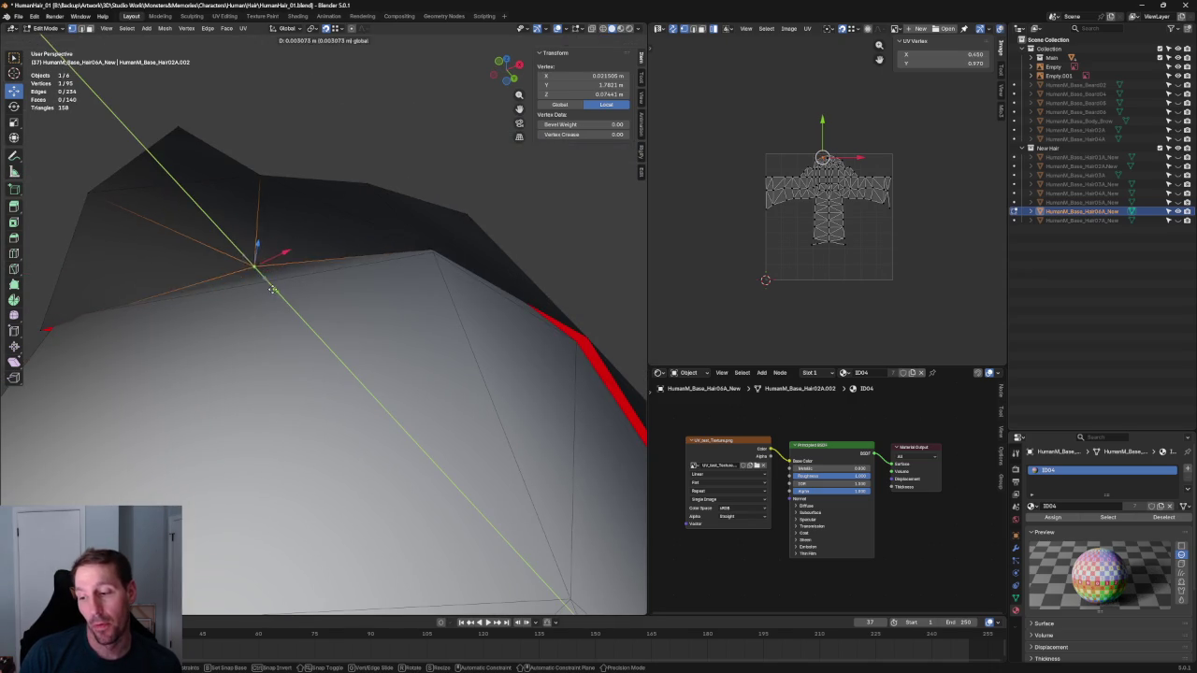
left_click(101, 293)
middle_click_drag(101, 294, 200, 335)
mouse_move(150, 383)
middle_mouse_down()
mouse_move(139, 382)
mouse_move(364, 302)
mouse_move(374, 414)
mouse_move(311, 432)
mouse_move(217, 426)
middle_mouse_up()
key("g")
key("y")
left_click(327, 310)
Try dissolving one front hairline edge, then undo the dissolve
left_click(174, 372)
mouse_move(173, 372)
middle_mouse_down()
mouse_move(213, 436)
mouse_move(334, 357)
mouse_move(314, 351)
middle_mouse_up()
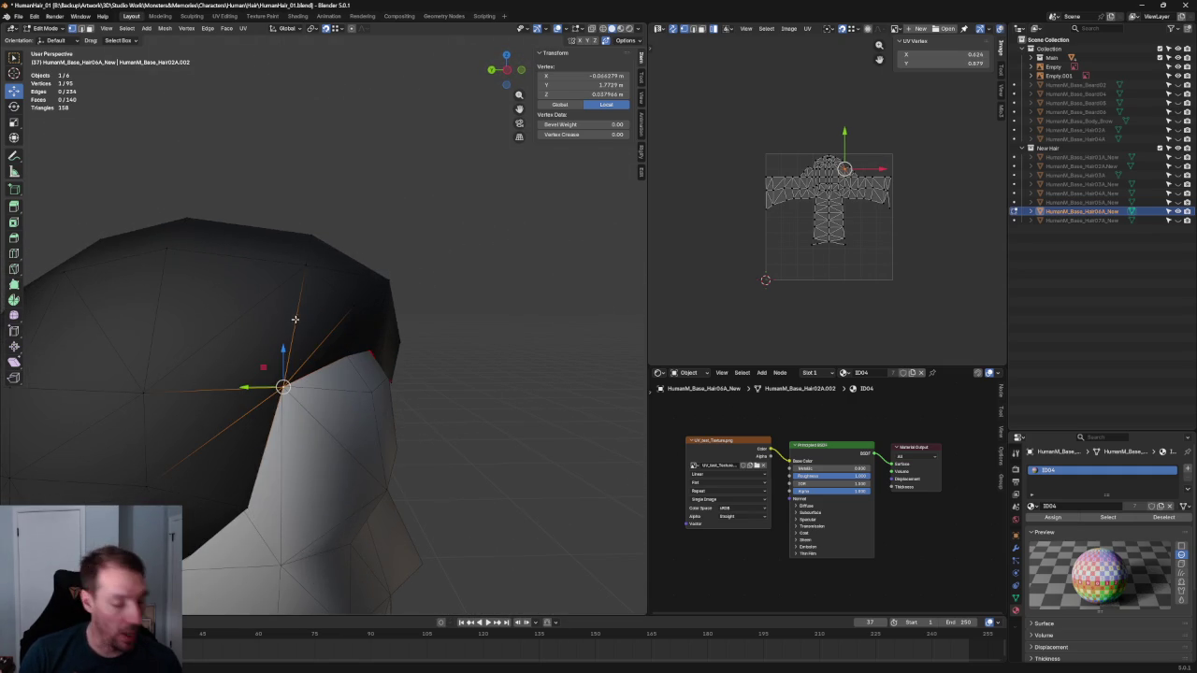
key("2")
left_click(293, 323)
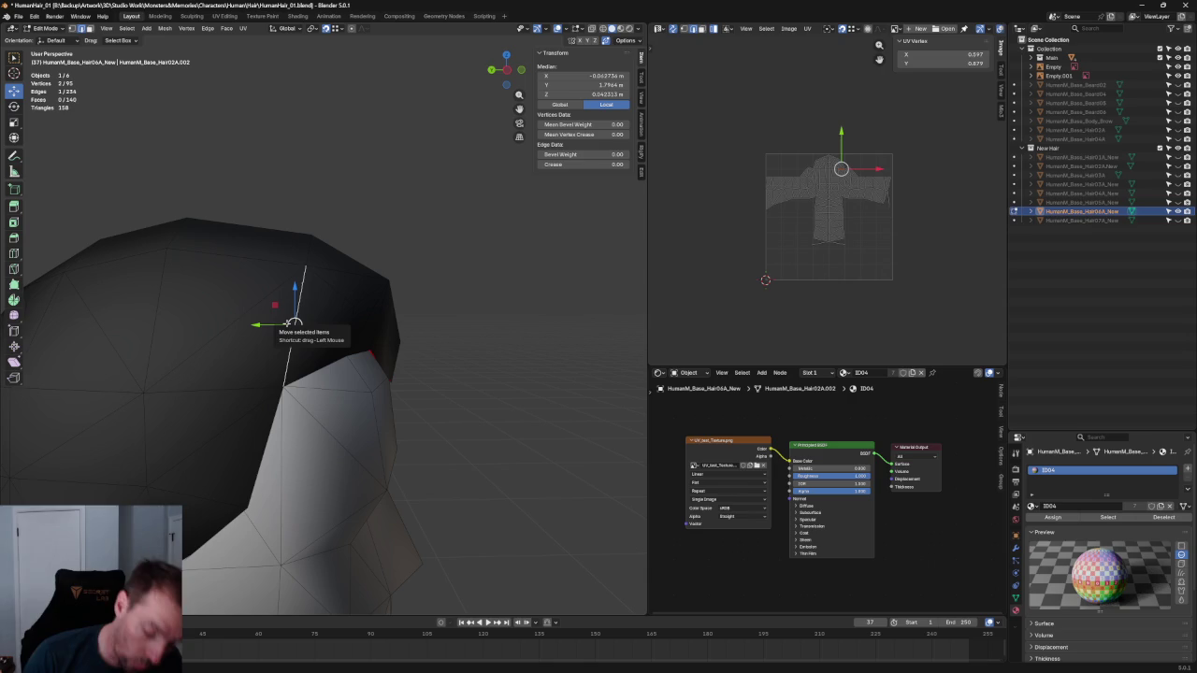
key("ctrl+x")
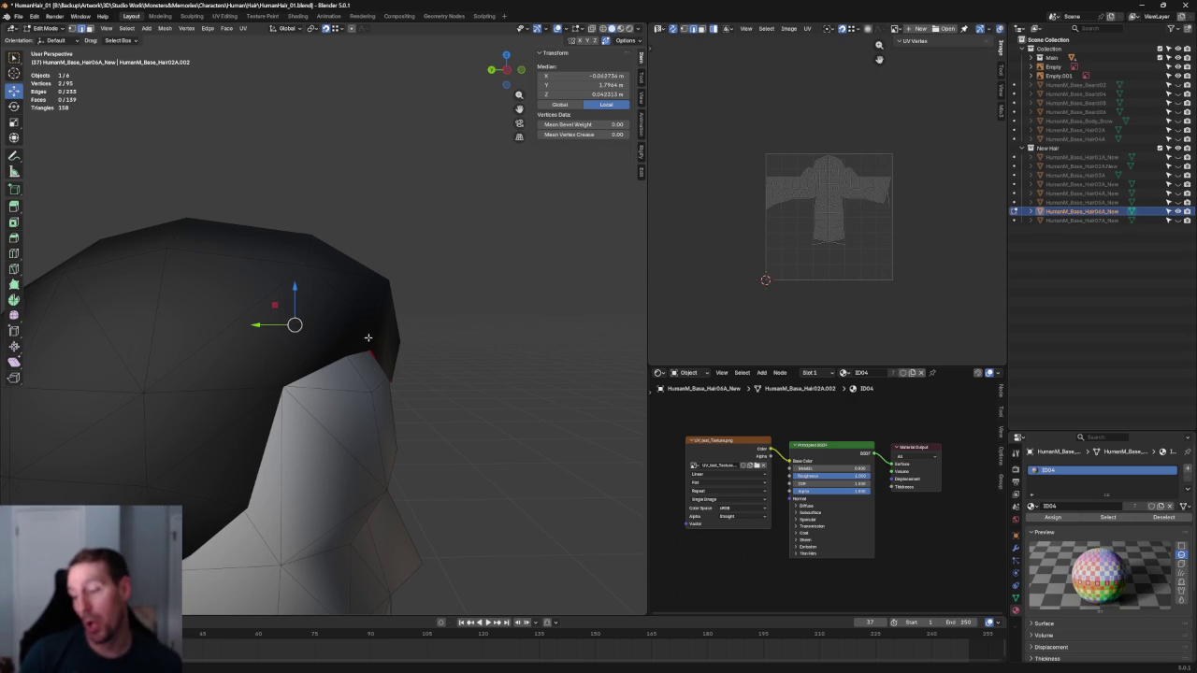
mouse_move(367, 337)
middle_mouse_down()
mouse_move(331, 310)
mouse_move(142, 316)
mouse_move(334, 318)
middle_mouse_up()
key("ctrl+z")
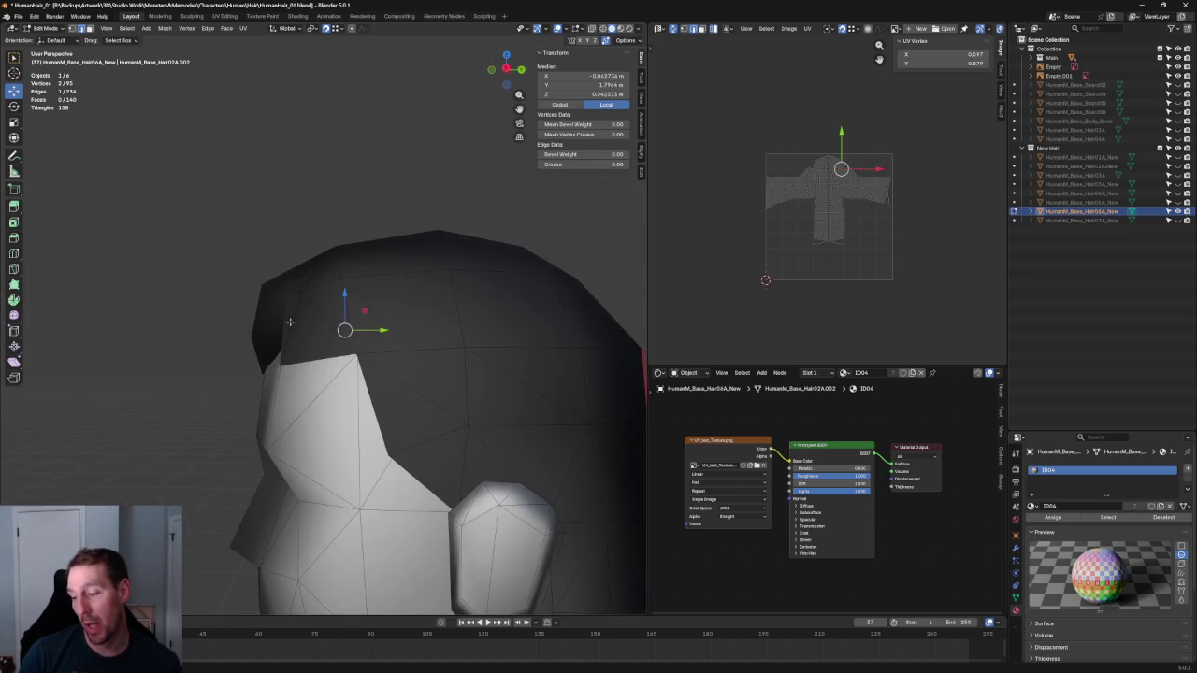
key("KP_3")
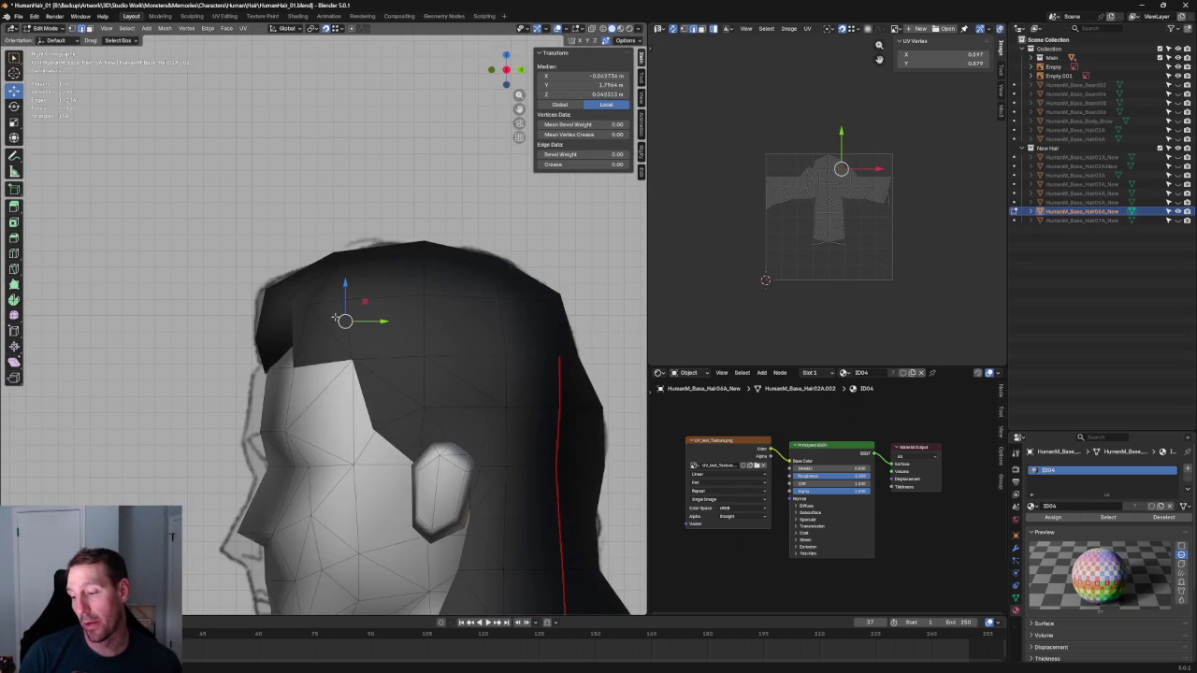
In side view, move a crown vertex front-to-back along Y toward the reference outline
scroll(308, 319, "up", 2)
scroll(215, 321, "up", 1)
scroll(213, 326, "up", 1)
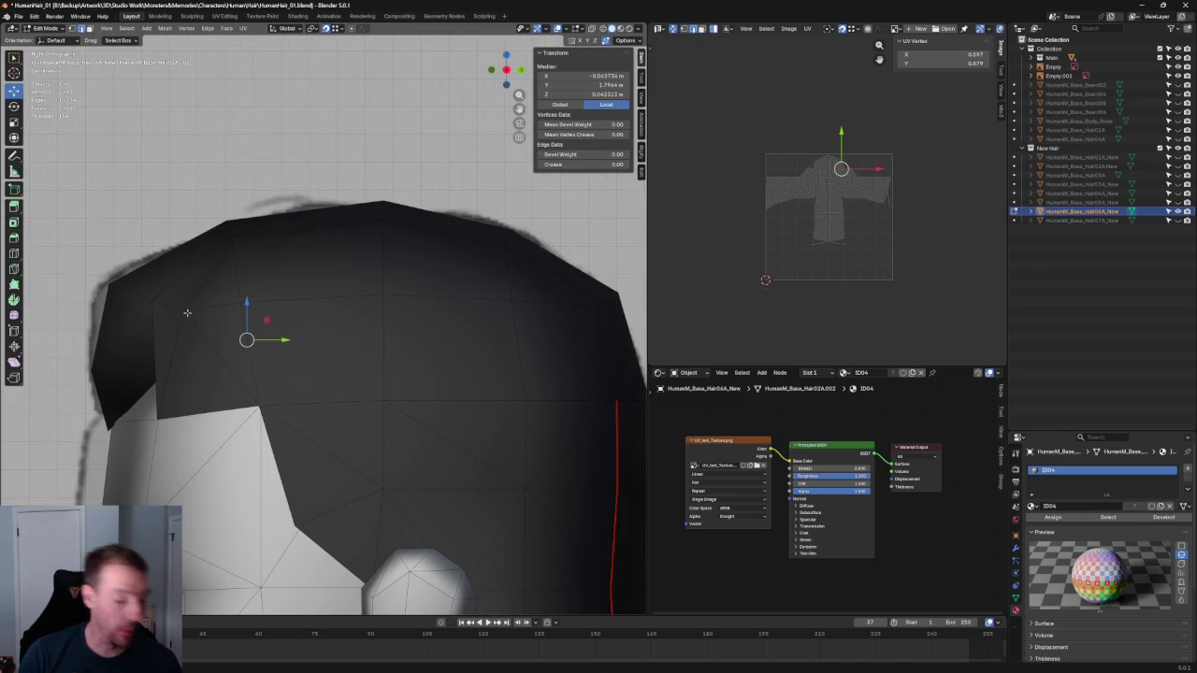
left_click(183, 310)
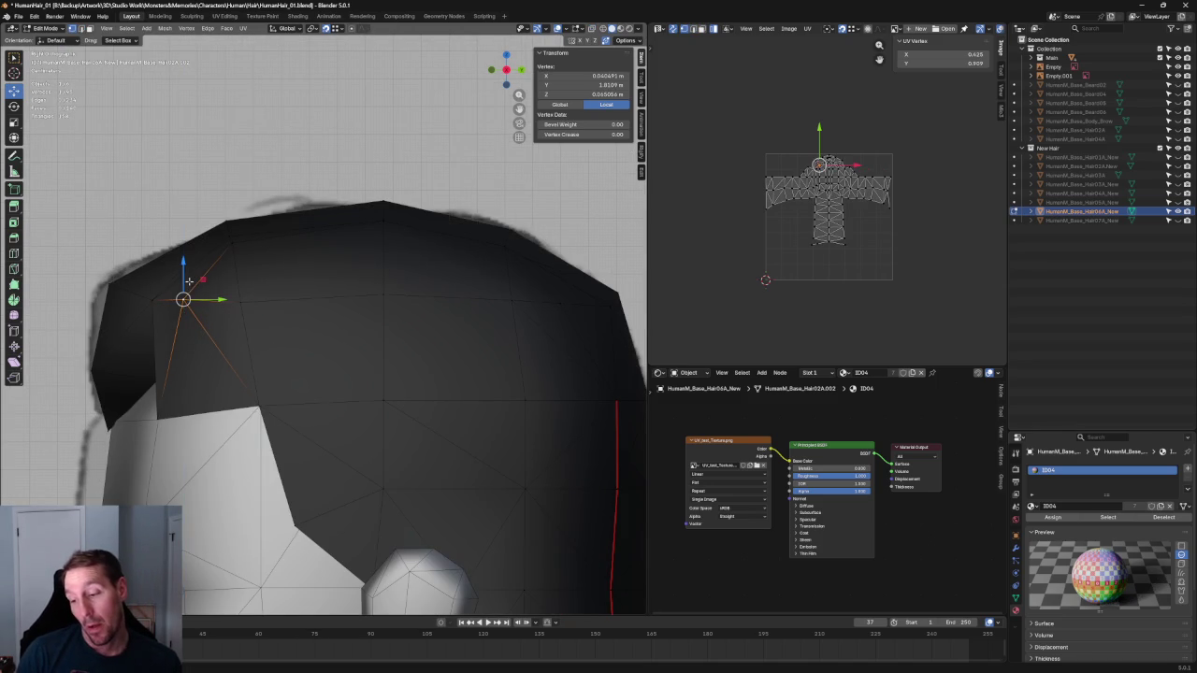
left_click(275, 279)
left_click(232, 302)
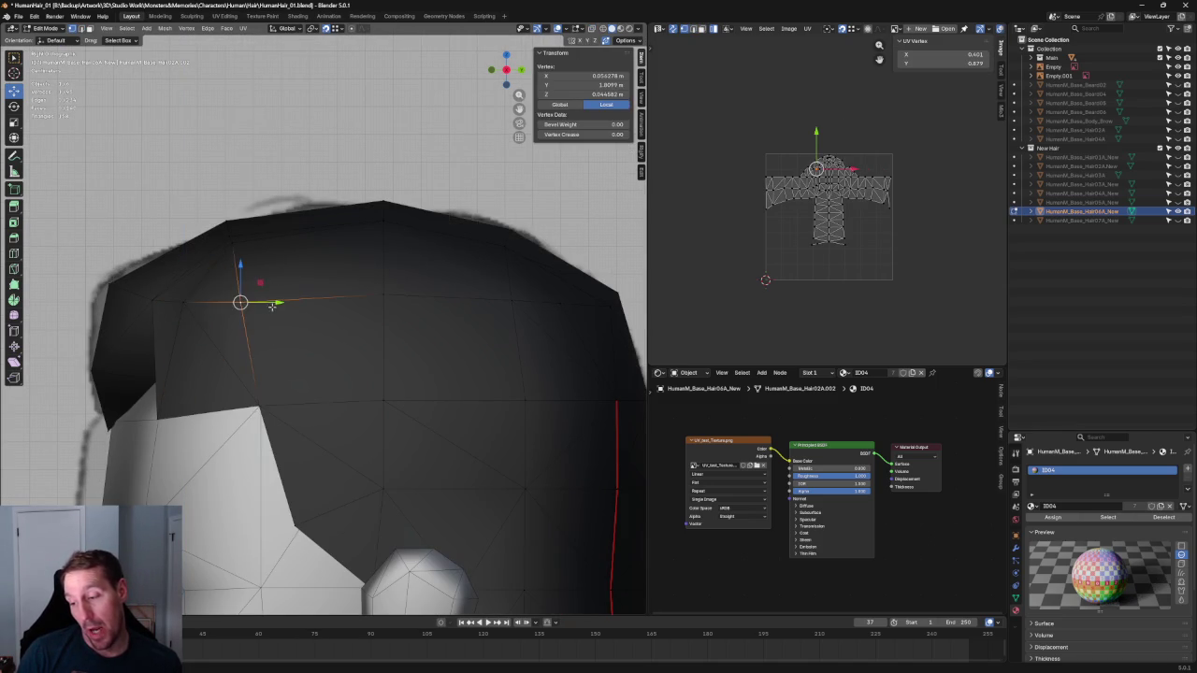
mouse_move(261, 307)
middle_mouse_down()
mouse_move(307, 262)
mouse_move(326, 342)
mouse_move(369, 345)
mouse_move(335, 324)
middle_mouse_up()
left_click(306, 389)
key("ctrl+KP_1")
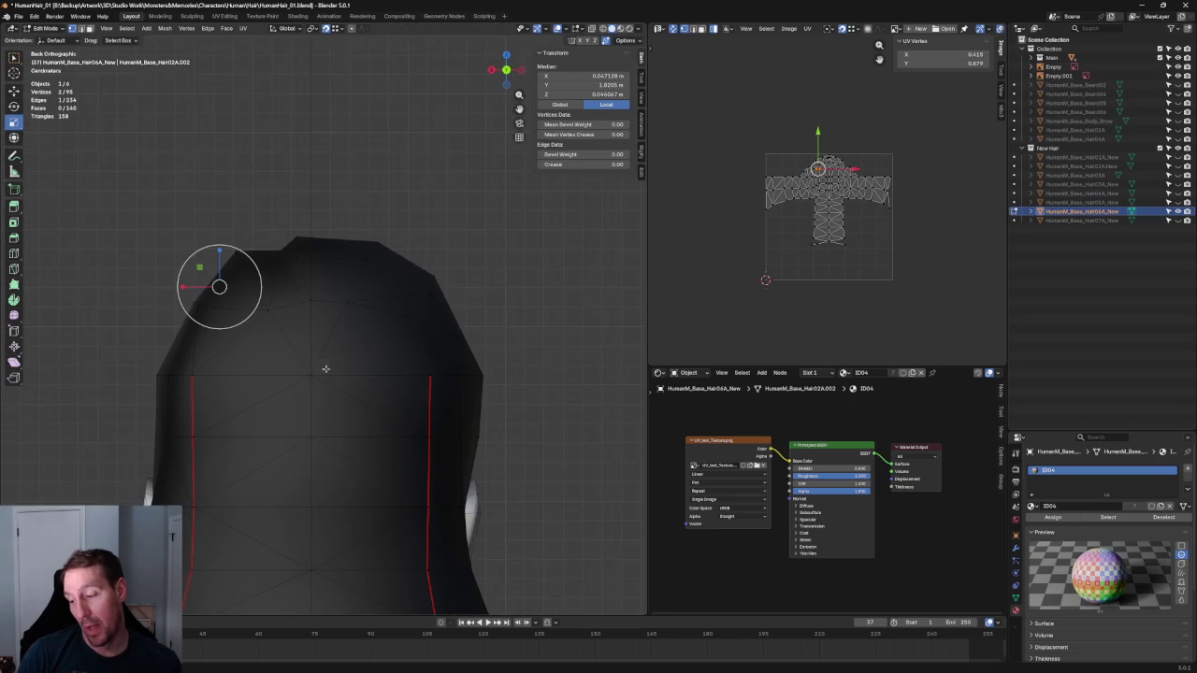
key("KP_3")
key("g")
key("y")
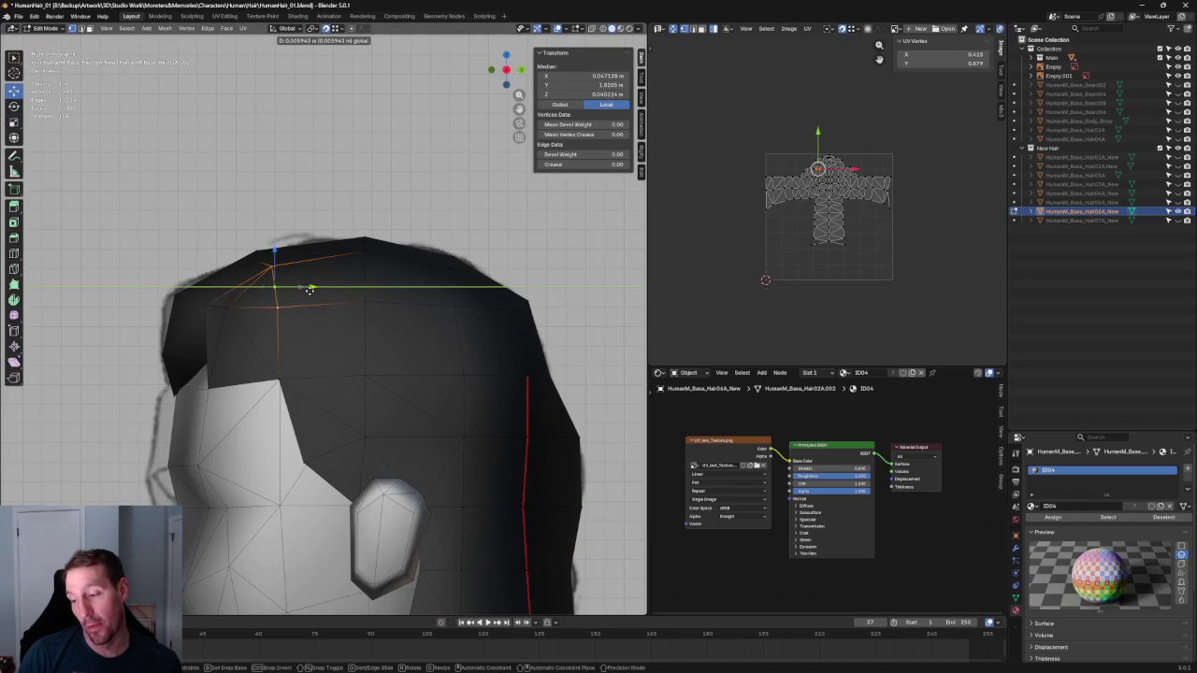
left_click(310, 291)
With X-ray on, shift another crown vertex along Y, discarding a trial nudge of the top front vertex
left_click(262, 259)
key("g")
left_click(259, 260)
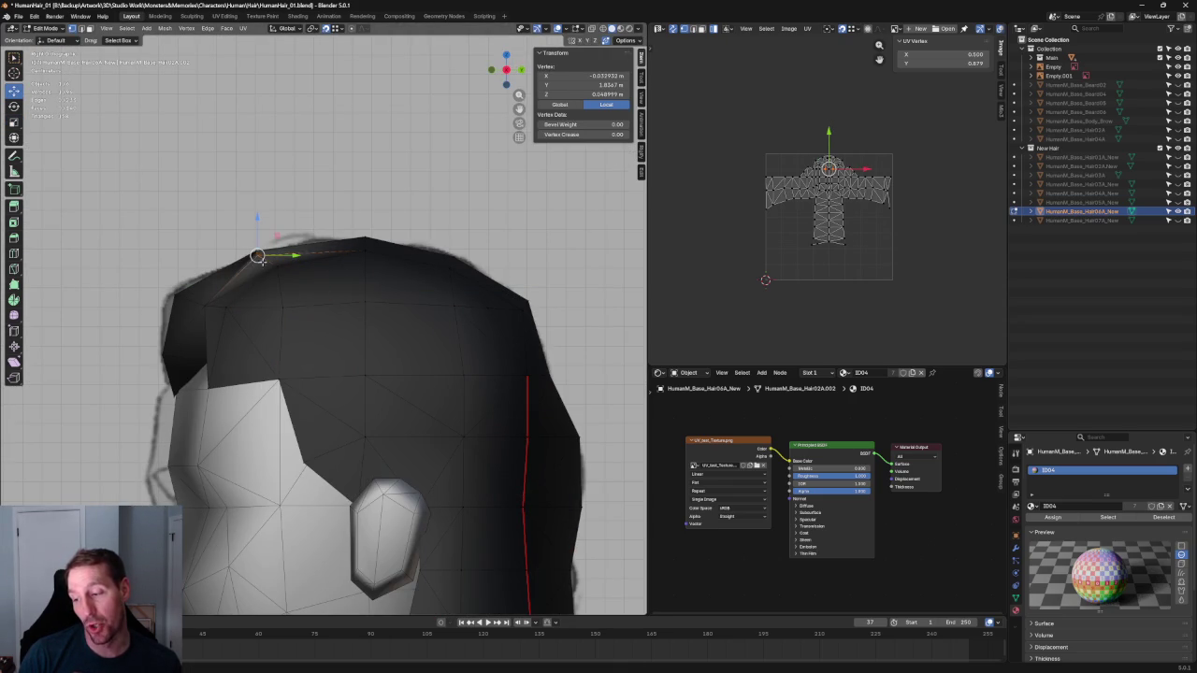
key("ctrl+z")
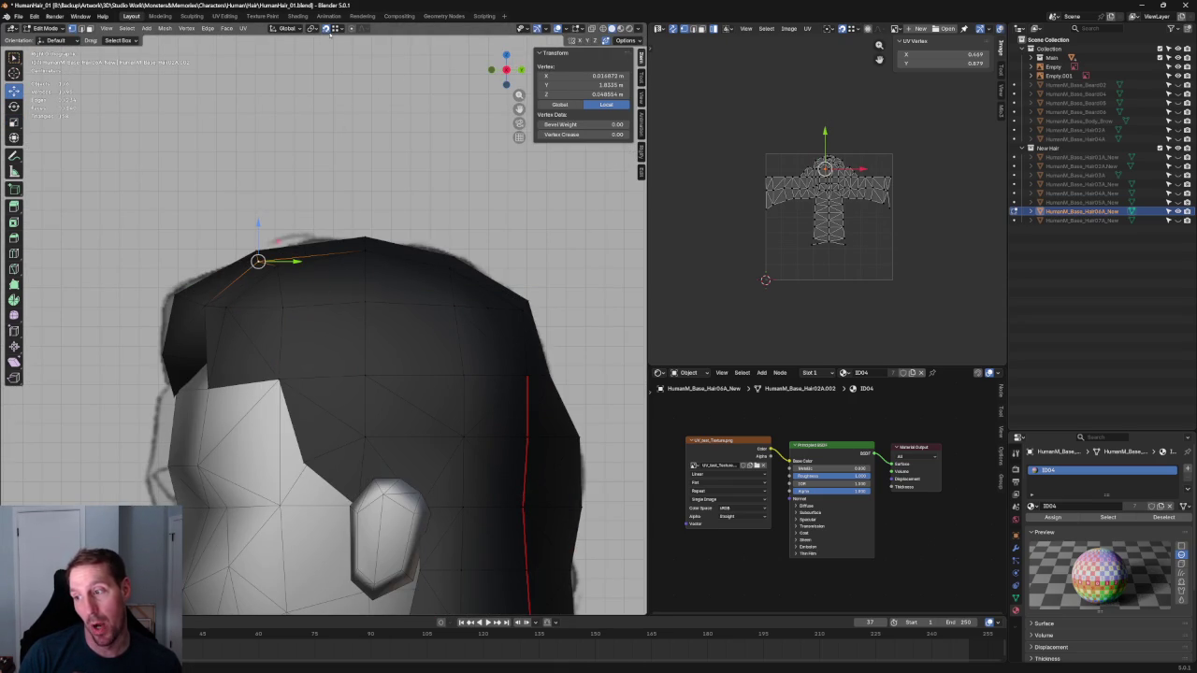
left_click(283, 307)
key("alt+z")
key("g")
key("y")
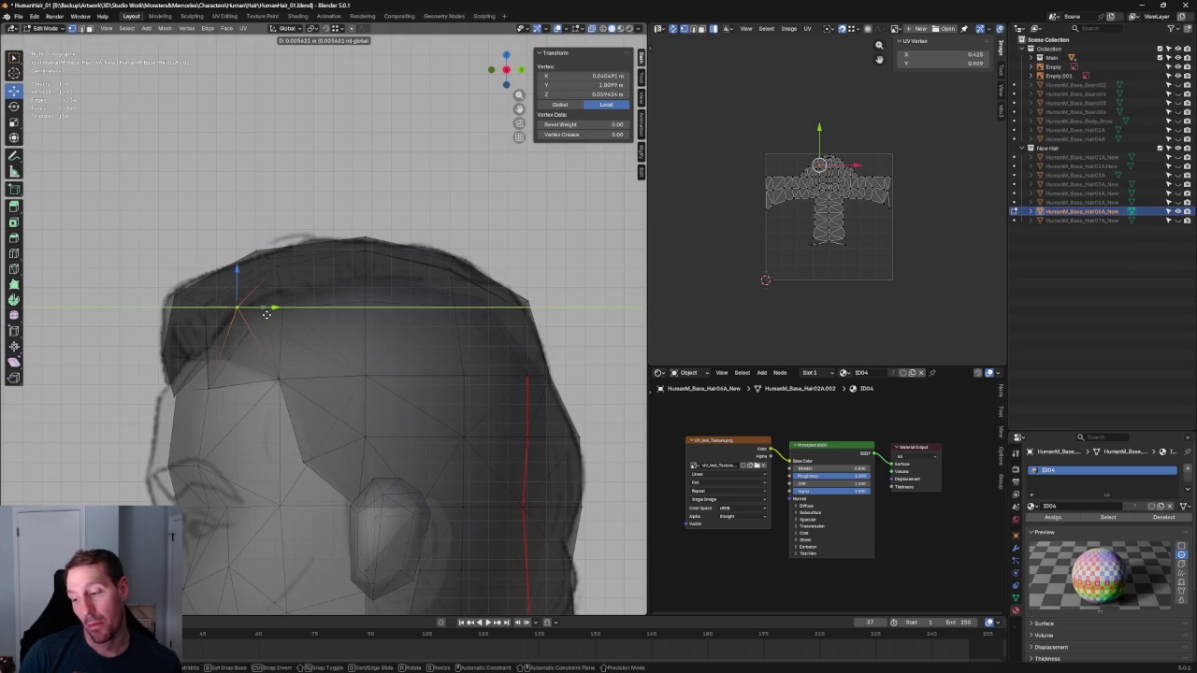
left_click(268, 311)
scroll(267, 312, "down", 3)
middle_click_drag(267, 313, 361, 311)
key("KP_1")
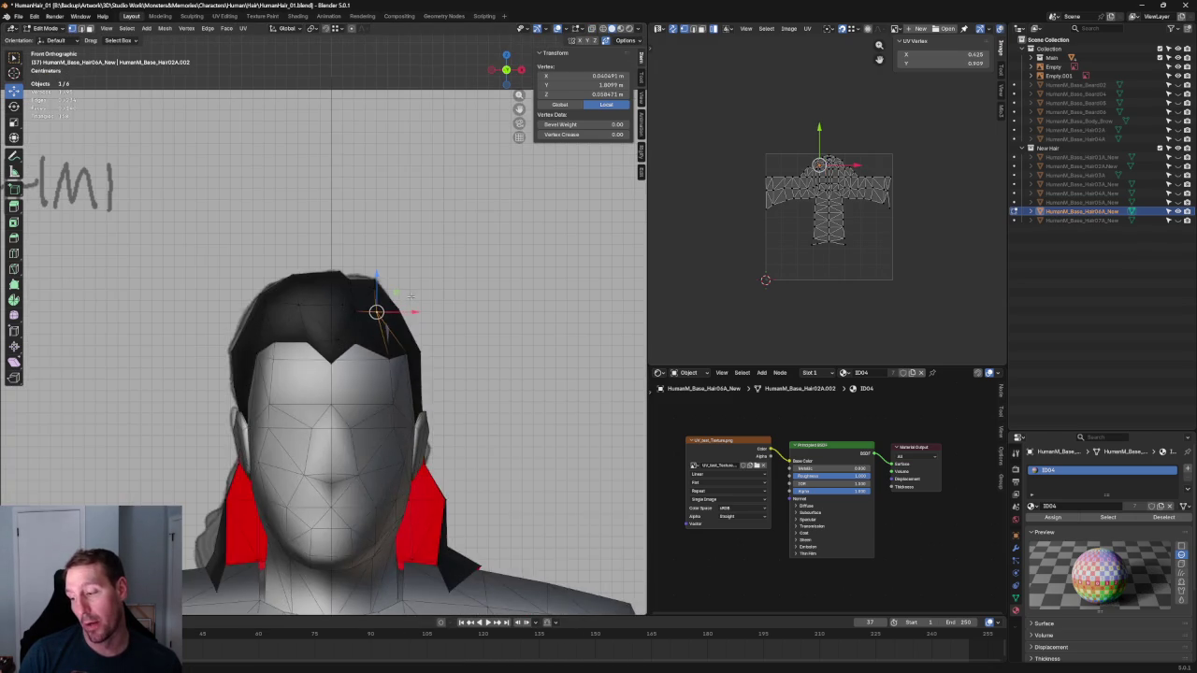
With X-ray on, slide a crown vertex along X to meet the front silhouette
key("alt+z")
scroll(403, 319, "up", 2)
scroll(374, 280, "up", 2)
scroll(343, 245, "up", 3)
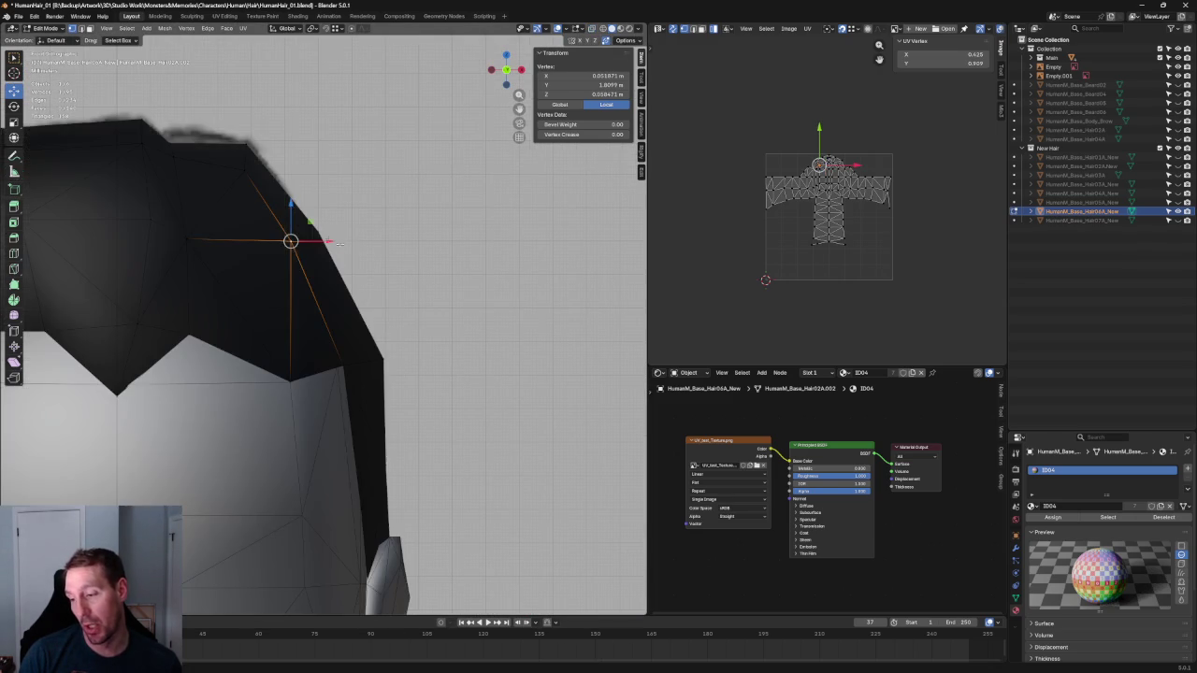
key("alt+z")
key("g")
key("x")
key("x")
left_click(315, 231)
scroll(389, 271, "down", 5)
key("alt+a")
Slide the crown-edge vertex and a crown edge along X onto the front outline
key("alt+z")
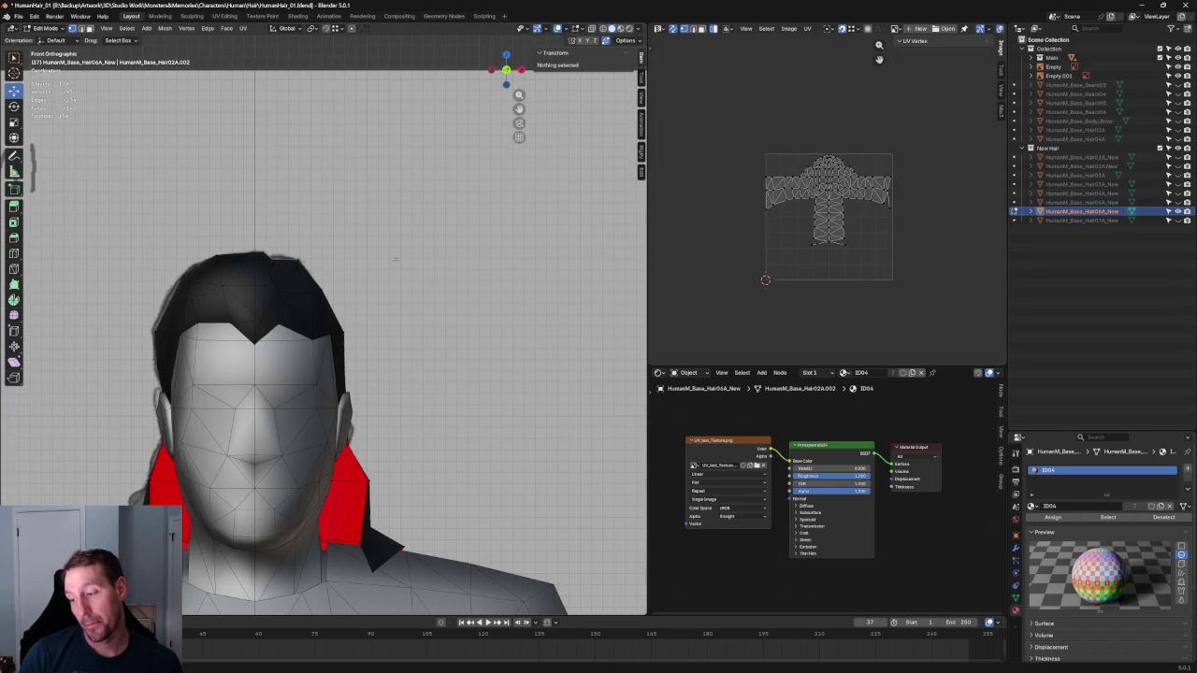
scroll(326, 243, "up", 5)
key("alt+z")
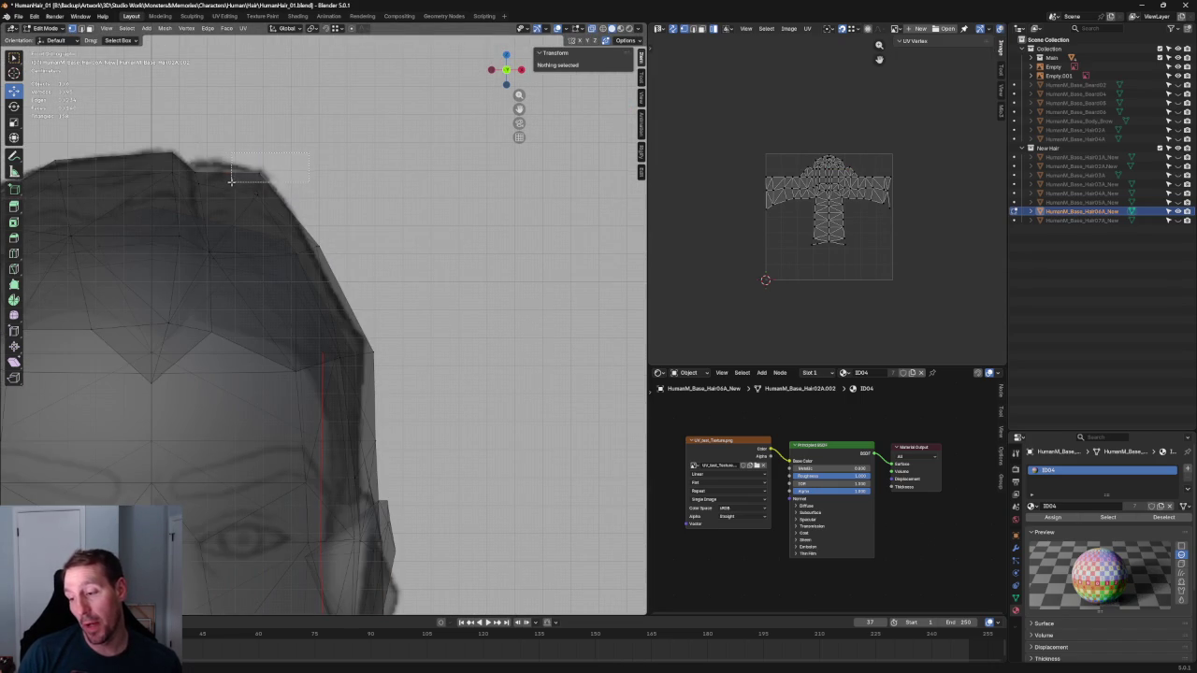
left_click_drag(230, 181, 232, 179)
key("g")
key("x")
left_click(255, 201)
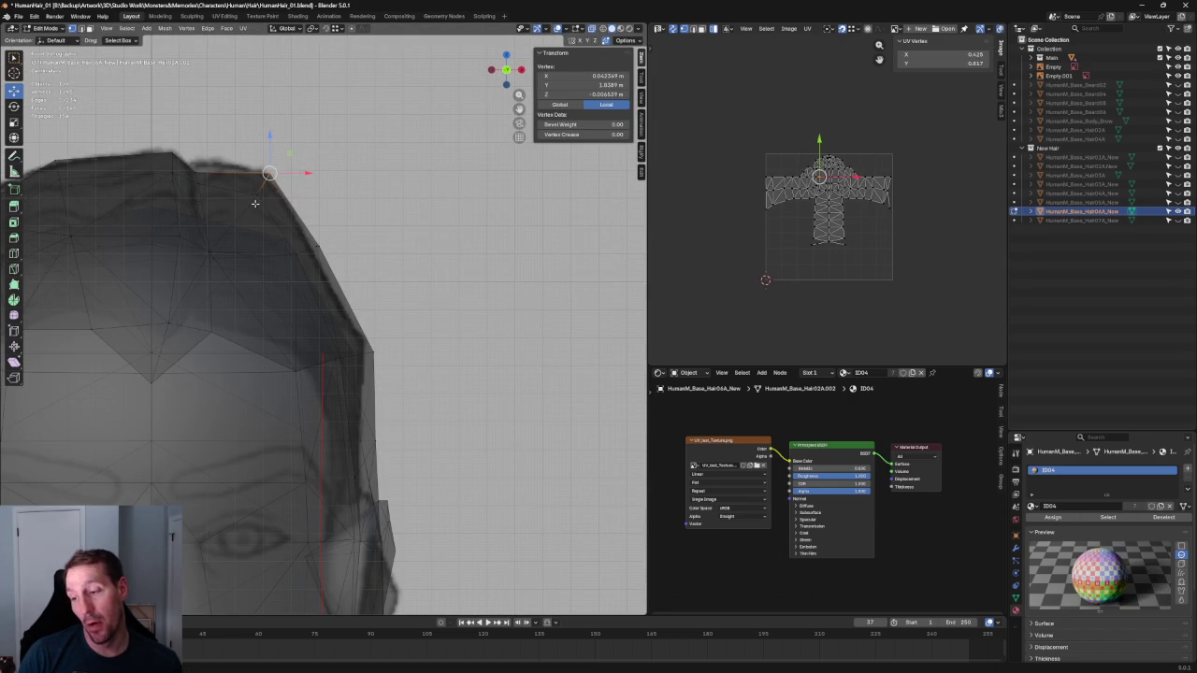
left_click(273, 194)
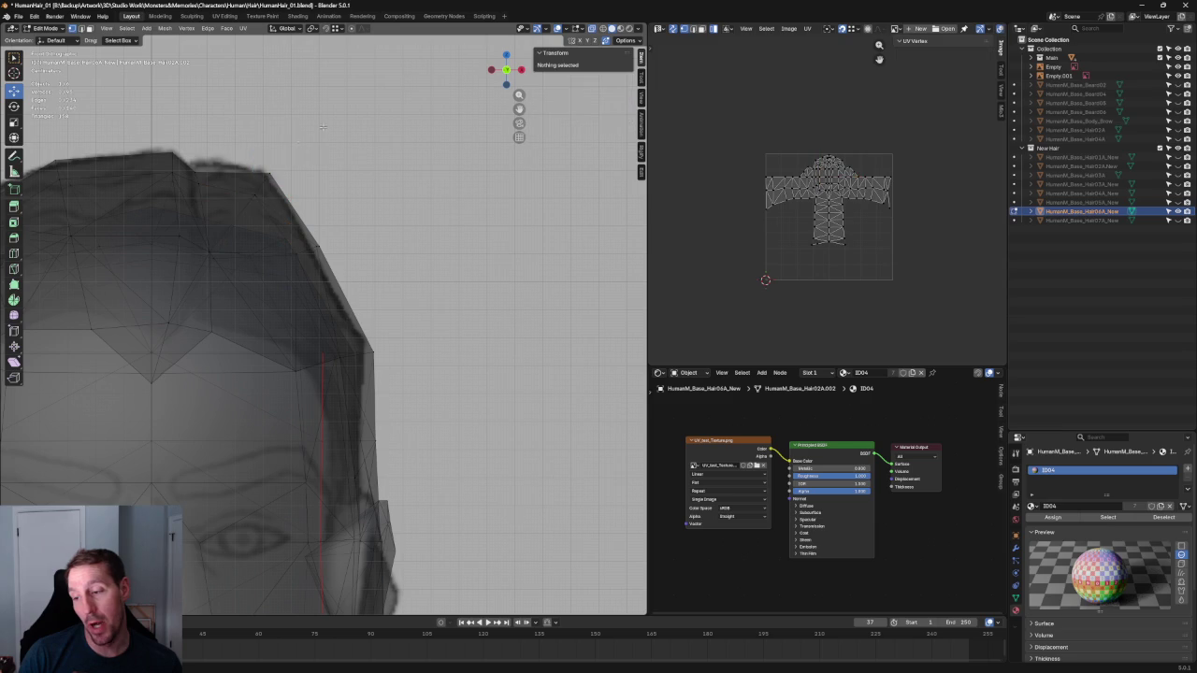
left_click_drag(233, 166, 259, 187)
key("g")
key("x")
left_click(276, 181)
key("alt+a")
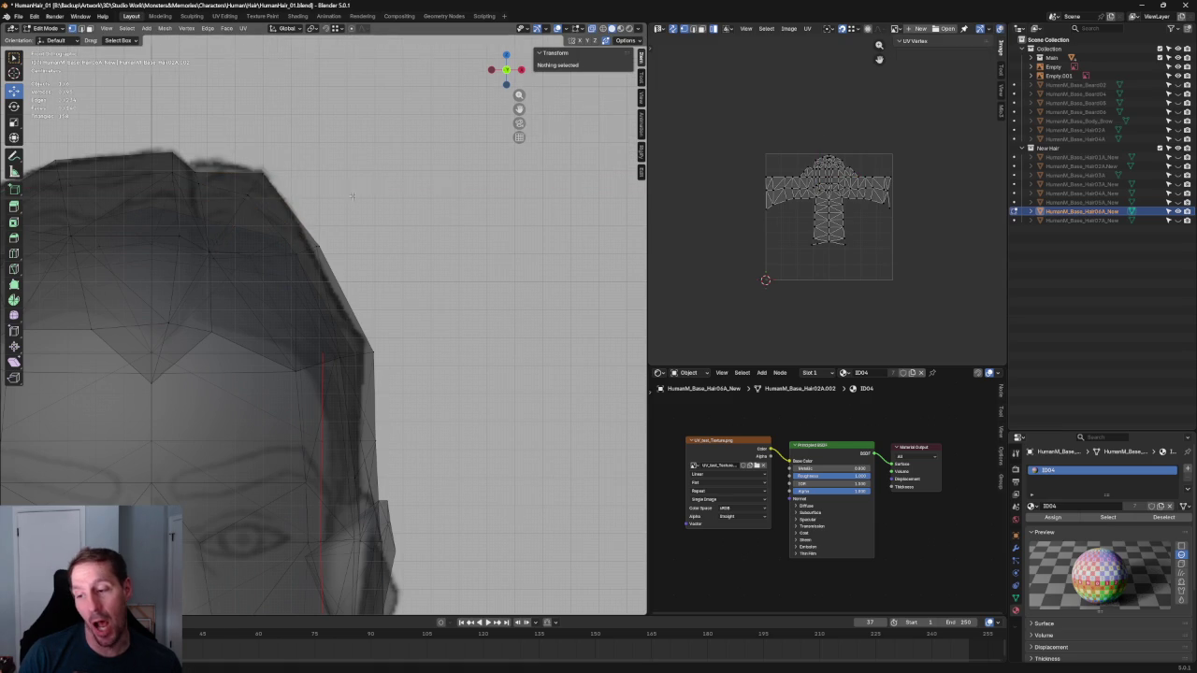
Lower the vertex at the crown's notch to follow the reference dip
scroll(374, 281, "down", 3)
scroll(432, 311, "up", 3)
scroll(432, 310, "up", 2)
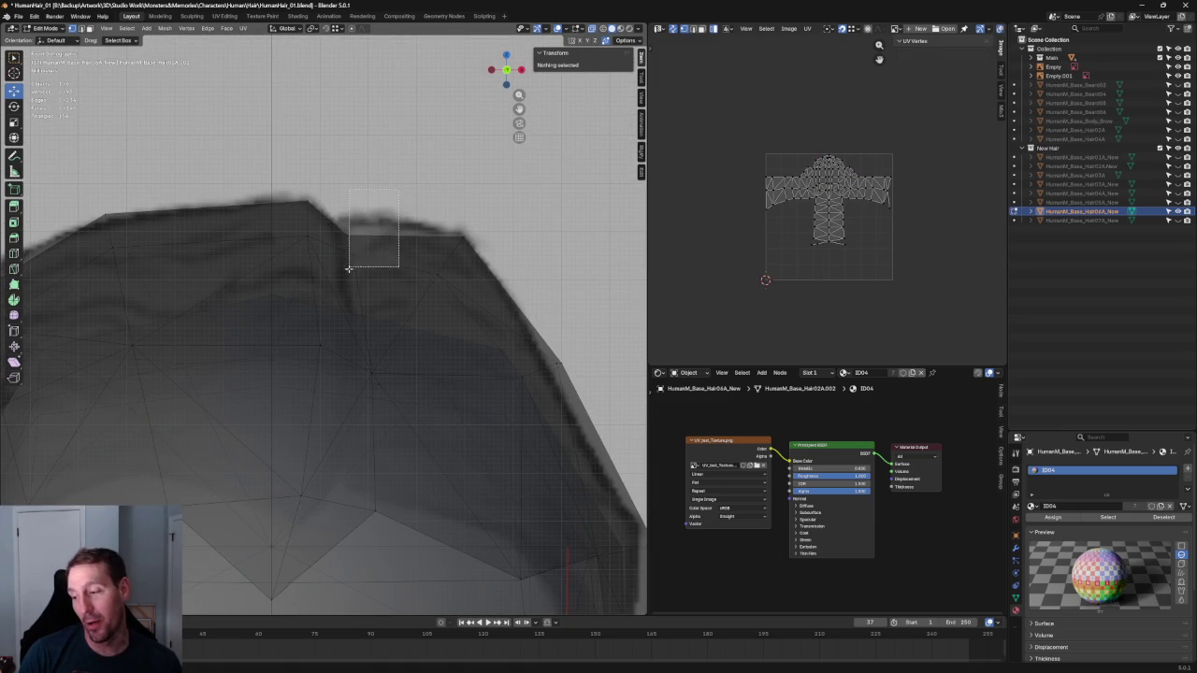
left_click_drag(349, 265, 345, 272)
key("g")
left_click(324, 228)
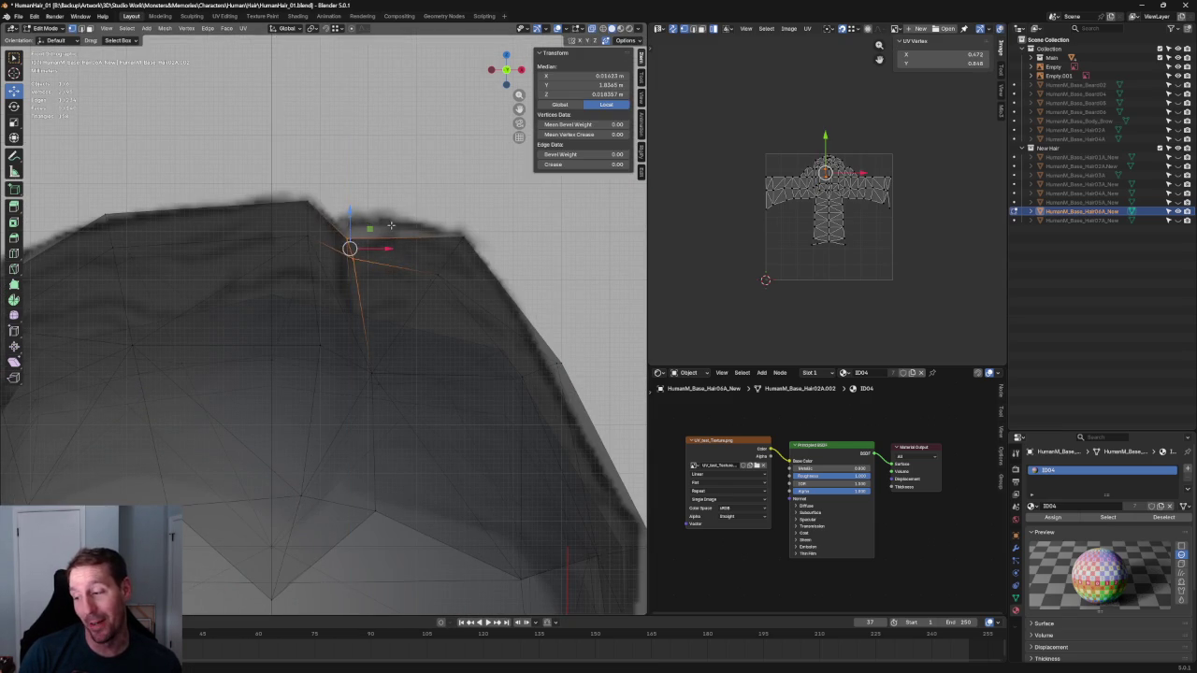
key("alt+z")
key("alt+z")
Move two crown vertices together along X, then clear the selection
left_click(321, 294)
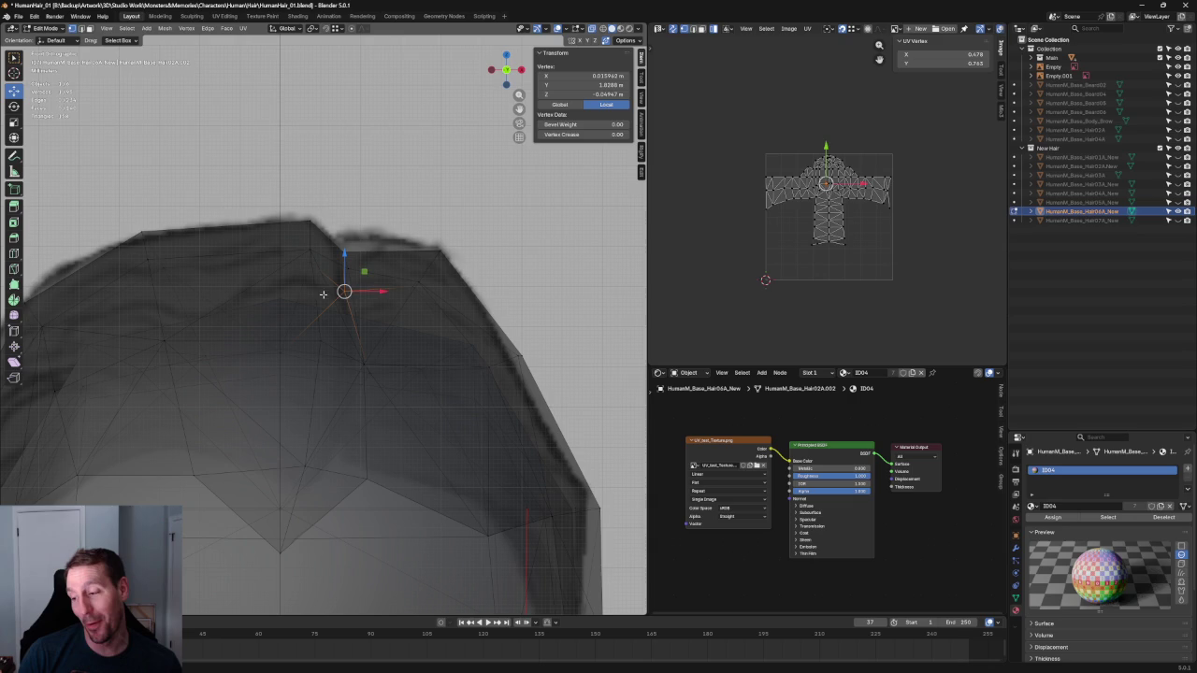
left_click(364, 257, "shift")
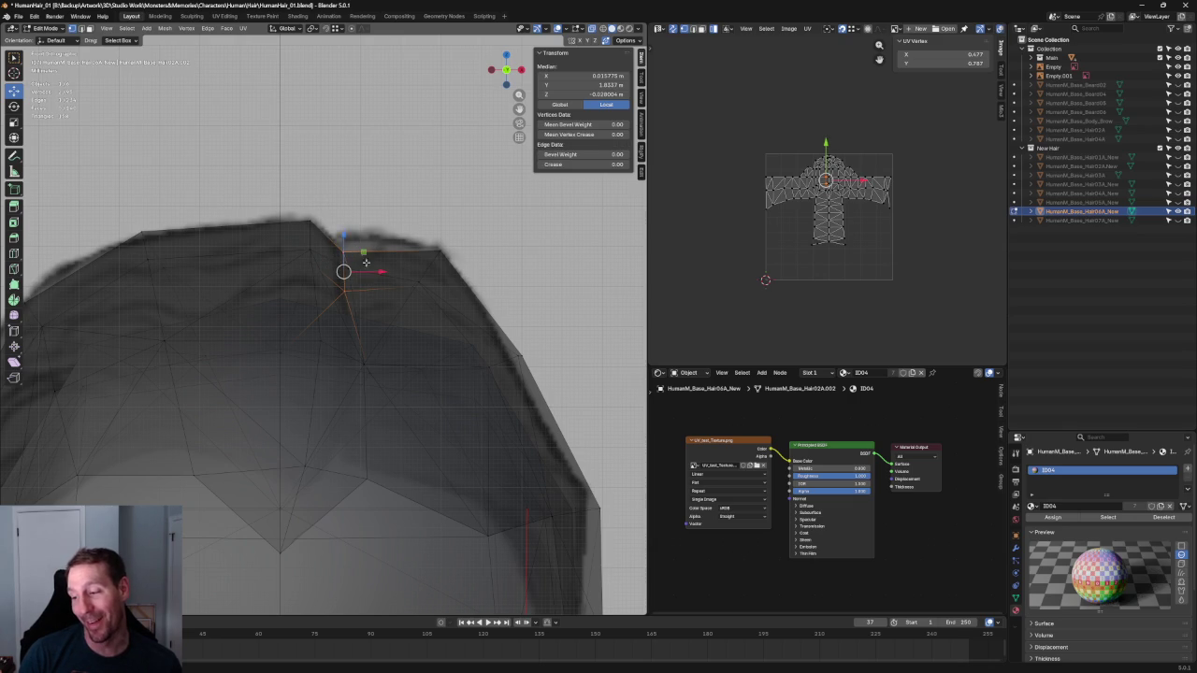
key("g")
key("x")
left_click(378, 272)
left_click(414, 211)
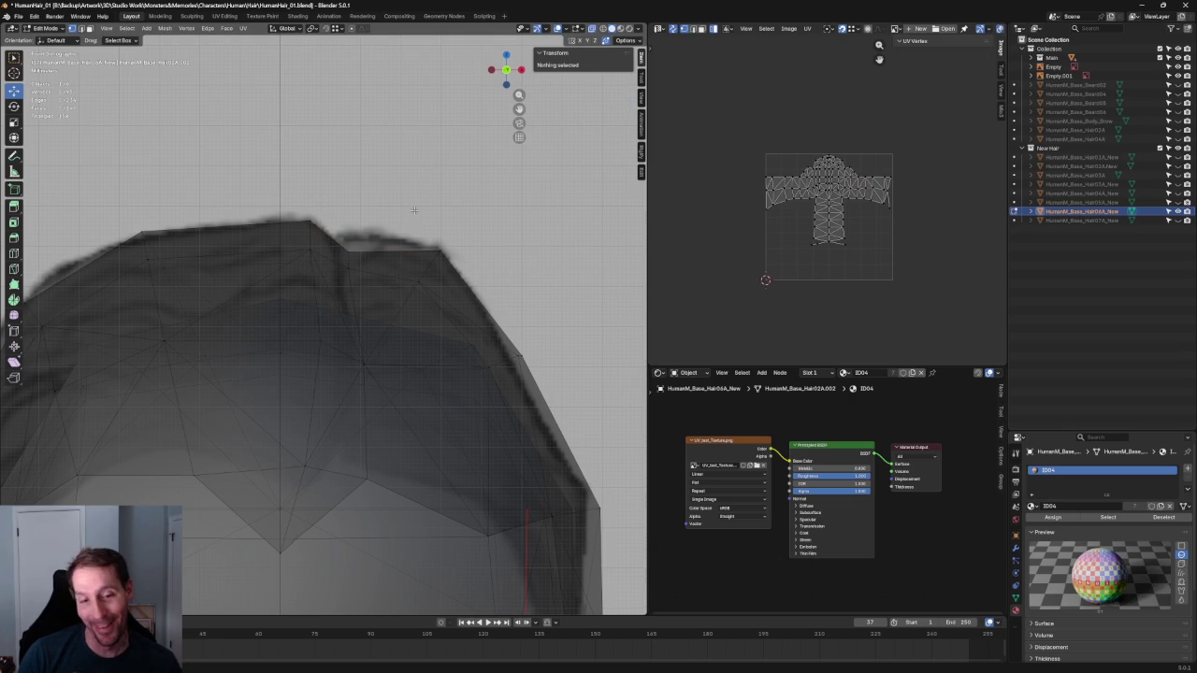